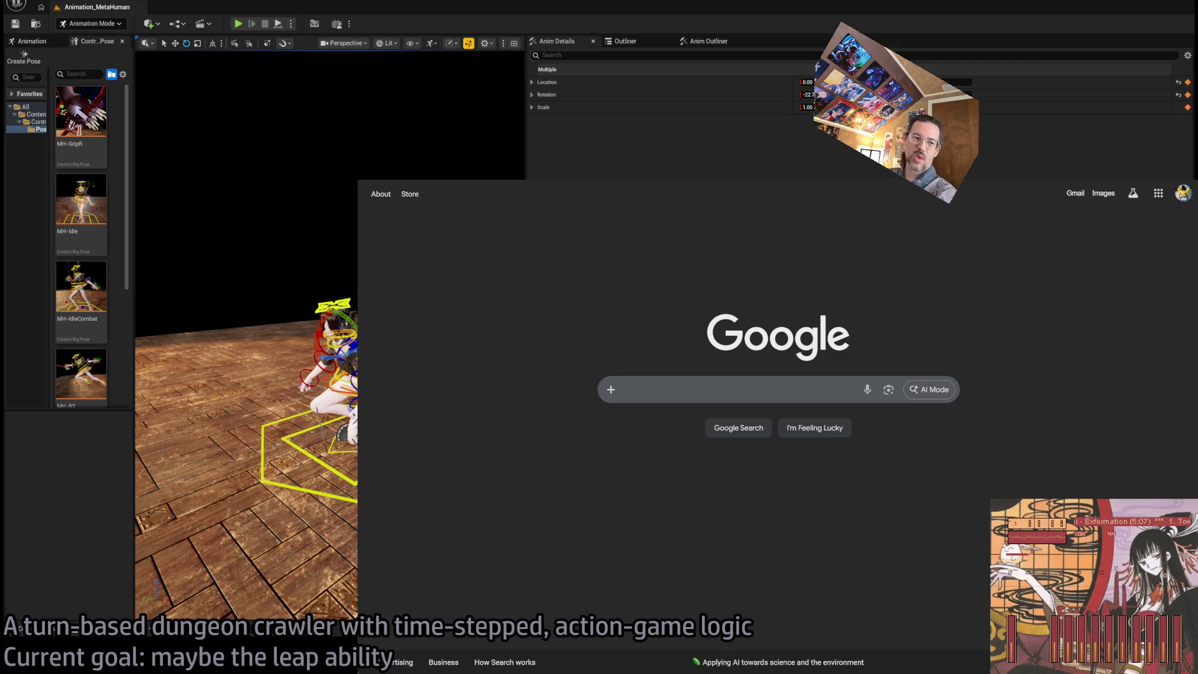
Dismiss the Chrome window to bring the Unreal Editor's MH_LeapStart_LSeq sequence back into view
{"action": "key", "text": "alt+Tab"}
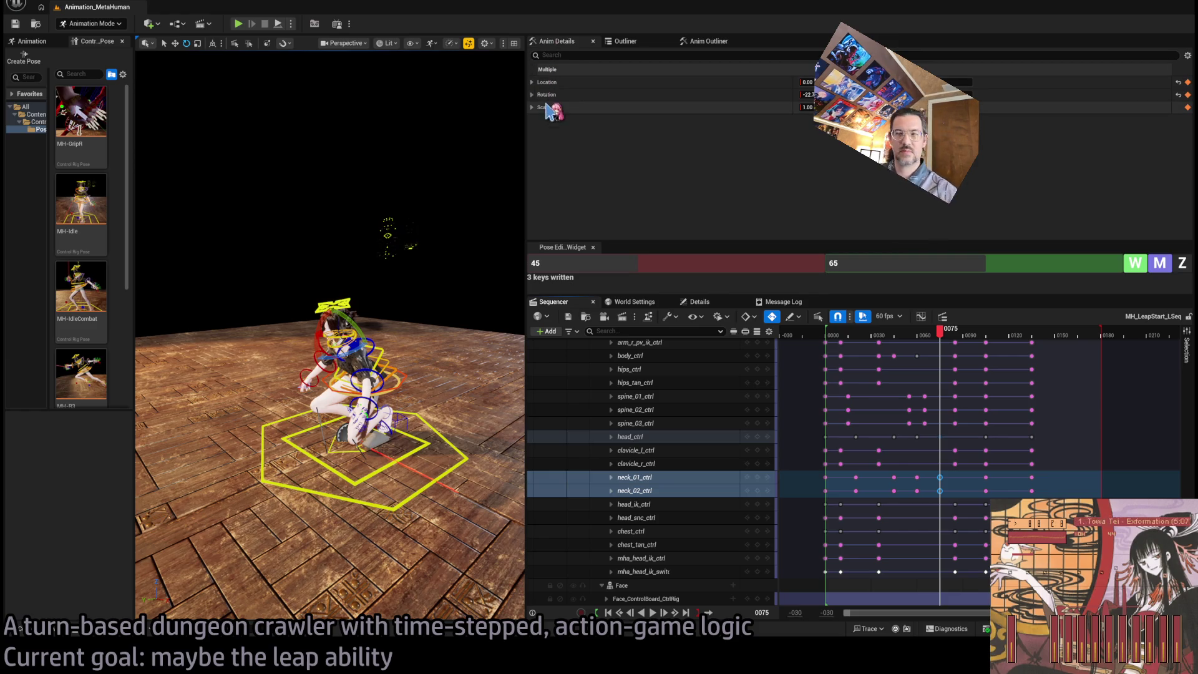
Reframe the character and play the start of the leap, stopping around frame 40
{"action": "mouse_move", "coordinate": [406, 248]}
{"action": "left_mouse_down"}
{"action": "mouse_move", "coordinate": [362, 251]}
{"action": "mouse_move", "coordinate": [471, 267]}
{"action": "left_mouse_up"}
{"action": "left_click_drag", "start_coordinate": [956, 339], "coordinate": [835, 339]}
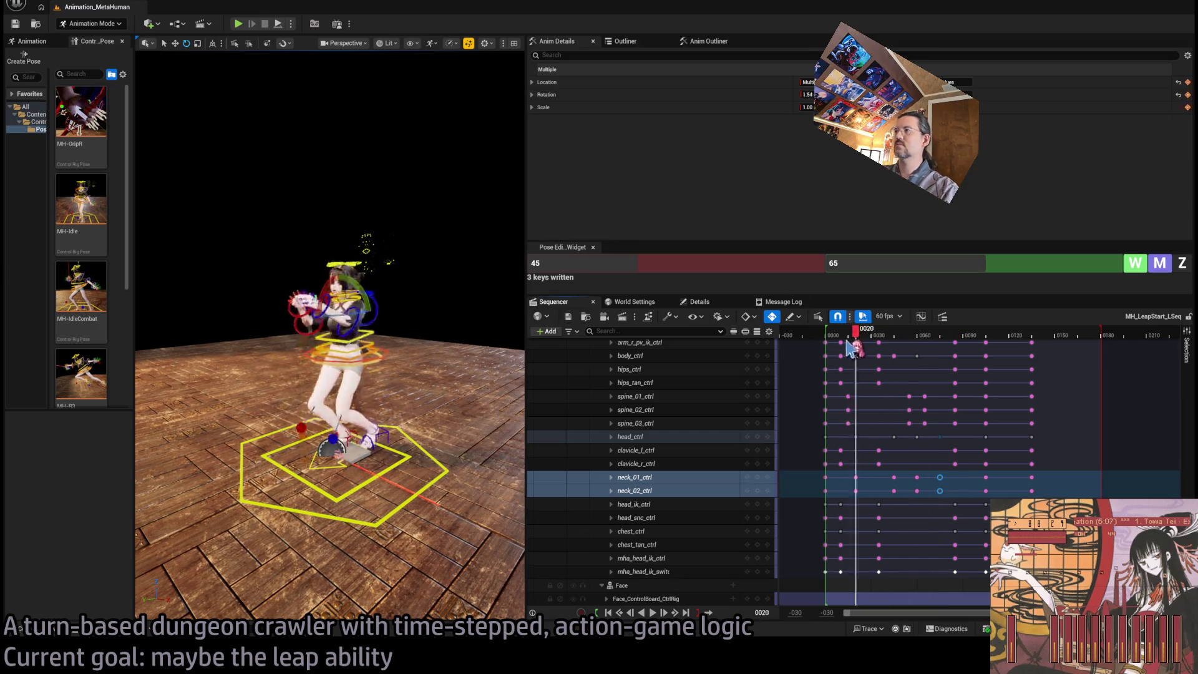
{"action": "key", "text": "space"}
{"action": "key", "text": "space"}
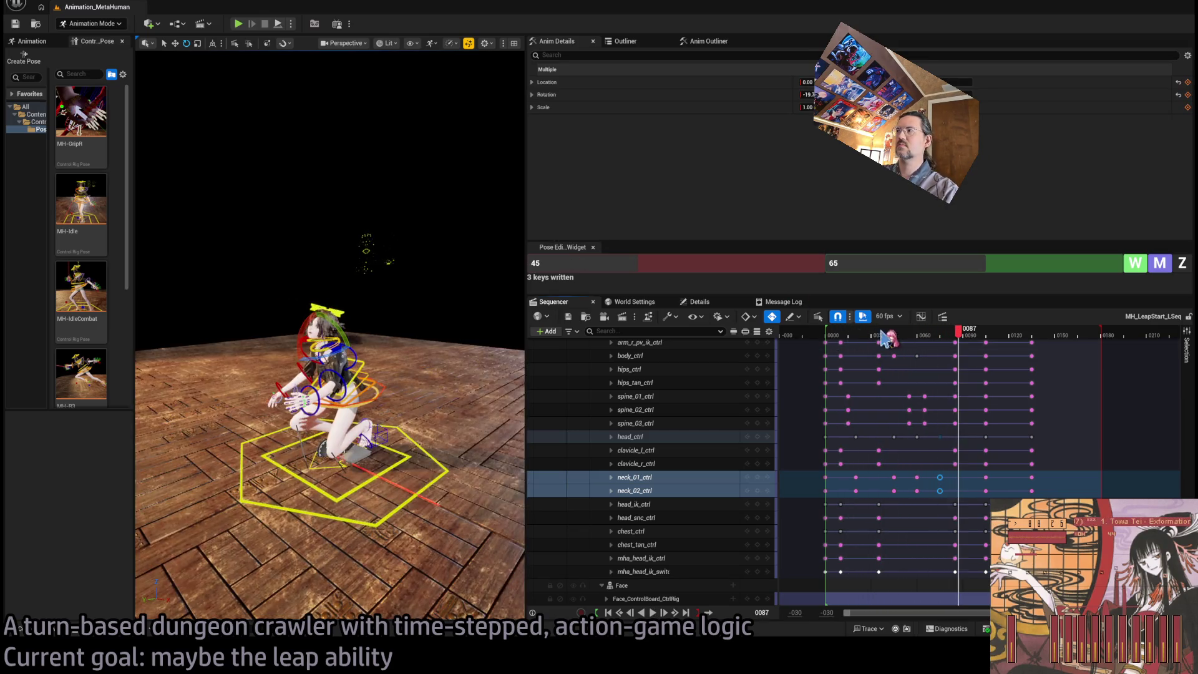
{"action": "mouse_move", "coordinate": [947, 337]}
{"action": "left_mouse_down"}
{"action": "mouse_move", "coordinate": [863, 339]}
{"action": "mouse_move", "coordinate": [915, 341]}
{"action": "mouse_move", "coordinate": [882, 340]}
{"action": "mouse_move", "coordinate": [894, 340]}
{"action": "left_mouse_up"}
{"action": "key", "text": "space"}
{"action": "key", "text": "space"}
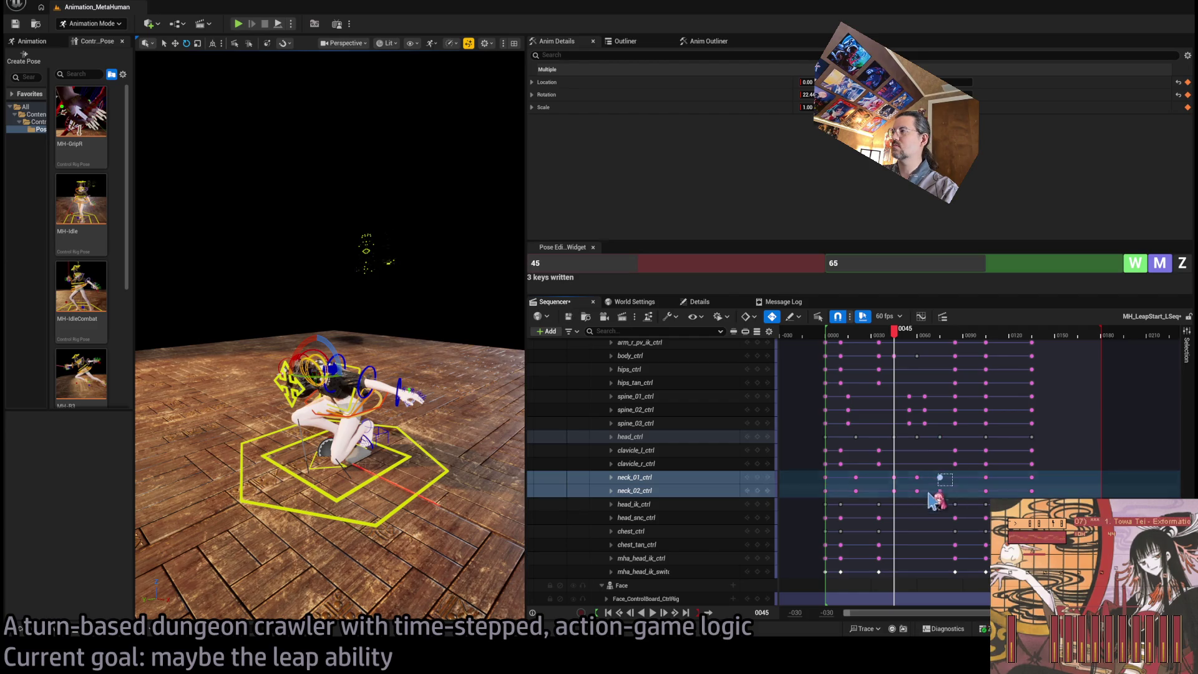
Select the neck_01/neck_02 keys at frames 45, 60 and 75 and shift them 4 frames earlier
{"action": "left_click_drag", "start_coordinate": [948, 499], "coordinate": [890, 472]}
{"action": "left_click", "coordinate": [939, 492]}
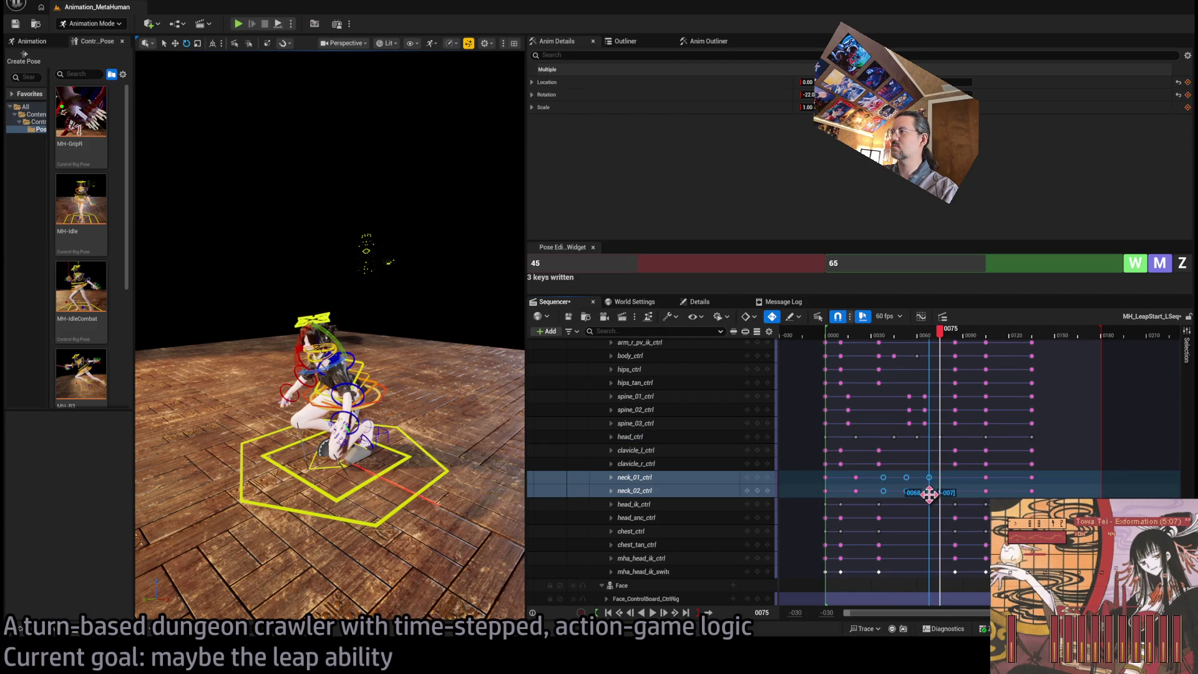
{"action": "left_click", "coordinate": [825, 337]}
{"action": "key", "text": "space"}
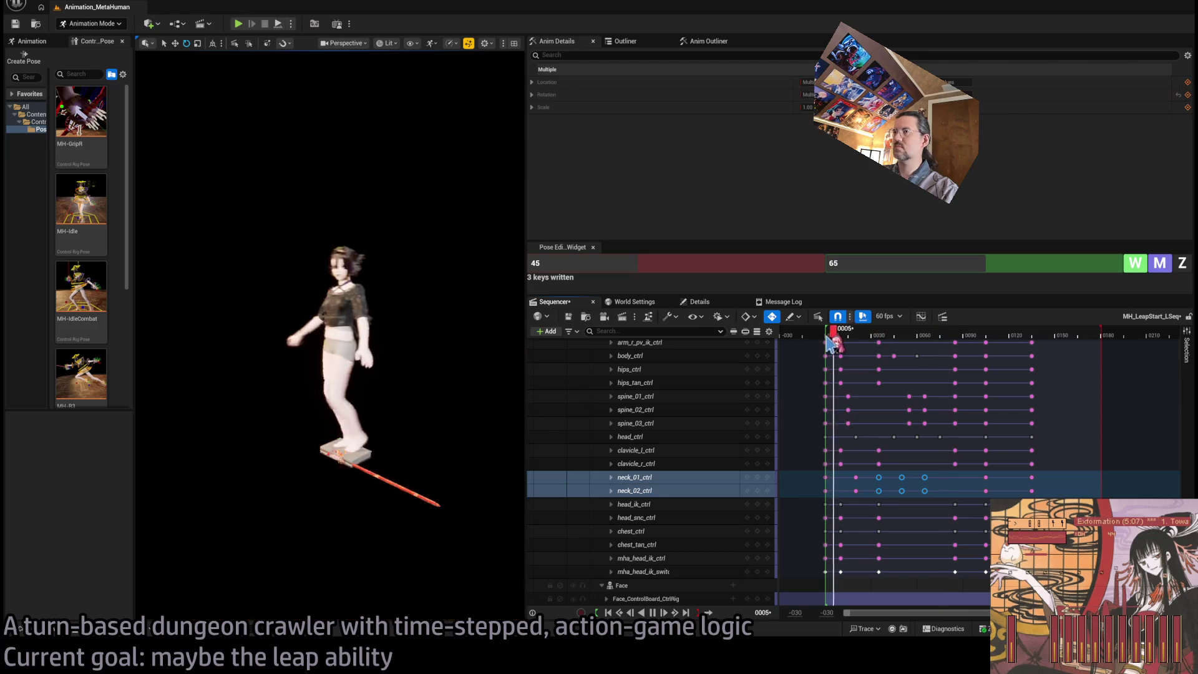
{"action": "key", "text": "space"}
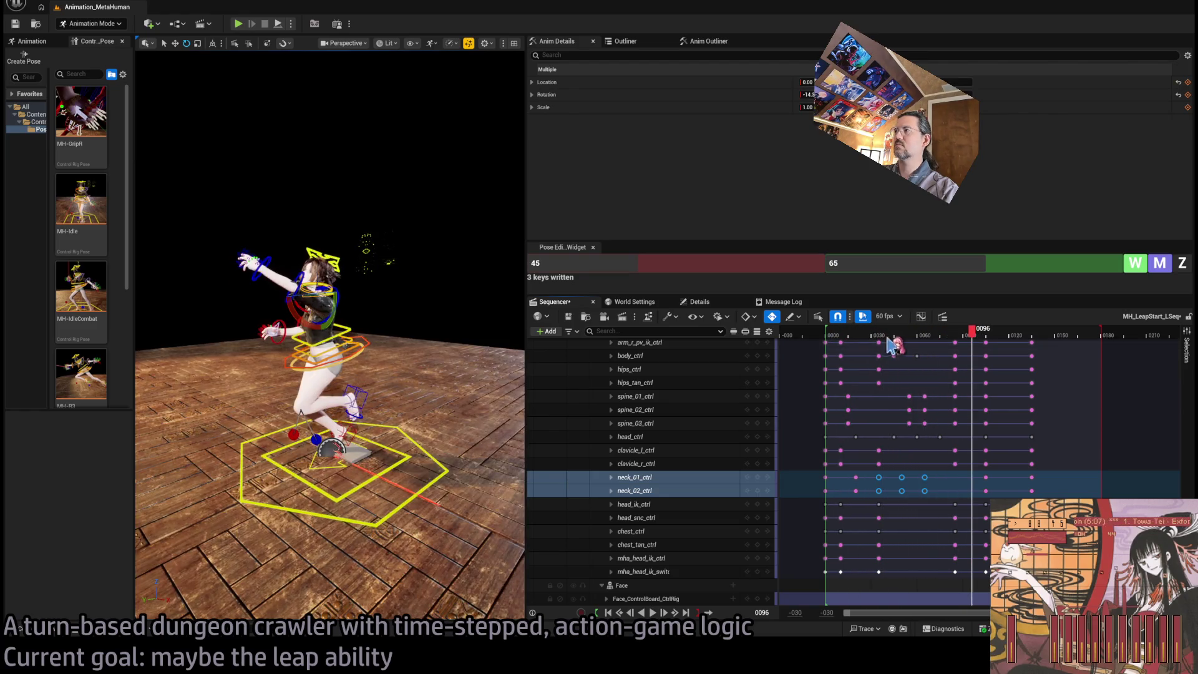
{"action": "left_click_drag", "start_coordinate": [825, 337], "coordinate": [914, 345]}
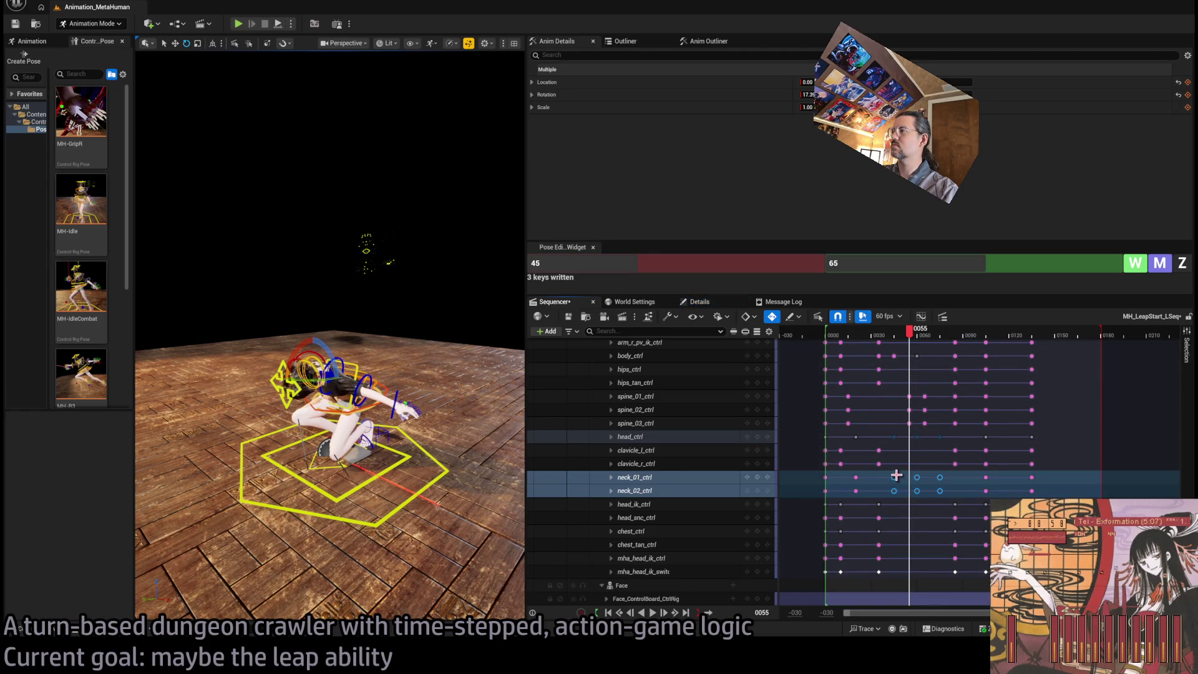
{"action": "left_click_drag", "start_coordinate": [893, 477], "coordinate": [890, 478]}
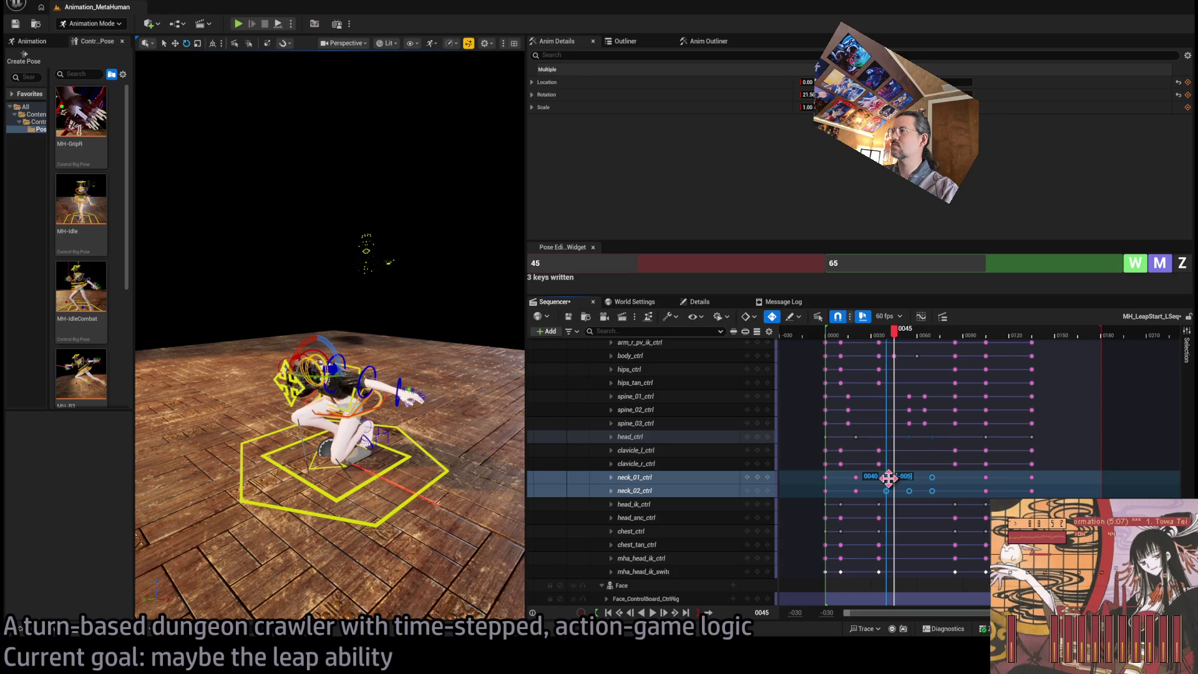
Replay the leap from frame 0 to review the shifted neck timing
{"action": "left_click", "coordinate": [830, 340]}
{"action": "key", "text": "space"}
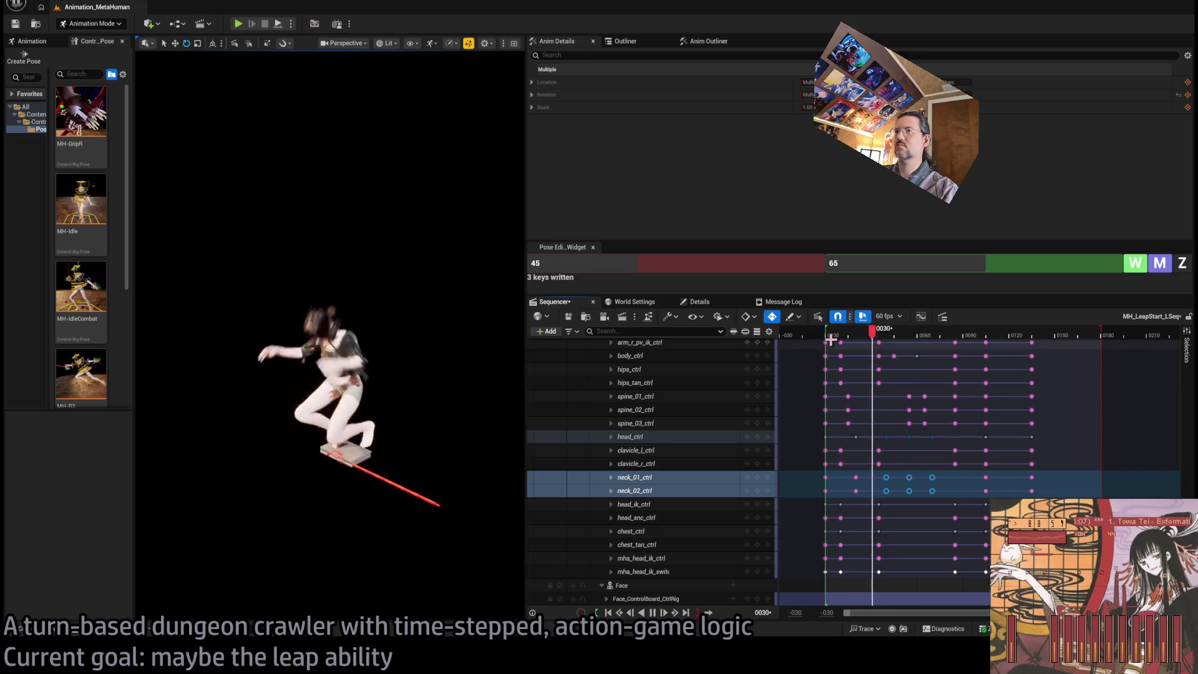
{"action": "key", "text": "space"}
{"action": "mouse_move", "coordinate": [935, 335]}
{"action": "left_mouse_down"}
{"action": "mouse_move", "coordinate": [887, 337]}
{"action": "mouse_move", "coordinate": [944, 344]}
{"action": "mouse_move", "coordinate": [871, 337]}
{"action": "mouse_move", "coordinate": [963, 345]}
{"action": "left_mouse_up"}
{"action": "key", "text": "space"}
{"action": "key", "text": "space"}
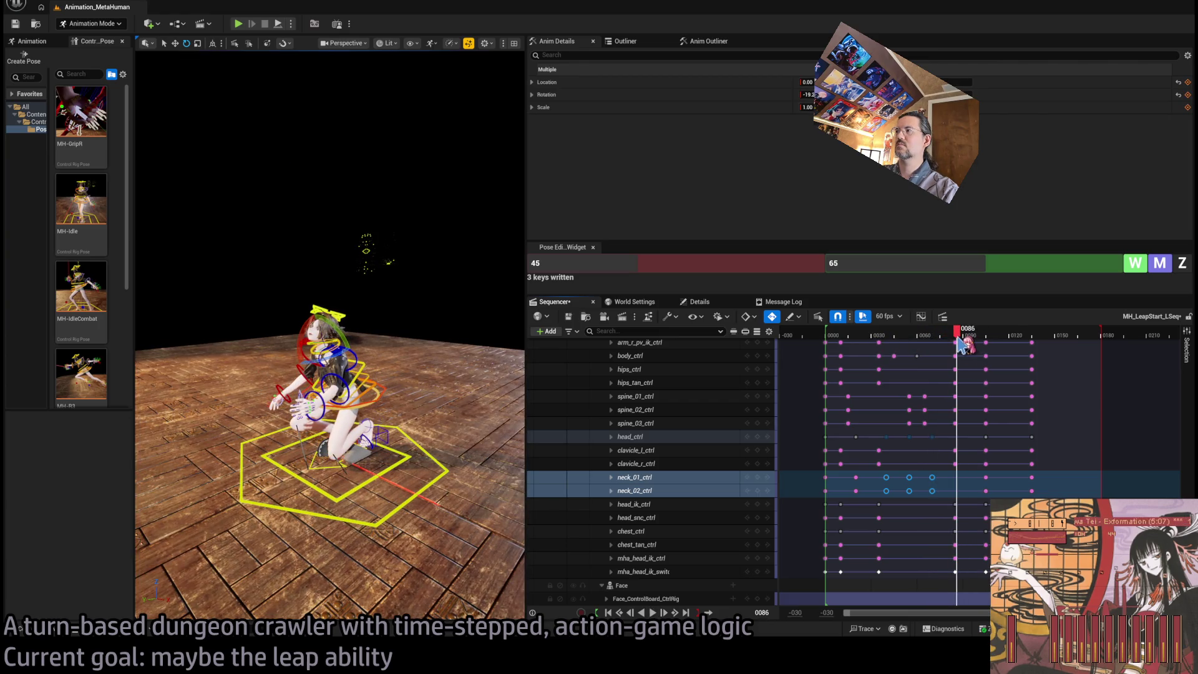
{"action": "scroll", "coordinate": [610, 458], "scroll_direction": "up", "scroll_amount": 10}
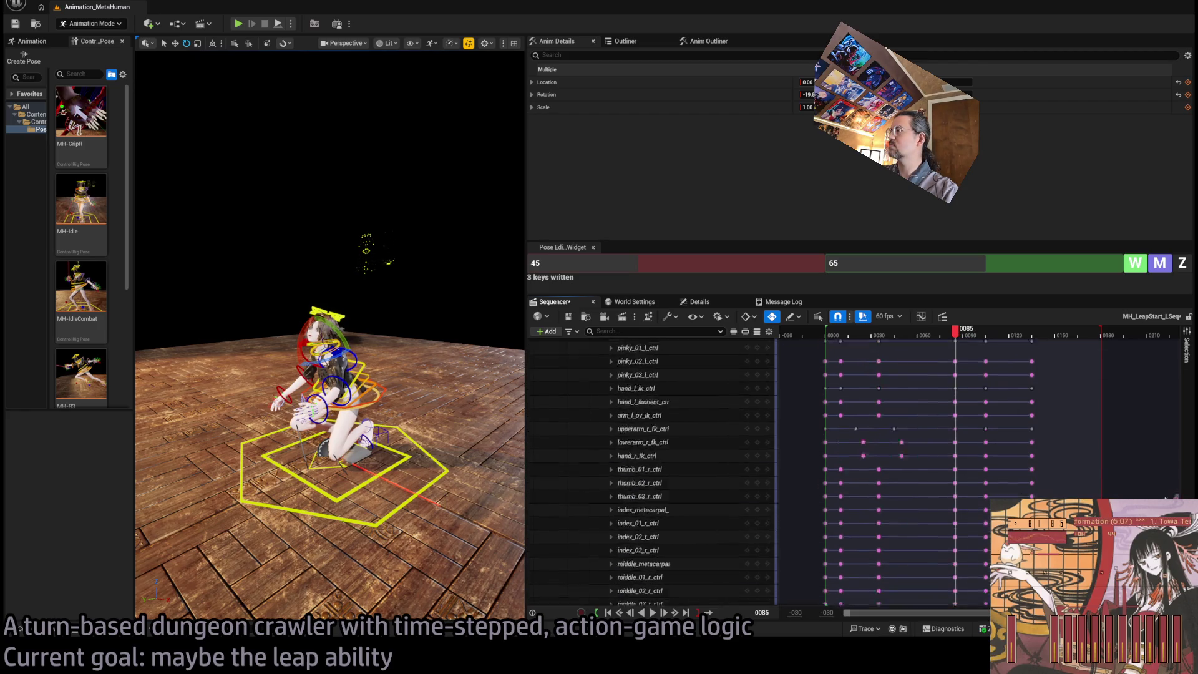
Collapse the MetaHuman_ControlRig track and move its selected keys 9 frames earlier, replaying from frame 62
{"action": "left_click", "coordinate": [608, 455]}
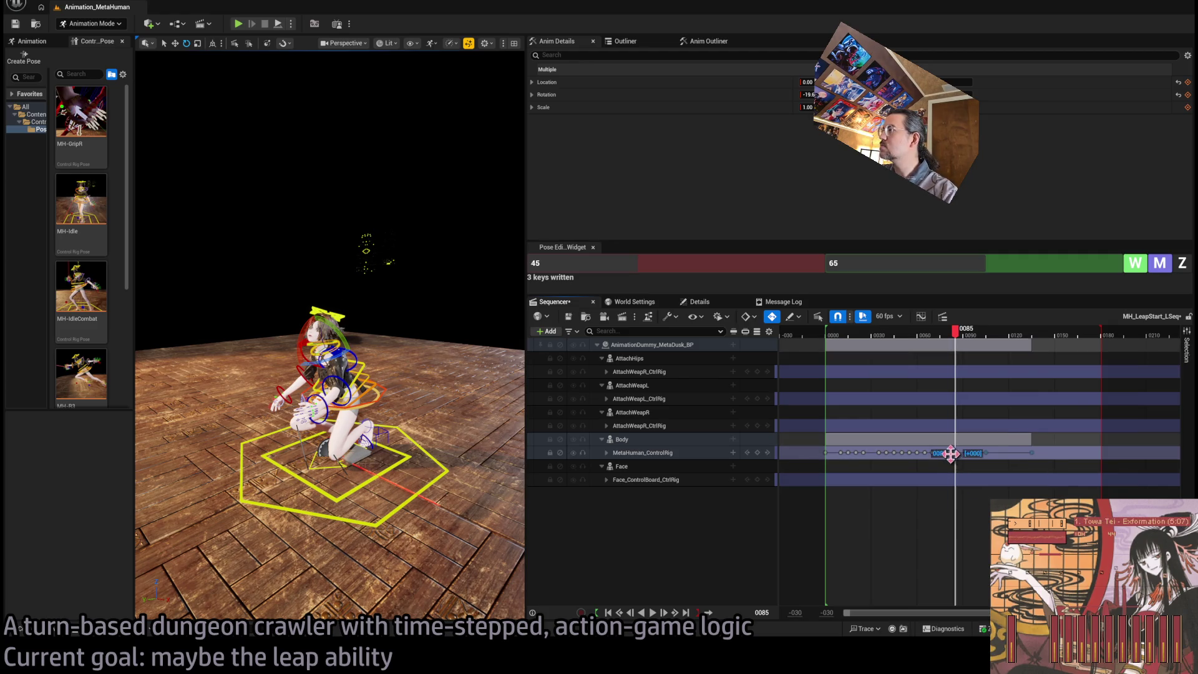
{"action": "left_click_drag", "start_coordinate": [950, 453], "coordinate": [940, 455]}
{"action": "left_click", "coordinate": [886, 336]}
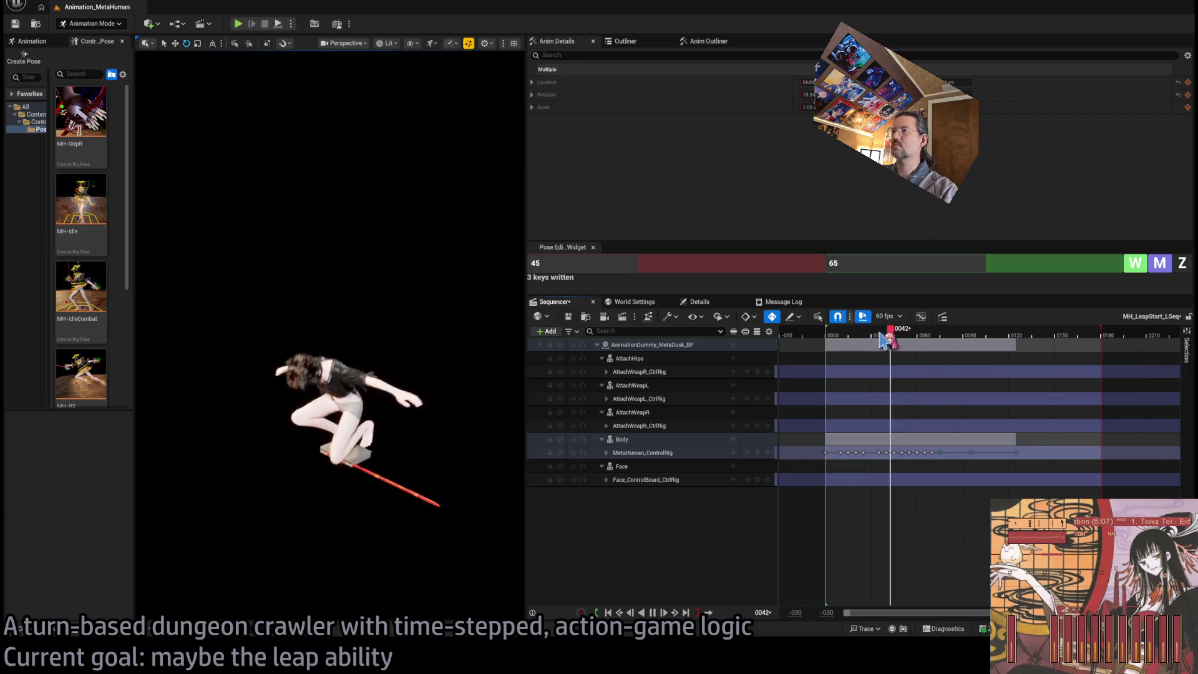
{"action": "key", "text": "space"}
{"action": "key", "text": "space"}
{"action": "left_click", "coordinate": [891, 336]}
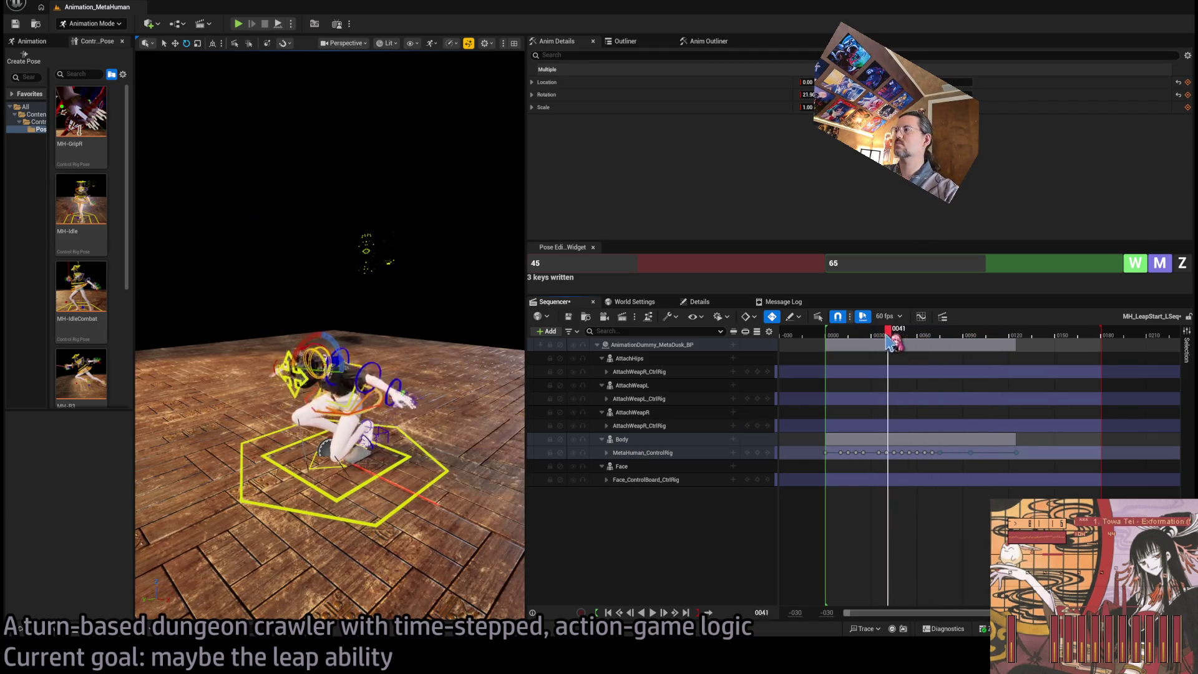
{"action": "key", "text": "space"}
Review the retimed leap, checking the crouch and poses between frames 71 and 84
{"action": "key", "text": "space"}
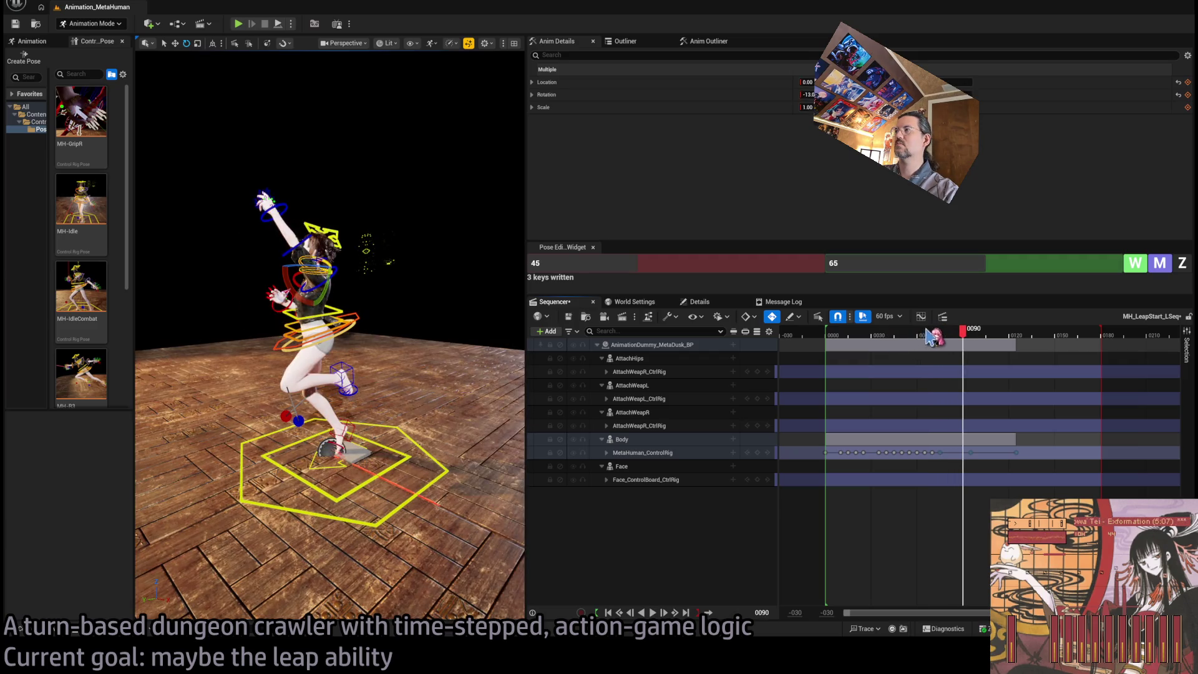
{"action": "left_click", "coordinate": [874, 335]}
{"action": "key", "text": "space"}
{"action": "key", "text": "space"}
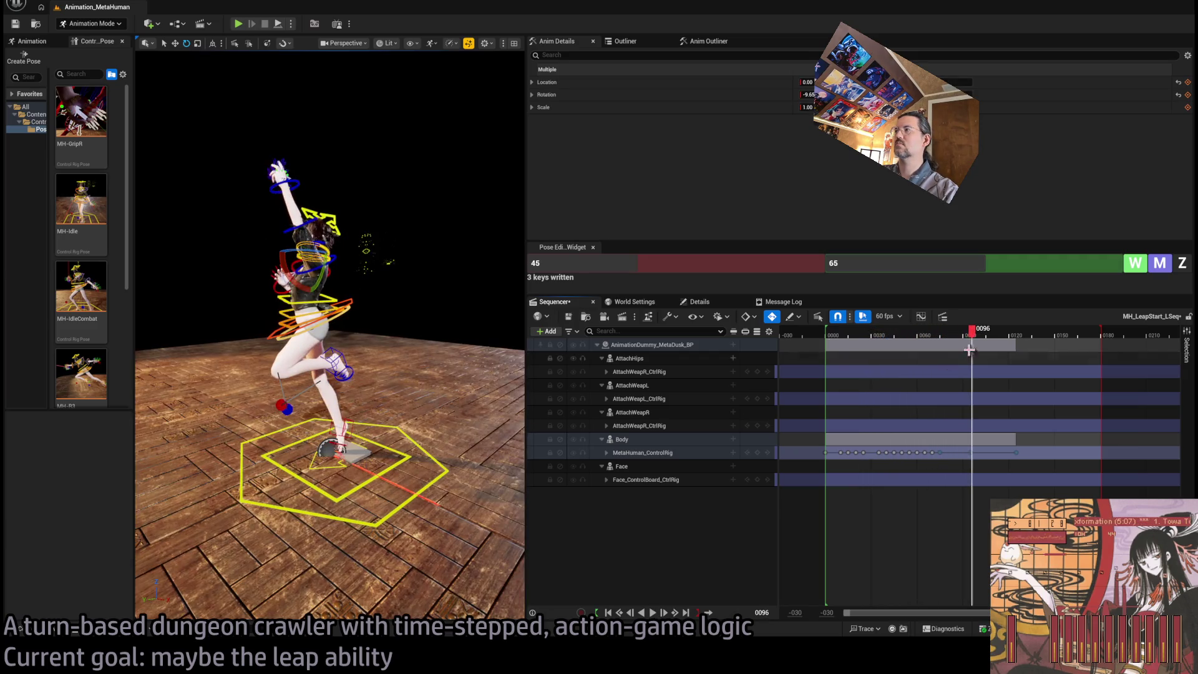
{"action": "left_click", "coordinate": [941, 337]}
{"action": "left_click", "coordinate": [951, 337]}
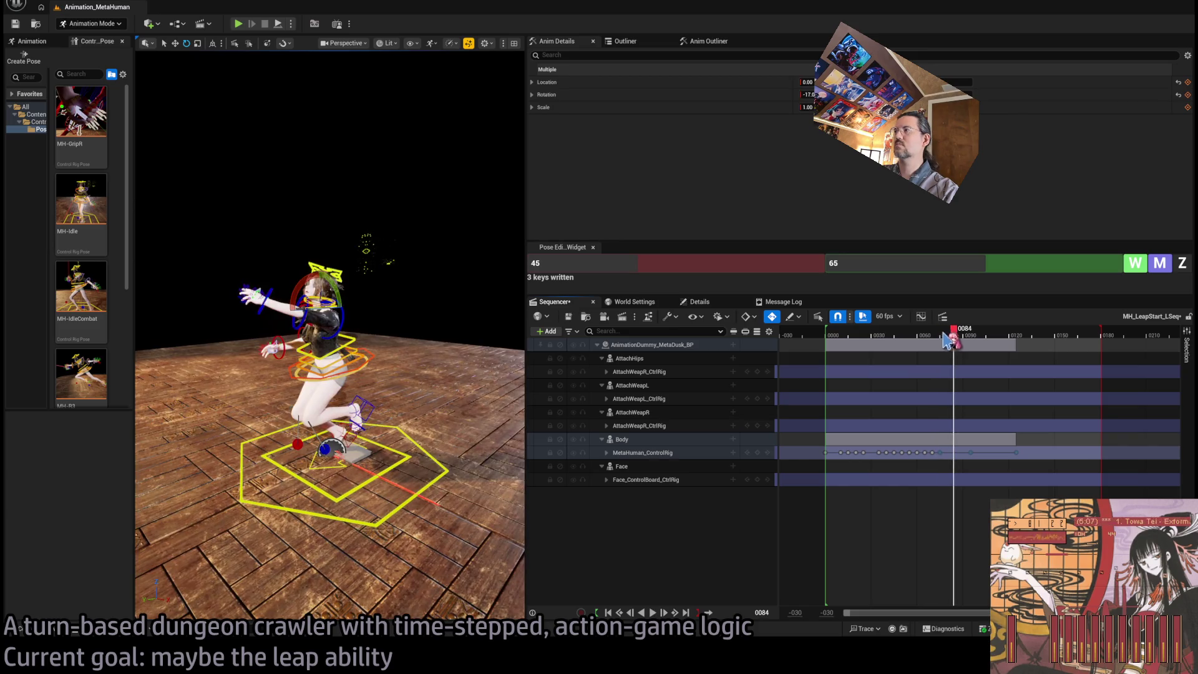
{"action": "left_click", "coordinate": [934, 338]}
{"action": "mouse_move", "coordinate": [944, 338]}
{"action": "left_mouse_down"}
{"action": "mouse_move", "coordinate": [970, 339]}
{"action": "mouse_move", "coordinate": [903, 340]}
{"action": "mouse_move", "coordinate": [960, 350]}
{"action": "mouse_move", "coordinate": [938, 345]}
{"action": "left_mouse_up"}
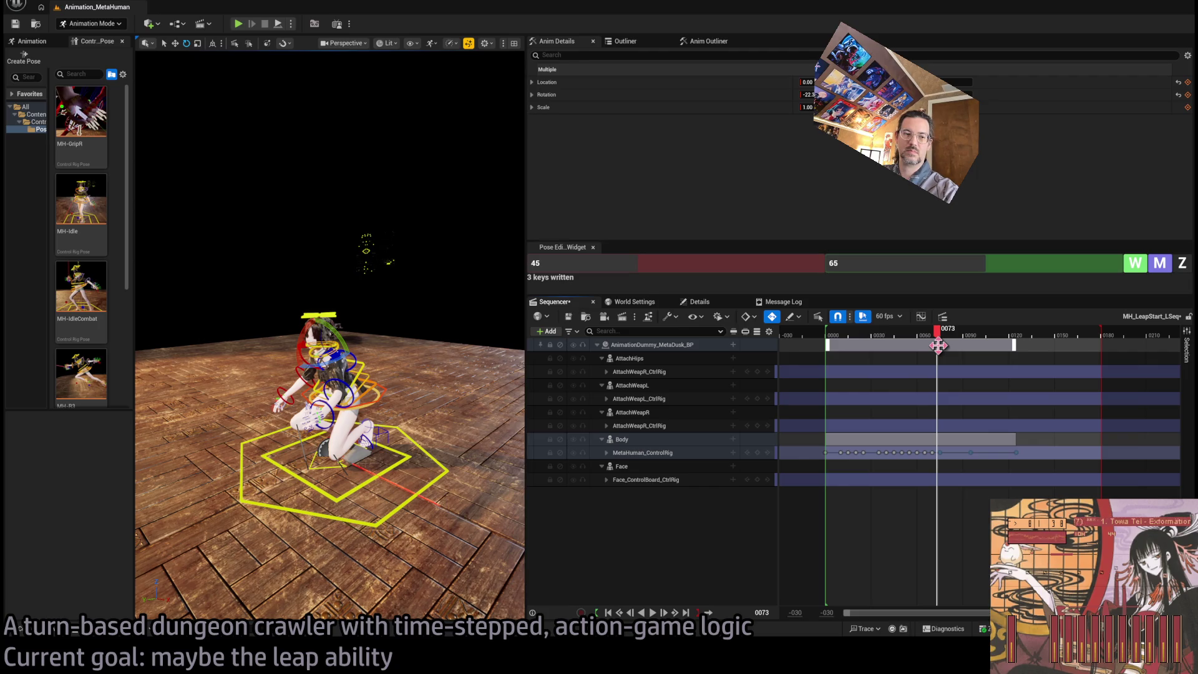
{"action": "left_click_drag", "start_coordinate": [940, 340], "coordinate": [950, 340]}
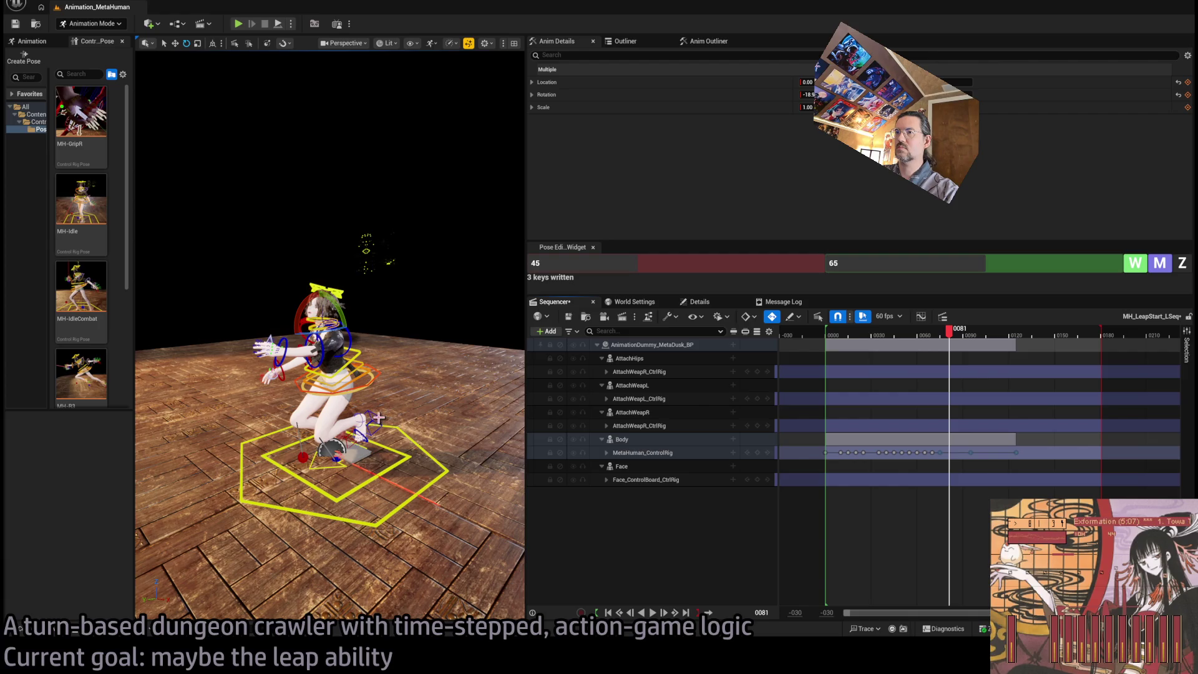
{"action": "left_click", "coordinate": [362, 419]}
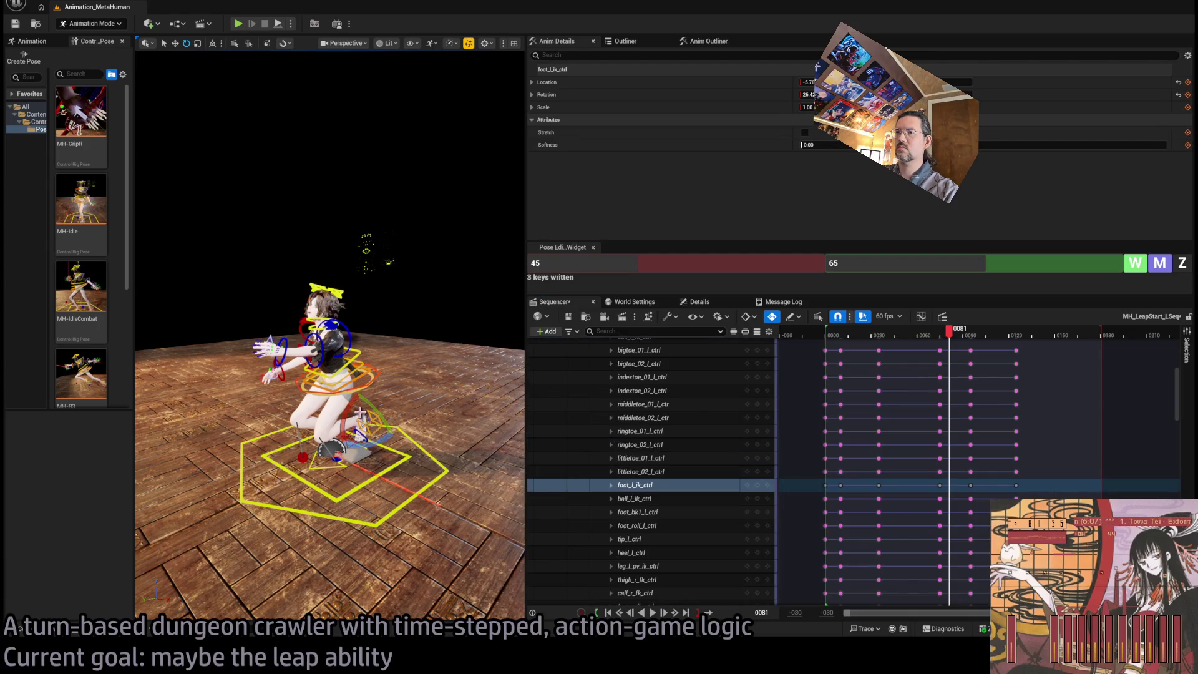
{"action": "left_click", "coordinate": [360, 412], "text": "ctrl"}
{"action": "left_click_drag", "start_coordinate": [948, 340], "coordinate": [957, 340]}
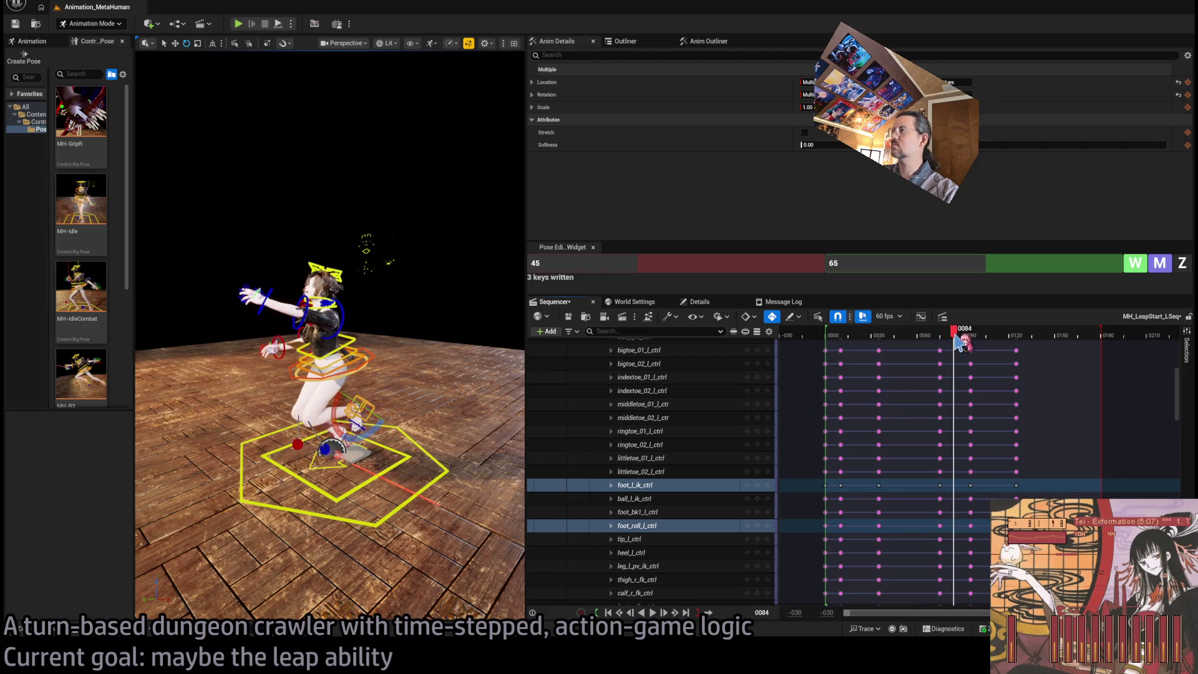
{"action": "left_click", "coordinate": [941, 486]}
{"action": "left_click", "coordinate": [941, 524]}
{"action": "left_click", "coordinate": [970, 485]}
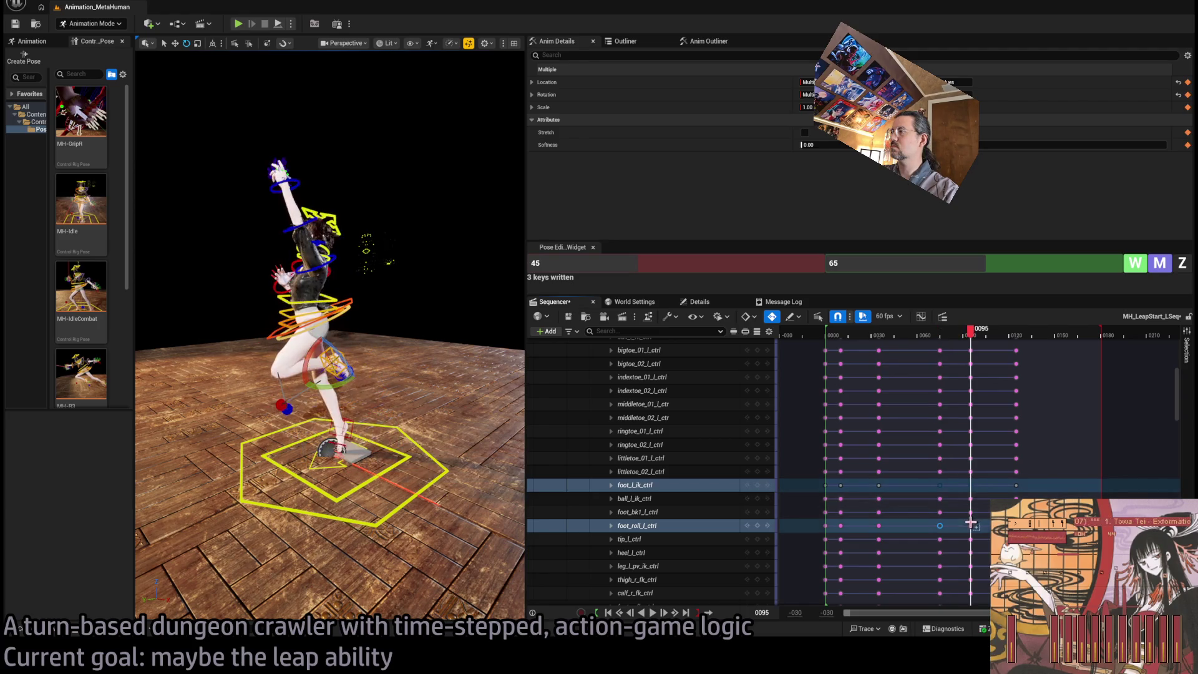
{"action": "left_click_drag", "start_coordinate": [937, 483], "coordinate": [947, 494]}
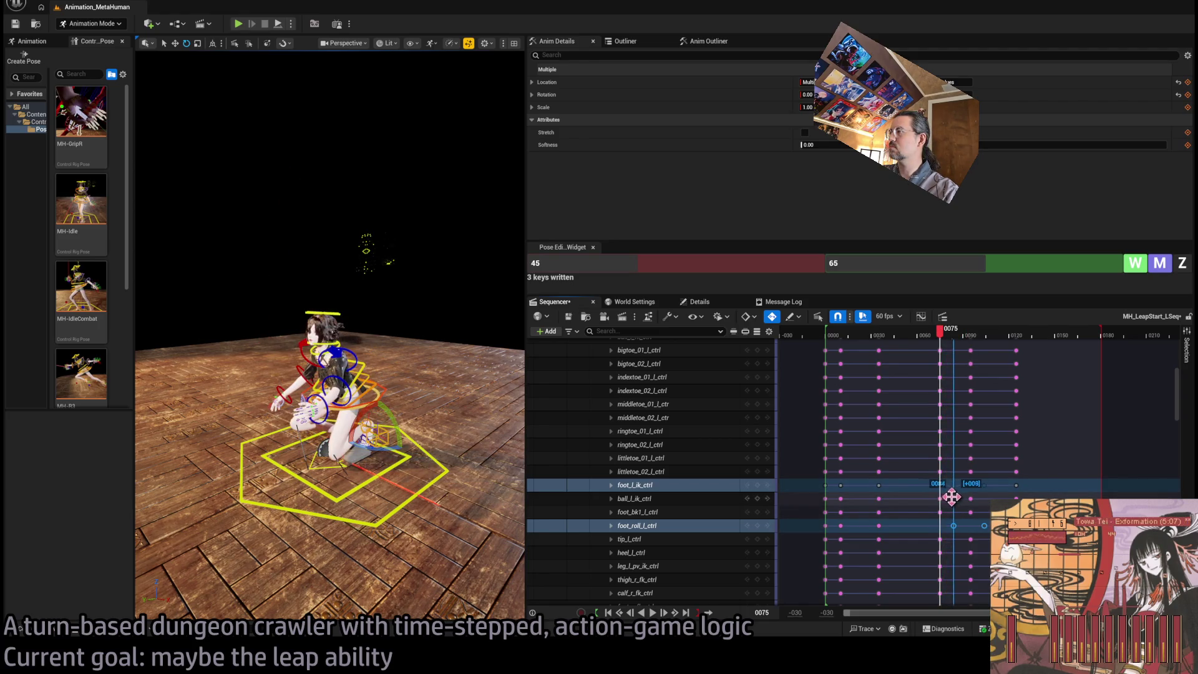
{"action": "left_click", "coordinate": [911, 337]}
{"action": "key", "text": "space"}
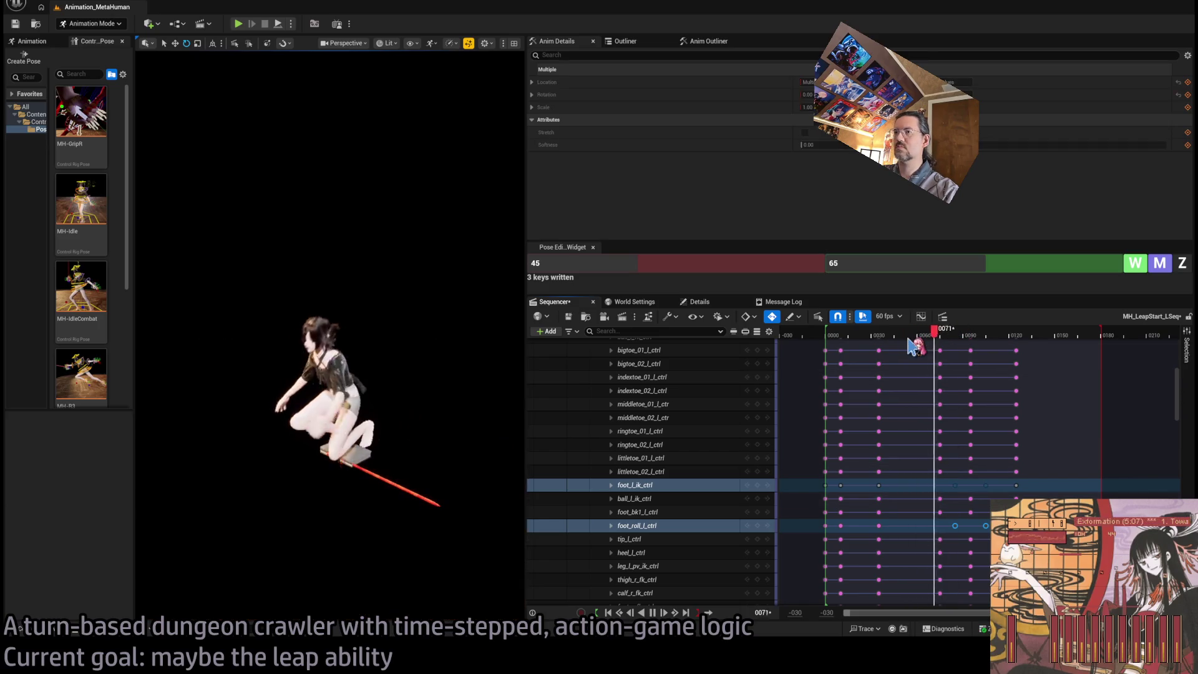
{"action": "key", "text": "space"}
{"action": "left_click", "coordinate": [933, 335]}
{"action": "key", "text": "space"}
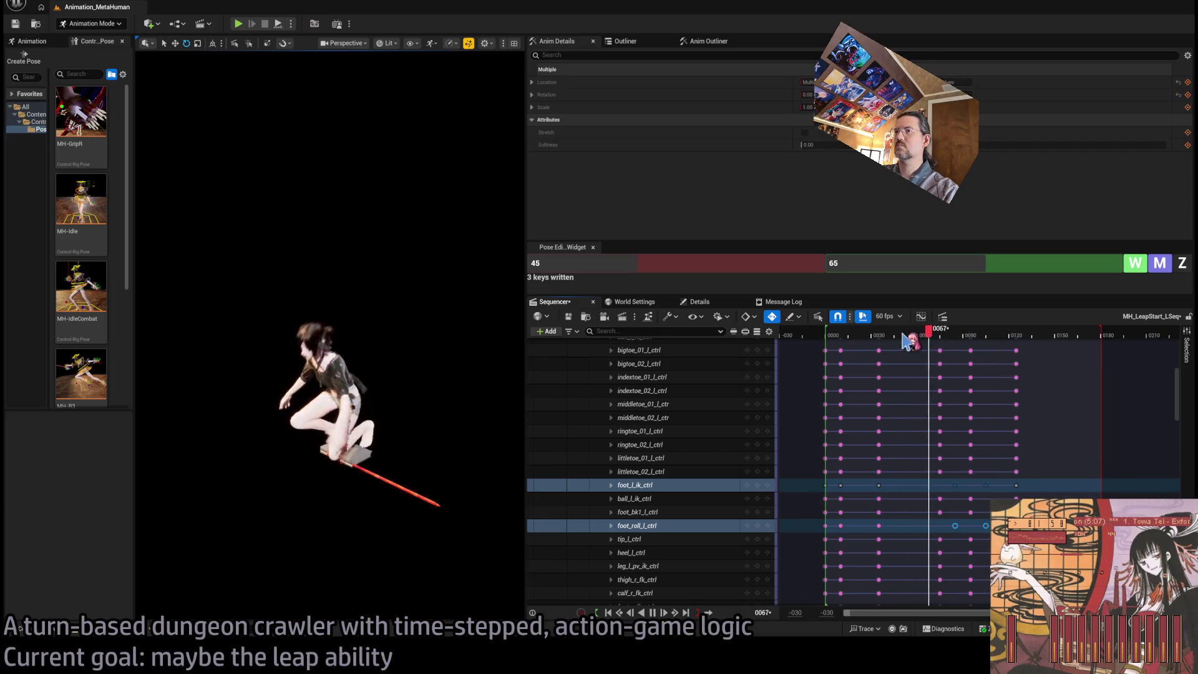
{"action": "key", "text": "space"}
{"action": "mouse_move", "coordinate": [964, 334]}
{"action": "left_mouse_down"}
{"action": "mouse_move", "coordinate": [928, 336]}
{"action": "mouse_move", "coordinate": [976, 343]}
{"action": "mouse_move", "coordinate": [954, 345]}
{"action": "left_mouse_up"}
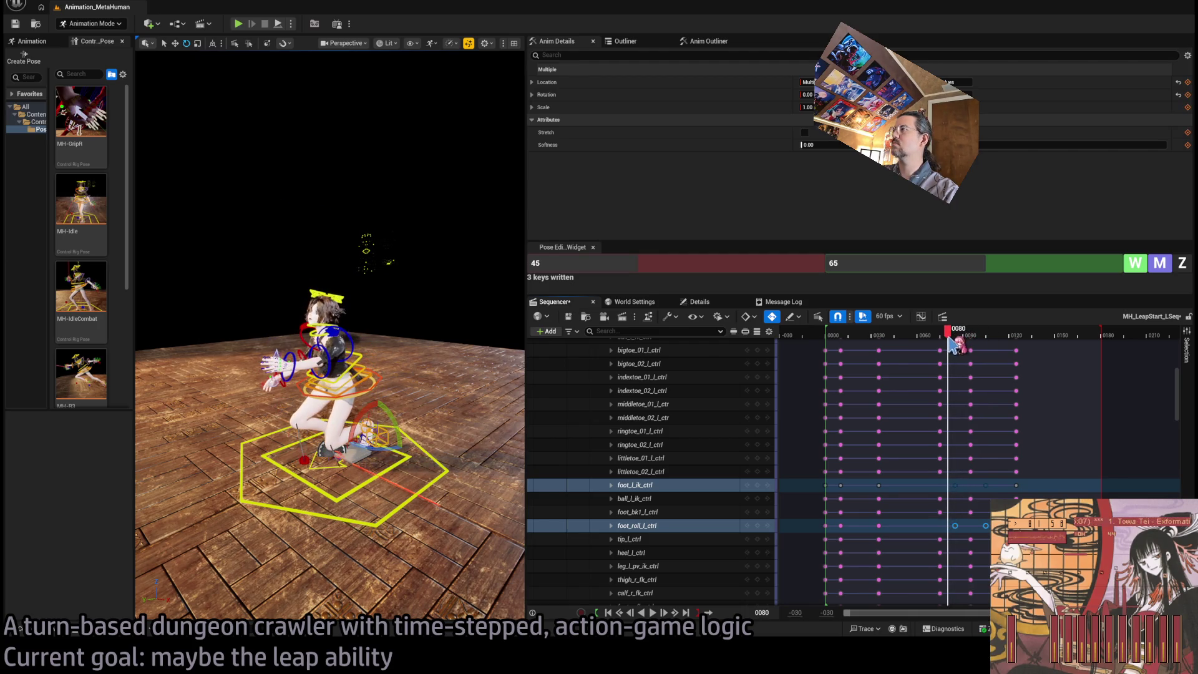
{"action": "left_click_drag", "start_coordinate": [951, 492], "coordinate": [946, 489]}
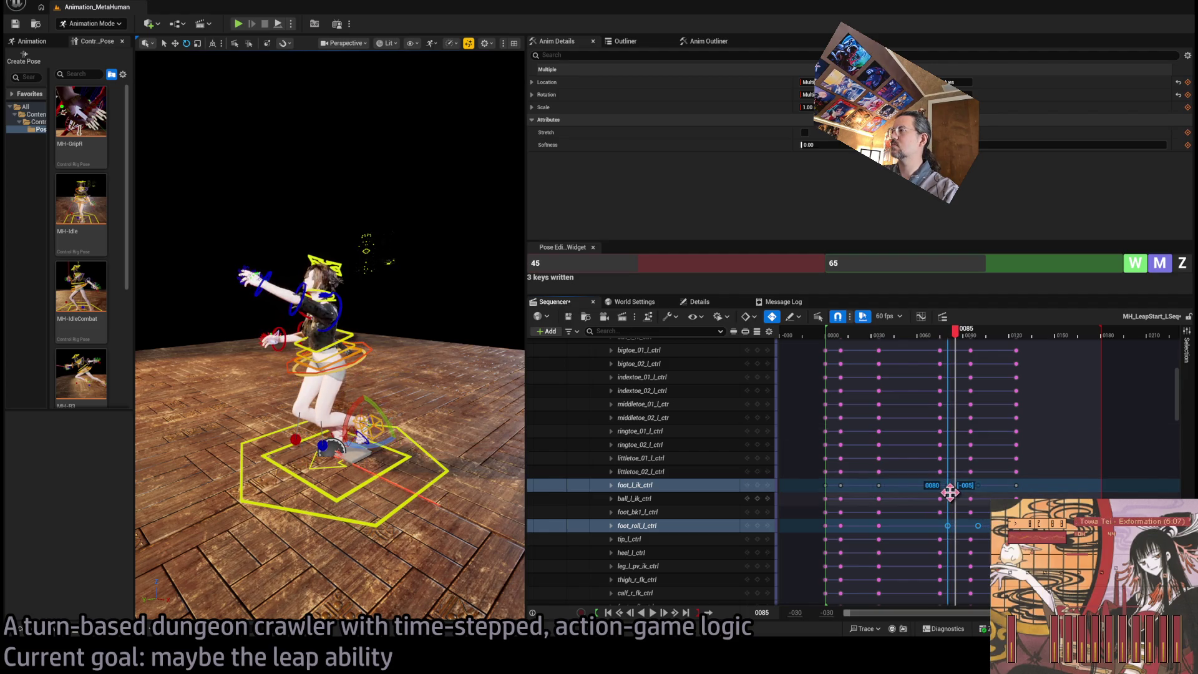
{"action": "mouse_move", "coordinate": [956, 337]}
{"action": "left_mouse_down"}
{"action": "mouse_move", "coordinate": [994, 340]}
{"action": "mouse_move", "coordinate": [867, 341]}
{"action": "left_mouse_up"}
{"action": "key", "text": "space"}
{"action": "key", "text": "space"}
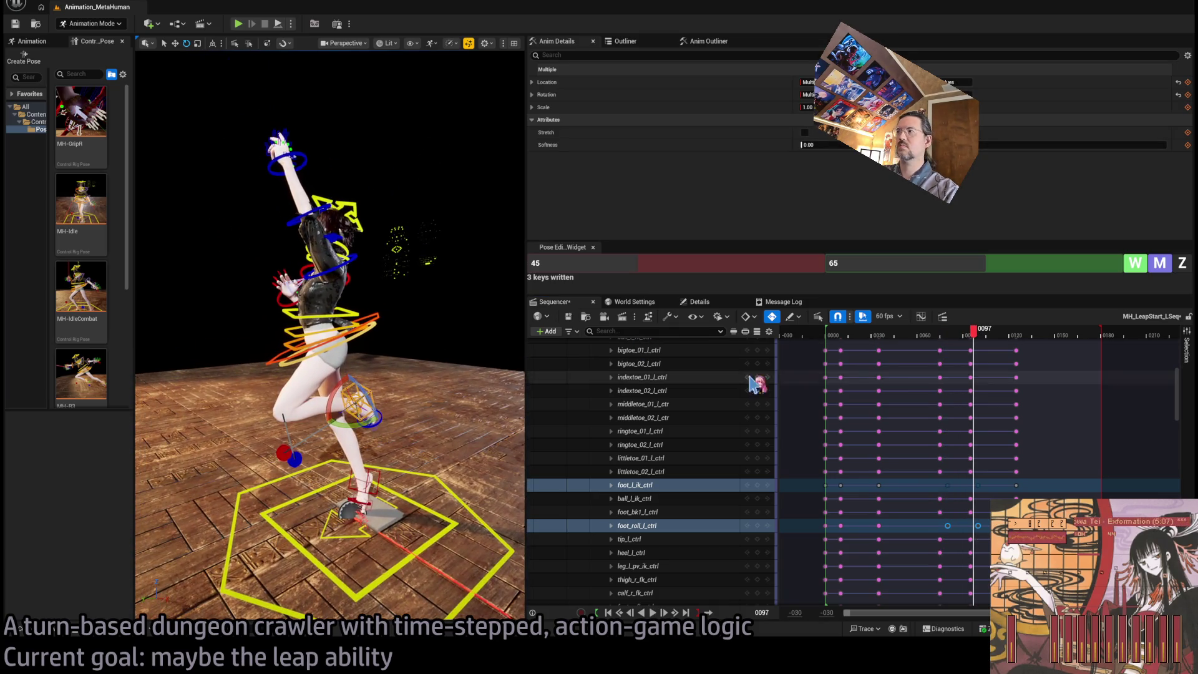
{"action": "left_click", "coordinate": [894, 342]}
{"action": "left_click_drag", "start_coordinate": [895, 344], "coordinate": [828, 360]}
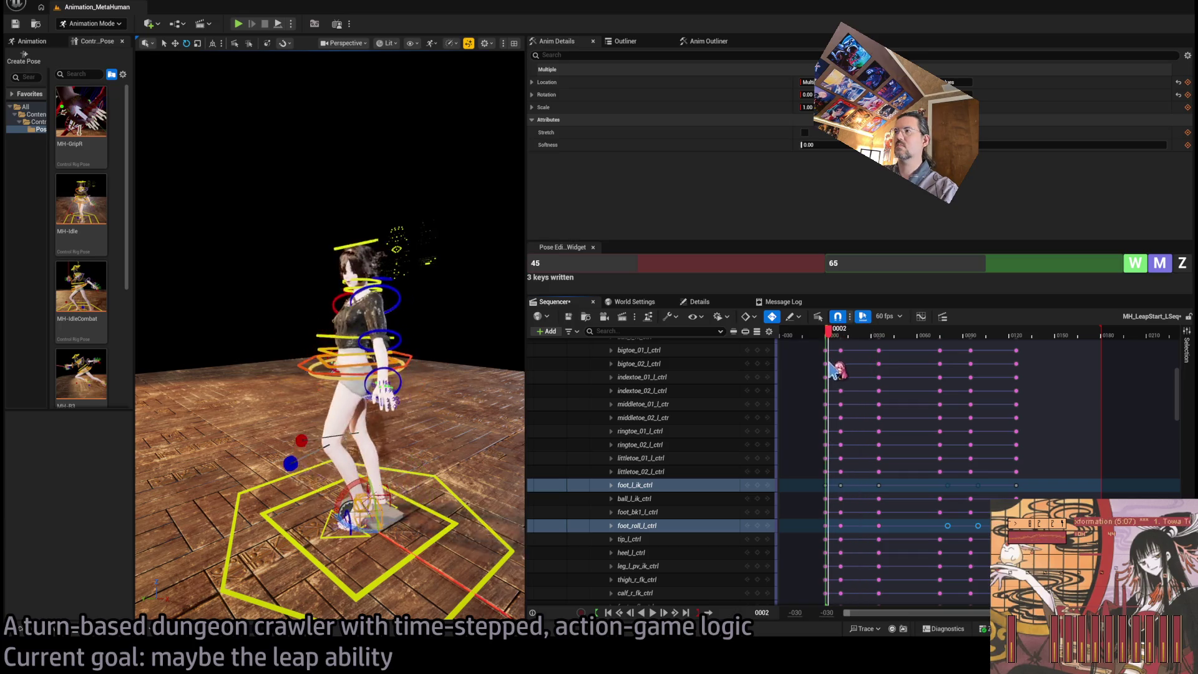
{"action": "key", "text": "space"}
{"action": "key", "text": "space"}
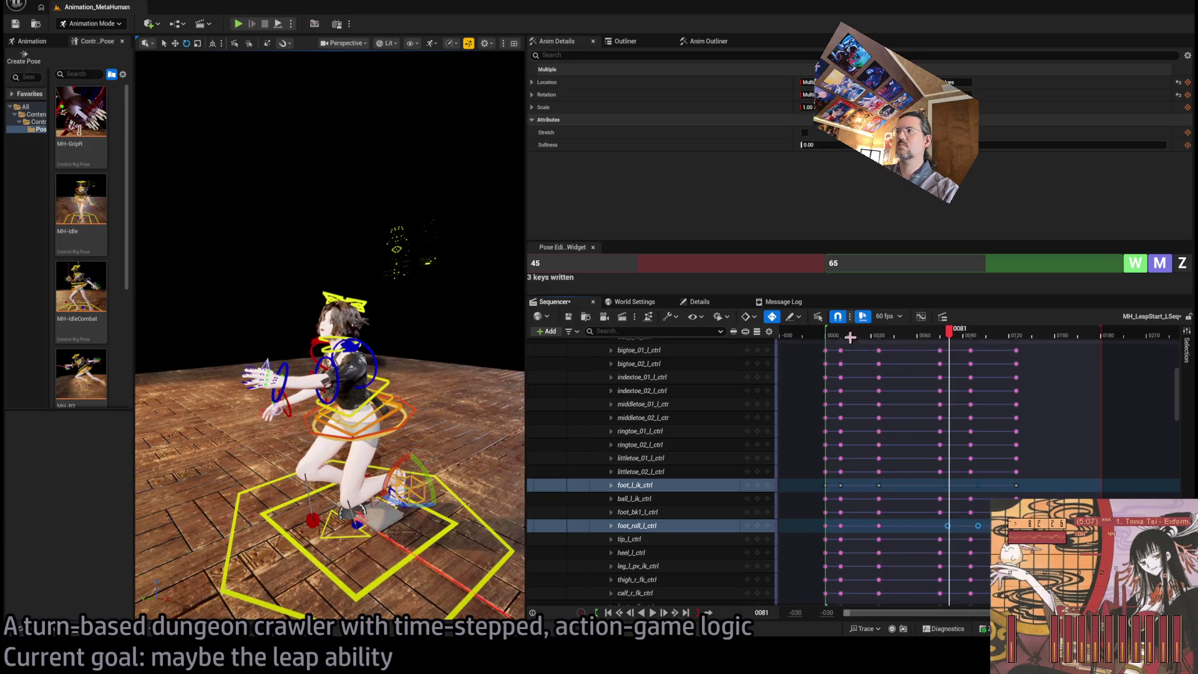
{"action": "left_click", "coordinate": [834, 342]}
{"action": "key", "text": "space"}
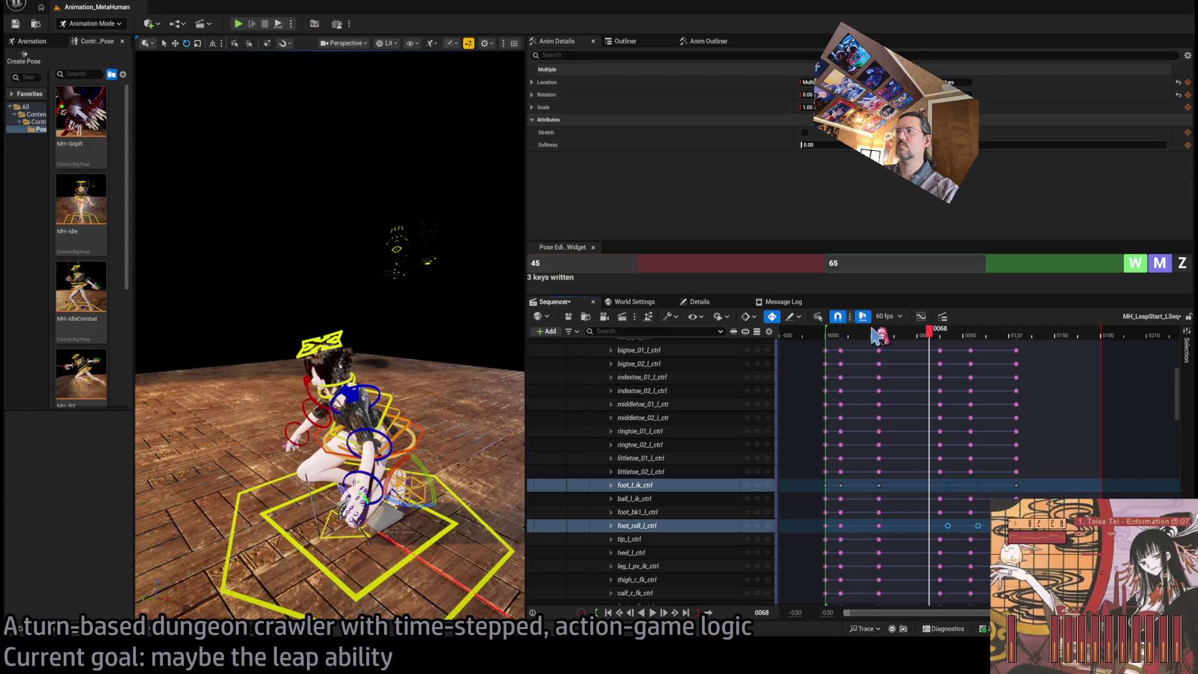
{"action": "left_click", "coordinate": [849, 337]}
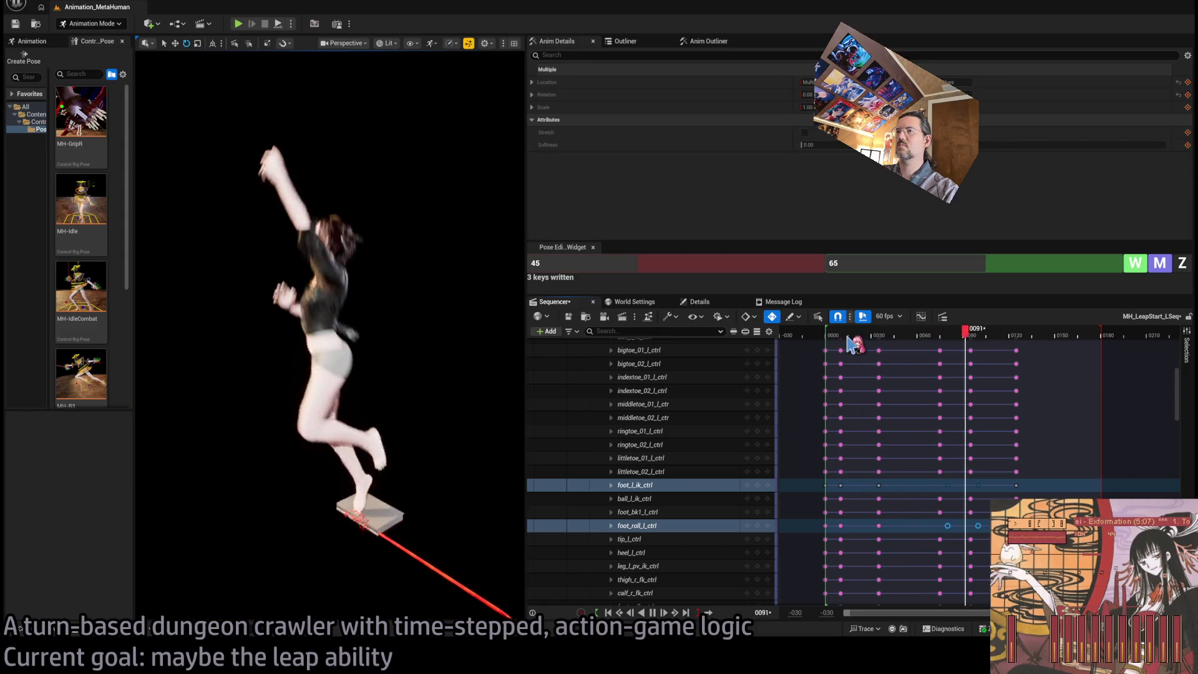
{"action": "key", "text": "space"}
{"action": "left_click", "coordinate": [868, 342]}
{"action": "mouse_move", "coordinate": [869, 341]}
{"action": "left_mouse_down"}
{"action": "mouse_move", "coordinate": [939, 347]}
{"action": "mouse_move", "coordinate": [876, 353]}
{"action": "mouse_move", "coordinate": [954, 362]}
{"action": "mouse_move", "coordinate": [943, 369]}
{"action": "left_mouse_up"}
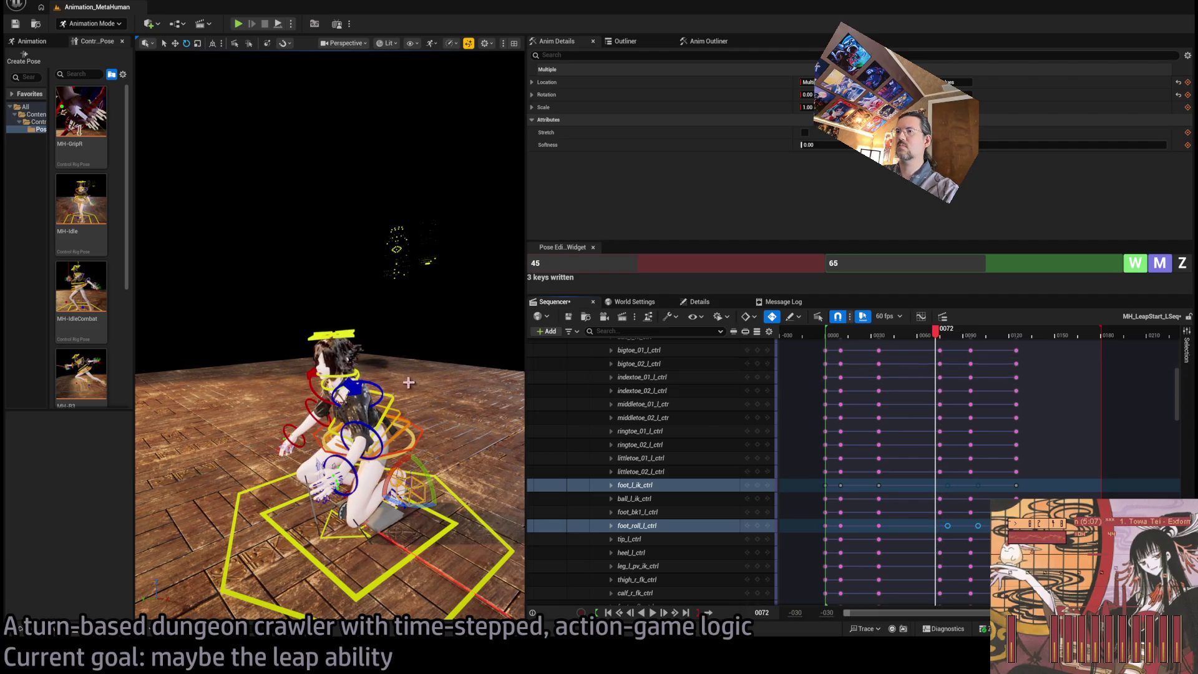
Select the left upperarm, lowerarm and hand FK controls and move their frame-60 keys to frame 65
{"action": "left_click", "coordinate": [382, 390]}
{"action": "left_click", "coordinate": [371, 480], "text": "ctrl"}
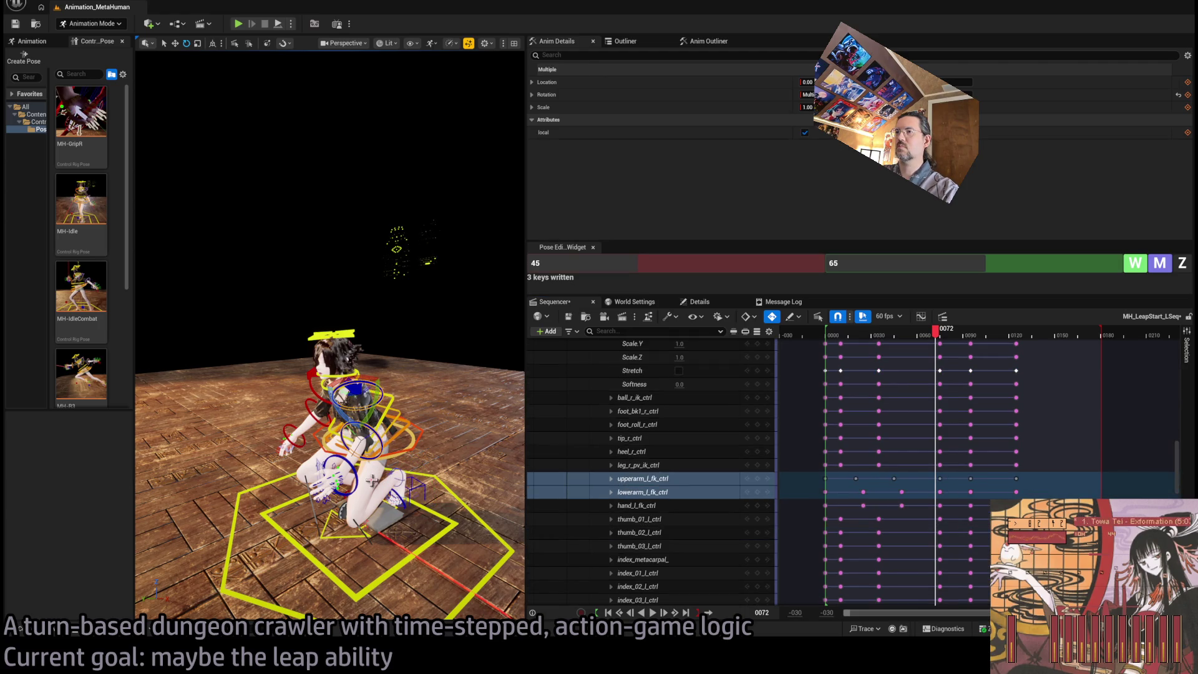
{"action": "left_click", "coordinate": [352, 470], "text": "ctrl"}
{"action": "mouse_move", "coordinate": [936, 329]}
{"action": "left_mouse_down"}
{"action": "mouse_move", "coordinate": [889, 350]}
{"action": "mouse_move", "coordinate": [916, 353]}
{"action": "left_mouse_up"}
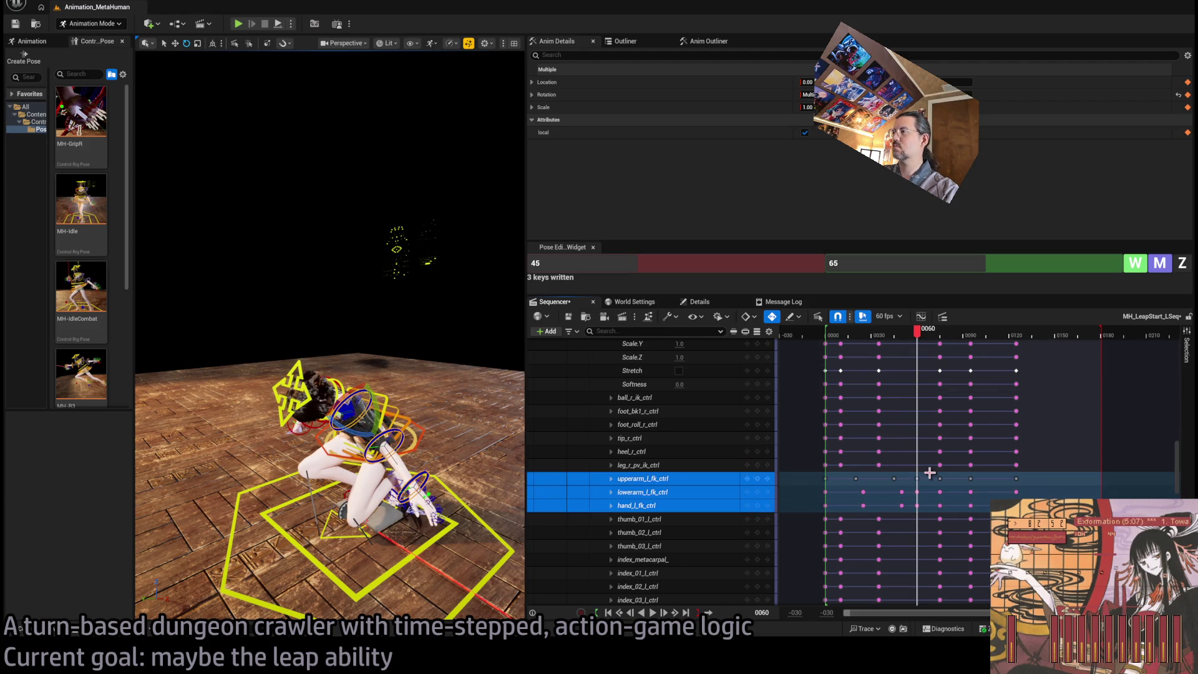
{"action": "left_click_drag", "start_coordinate": [929, 474], "coordinate": [924, 507]}
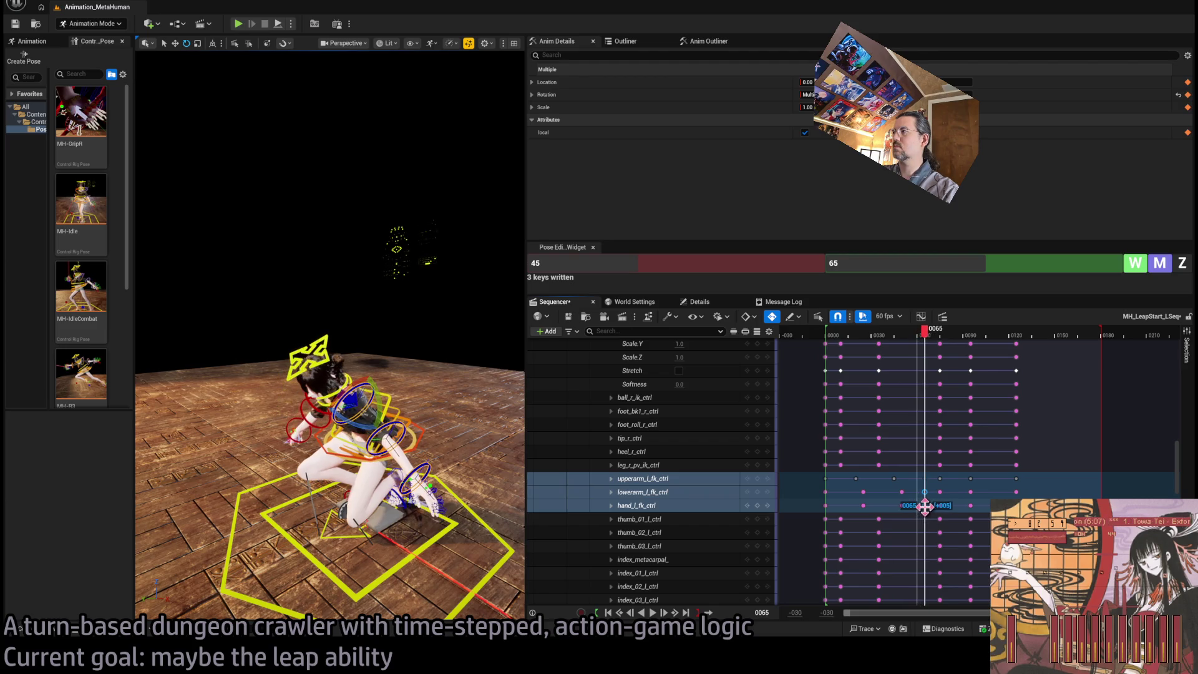
{"action": "mouse_move", "coordinate": [925, 330]}
{"action": "left_mouse_down"}
{"action": "mouse_move", "coordinate": [874, 331]}
{"action": "mouse_move", "coordinate": [982, 337]}
{"action": "mouse_move", "coordinate": [887, 360]}
{"action": "left_mouse_up"}
Play back the retimed leap and review the poses between frames 40 and 72
{"action": "key", "text": "space"}
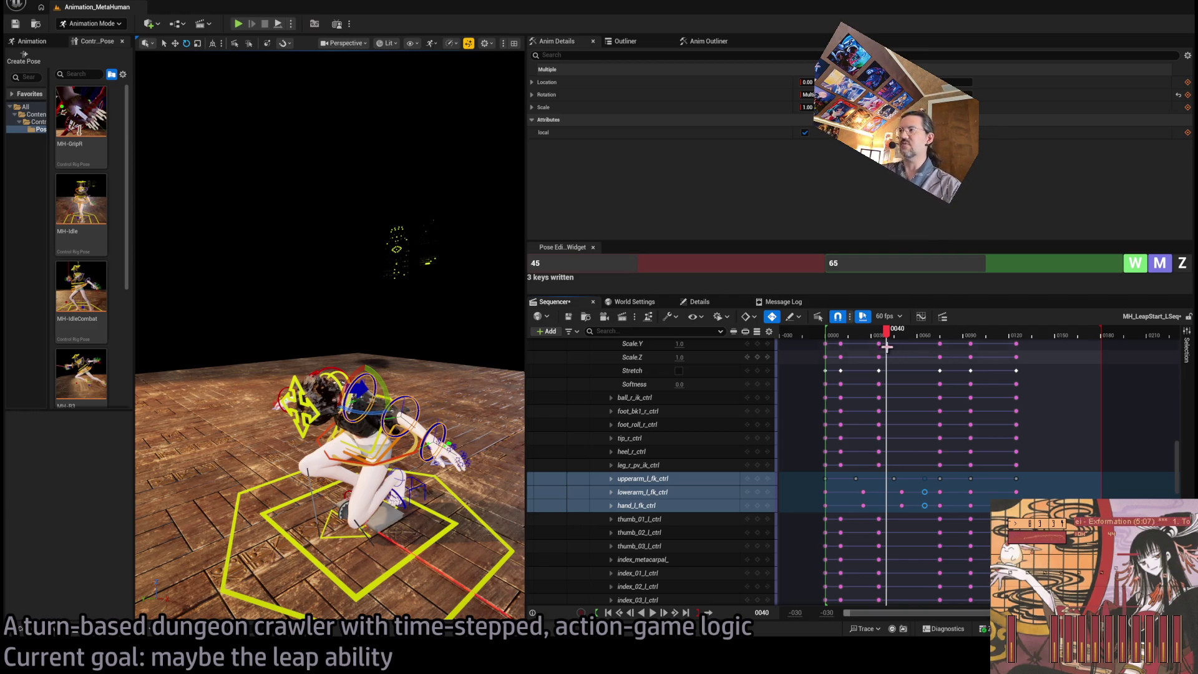
{"action": "mouse_move", "coordinate": [886, 342]}
{"action": "left_mouse_down"}
{"action": "mouse_move", "coordinate": [969, 343]}
{"action": "mouse_move", "coordinate": [859, 343]}
{"action": "mouse_move", "coordinate": [899, 359]}
{"action": "mouse_move", "coordinate": [863, 343]}
{"action": "mouse_move", "coordinate": [948, 338]}
{"action": "mouse_move", "coordinate": [854, 342]}
{"action": "left_mouse_up"}
{"action": "key", "text": "space"}
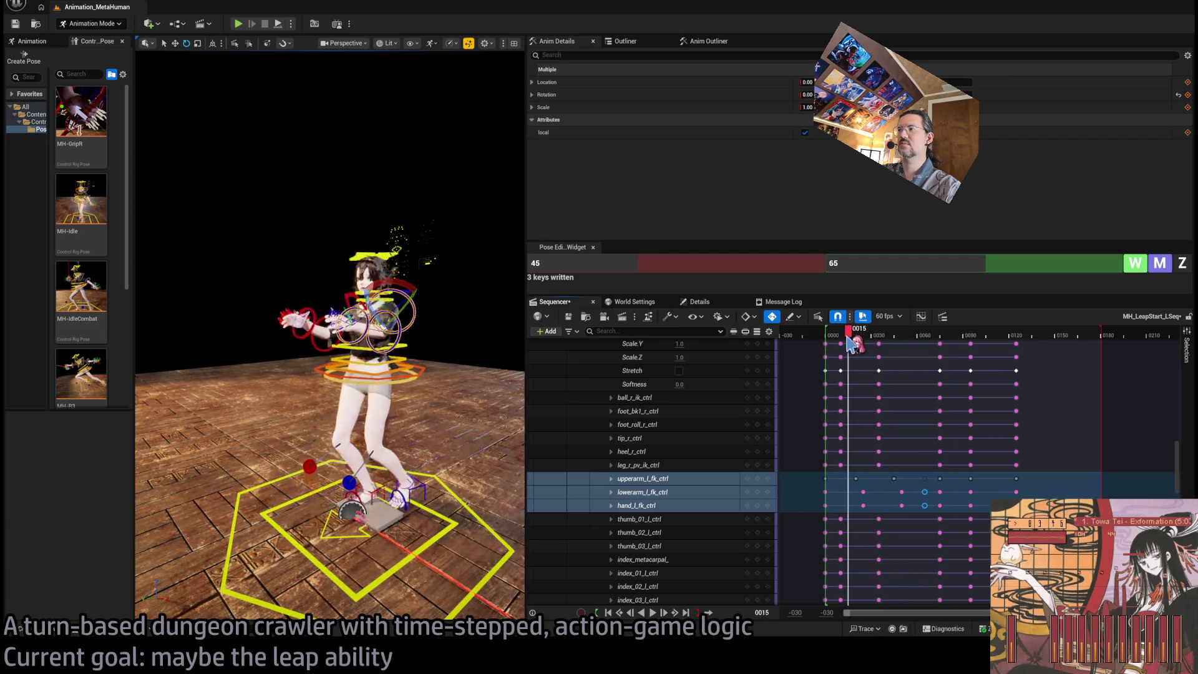
{"action": "key", "text": "space"}
{"action": "key", "text": "space"}
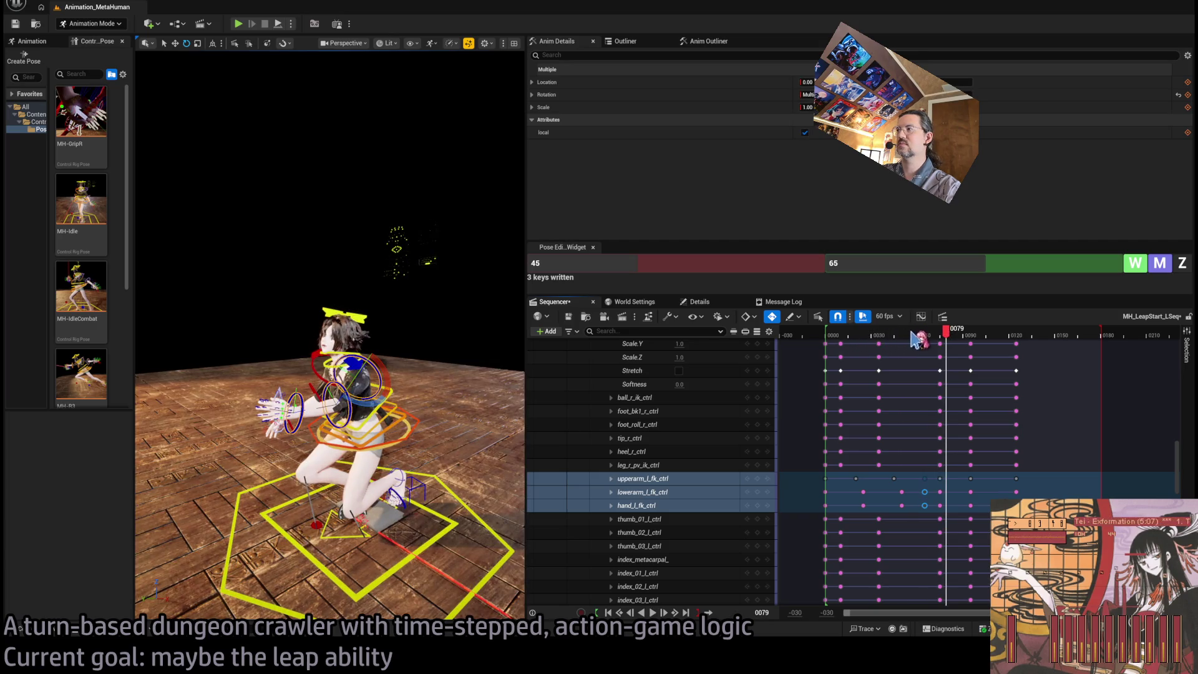
{"action": "left_click", "coordinate": [911, 336]}
{"action": "left_click_drag", "start_coordinate": [950, 339], "coordinate": [945, 342]}
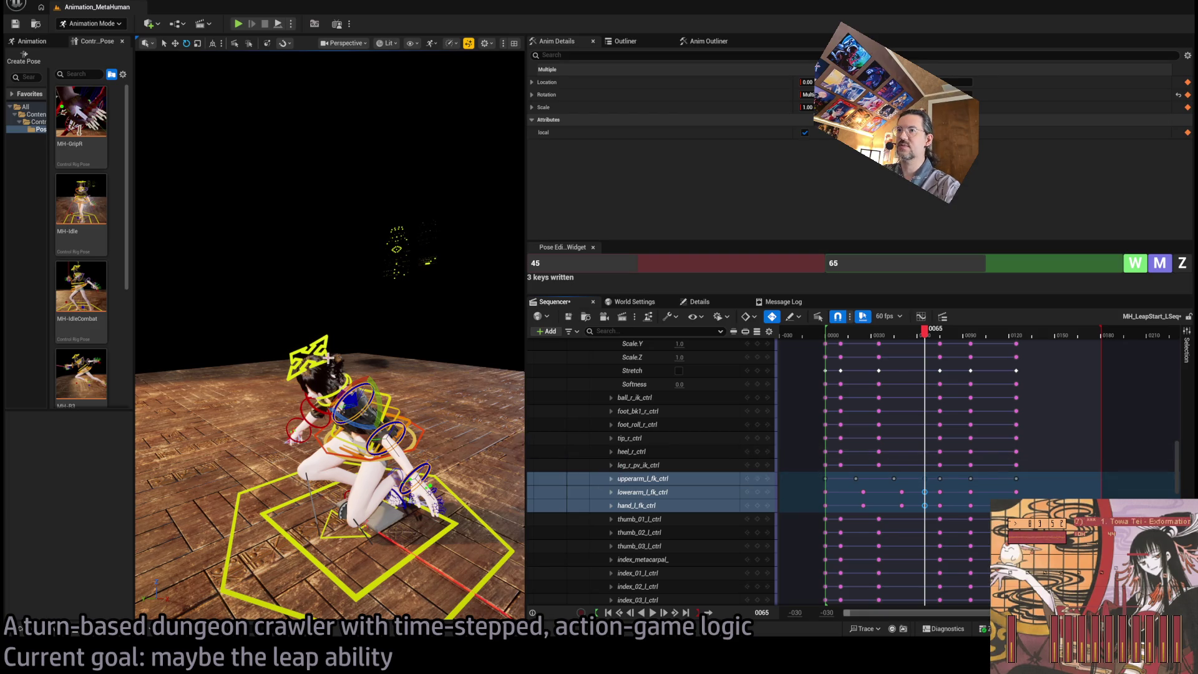
{"action": "scroll", "coordinate": [935, 479], "scroll_direction": "up", "scroll_amount": 5}
{"action": "left_click", "coordinate": [936, 478]}
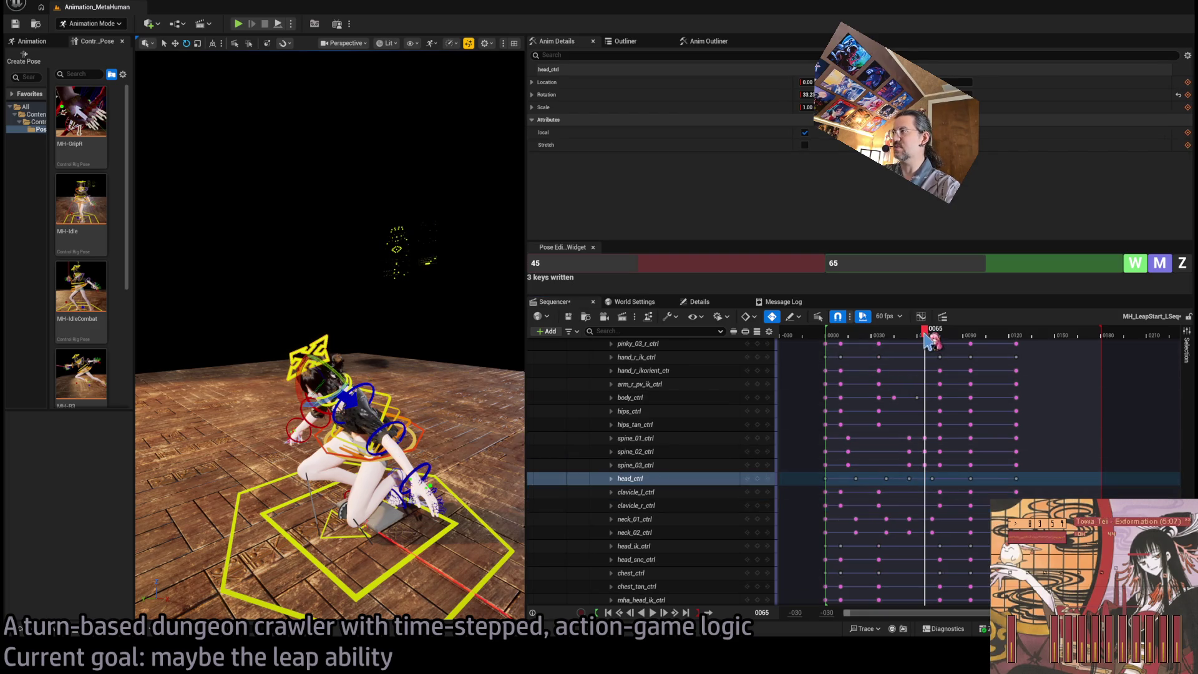
Select neck_02_ctrl and delete the neck keys near frame 70
{"action": "mouse_move", "coordinate": [954, 340]}
{"action": "left_mouse_down"}
{"action": "mouse_move", "coordinate": [861, 343]}
{"action": "mouse_move", "coordinate": [950, 340]}
{"action": "left_mouse_up"}
{"action": "key", "text": "space"}
{"action": "key", "text": "space"}
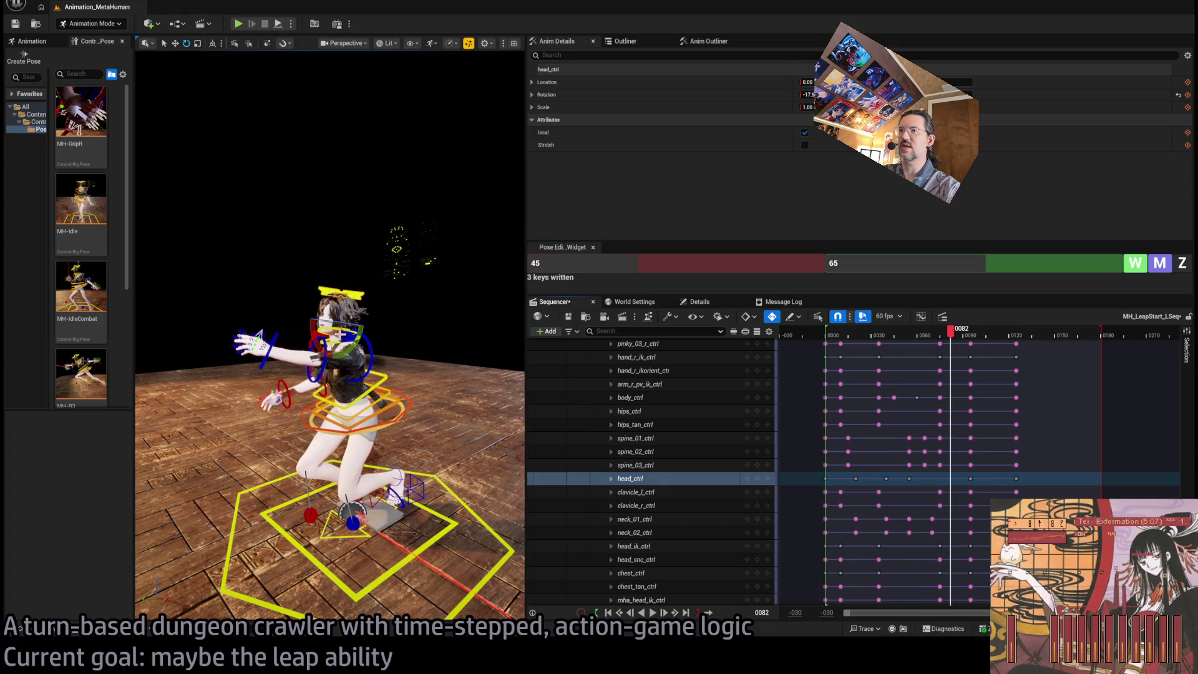
{"action": "left_click", "coordinate": [634, 532]}
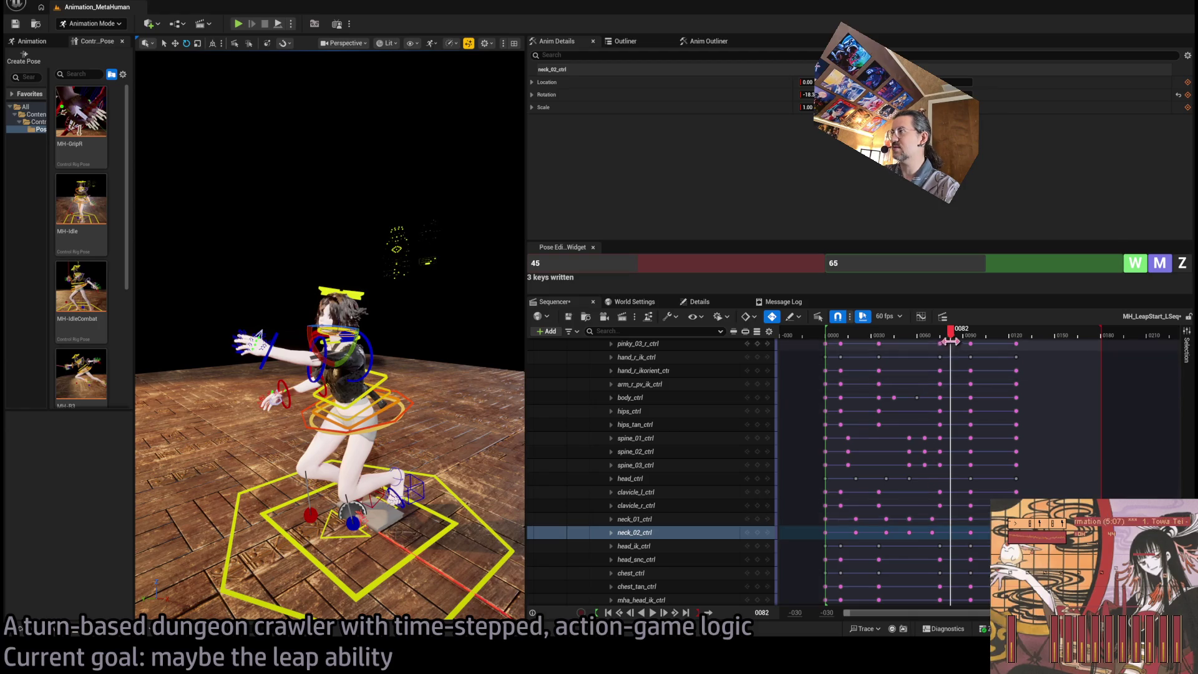
{"action": "mouse_move", "coordinate": [949, 336]}
{"action": "left_mouse_down"}
{"action": "mouse_move", "coordinate": [887, 341]}
{"action": "mouse_move", "coordinate": [967, 337]}
{"action": "mouse_move", "coordinate": [922, 356]}
{"action": "mouse_move", "coordinate": [978, 349]}
{"action": "mouse_move", "coordinate": [861, 338]}
{"action": "left_mouse_up"}
{"action": "key", "text": "Delete"}
Replay the leap from near the start to check the motion without the neck keys
{"action": "key", "text": "space"}
{"action": "key", "text": "space"}
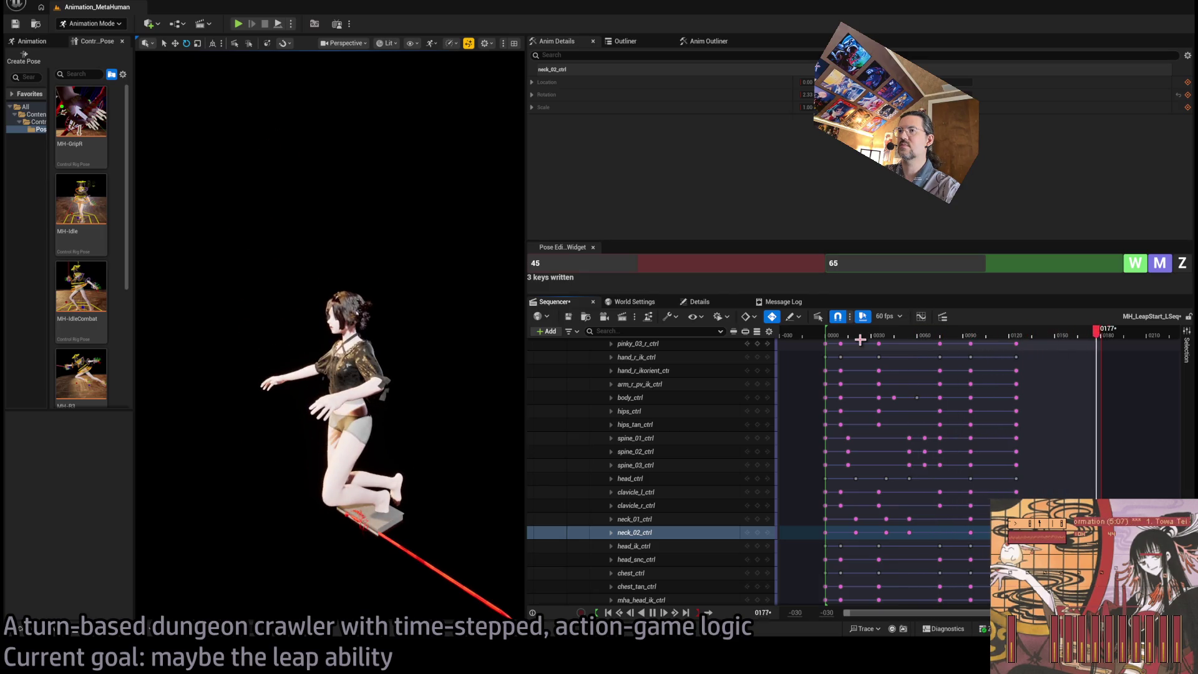
{"action": "left_click", "coordinate": [860, 339]}
{"action": "mouse_move", "coordinate": [860, 339]}
{"action": "left_mouse_down"}
{"action": "mouse_move", "coordinate": [941, 337]}
{"action": "mouse_move", "coordinate": [848, 337]}
{"action": "left_mouse_up"}
{"action": "key", "text": "space"}
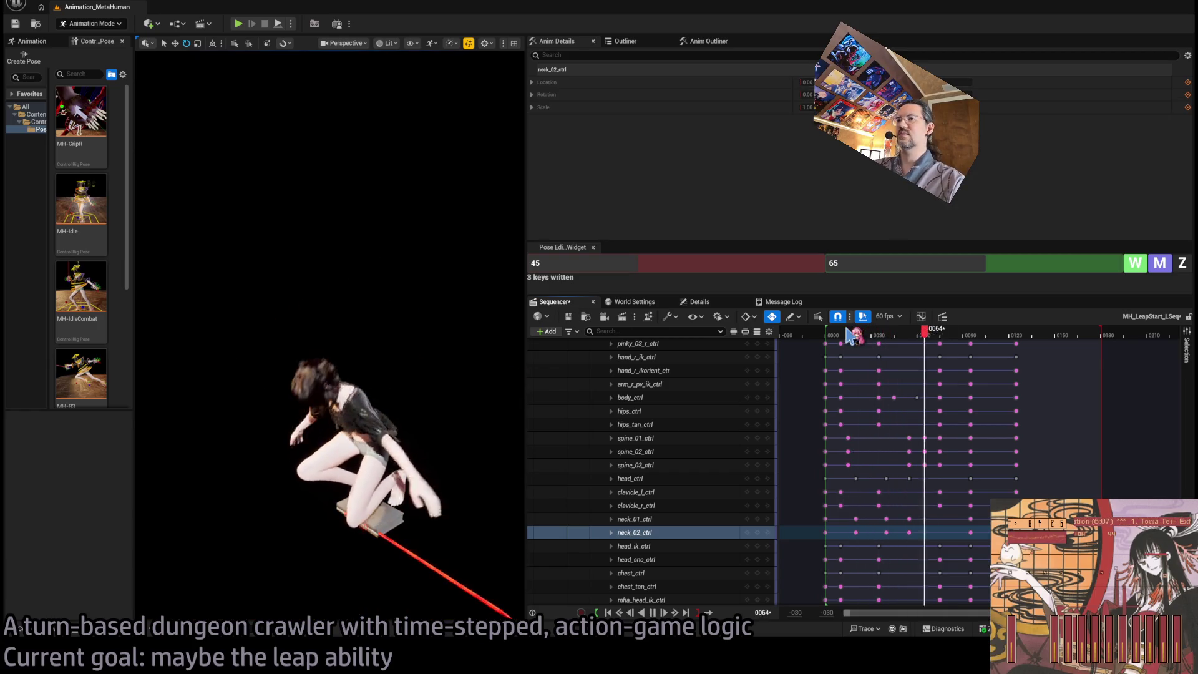
{"action": "key", "text": "space"}
{"action": "key", "text": "space"}
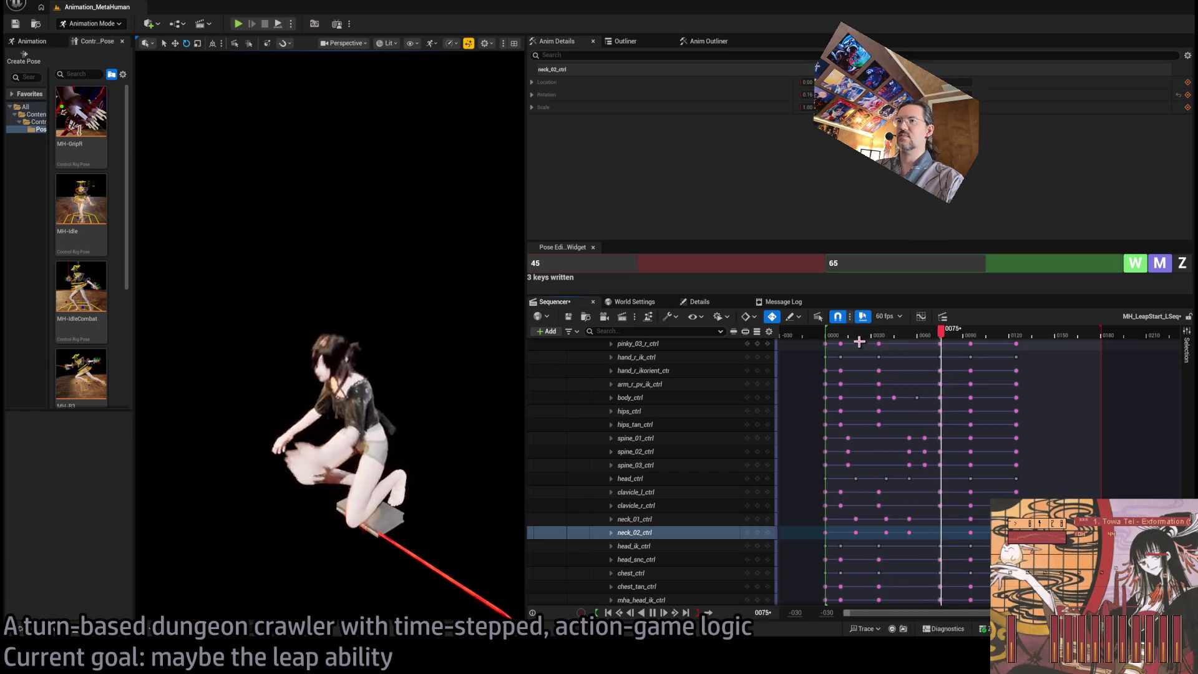
{"action": "key", "text": "space"}
{"action": "left_click", "coordinate": [861, 337]}
{"action": "key", "text": "space"}
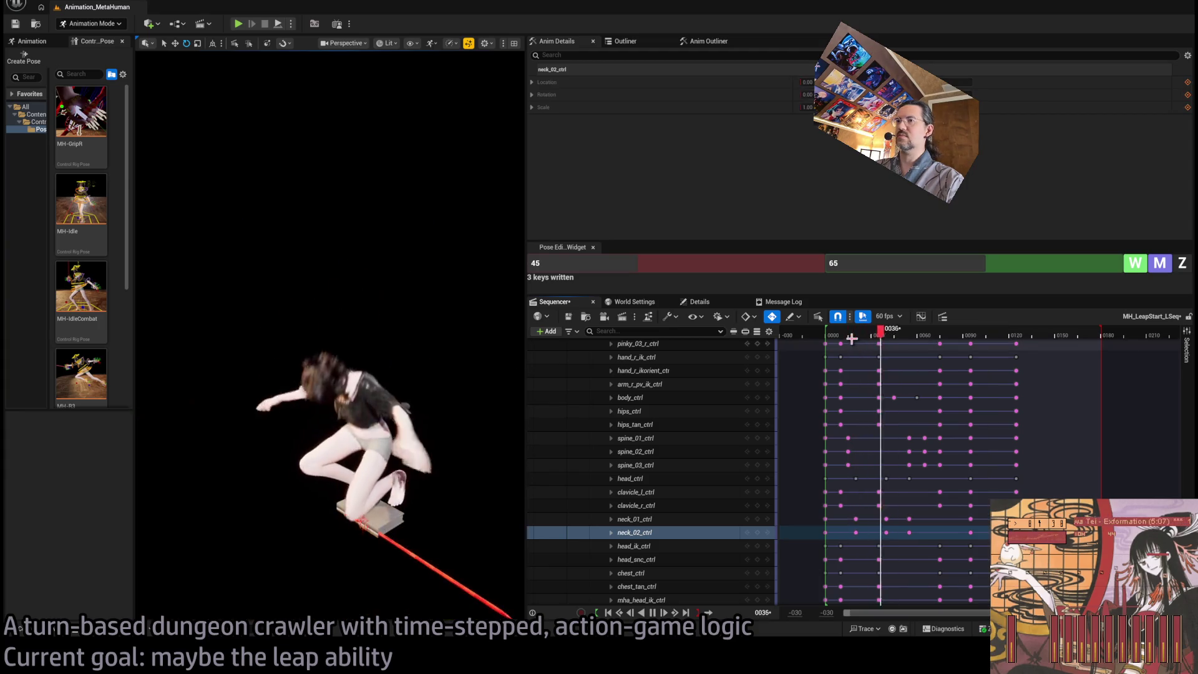
{"action": "key", "text": "space"}
Scrub frames 20 to 65 to inspect the takeoff and crouch pose
{"action": "left_click", "coordinate": [903, 335]}
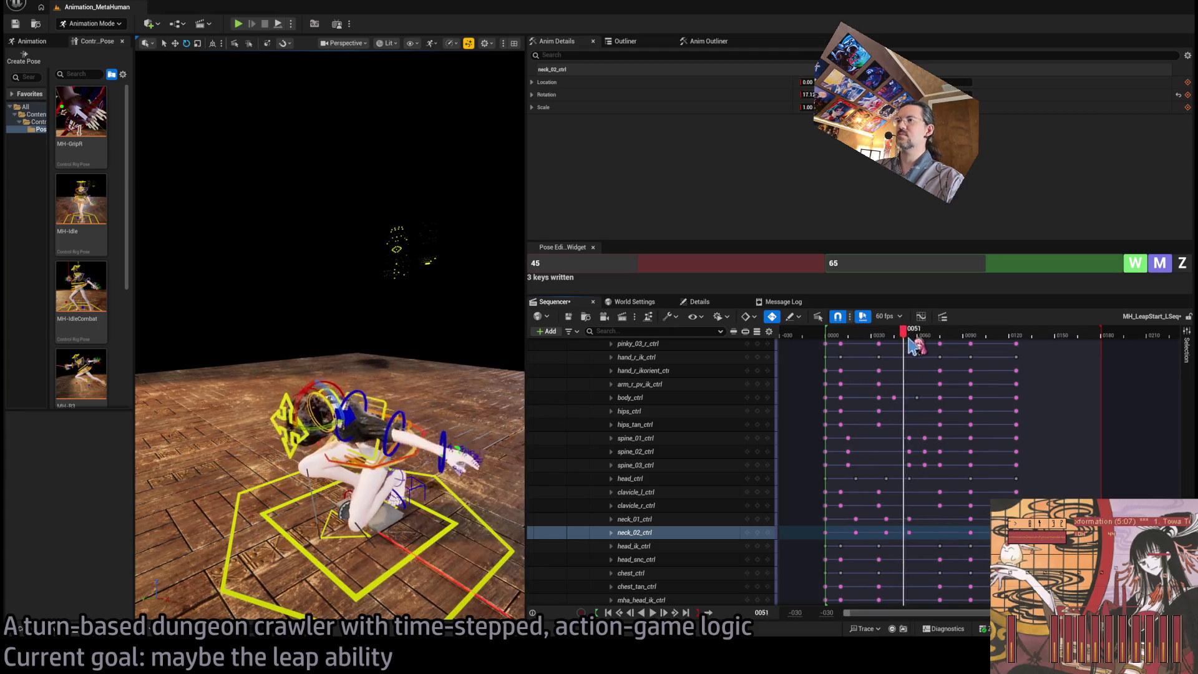
{"action": "mouse_move", "coordinate": [911, 341]}
{"action": "left_mouse_down"}
{"action": "mouse_move", "coordinate": [860, 343]}
{"action": "mouse_move", "coordinate": [906, 347]}
{"action": "left_mouse_up"}
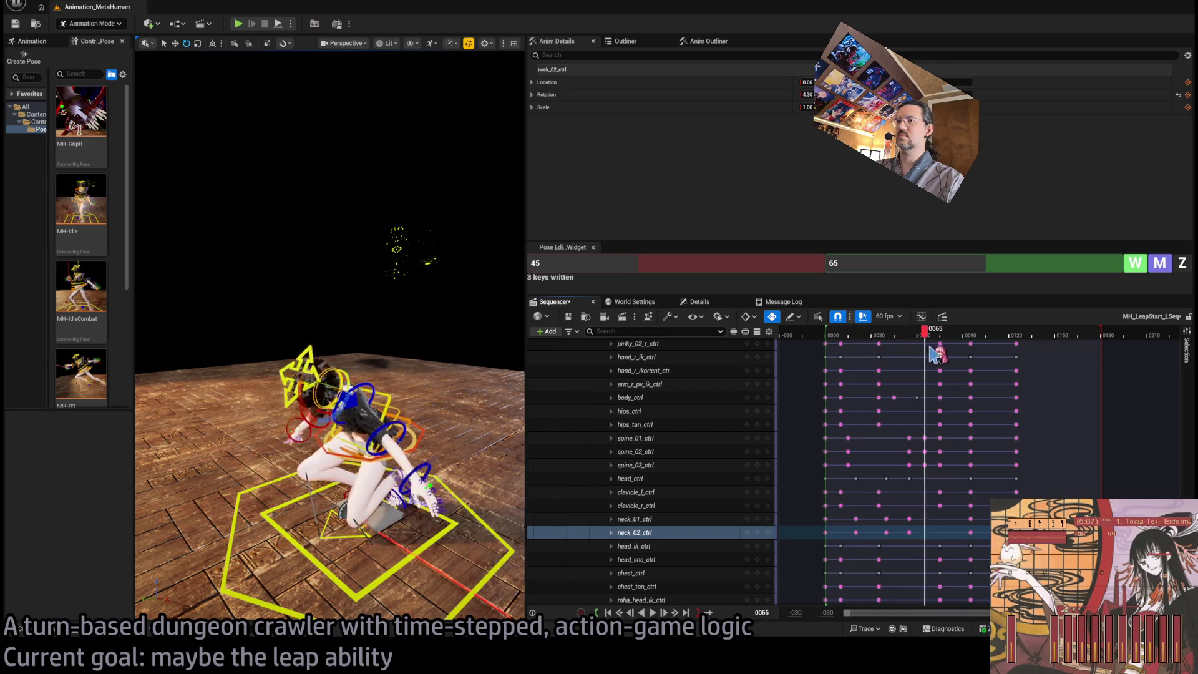
{"action": "left_click", "coordinate": [861, 338]}
{"action": "key", "text": "space"}
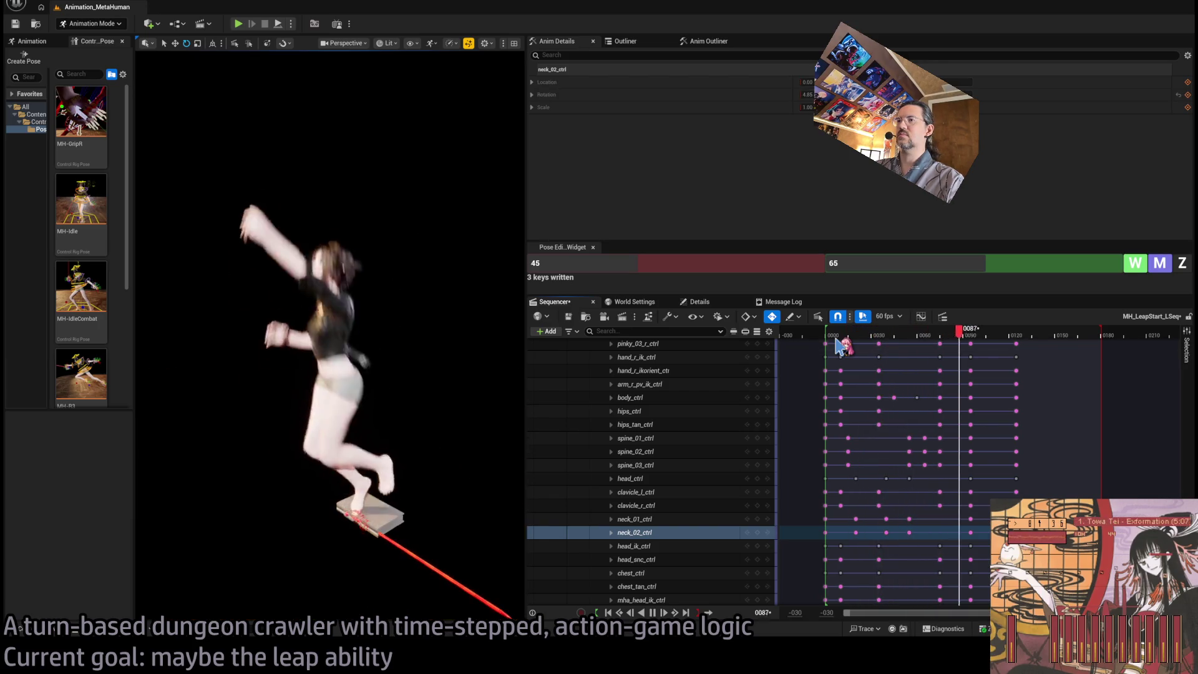
{"action": "key", "text": "space"}
{"action": "mouse_move", "coordinate": [881, 337]}
{"action": "left_mouse_down"}
{"action": "mouse_move", "coordinate": [859, 342]}
{"action": "mouse_move", "coordinate": [909, 351]}
{"action": "left_mouse_up"}
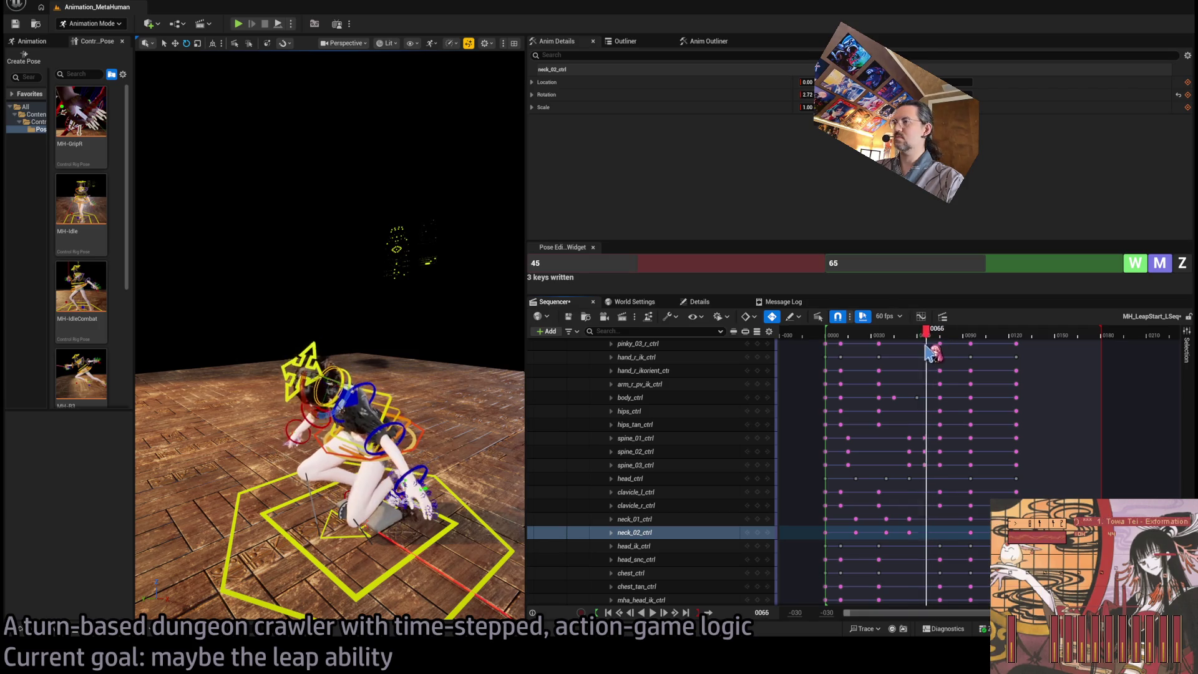
{"action": "left_click_drag", "start_coordinate": [926, 347], "coordinate": [924, 347]}
{"action": "left_click", "coordinate": [396, 421]}
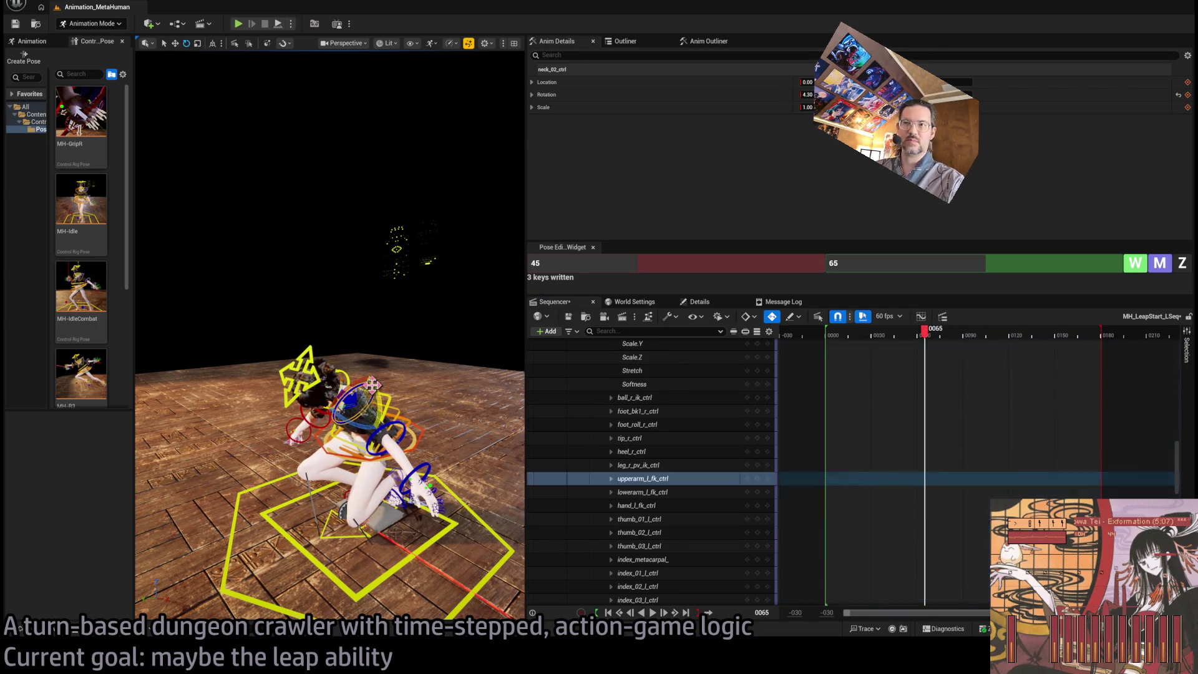
Add the left lower-arm and hand controls and select their arm keys from frame 60 onward
{"action": "left_click", "coordinate": [642, 491], "text": "shift"}
{"action": "left_click", "coordinate": [637, 505], "text": "shift"}
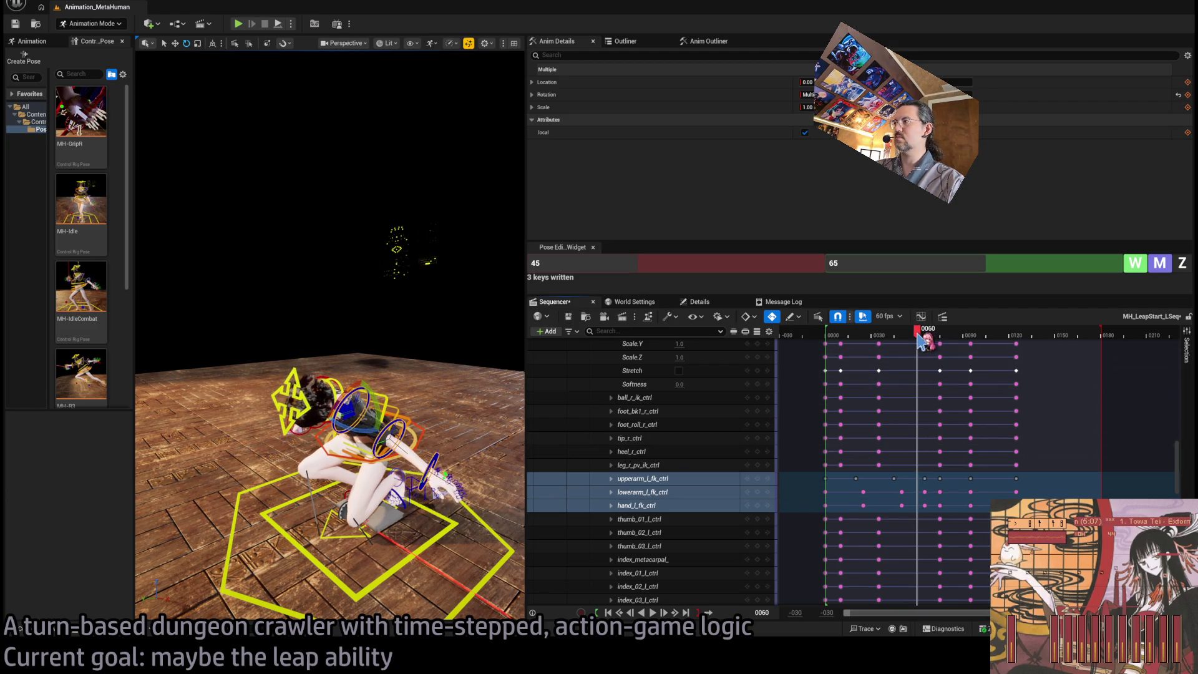
{"action": "left_click", "coordinate": [923, 498]}
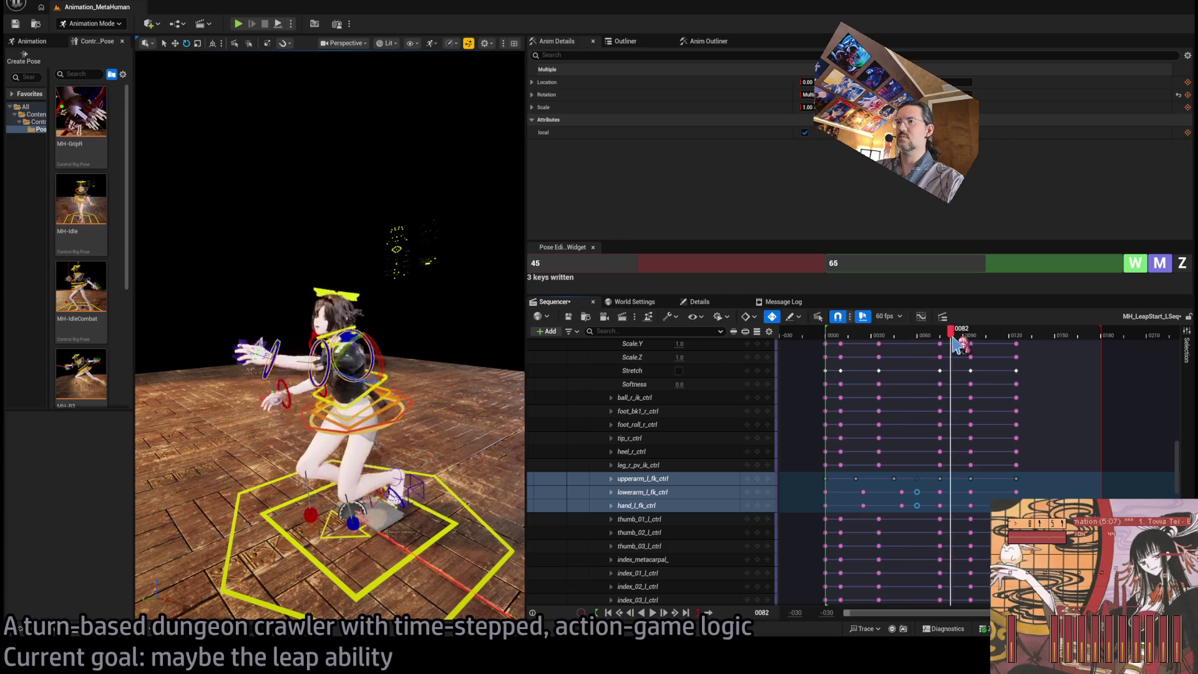
{"action": "mouse_move", "coordinate": [957, 345]}
{"action": "left_mouse_down"}
{"action": "mouse_move", "coordinate": [970, 346]}
{"action": "mouse_move", "coordinate": [904, 356]}
{"action": "left_mouse_up"}
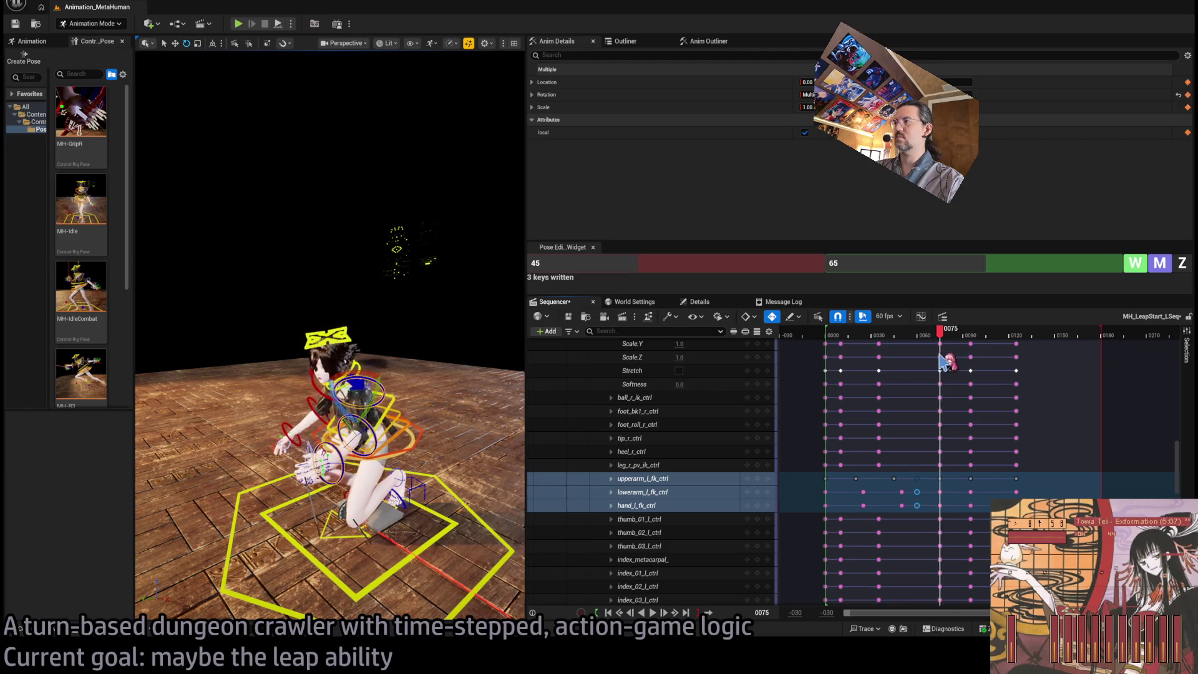
{"action": "mouse_move", "coordinate": [922, 365]}
{"action": "left_mouse_down"}
{"action": "mouse_move", "coordinate": [904, 367]}
{"action": "mouse_move", "coordinate": [962, 362]}
{"action": "mouse_move", "coordinate": [858, 365]}
{"action": "mouse_move", "coordinate": [916, 381]}
{"action": "mouse_move", "coordinate": [890, 377]}
{"action": "mouse_move", "coordinate": [942, 368]}
{"action": "left_mouse_up"}
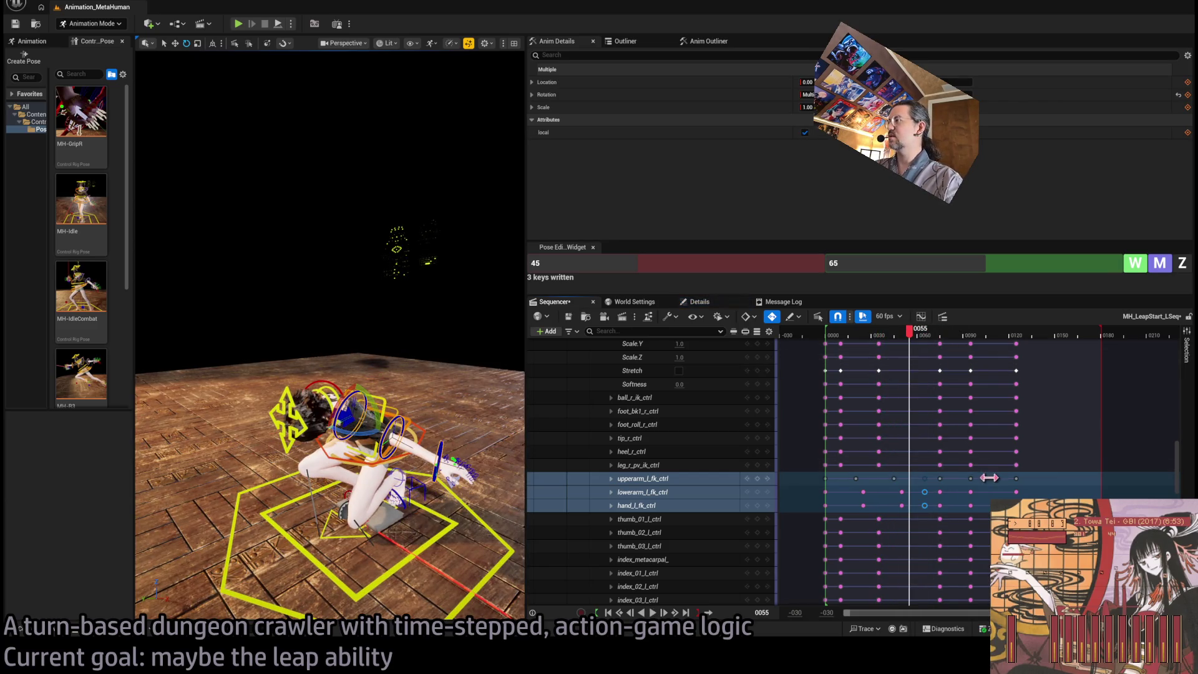
{"action": "mouse_move", "coordinate": [984, 475]}
{"action": "left_mouse_down"}
{"action": "mouse_move", "coordinate": [928, 508]}
{"action": "mouse_move", "coordinate": [939, 475]}
{"action": "mouse_move", "coordinate": [962, 484]}
{"action": "left_mouse_up"}
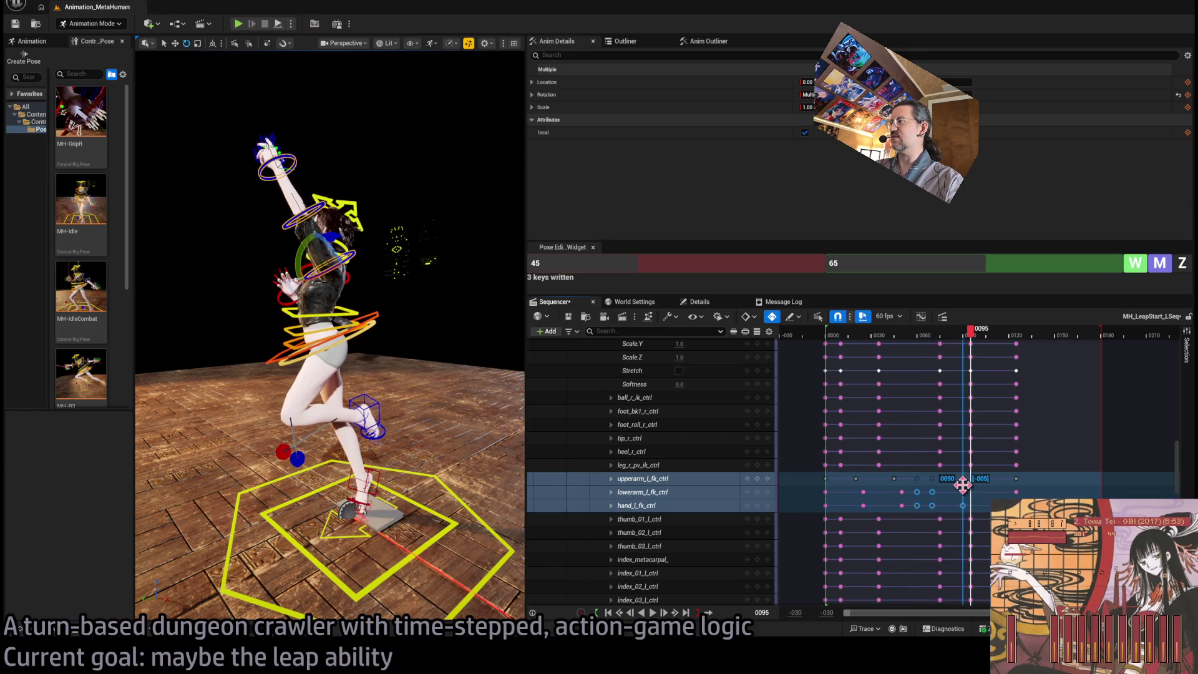
Play and scrub frames 58 to 103 to review the left-arm motion around the crouch
{"action": "key", "text": "space"}
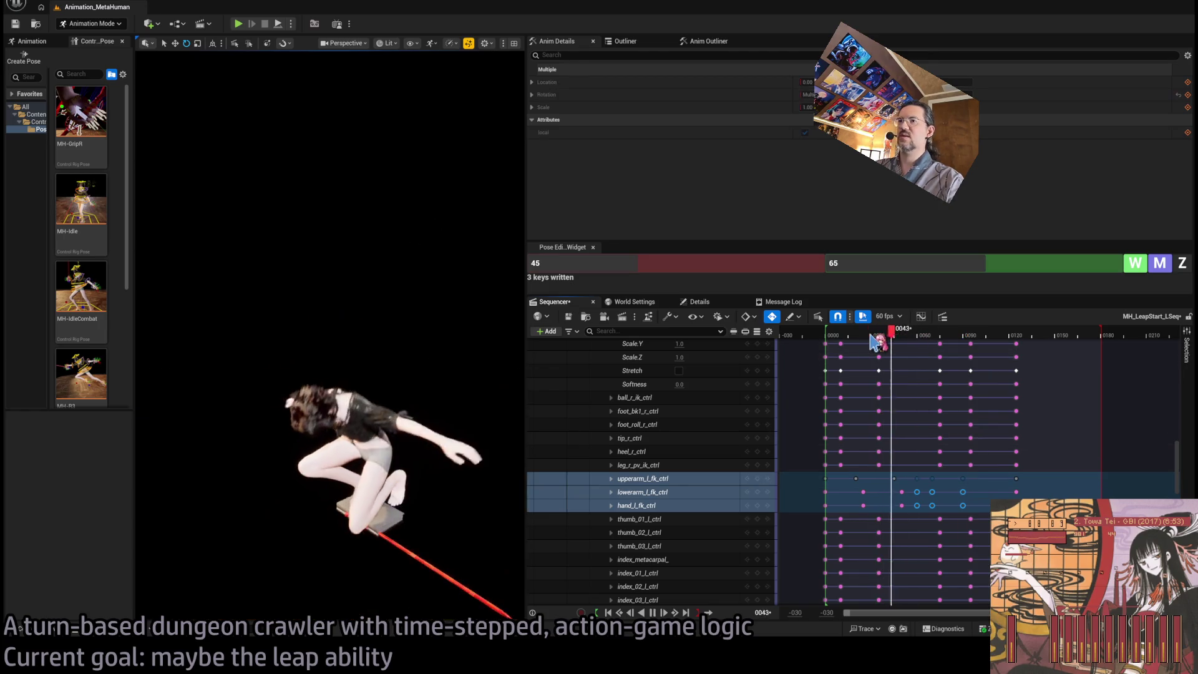
{"action": "key", "text": "space"}
{"action": "left_click", "coordinate": [905, 340]}
{"action": "key", "text": "space"}
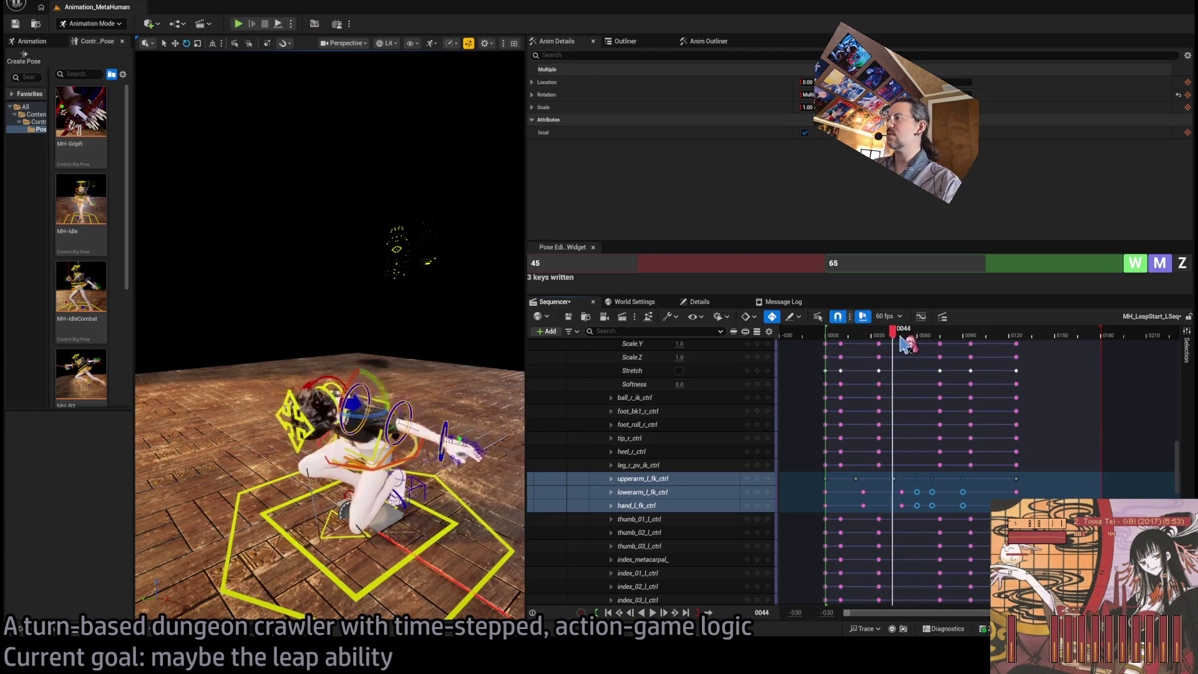
{"action": "key", "text": "space"}
{"action": "mouse_move", "coordinate": [936, 340]}
{"action": "left_mouse_down"}
{"action": "mouse_move", "coordinate": [920, 340]}
{"action": "mouse_move", "coordinate": [1017, 355]}
{"action": "mouse_move", "coordinate": [906, 365]}
{"action": "mouse_move", "coordinate": [973, 368]}
{"action": "mouse_move", "coordinate": [919, 385]}
{"action": "left_mouse_up"}
{"action": "left_click_drag", "start_coordinate": [349, 281], "coordinate": [325, 281]}
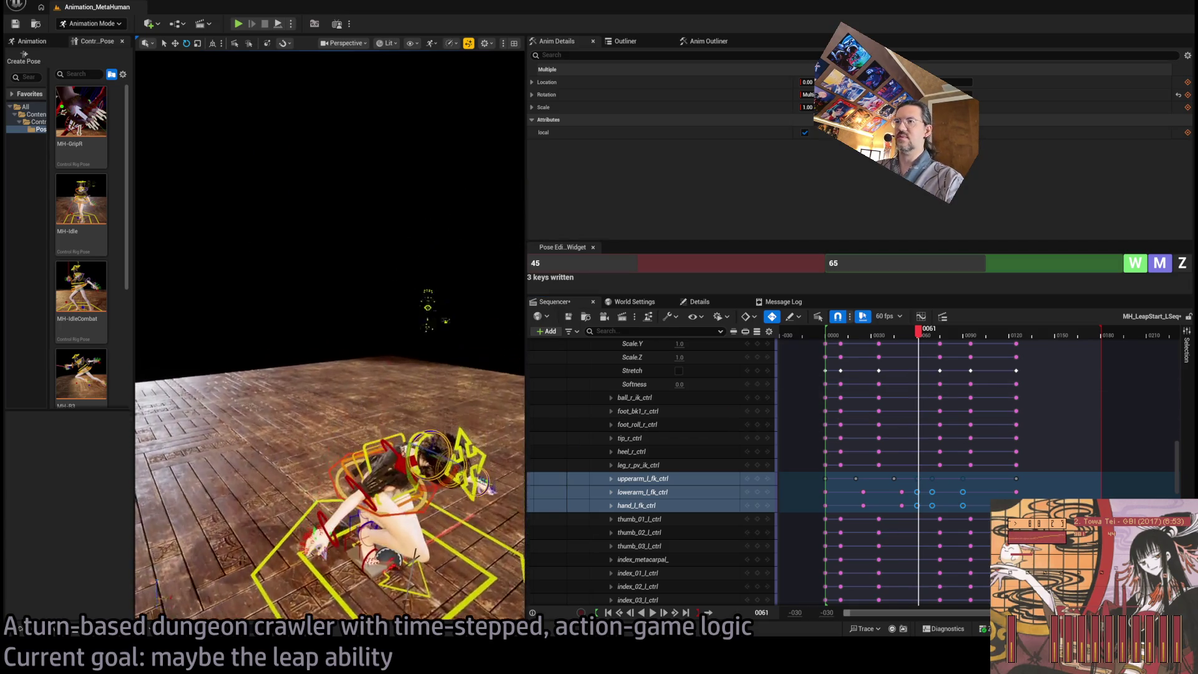
{"action": "left_click_drag", "start_coordinate": [353, 444], "coordinate": [399, 444]}
Select the upperarm_r, lowerarm_r and hand_r FK controls
{"action": "left_click", "coordinate": [352, 445]}
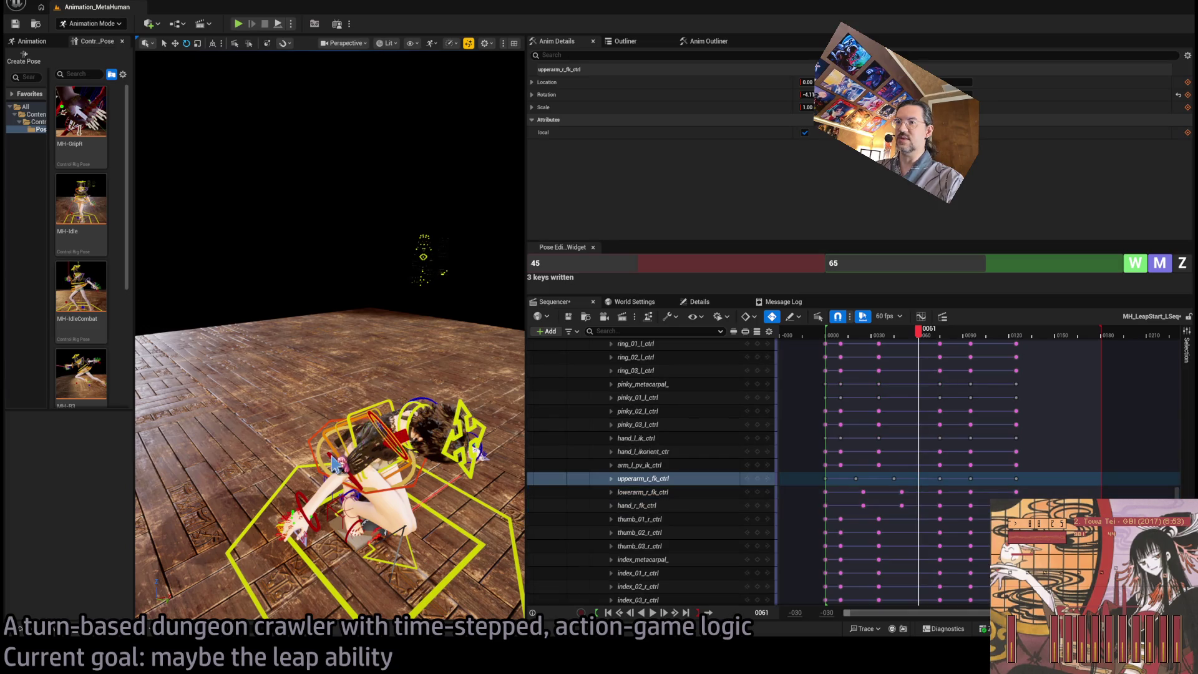
{"action": "left_click", "coordinate": [337, 465], "text": "ctrl"}
{"action": "left_click", "coordinate": [305, 508], "text": "ctrl"}
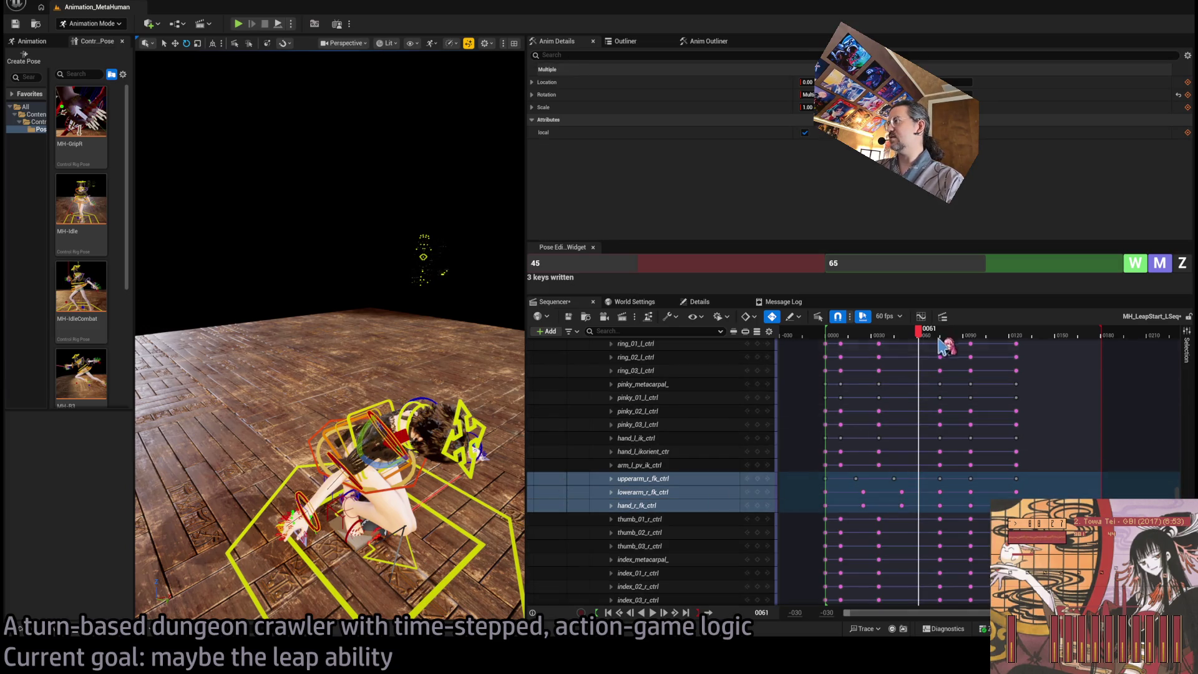
{"action": "mouse_move", "coordinate": [940, 341]}
{"action": "left_mouse_down"}
{"action": "mouse_move", "coordinate": [979, 342]}
{"action": "mouse_move", "coordinate": [963, 347]}
{"action": "left_mouse_up"}
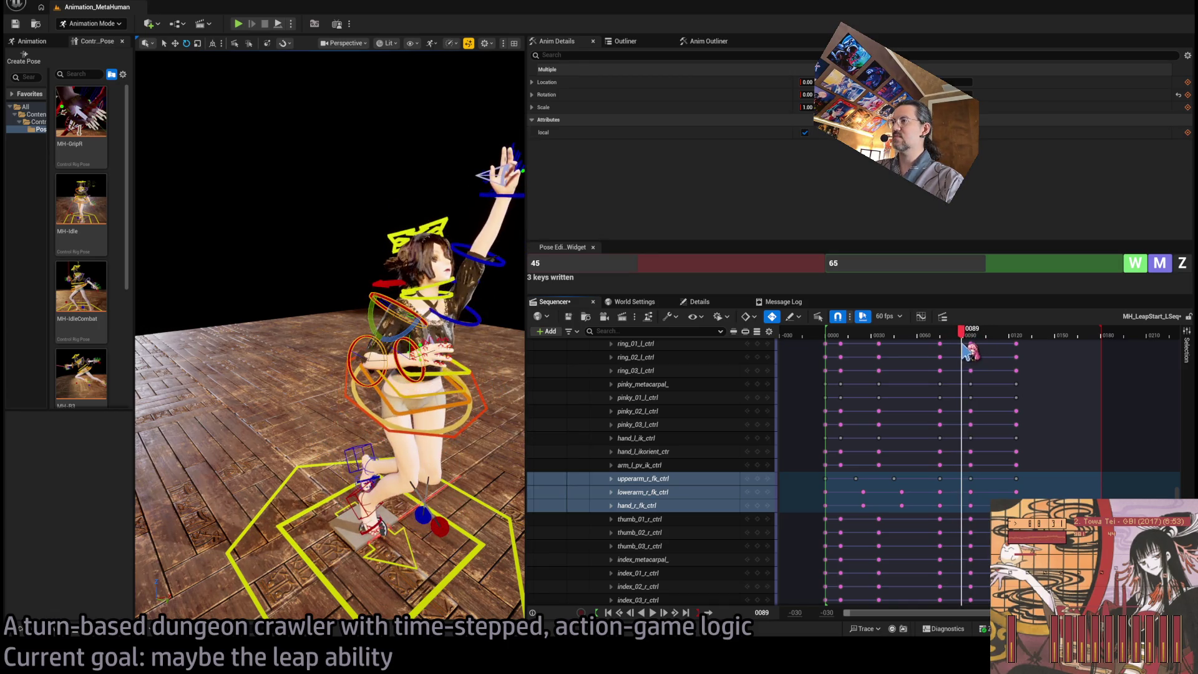
Frame the character and collapse the foot_r_ik_ctrl channels to reach the right-arm rows
{"action": "key", "text": "f"}
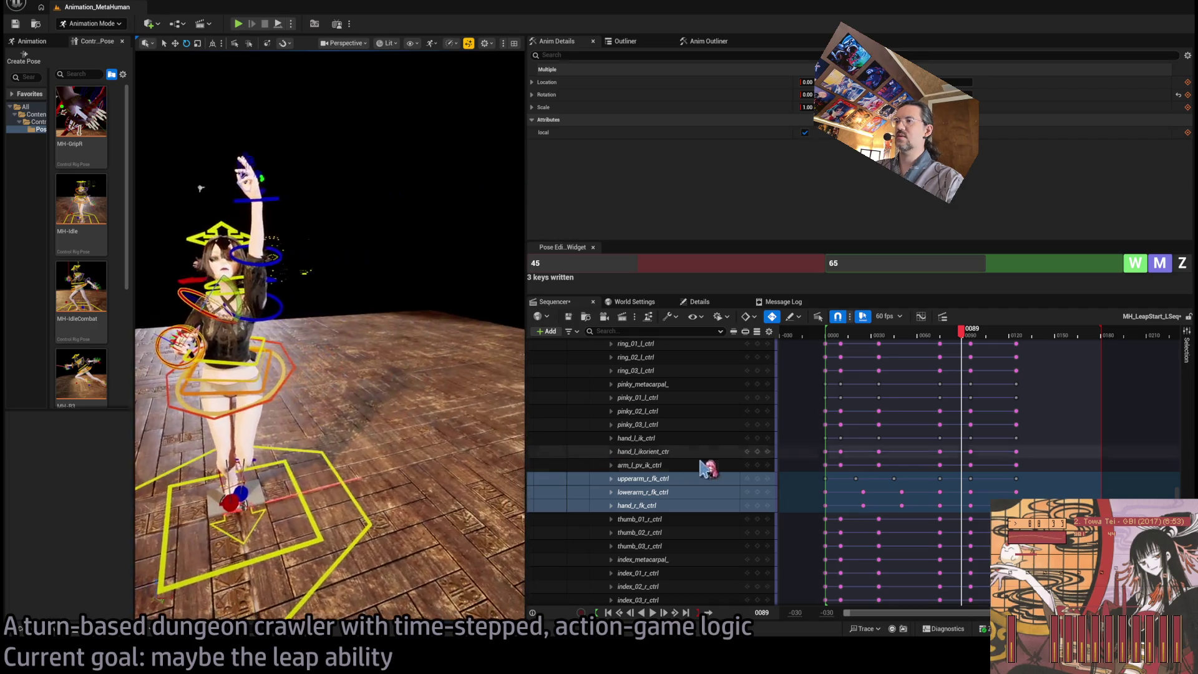
{"action": "scroll", "coordinate": [704, 466], "scroll_direction": "down", "scroll_amount": 10}
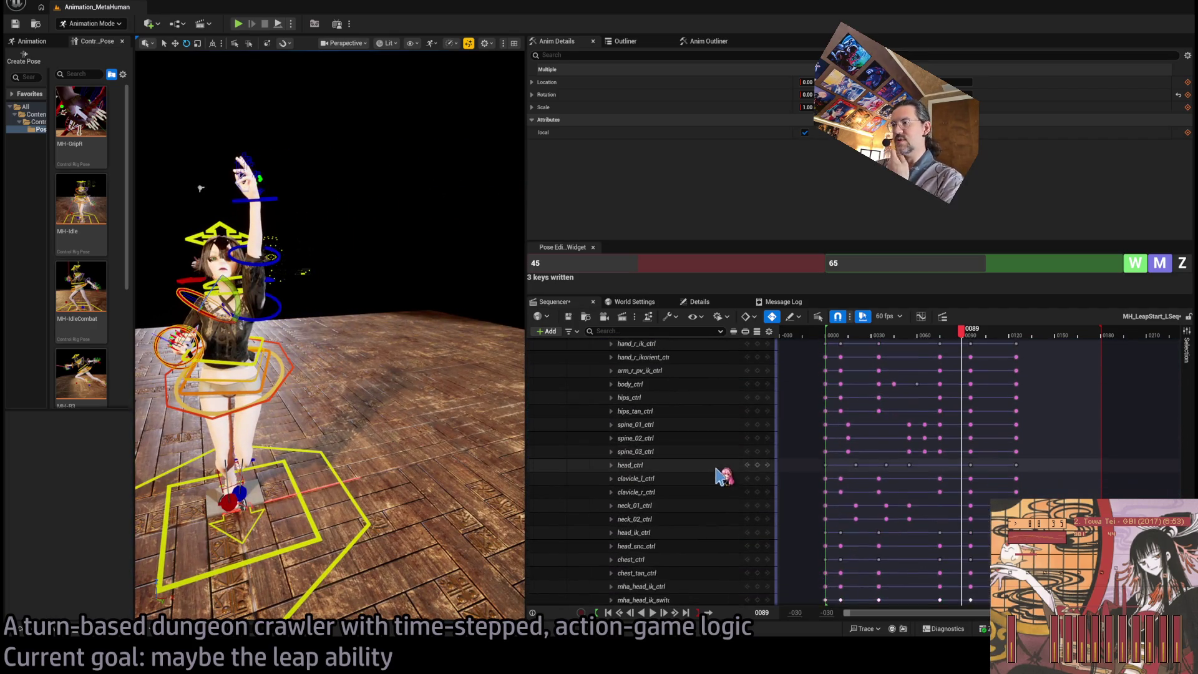
{"action": "scroll", "coordinate": [727, 474], "scroll_direction": "up", "scroll_amount": 12}
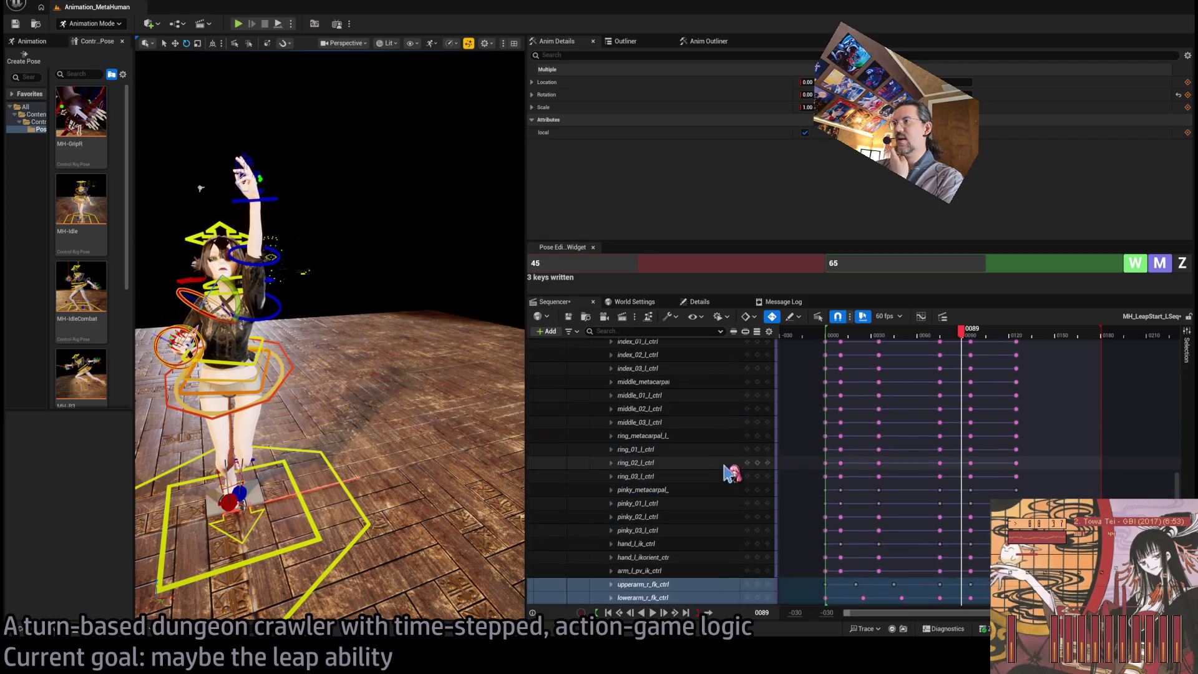
{"action": "scroll", "coordinate": [735, 474], "scroll_direction": "down", "scroll_amount": 15}
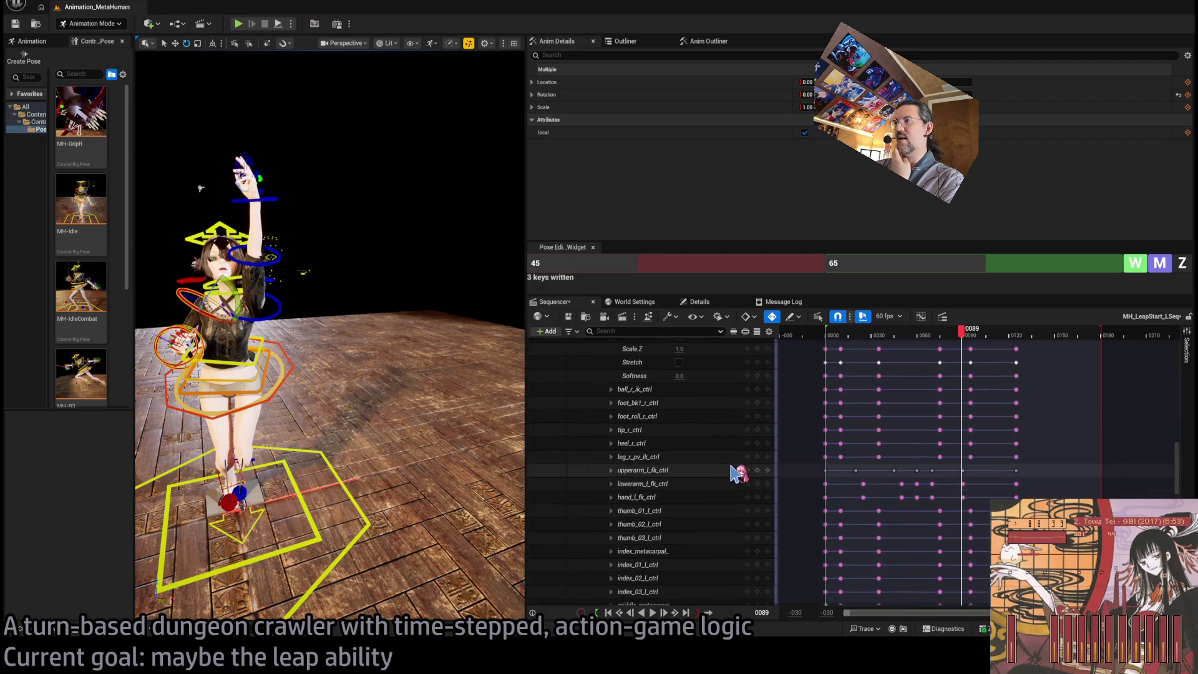
{"action": "left_click", "coordinate": [611, 450]}
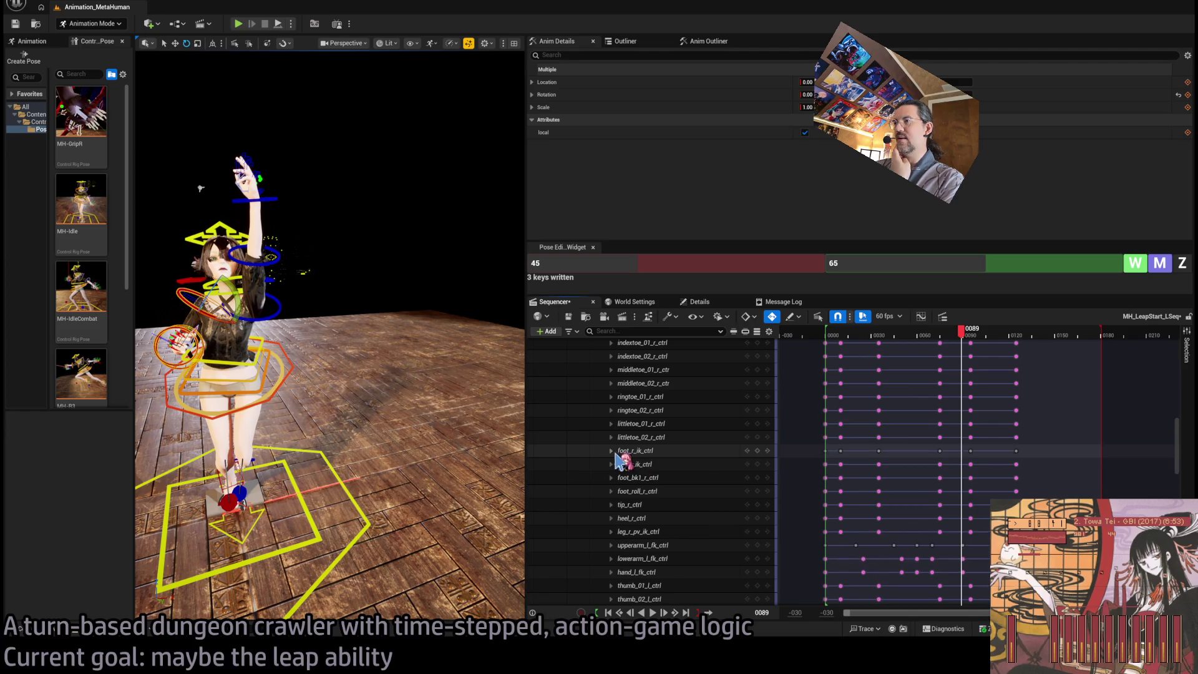
{"action": "scroll", "coordinate": [1184, 474], "scroll_direction": "up", "scroll_amount": 10}
{"action": "scroll", "coordinate": [1182, 474], "scroll_direction": "down", "scroll_amount": 10}
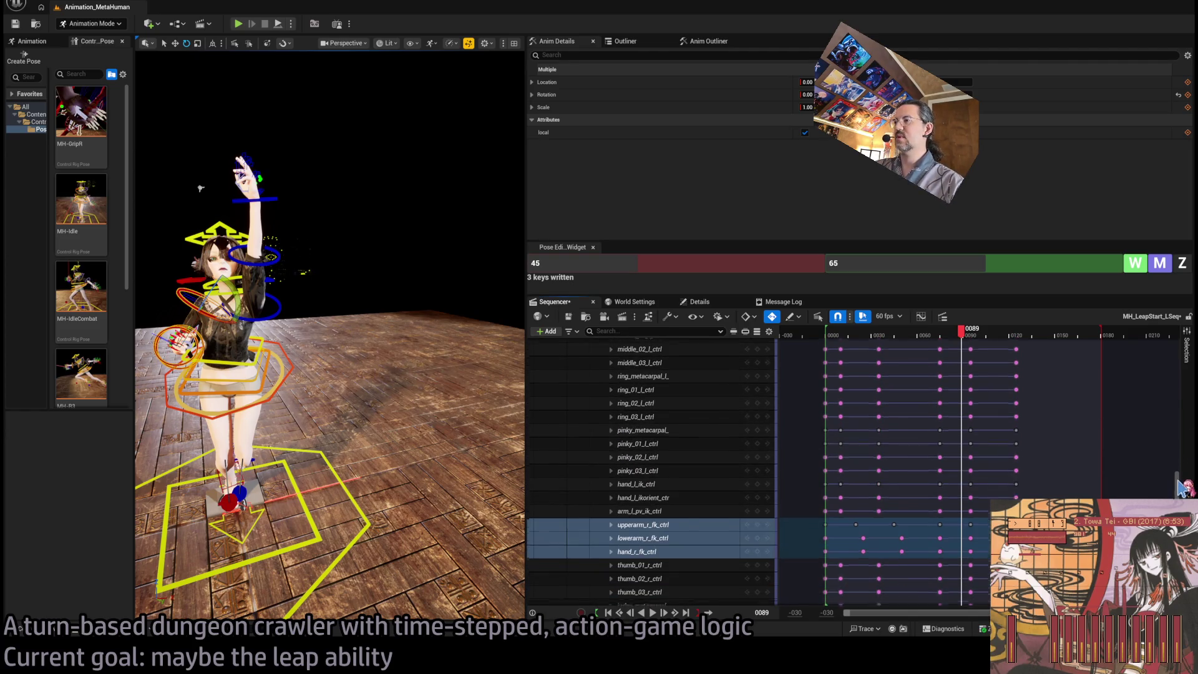
{"action": "scroll", "coordinate": [1171, 483], "scroll_direction": "up", "scroll_amount": 5}
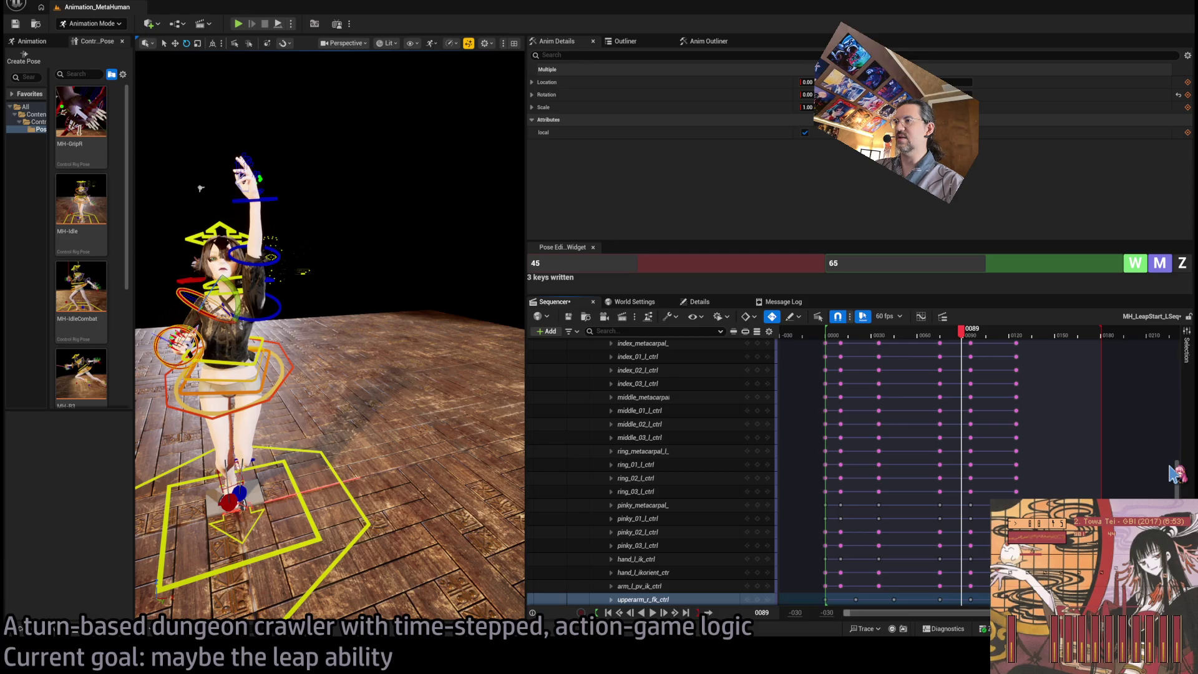
{"action": "scroll", "coordinate": [1173, 475], "scroll_direction": "down", "scroll_amount": 2}
{"action": "scroll", "coordinate": [1175, 480], "scroll_direction": "up", "scroll_amount": 5}
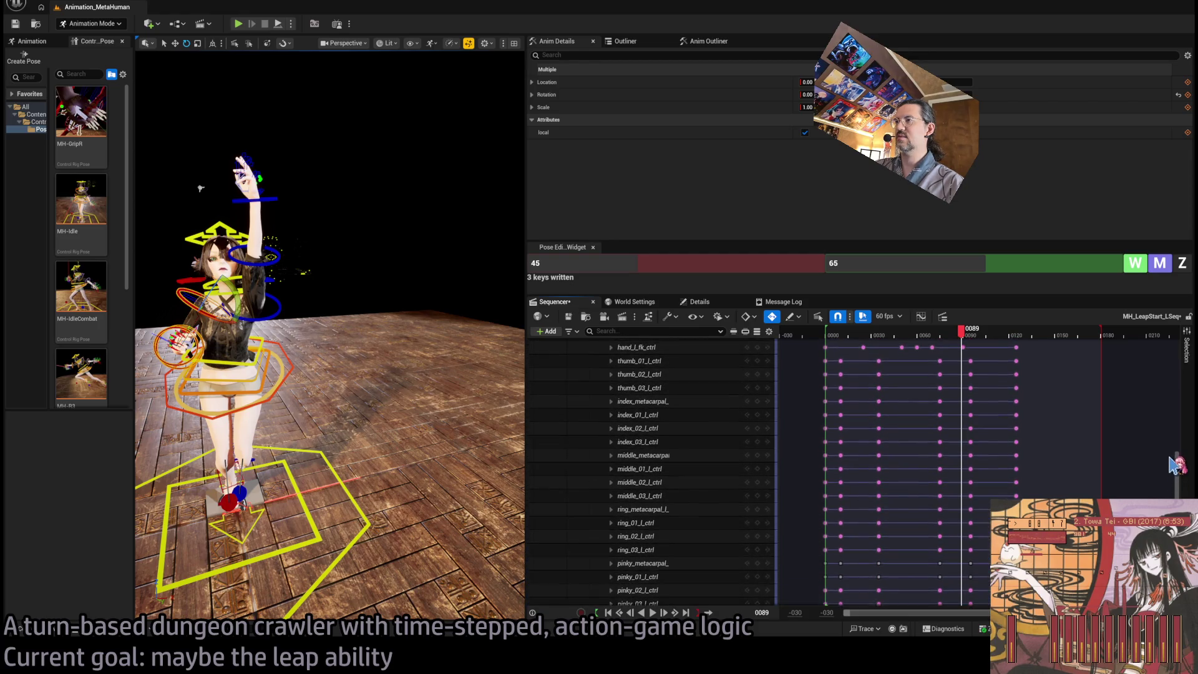
{"action": "scroll", "coordinate": [1177, 449], "scroll_direction": "down", "scroll_amount": 1}
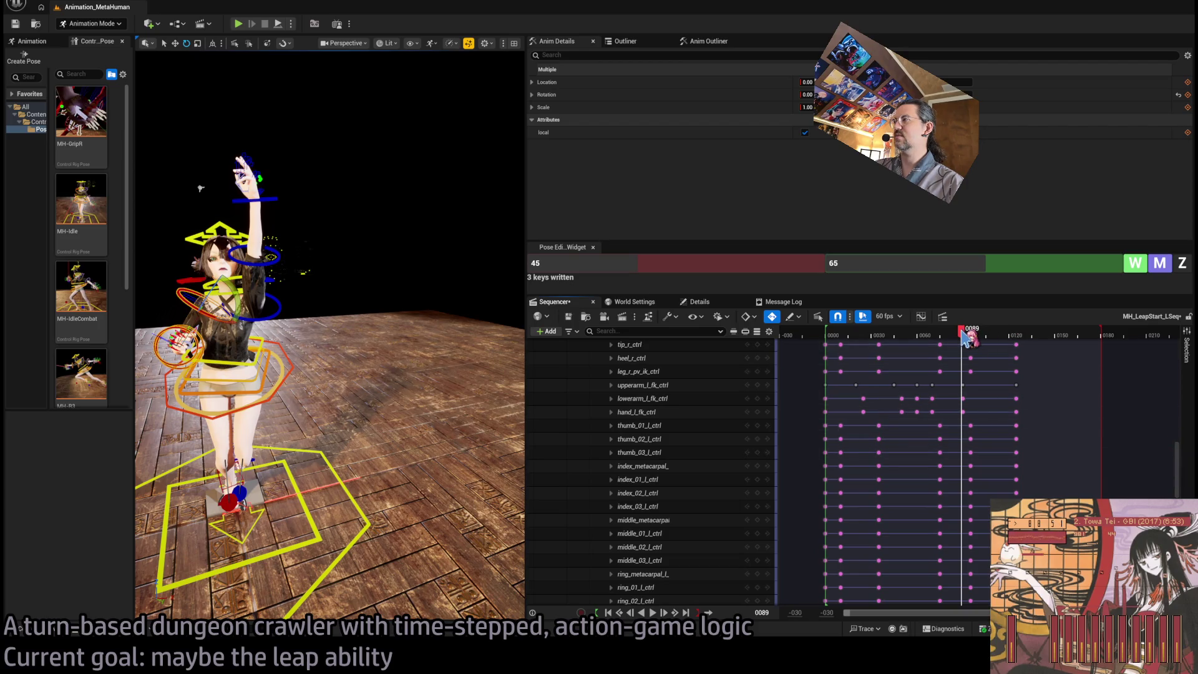
{"action": "left_click_drag", "start_coordinate": [964, 336], "coordinate": [985, 382]}
{"action": "scroll", "coordinate": [1061, 449], "scroll_direction": "down", "scroll_amount": 12}
{"action": "scroll", "coordinate": [986, 435], "scroll_direction": "up", "scroll_amount": 3}
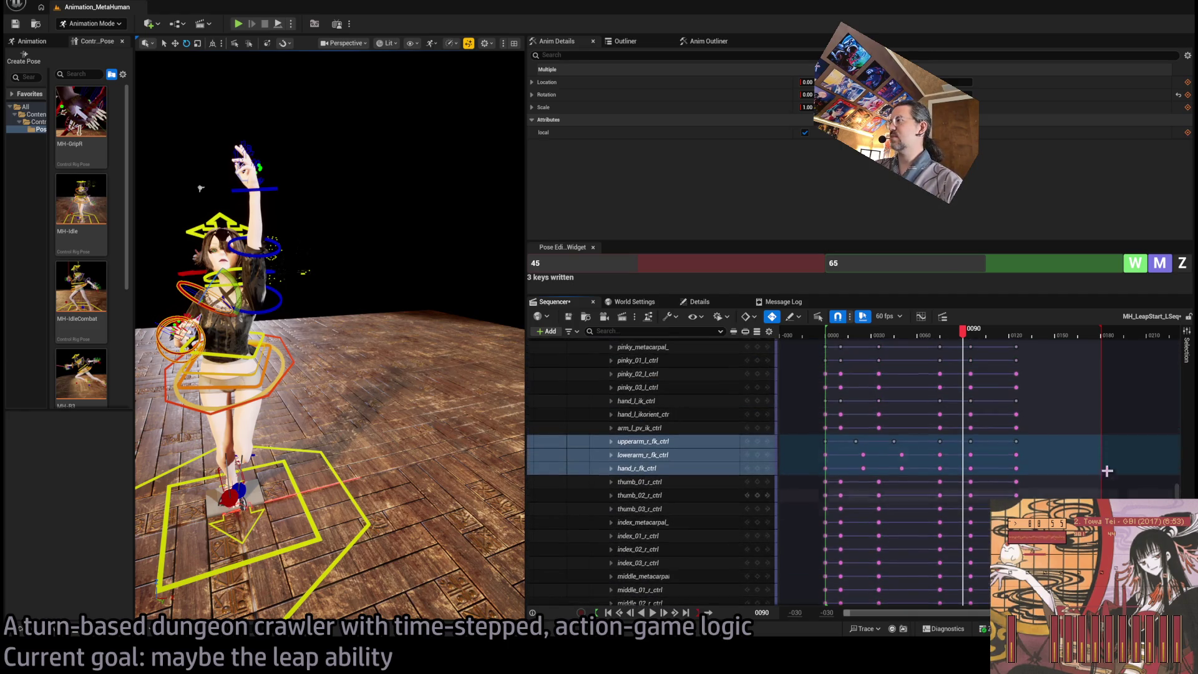
Select the right-arm keys near frame 93, undo the last key edit, and scrub back to the start
{"action": "mouse_move", "coordinate": [985, 433]}
{"action": "left_mouse_down"}
{"action": "mouse_move", "coordinate": [964, 489]}
{"action": "mouse_move", "coordinate": [963, 468]}
{"action": "left_mouse_up"}
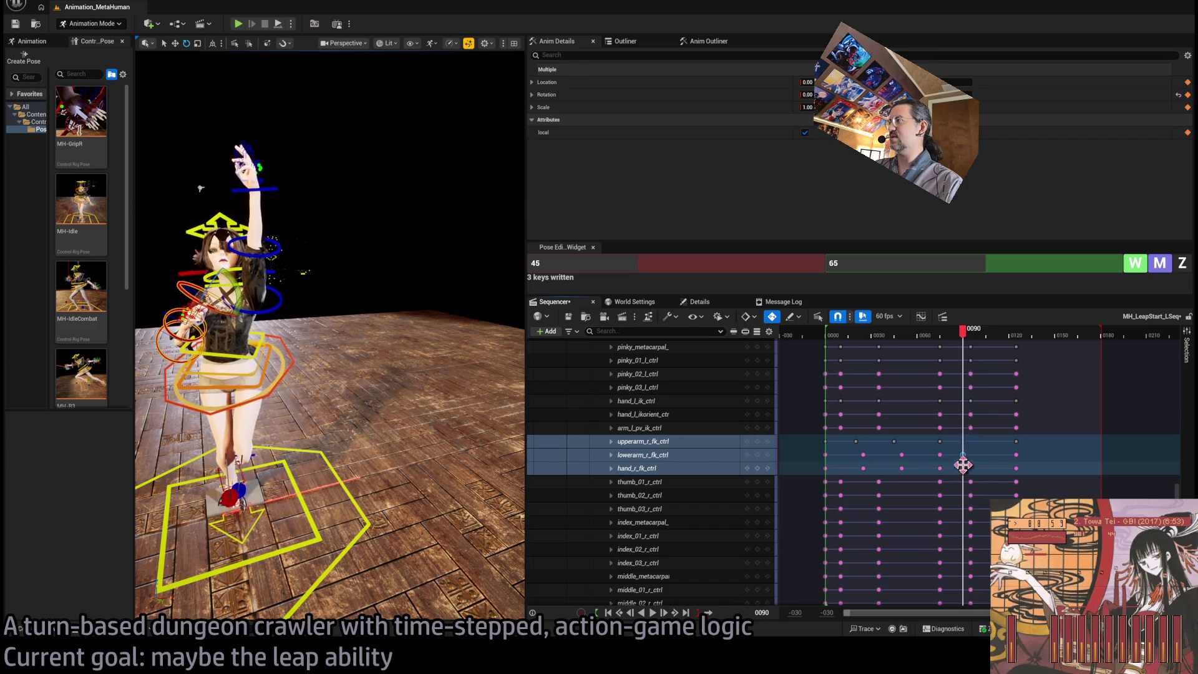
{"action": "mouse_move", "coordinate": [965, 338]}
{"action": "left_mouse_down"}
{"action": "mouse_move", "coordinate": [887, 348]}
{"action": "mouse_move", "coordinate": [967, 358]}
{"action": "mouse_move", "coordinate": [930, 362]}
{"action": "mouse_move", "coordinate": [940, 360]}
{"action": "left_mouse_up"}
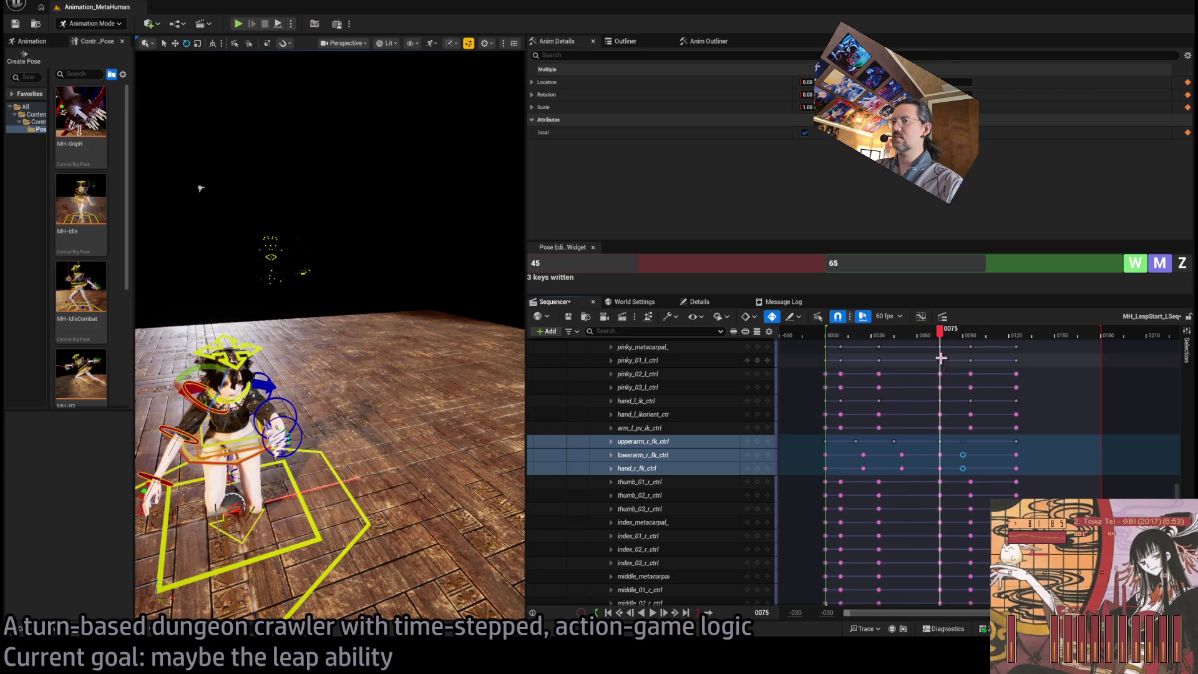
{"action": "key", "text": "ctrl+z"}
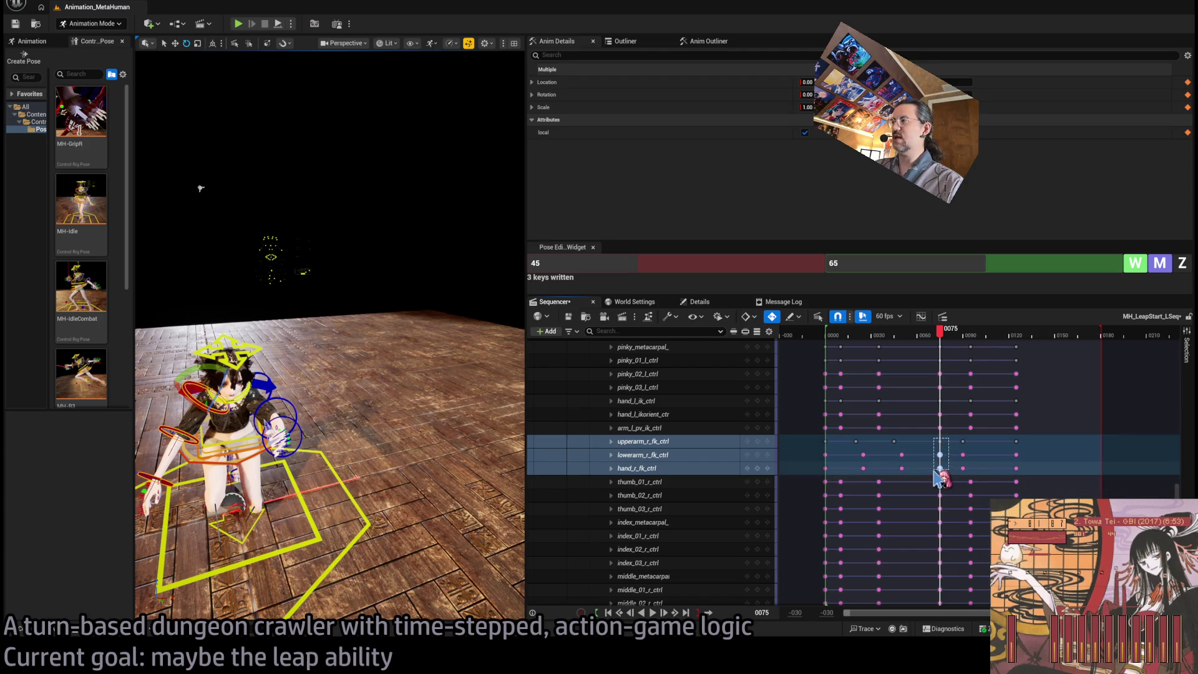
{"action": "mouse_move", "coordinate": [941, 329]}
{"action": "left_mouse_down"}
{"action": "mouse_move", "coordinate": [901, 334]}
{"action": "mouse_move", "coordinate": [984, 335]}
{"action": "mouse_move", "coordinate": [864, 351]}
{"action": "left_mouse_up"}
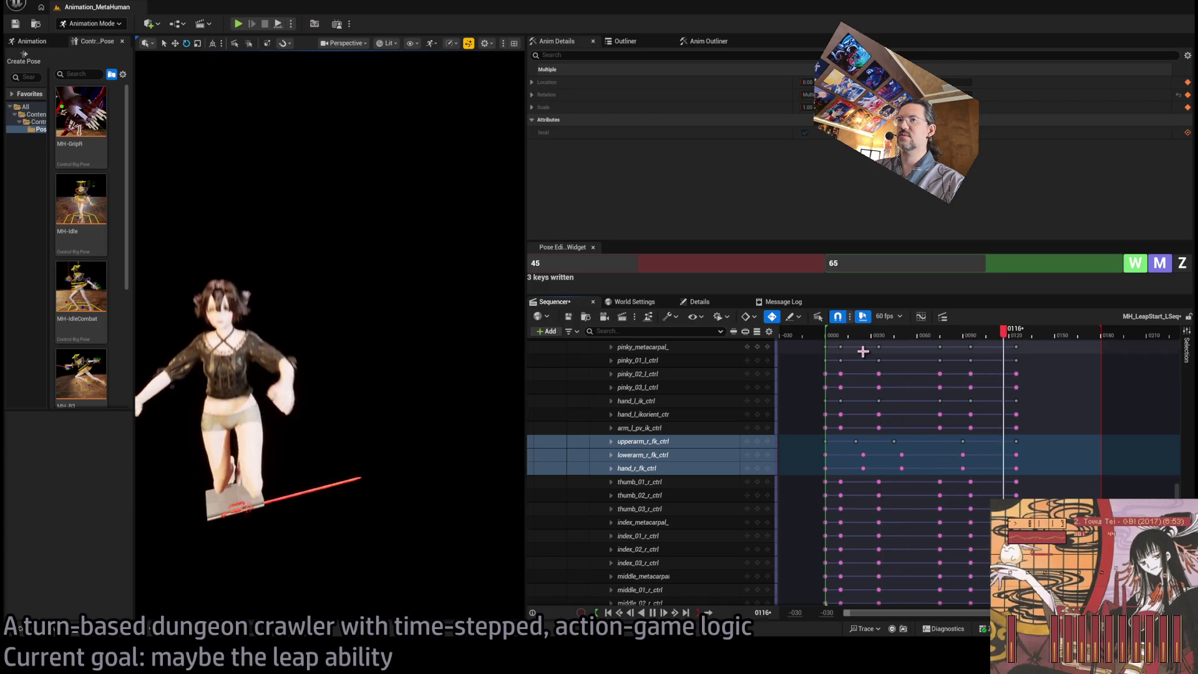
{"action": "left_click_drag", "start_coordinate": [936, 343], "coordinate": [826, 343]}
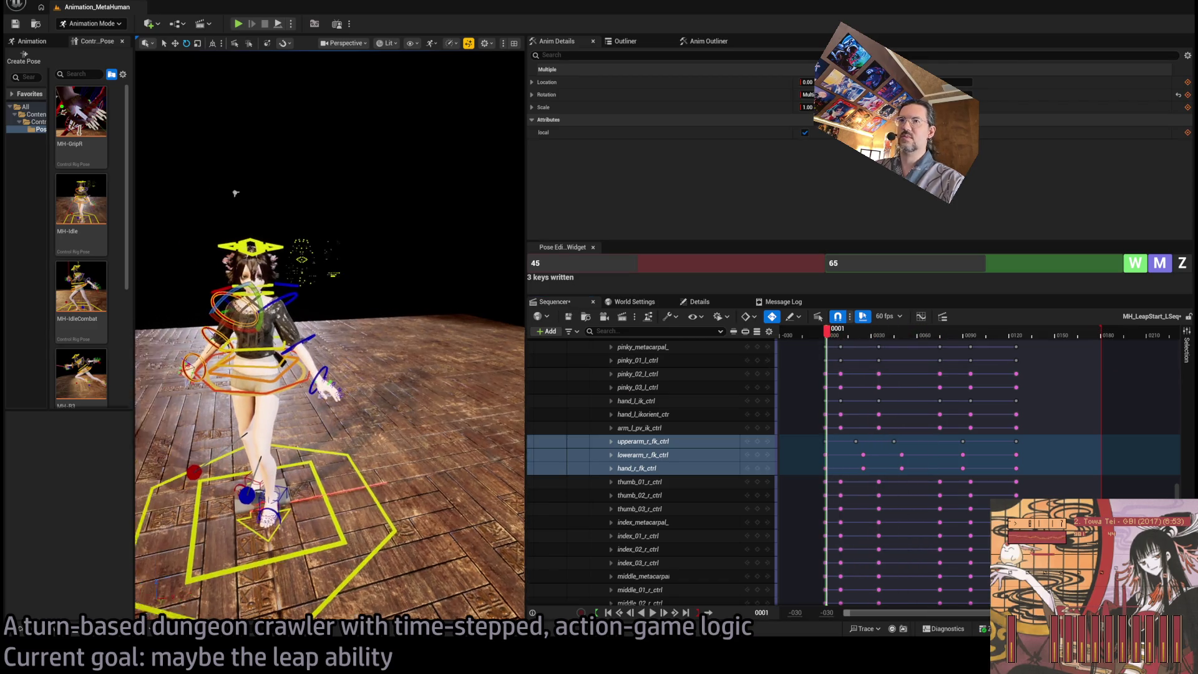
{"action": "scroll", "coordinate": [331, 344], "scroll_direction": "up", "scroll_amount": 3}
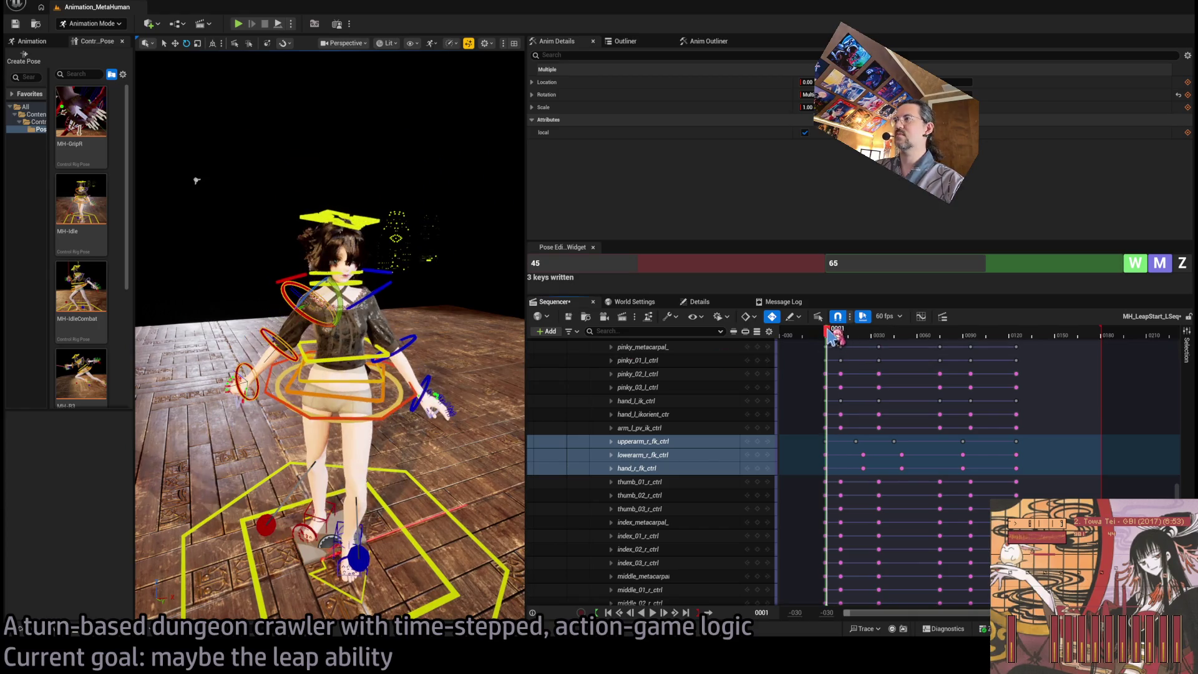
{"action": "key", "text": "space"}
{"action": "key", "text": "space"}
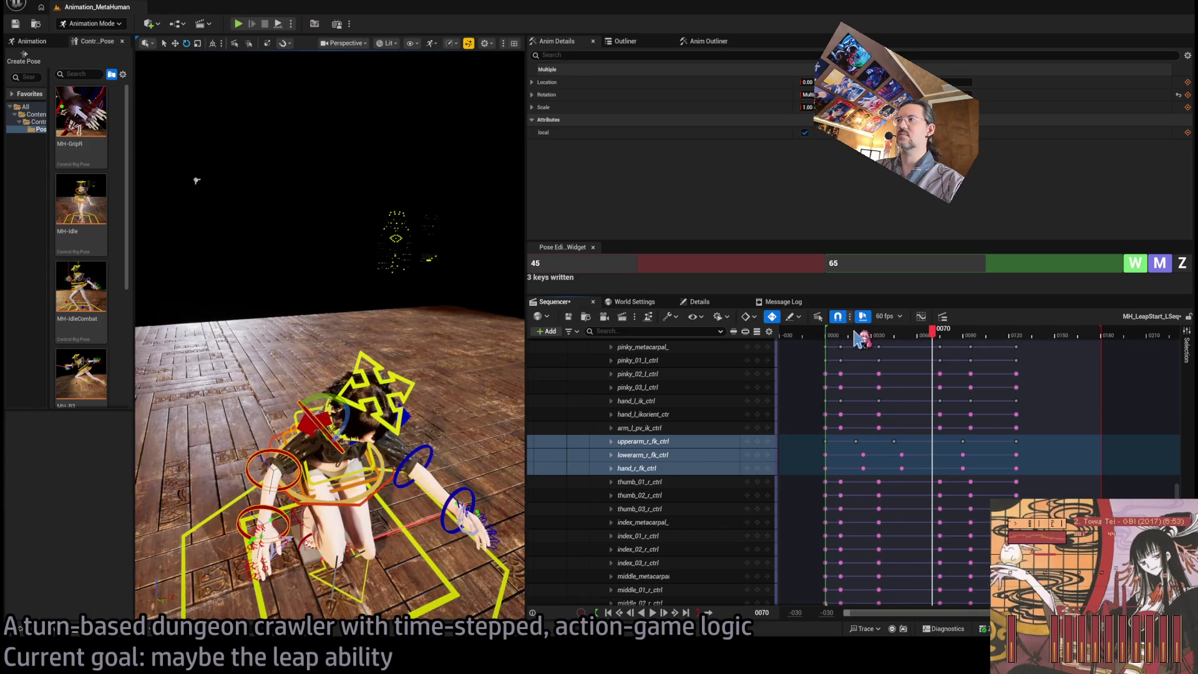
{"action": "left_click", "coordinate": [836, 336]}
{"action": "key", "text": "space"}
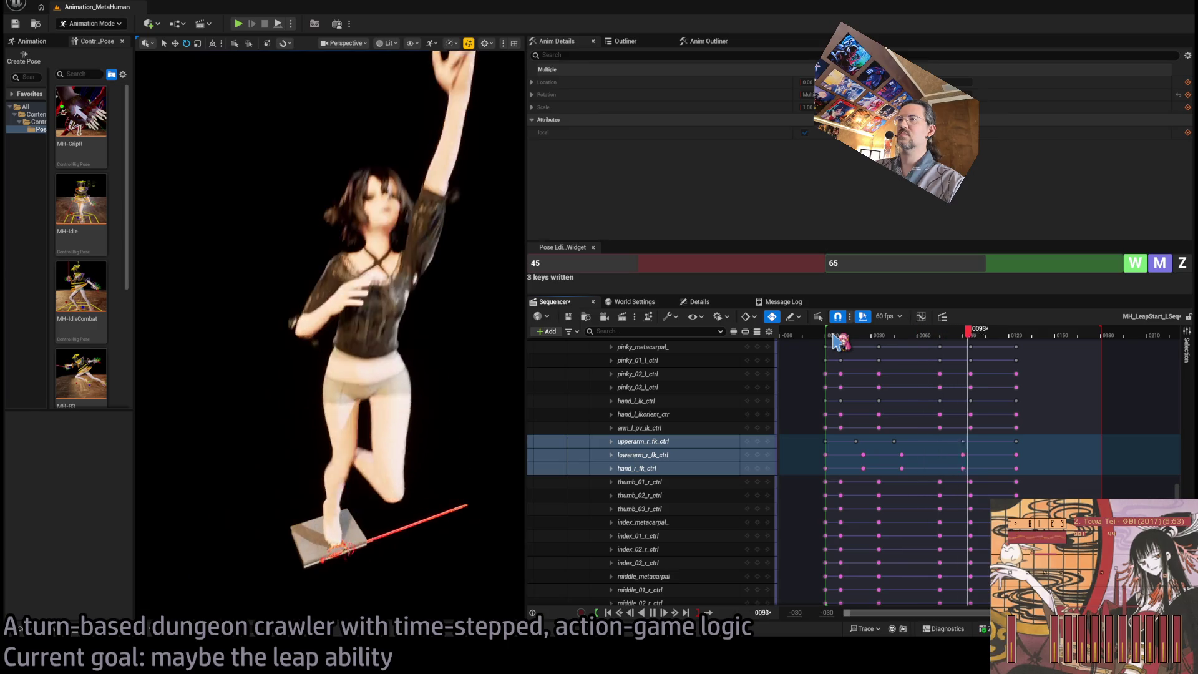
{"action": "mouse_move", "coordinate": [834, 336]}
{"action": "left_mouse_down"}
{"action": "mouse_move", "coordinate": [850, 337]}
{"action": "mouse_move", "coordinate": [835, 340]}
{"action": "left_mouse_up"}
{"action": "key", "text": "space"}
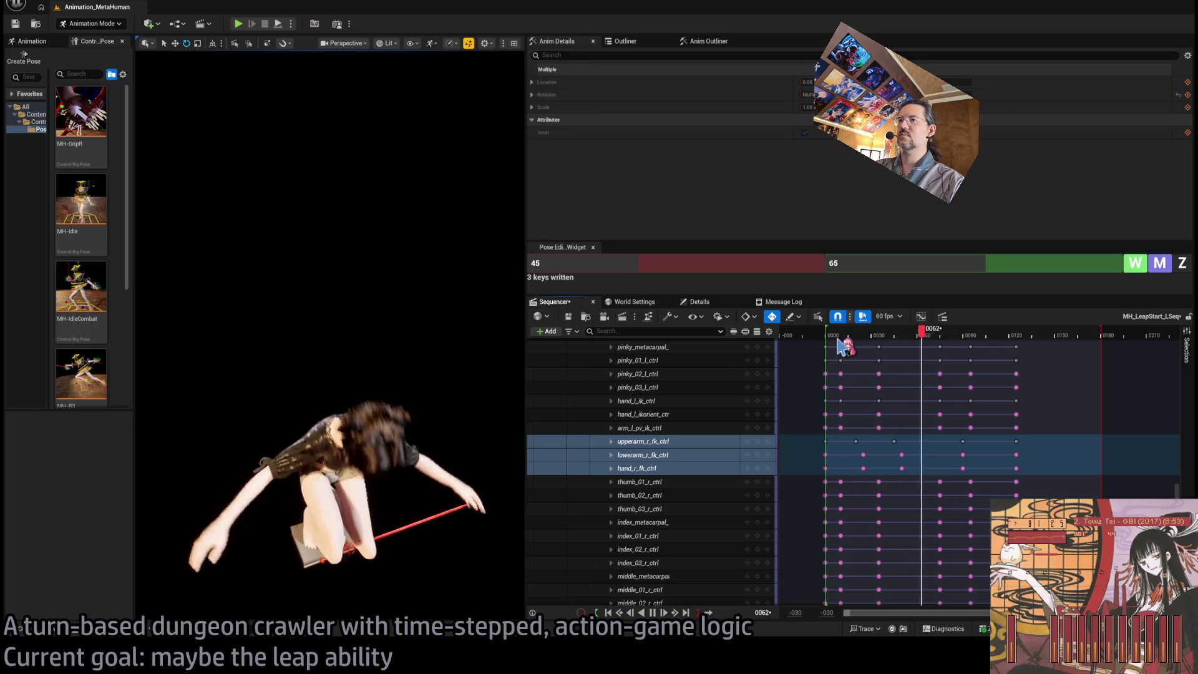
{"action": "key", "text": "space"}
{"action": "mouse_move", "coordinate": [880, 350]}
{"action": "left_mouse_down"}
{"action": "mouse_move", "coordinate": [914, 349]}
{"action": "mouse_move", "coordinate": [886, 336]}
{"action": "mouse_move", "coordinate": [912, 347]}
{"action": "left_mouse_up"}
{"action": "left_click", "coordinate": [331, 436]}
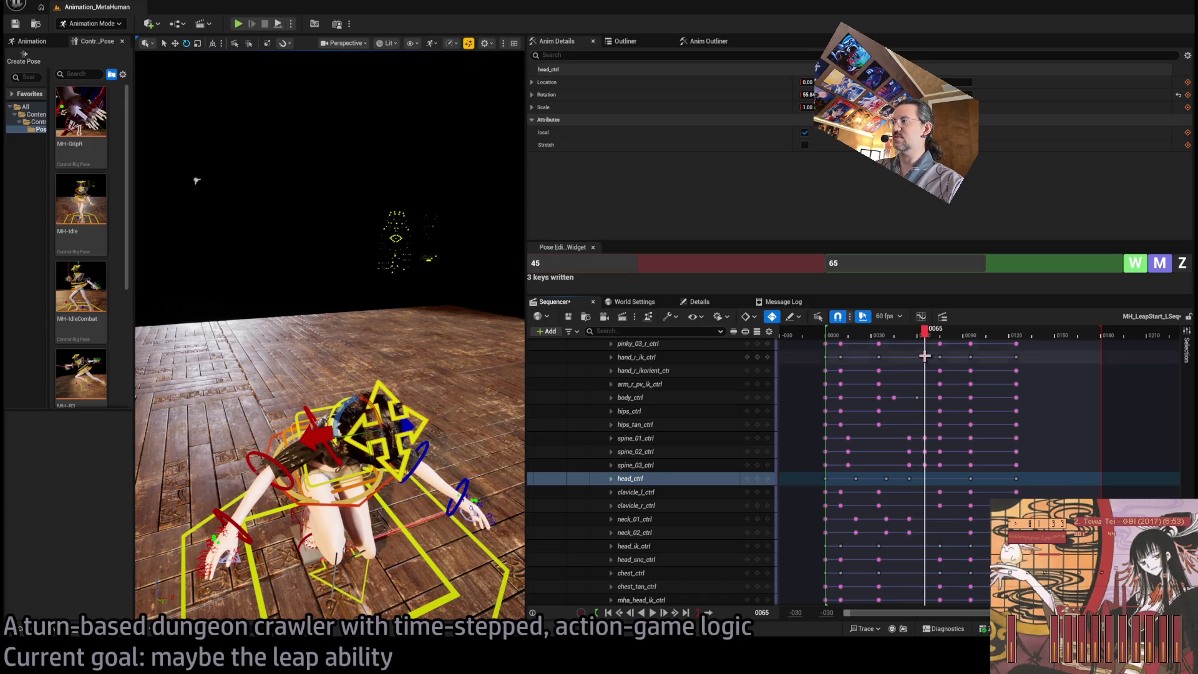
{"action": "mouse_move", "coordinate": [925, 356]}
{"action": "left_mouse_down"}
{"action": "mouse_move", "coordinate": [974, 344]}
{"action": "mouse_move", "coordinate": [945, 346]}
{"action": "left_mouse_up"}
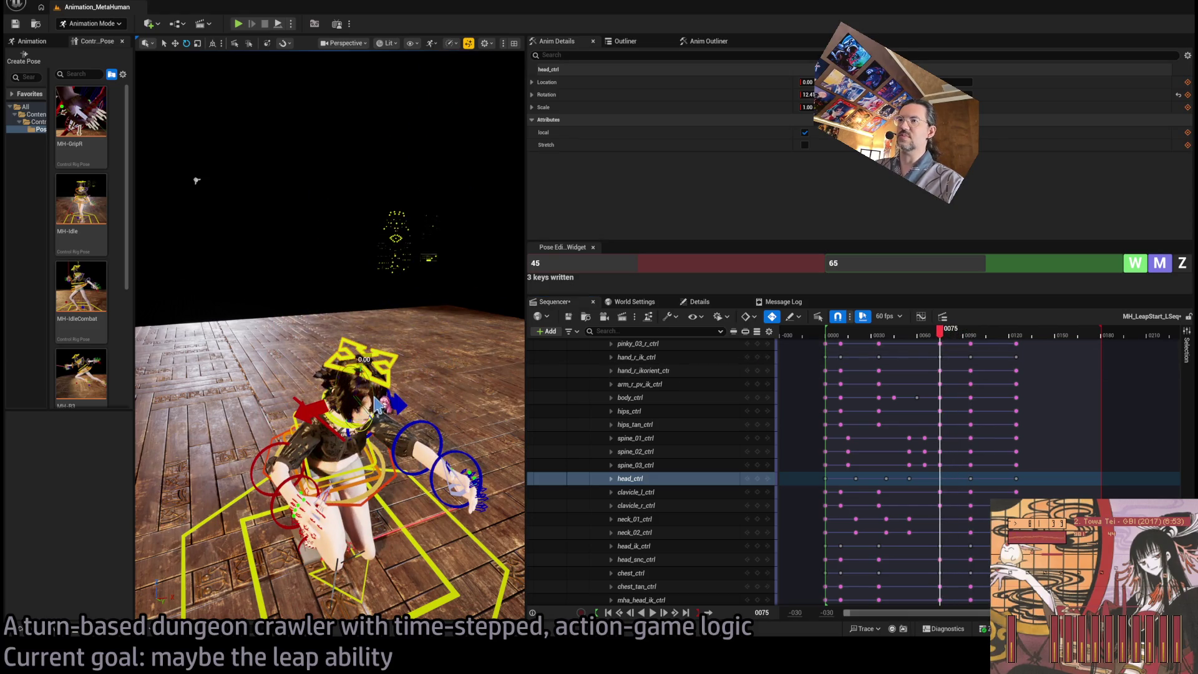
{"action": "left_click_drag", "start_coordinate": [953, 332], "coordinate": [837, 335]}
{"action": "key", "text": "space"}
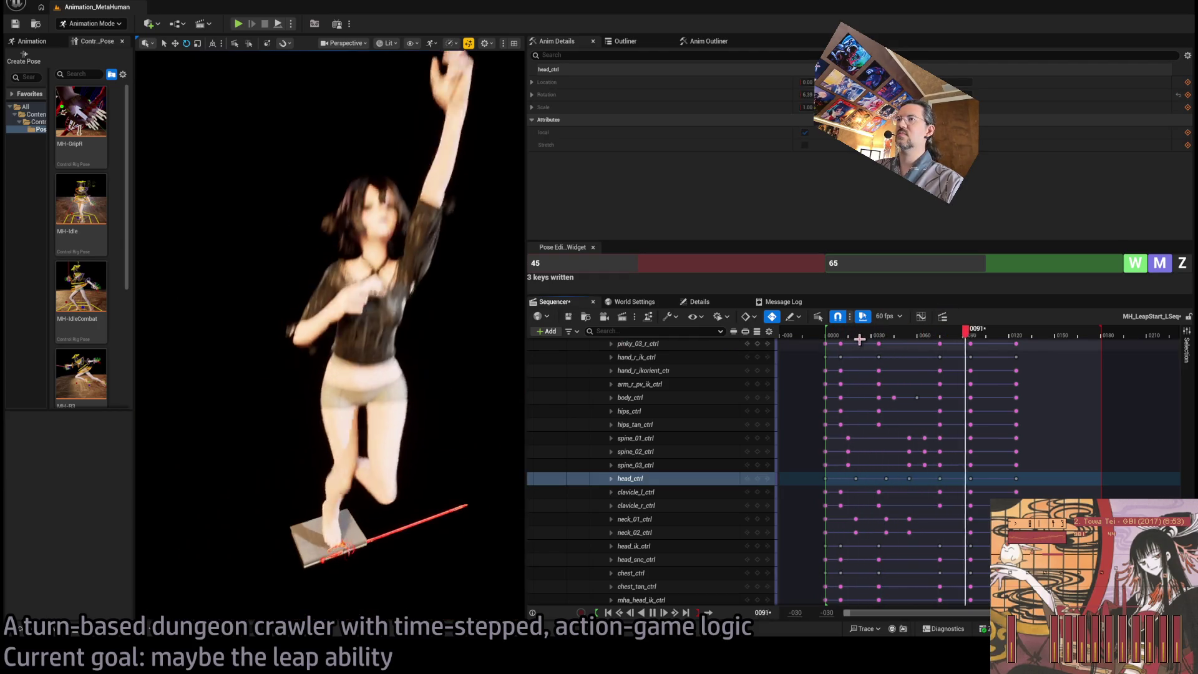
{"action": "mouse_move", "coordinate": [954, 339]}
{"action": "left_mouse_down"}
{"action": "mouse_move", "coordinate": [898, 338]}
{"action": "mouse_move", "coordinate": [944, 336]}
{"action": "left_mouse_up"}
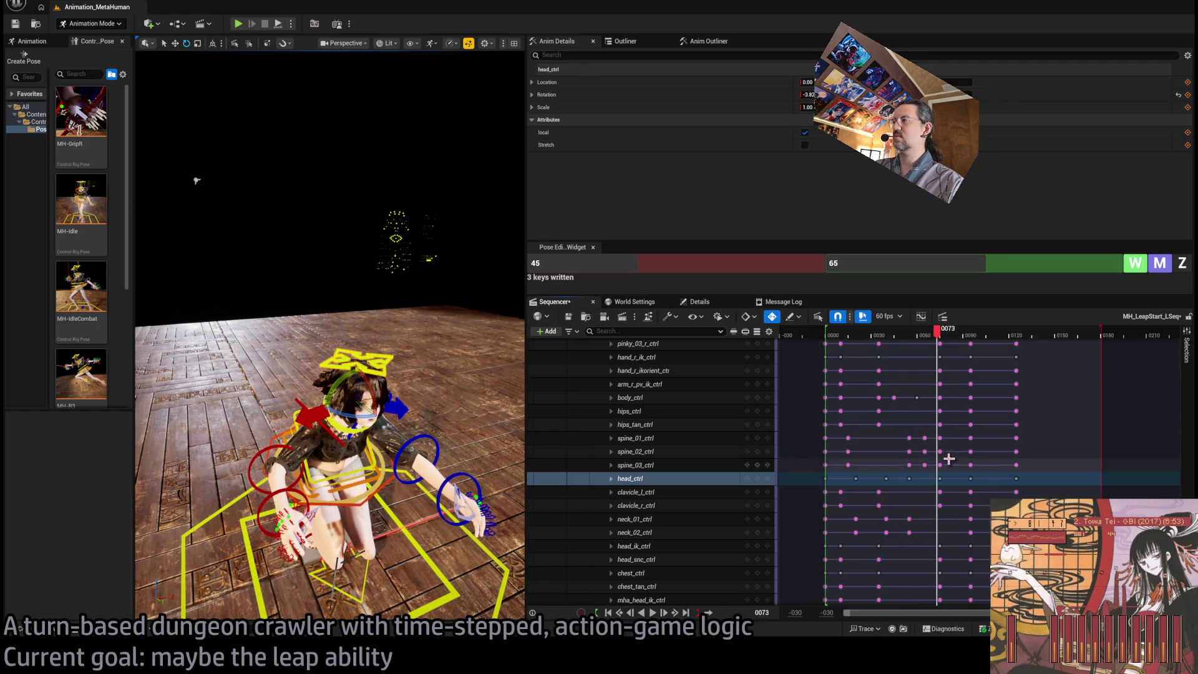
{"action": "key", "text": "period"}
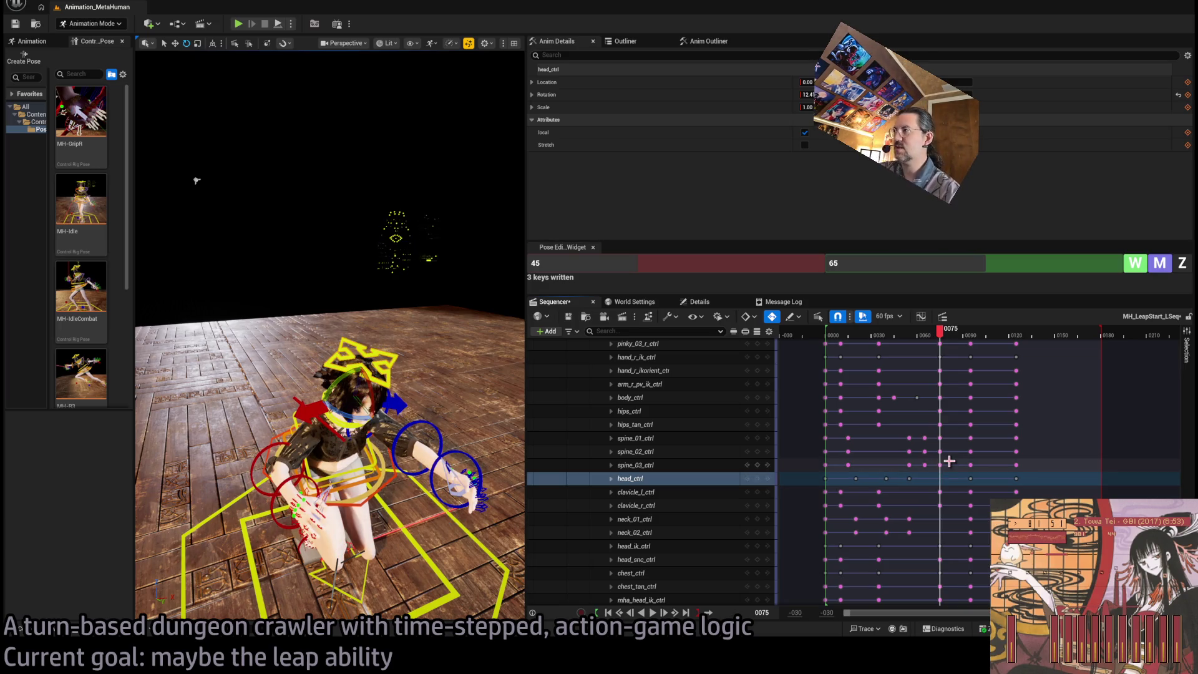
{"action": "mouse_move", "coordinate": [940, 336]}
{"action": "left_mouse_down"}
{"action": "mouse_move", "coordinate": [869, 337]}
{"action": "mouse_move", "coordinate": [930, 340]}
{"action": "left_mouse_up"}
{"action": "key", "text": "space"}
{"action": "key", "text": "space"}
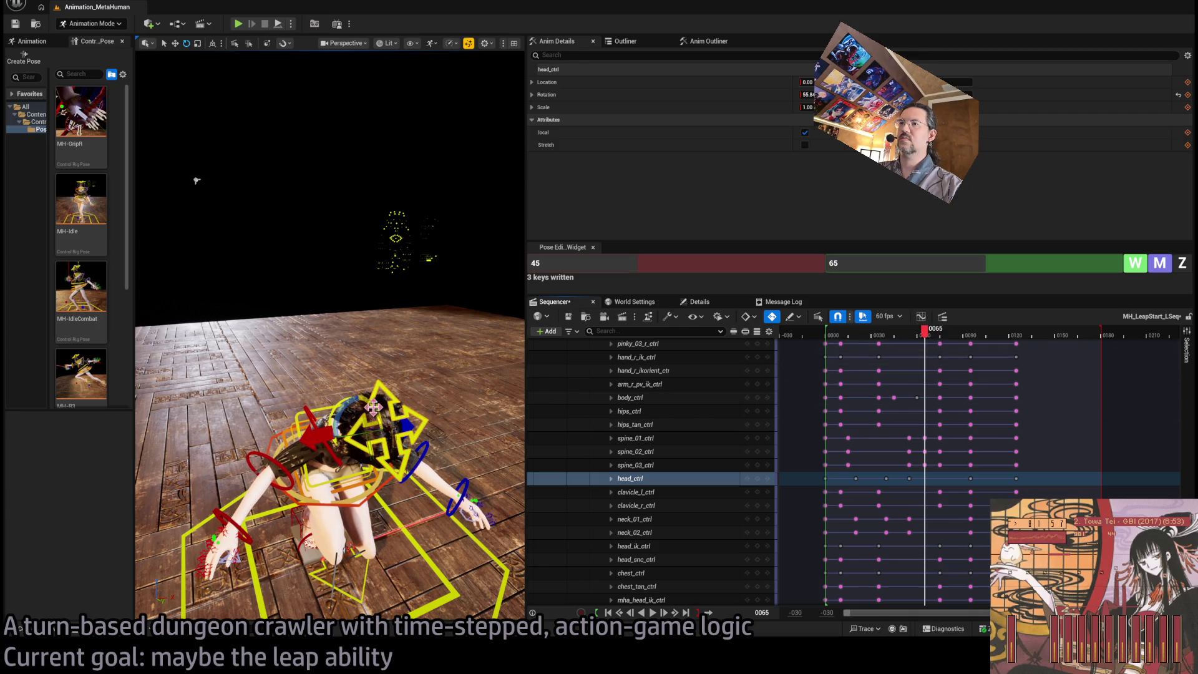
{"action": "left_click", "coordinate": [860, 335]}
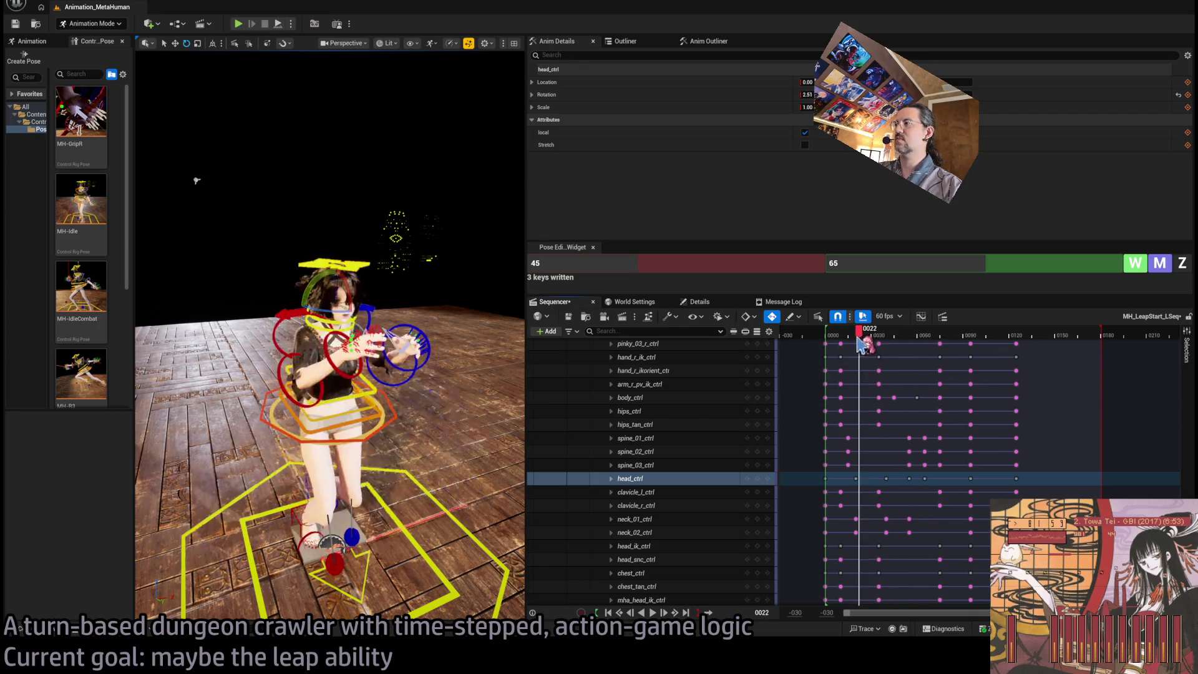
{"action": "key", "text": "space"}
{"action": "key", "text": "space"}
{"action": "left_click", "coordinate": [896, 335]}
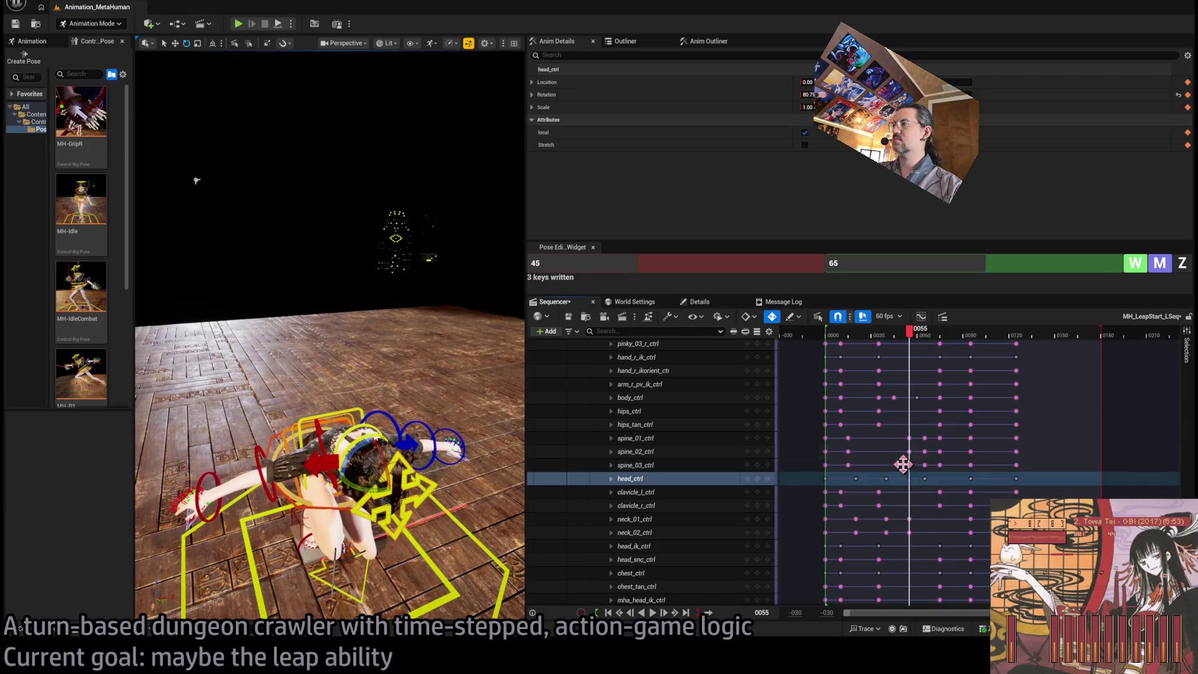
{"action": "key", "text": "space"}
{"action": "mouse_move", "coordinate": [909, 335]}
{"action": "left_mouse_down"}
{"action": "mouse_move", "coordinate": [829, 343]}
{"action": "mouse_move", "coordinate": [882, 350]}
{"action": "left_mouse_up"}
{"action": "key", "text": "space"}
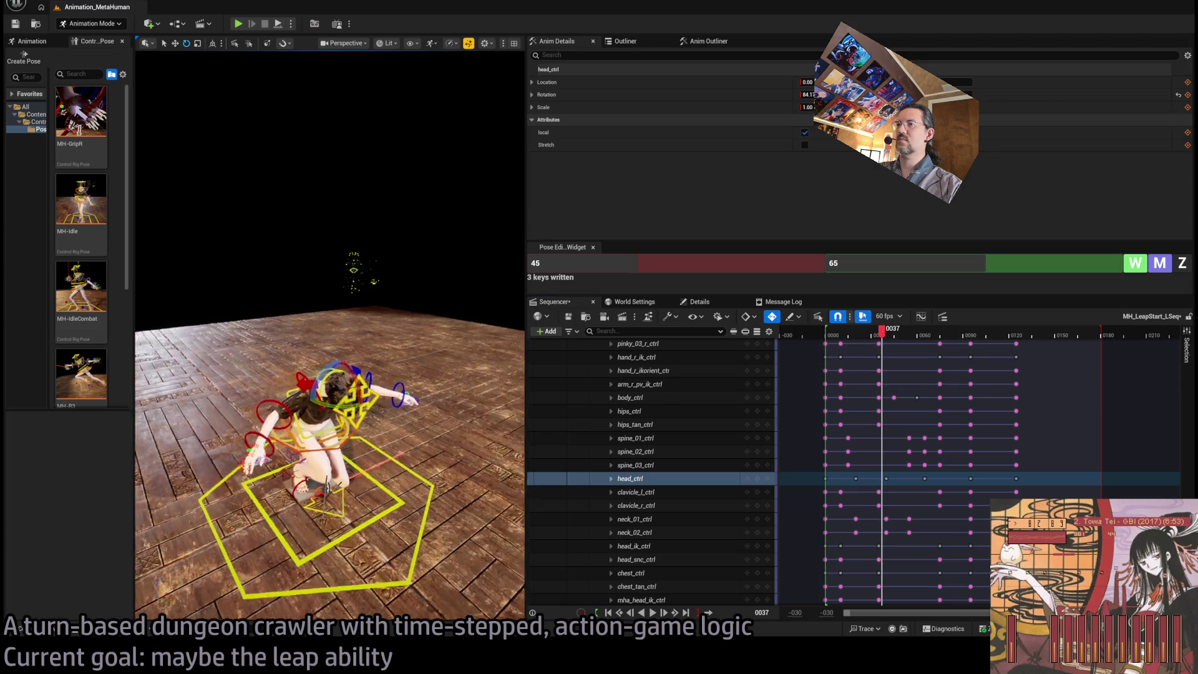
{"action": "left_click", "coordinate": [842, 341]}
{"action": "key", "text": "space"}
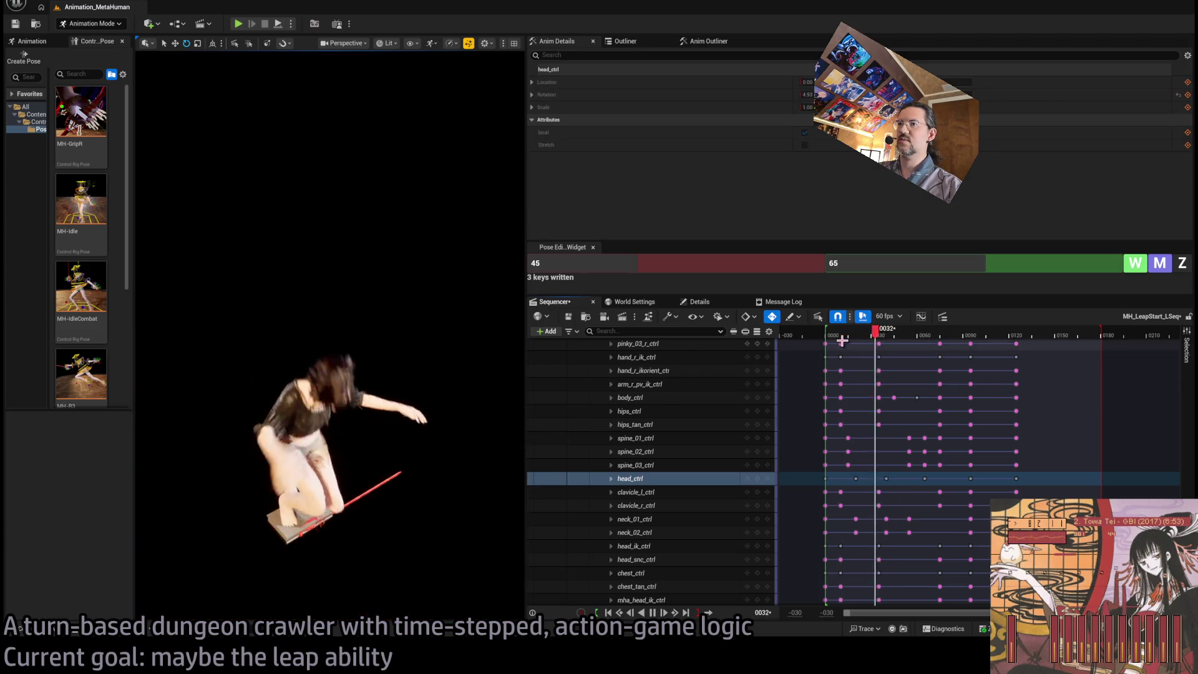
{"action": "key", "text": "space"}
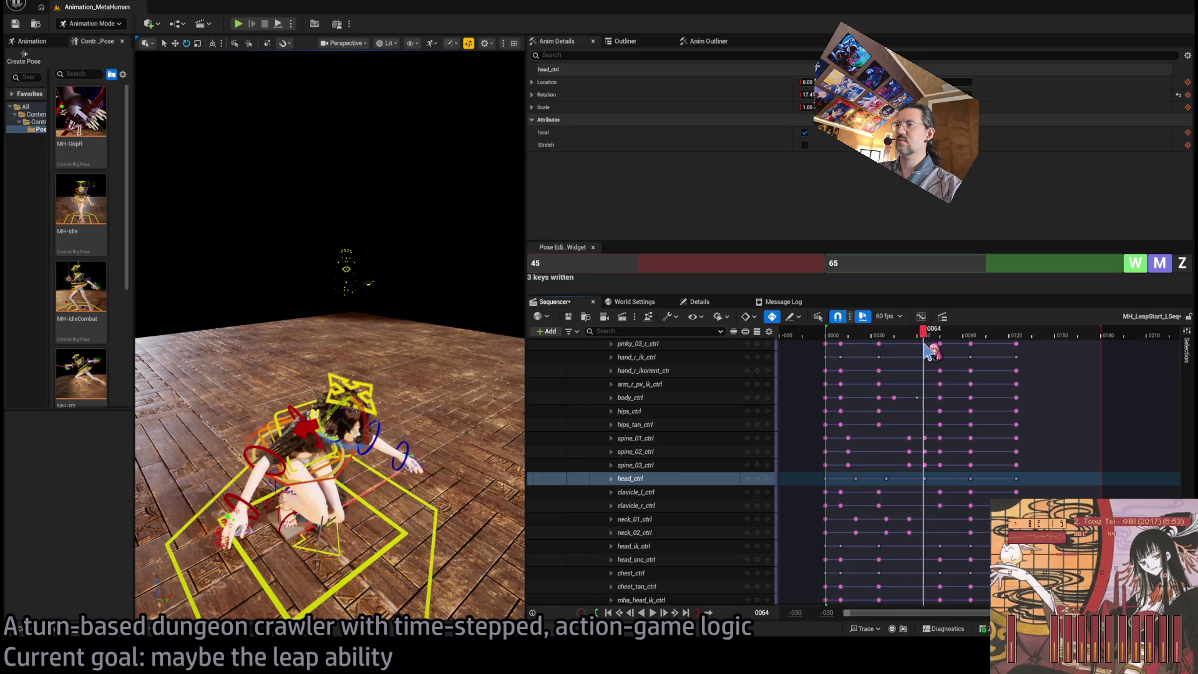
{"action": "mouse_move", "coordinate": [888, 361]}
{"action": "left_mouse_down"}
{"action": "mouse_move", "coordinate": [833, 353]}
{"action": "mouse_move", "coordinate": [886, 353]}
{"action": "mouse_move", "coordinate": [831, 340]}
{"action": "left_mouse_up"}
{"action": "key", "text": "space"}
{"action": "key", "text": "space"}
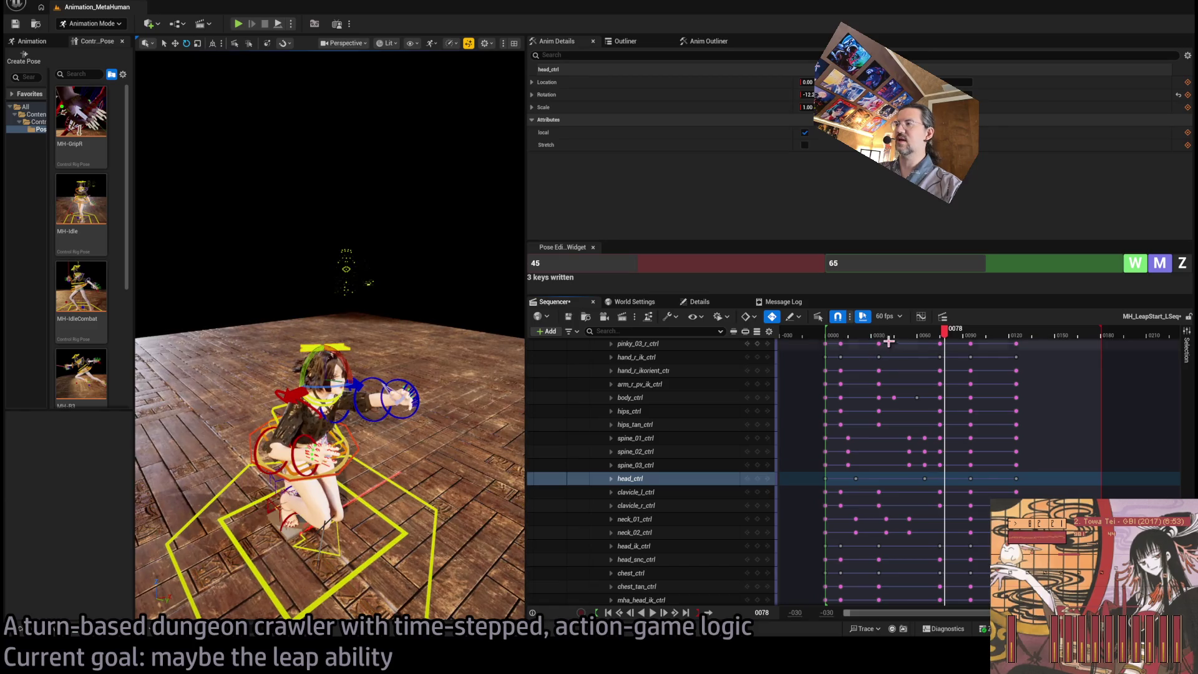
{"action": "left_click_drag", "start_coordinate": [907, 339], "coordinate": [886, 342]}
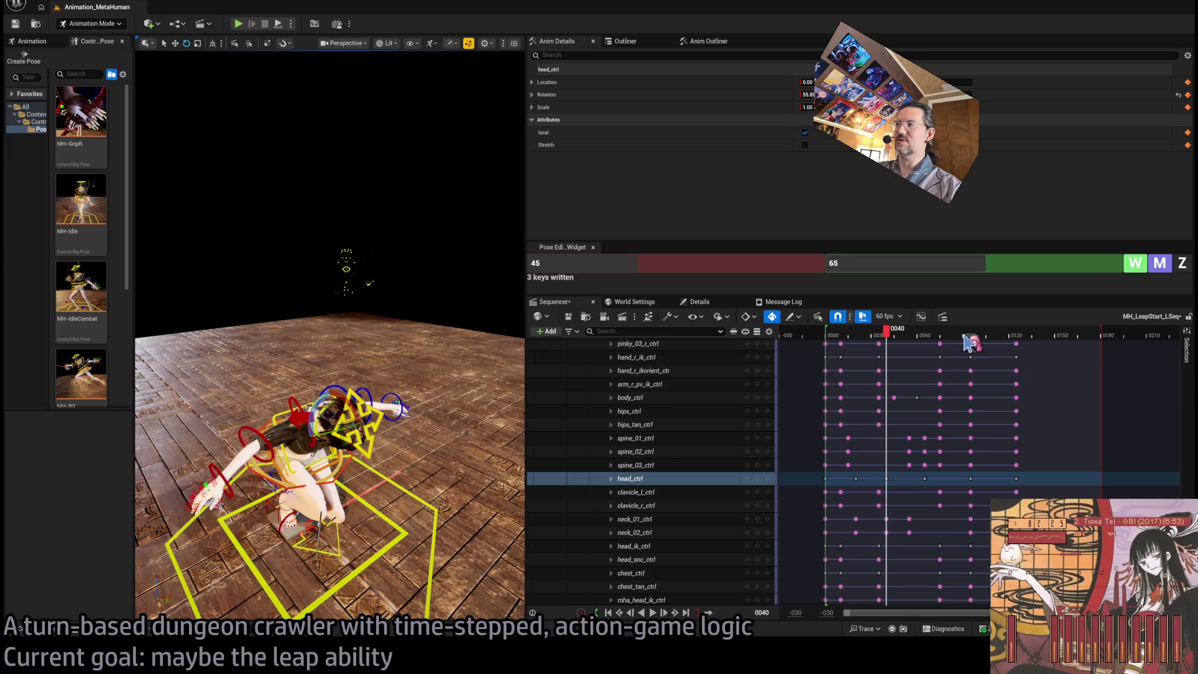
{"action": "mouse_move", "coordinate": [897, 338]}
{"action": "left_mouse_down"}
{"action": "mouse_move", "coordinate": [839, 340]}
{"action": "mouse_move", "coordinate": [914, 334]}
{"action": "mouse_move", "coordinate": [829, 340]}
{"action": "mouse_move", "coordinate": [898, 342]}
{"action": "mouse_move", "coordinate": [871, 341]}
{"action": "left_mouse_up"}
{"action": "key", "text": "space"}
{"action": "key", "text": "space"}
{"action": "key", "text": "space"}
{"action": "key", "text": "space"}
{"action": "key", "text": "space"}
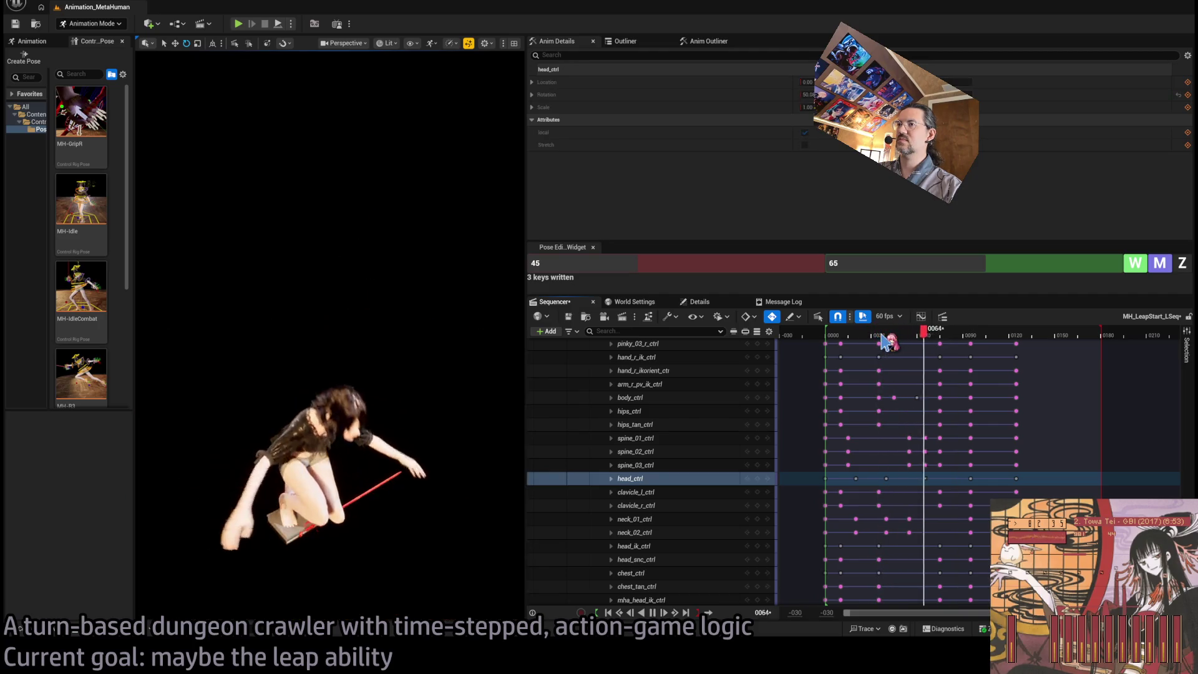
{"action": "key", "text": "space"}
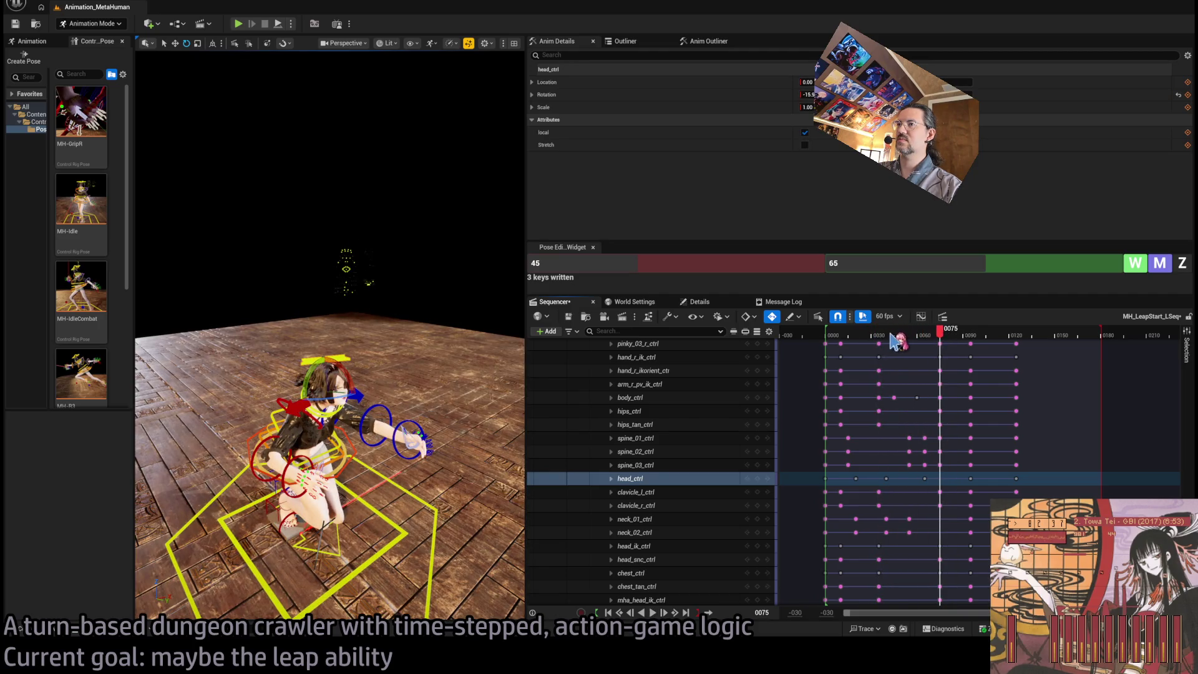
{"action": "mouse_move", "coordinate": [927, 337]}
{"action": "left_mouse_down"}
{"action": "mouse_move", "coordinate": [961, 342]}
{"action": "mouse_move", "coordinate": [939, 340]}
{"action": "left_mouse_up"}
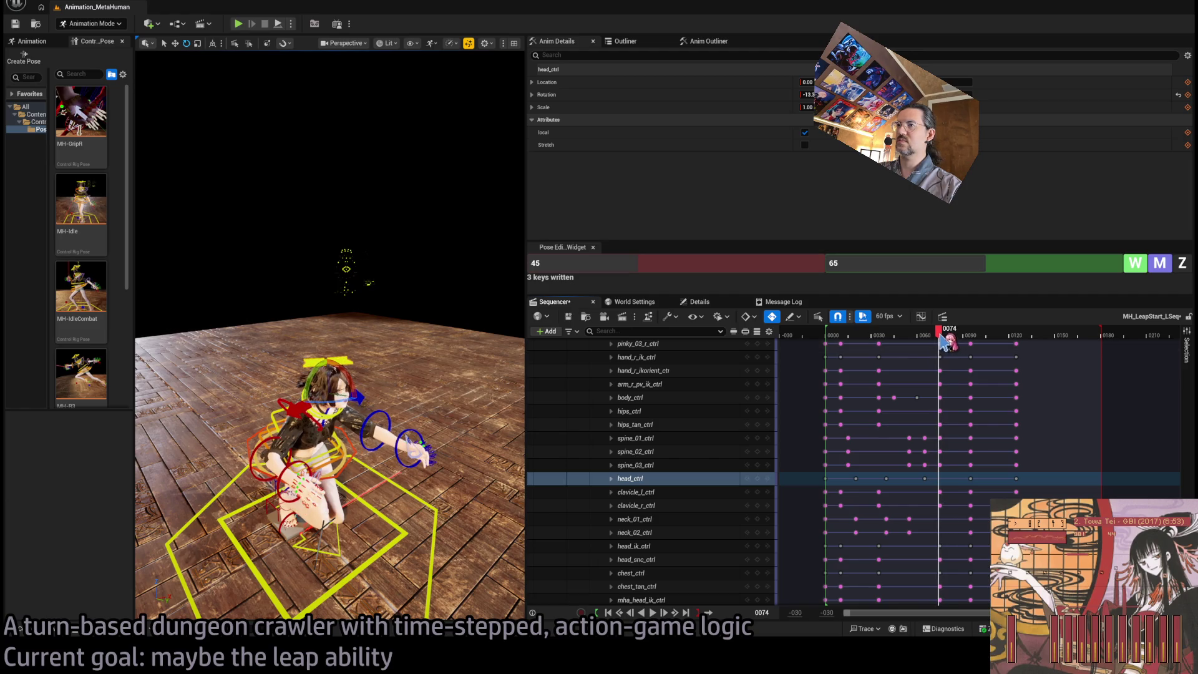
Move the clavicle_l_ctrl key from 0075 to 0070 and select clavicle_r_ctrl
{"action": "left_click", "coordinate": [380, 410]}
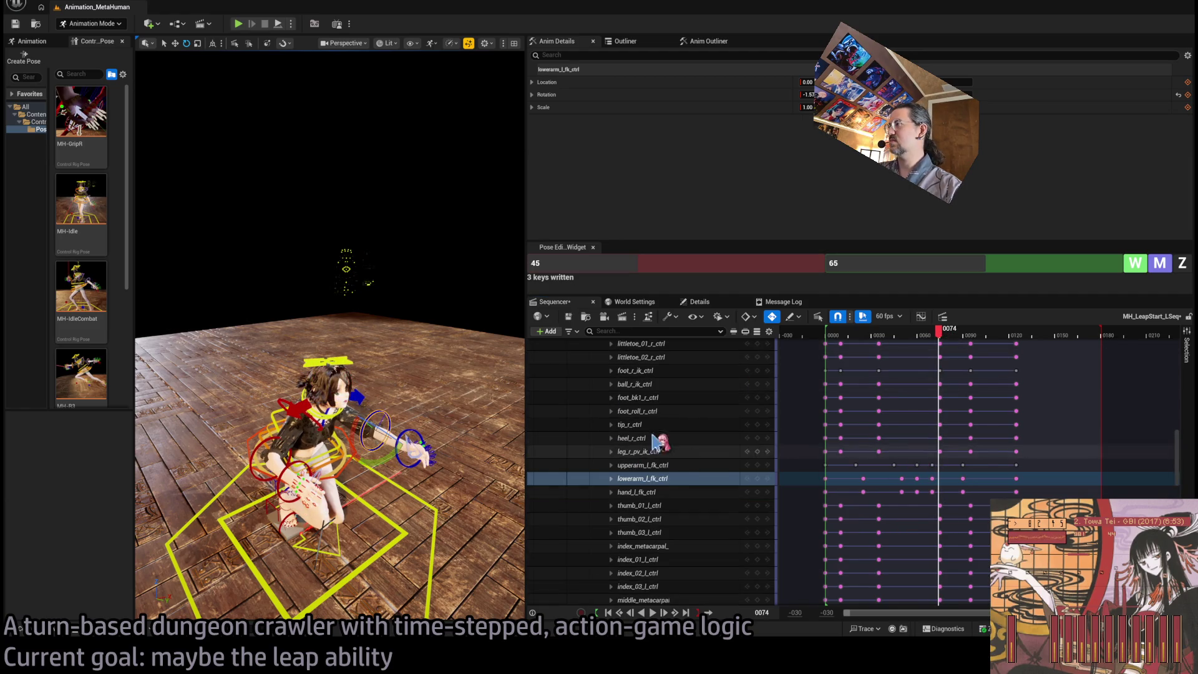
{"action": "left_click_drag", "start_coordinate": [939, 340], "coordinate": [933, 341]}
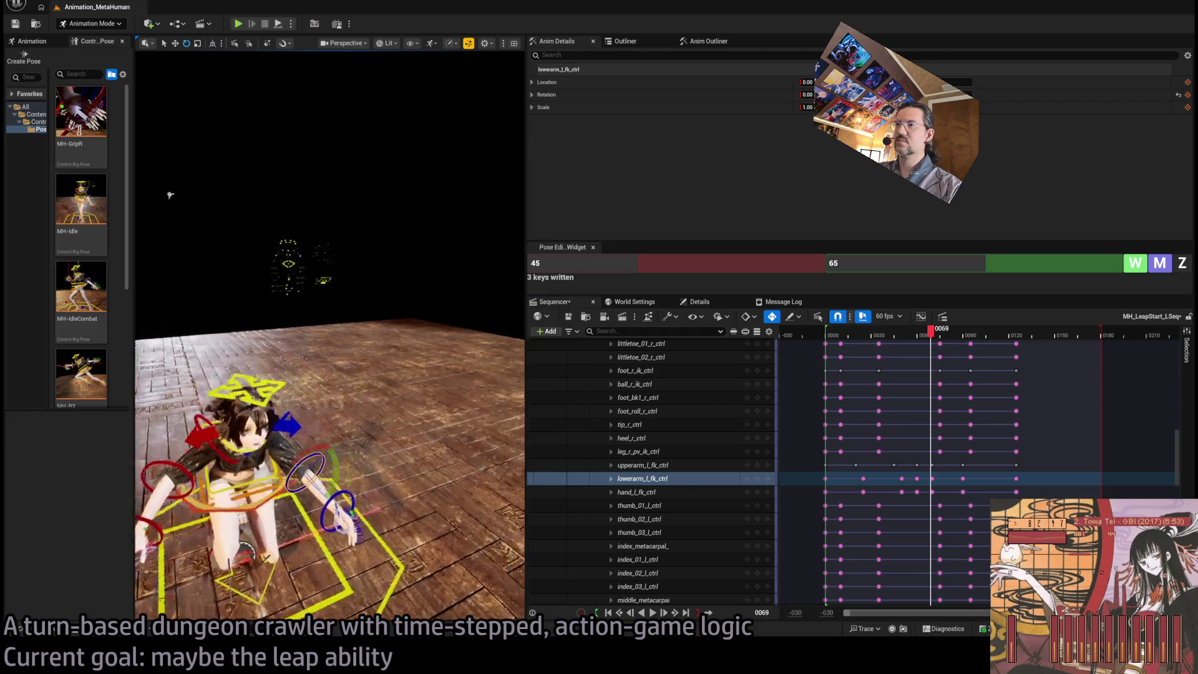
{"action": "left_click_drag", "start_coordinate": [169, 192], "coordinate": [356, 164]}
{"action": "left_click", "coordinate": [375, 449]}
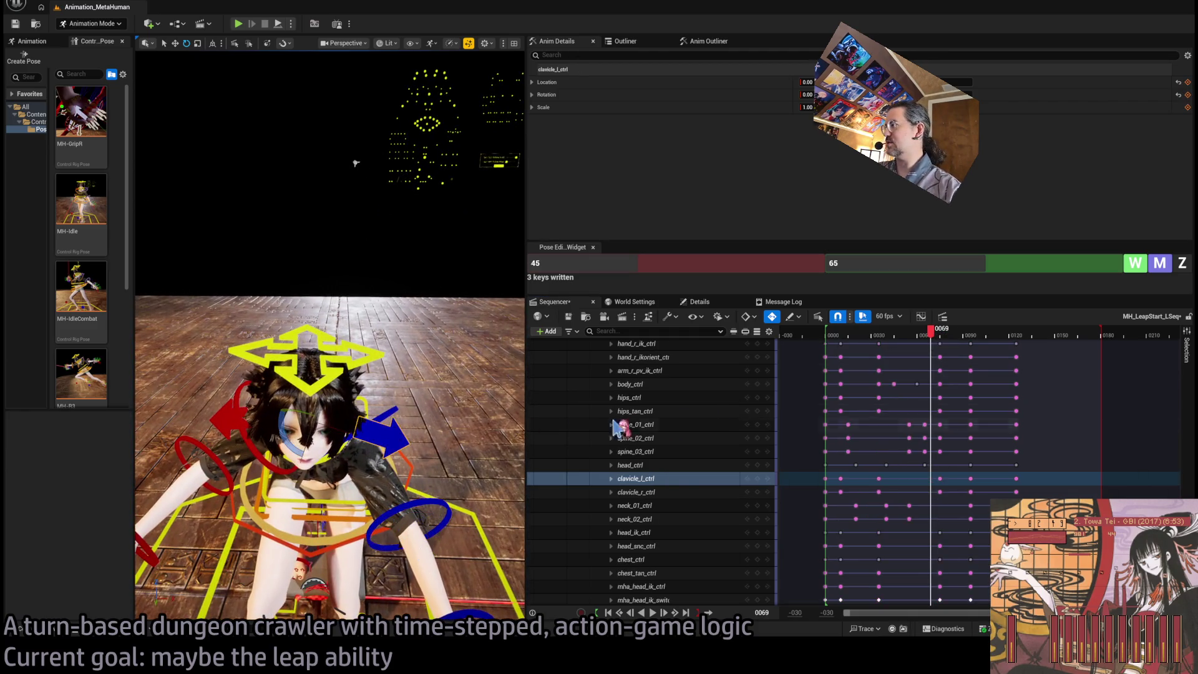
{"action": "left_click_drag", "start_coordinate": [939, 479], "coordinate": [932, 493]}
{"action": "left_click", "coordinate": [221, 416]}
Play the whole leap from the start to check the clavicle retime
{"action": "key", "text": "space"}
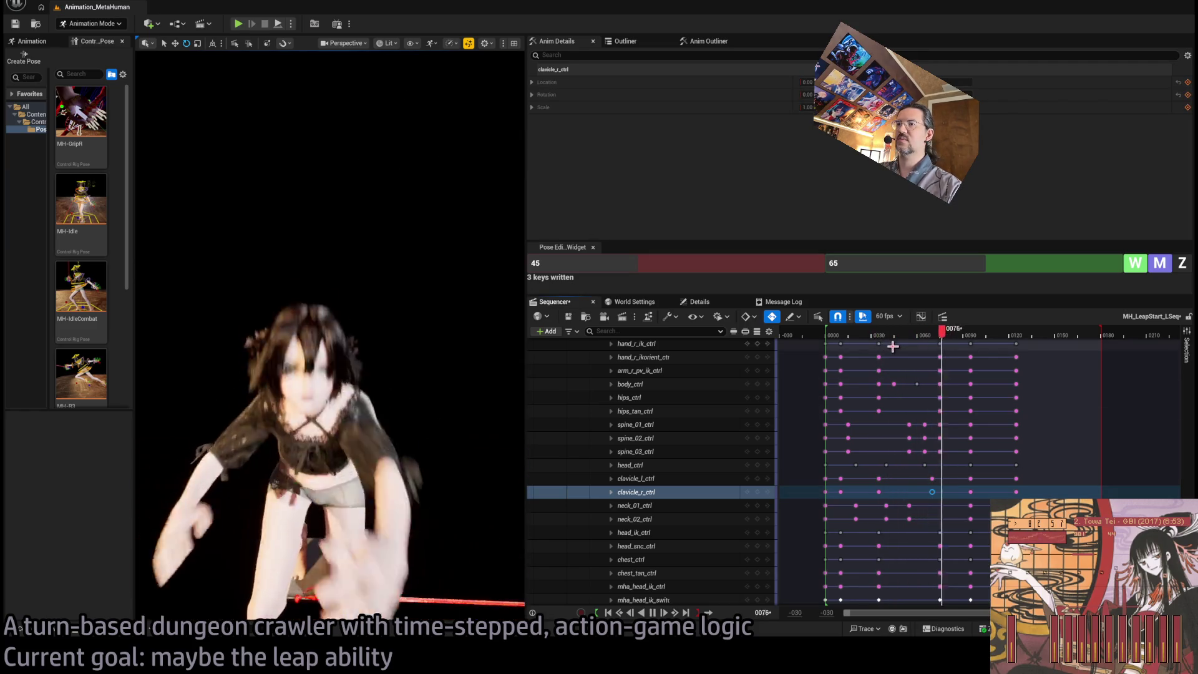
{"action": "key", "text": "space"}
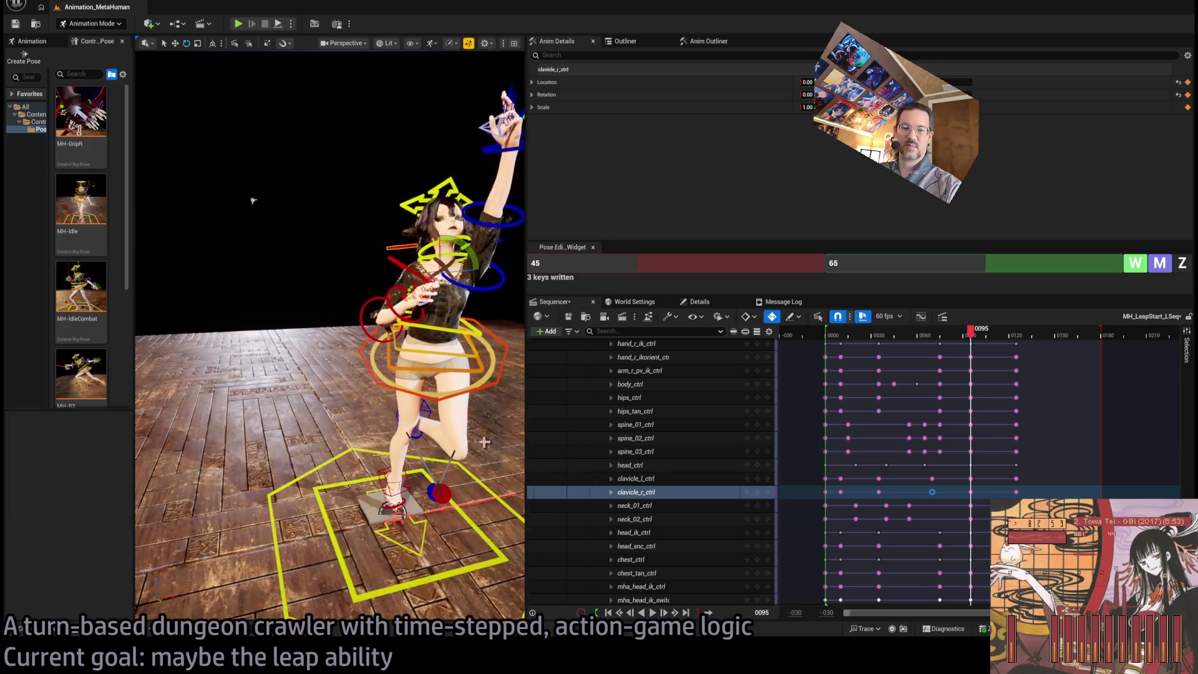
{"action": "left_click", "coordinate": [831, 338]}
{"action": "key", "text": "space"}
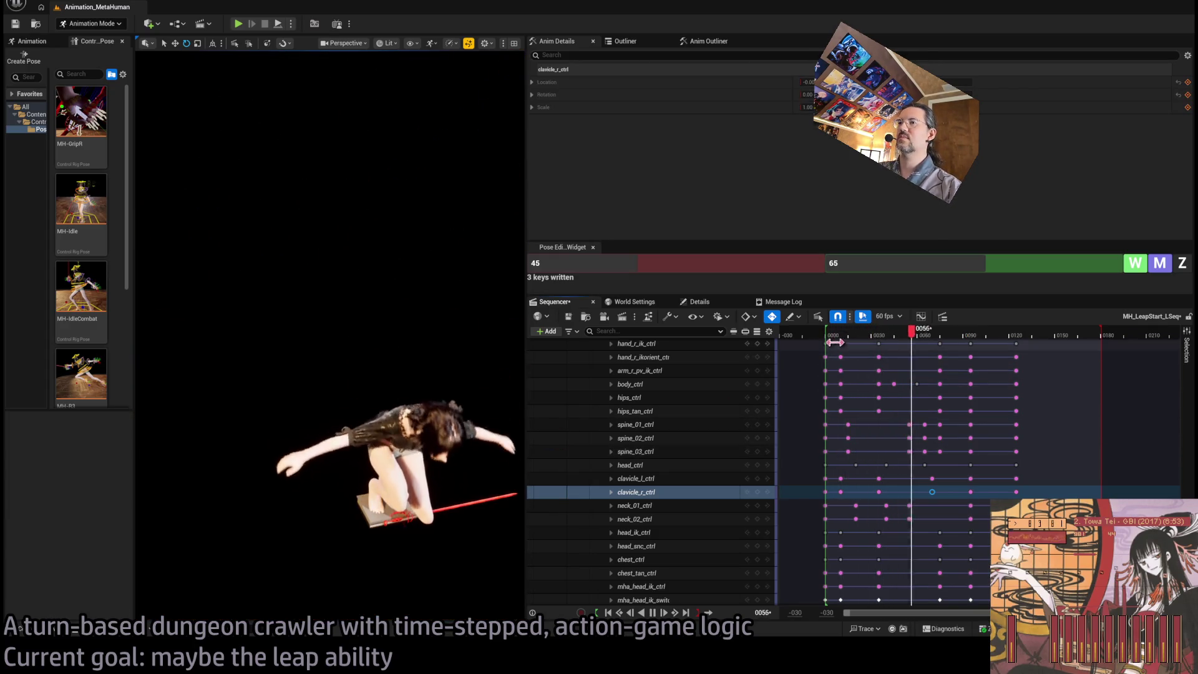
{"action": "key", "text": "space"}
{"action": "left_click_drag", "start_coordinate": [861, 335], "coordinate": [828, 335]}
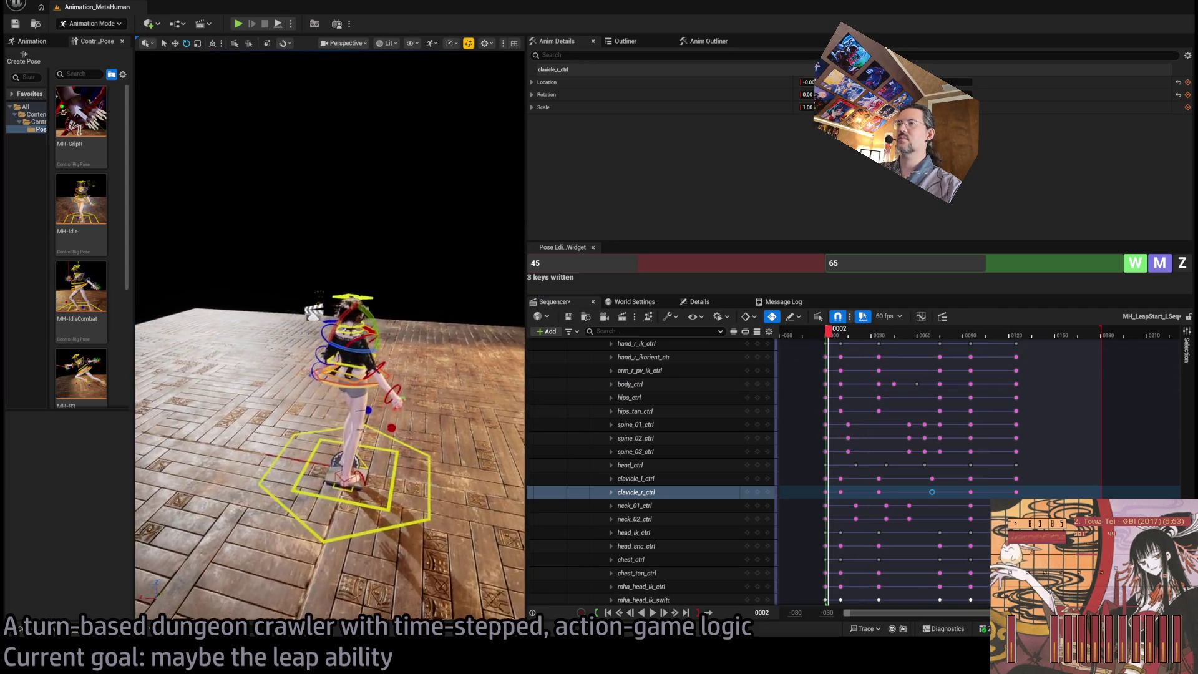
{"action": "key", "text": "space"}
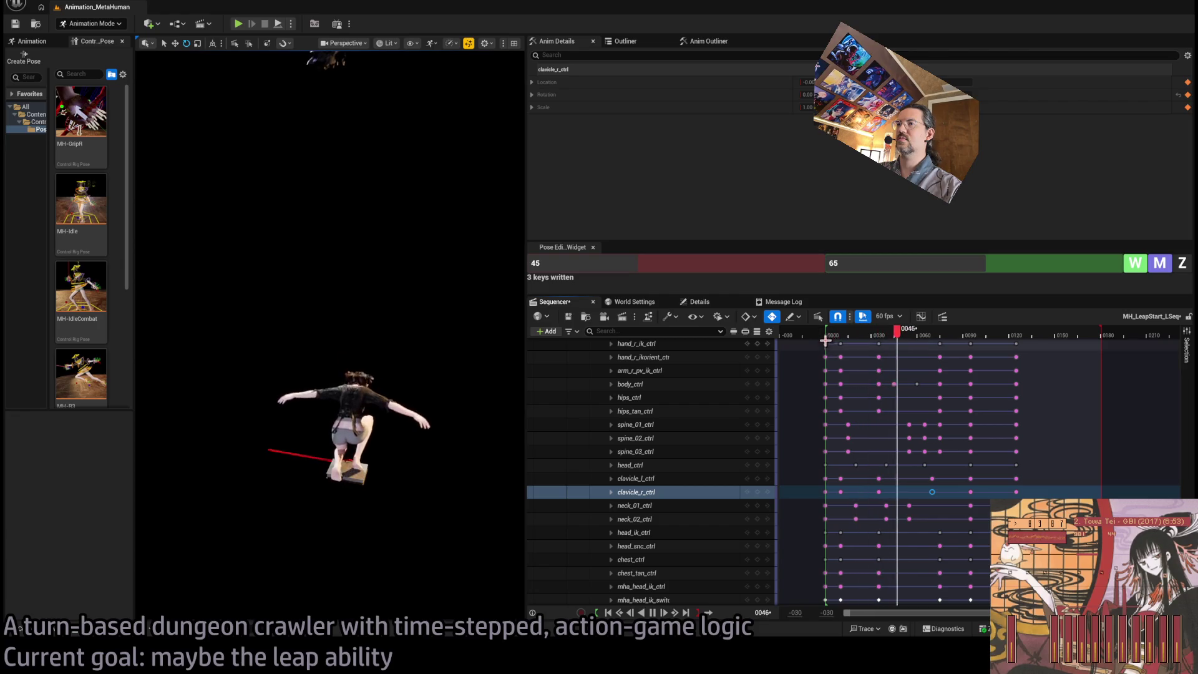
{"action": "left_click", "coordinate": [839, 335]}
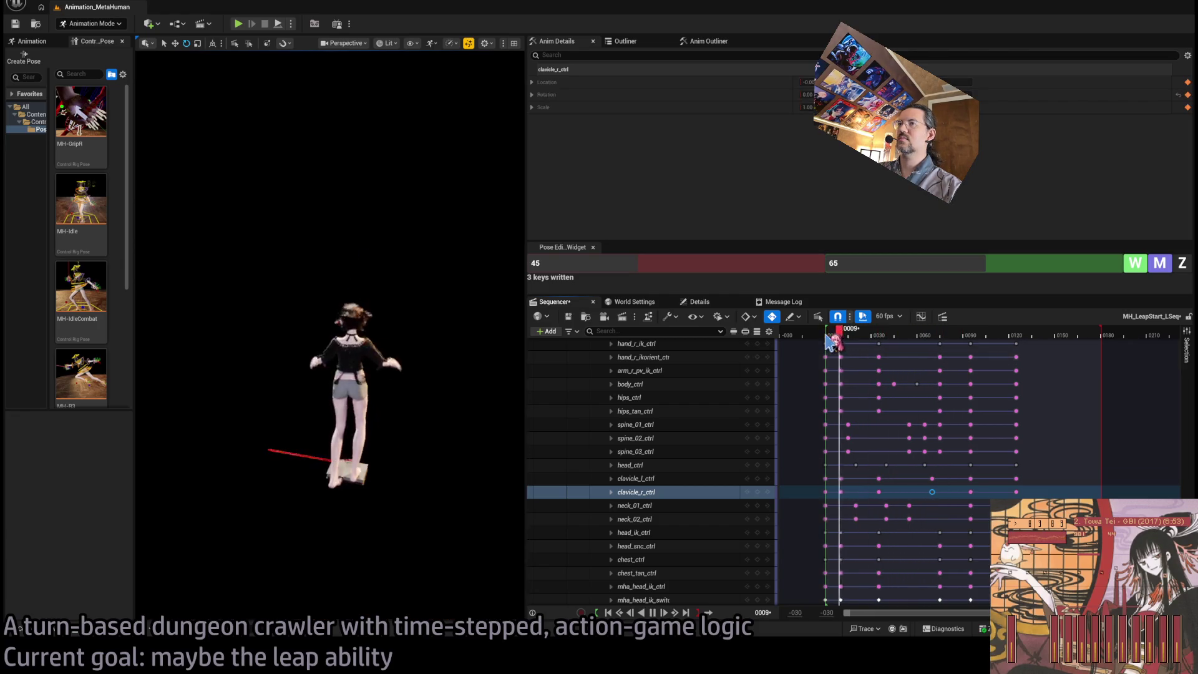
{"action": "key", "text": "space"}
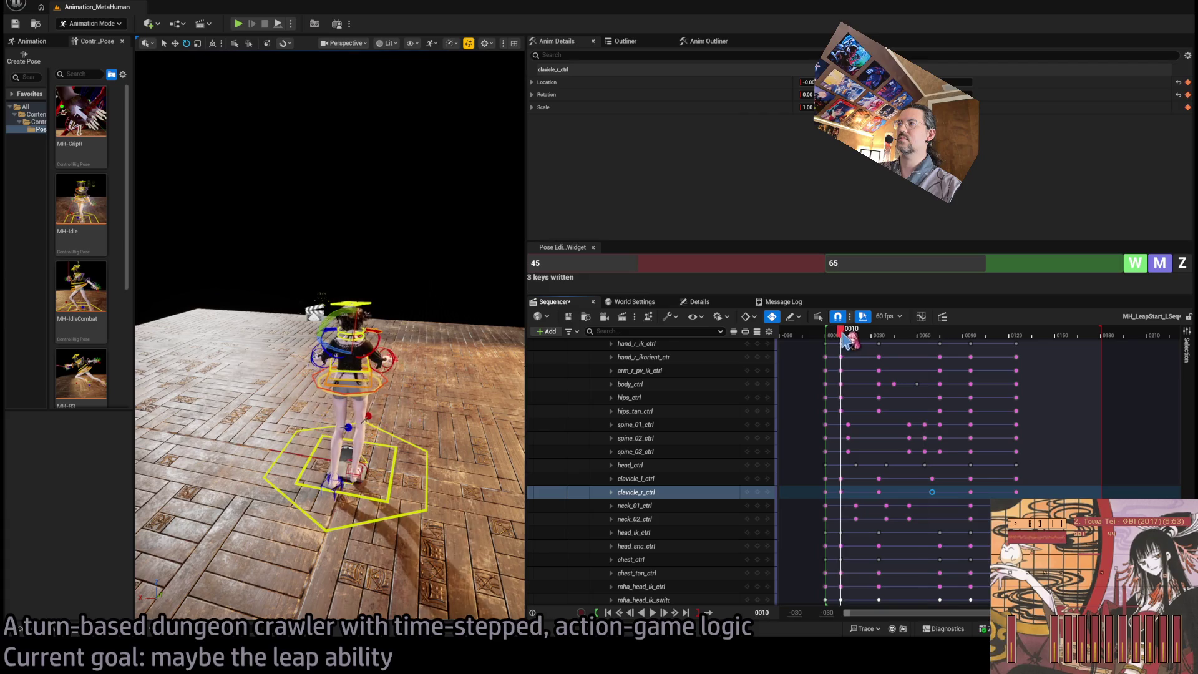
Replay the takeoff repeatedly, scrubbing between frames 9 and 50
{"action": "key", "text": "space"}
{"action": "left_click", "coordinate": [844, 335]}
{"action": "key", "text": "space"}
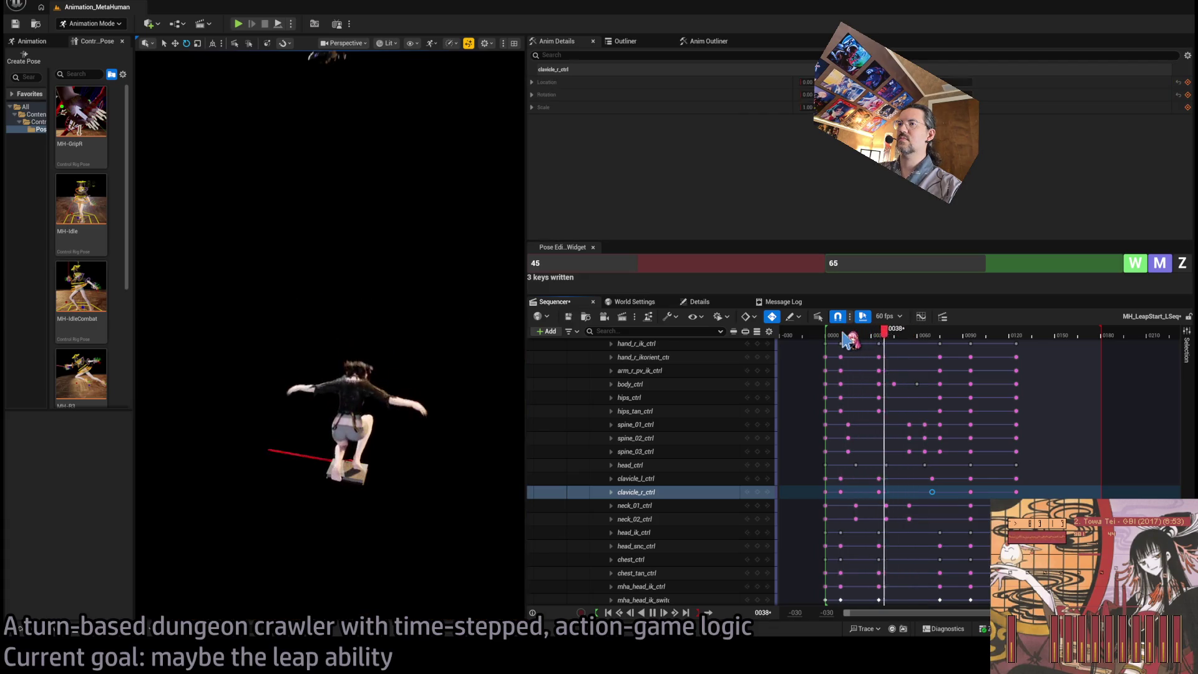
{"action": "left_click", "coordinate": [846, 336]}
{"action": "key", "text": "space"}
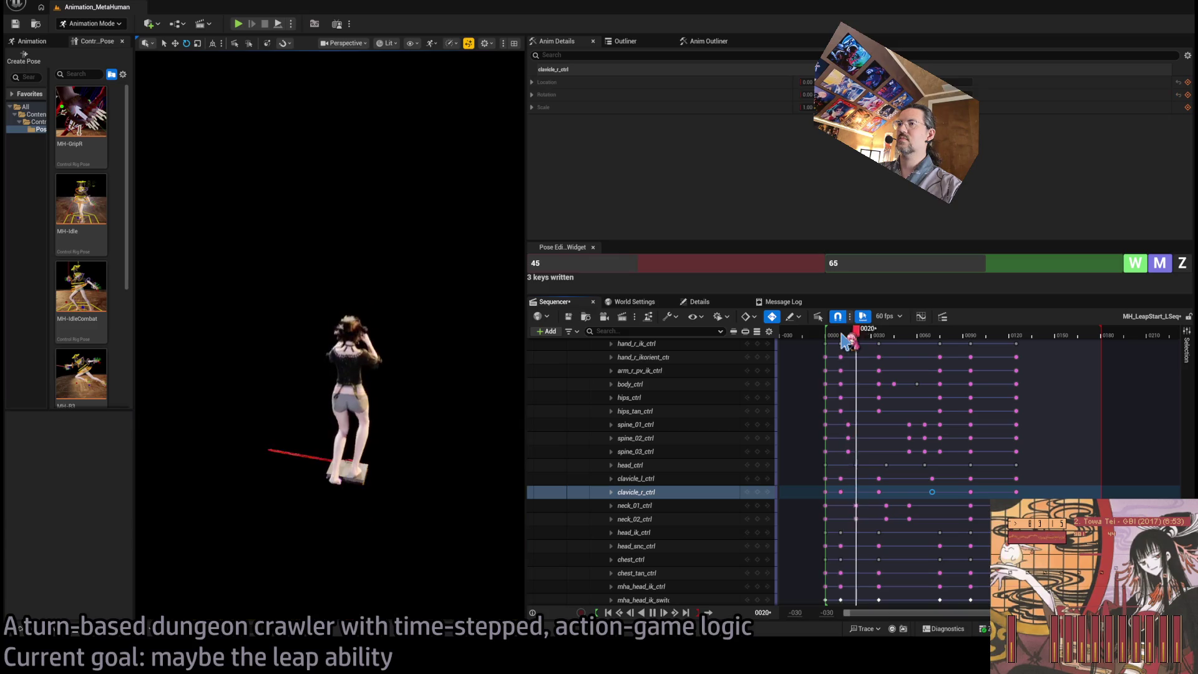
{"action": "key", "text": "space"}
{"action": "mouse_move", "coordinate": [843, 340]}
{"action": "left_mouse_down"}
{"action": "mouse_move", "coordinate": [911, 342]}
{"action": "mouse_move", "coordinate": [858, 362]}
{"action": "mouse_move", "coordinate": [838, 356]}
{"action": "left_mouse_up"}
{"action": "key", "text": "space"}
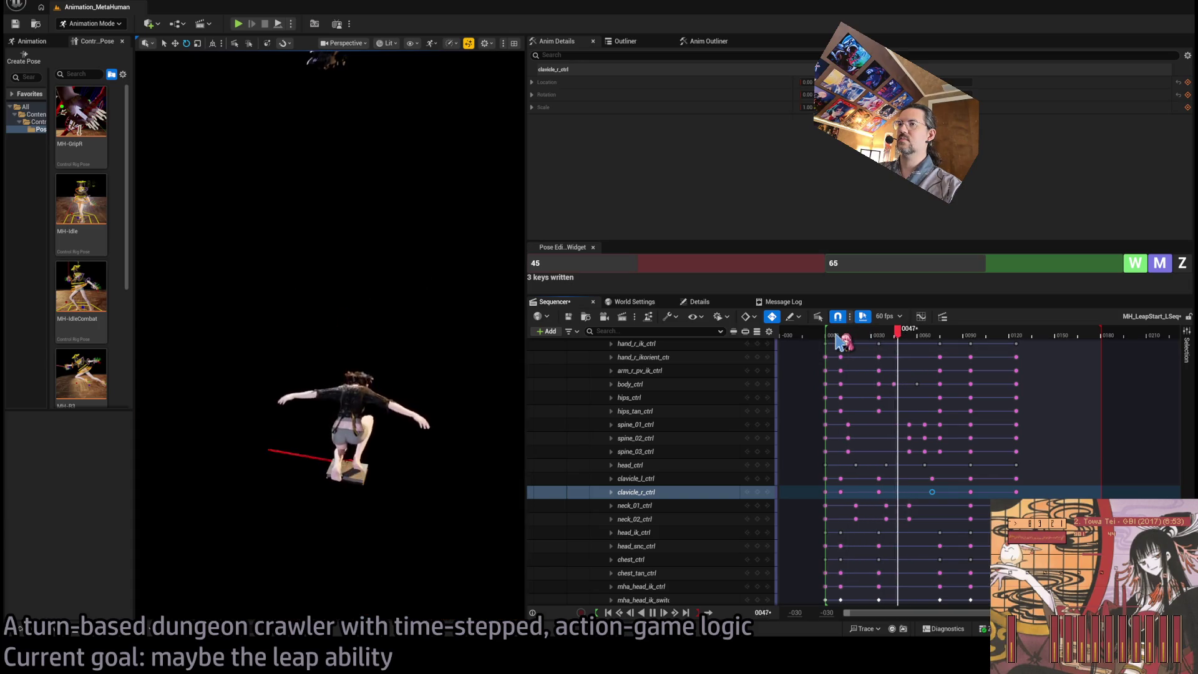
{"action": "left_click", "coordinate": [844, 340]}
{"action": "key", "text": "space"}
{"action": "key", "text": "space"}
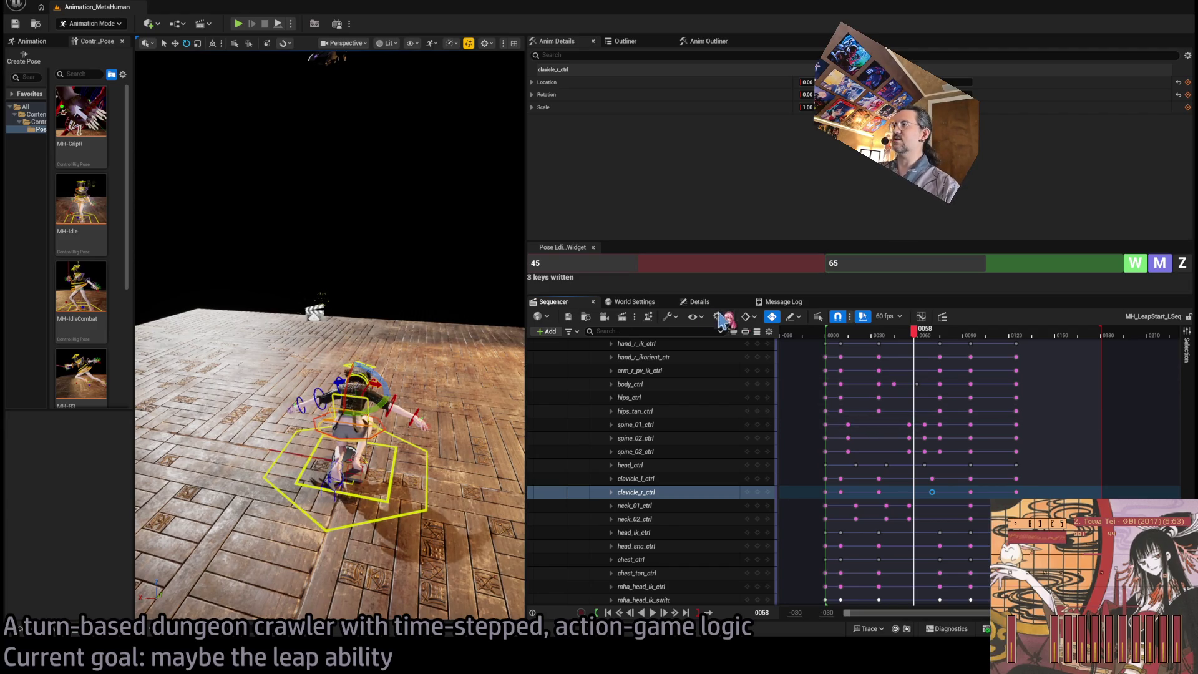
Collapse the MetaHuman_ControlRig control rows and scrub the leap from frame 13 to 64
{"action": "scroll", "coordinate": [655, 412], "scroll_direction": "up", "scroll_amount": 10}
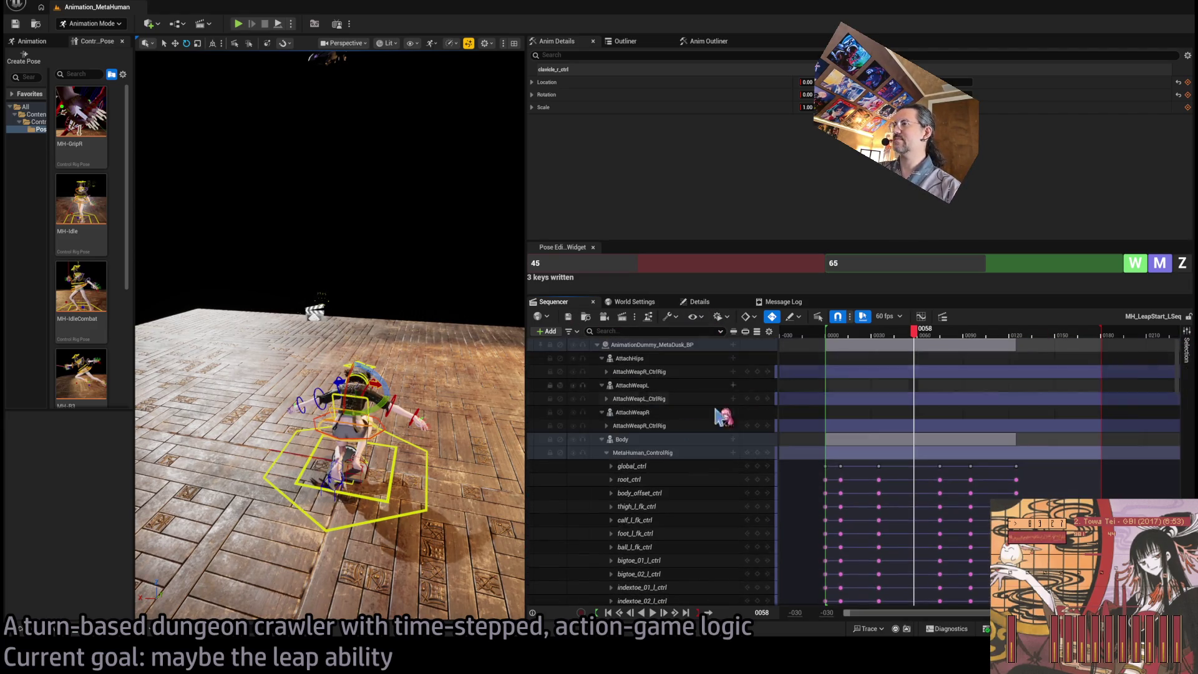
{"action": "left_click", "coordinate": [605, 453]}
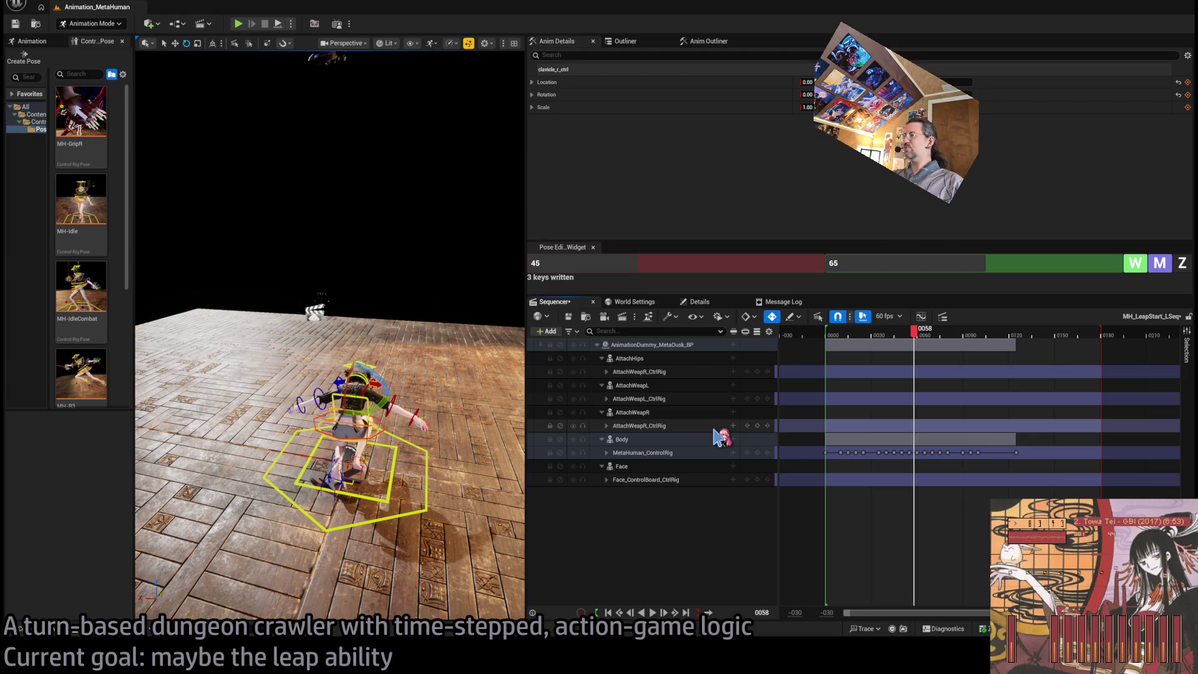
{"action": "left_click", "coordinate": [850, 332]}
{"action": "left_click_drag", "start_coordinate": [854, 334], "coordinate": [880, 329]}
{"action": "key", "text": "space"}
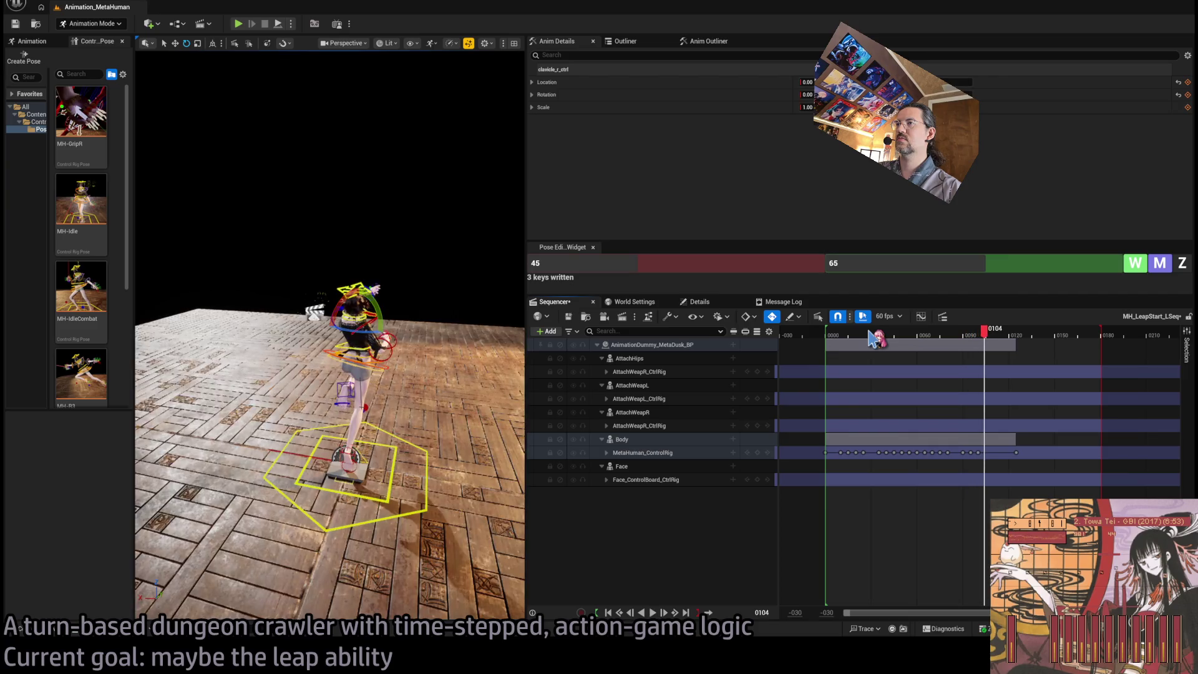
Replay the leap, stop at frame 0043, and pick the right upper-arm FK control
{"action": "left_click", "coordinate": [849, 335]}
{"action": "key", "text": "space"}
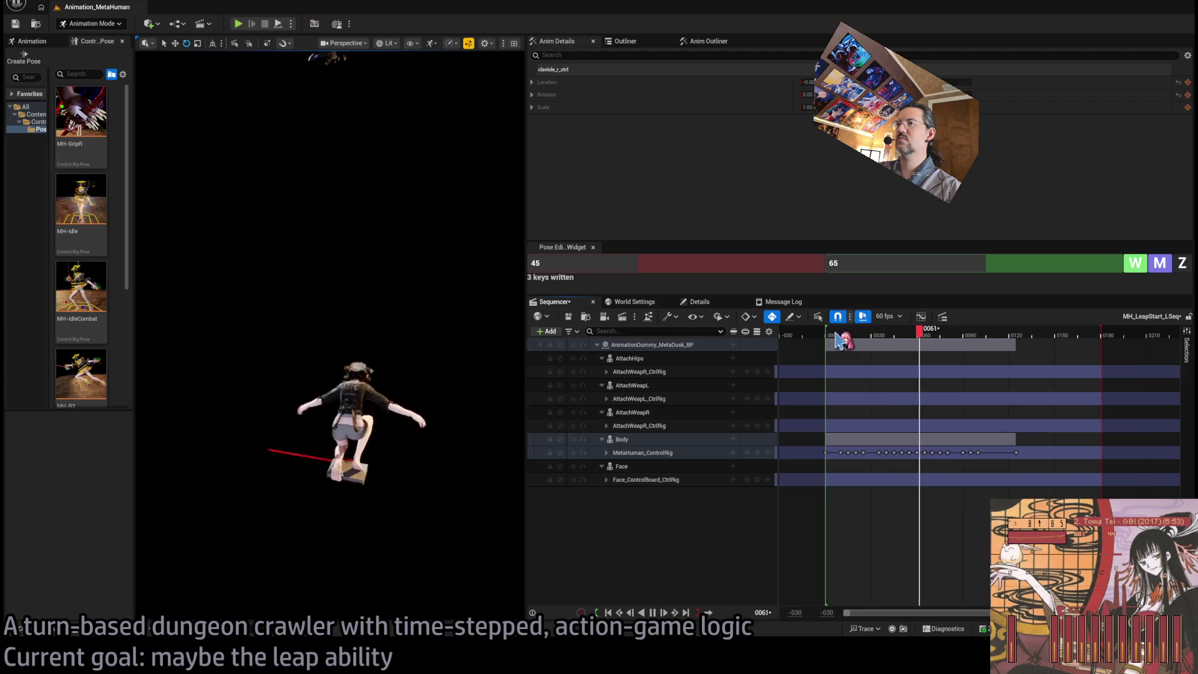
{"action": "key", "text": "space"}
{"action": "mouse_move", "coordinate": [867, 337]}
{"action": "left_mouse_down"}
{"action": "mouse_move", "coordinate": [850, 335]}
{"action": "mouse_move", "coordinate": [891, 335]}
{"action": "left_mouse_up"}
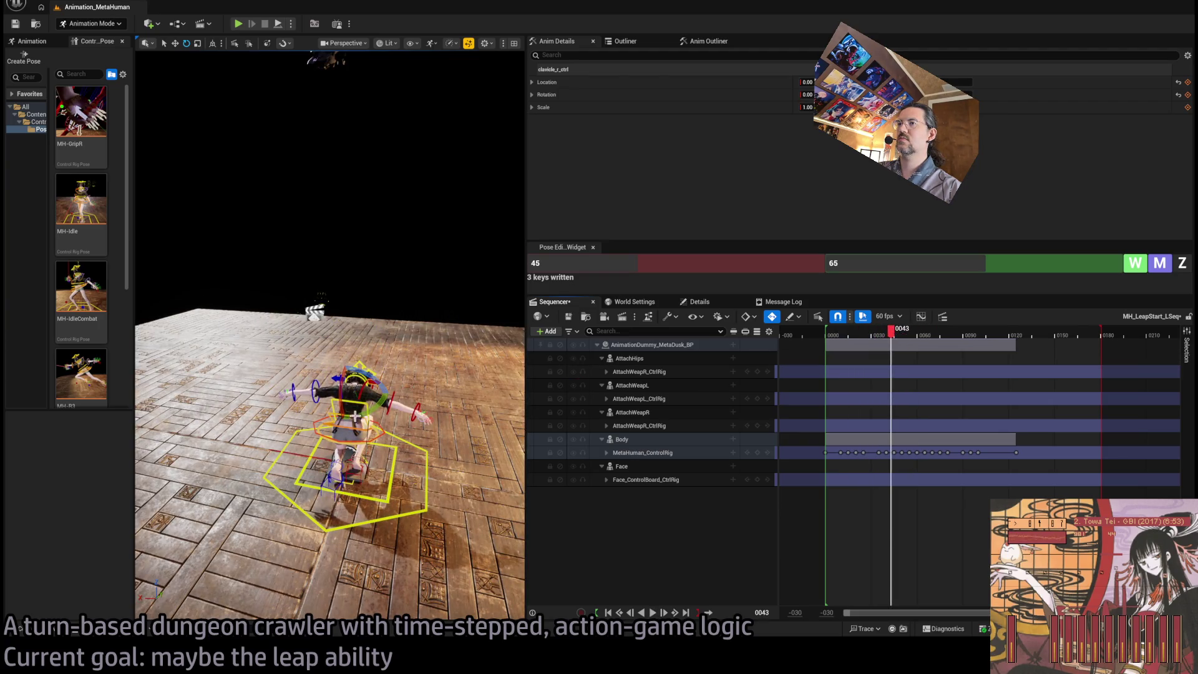
{"action": "left_click", "coordinate": [364, 387]}
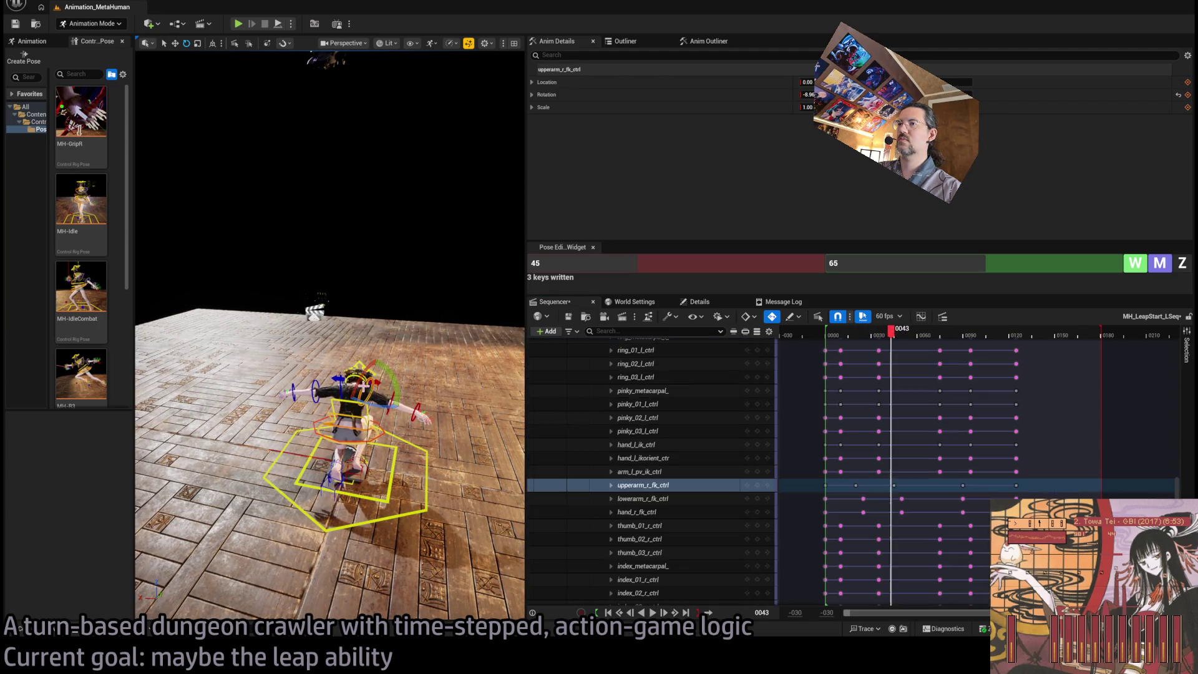
Select the right upper-arm FK control and replay the early frames of the leap
{"action": "left_click", "coordinate": [890, 335]}
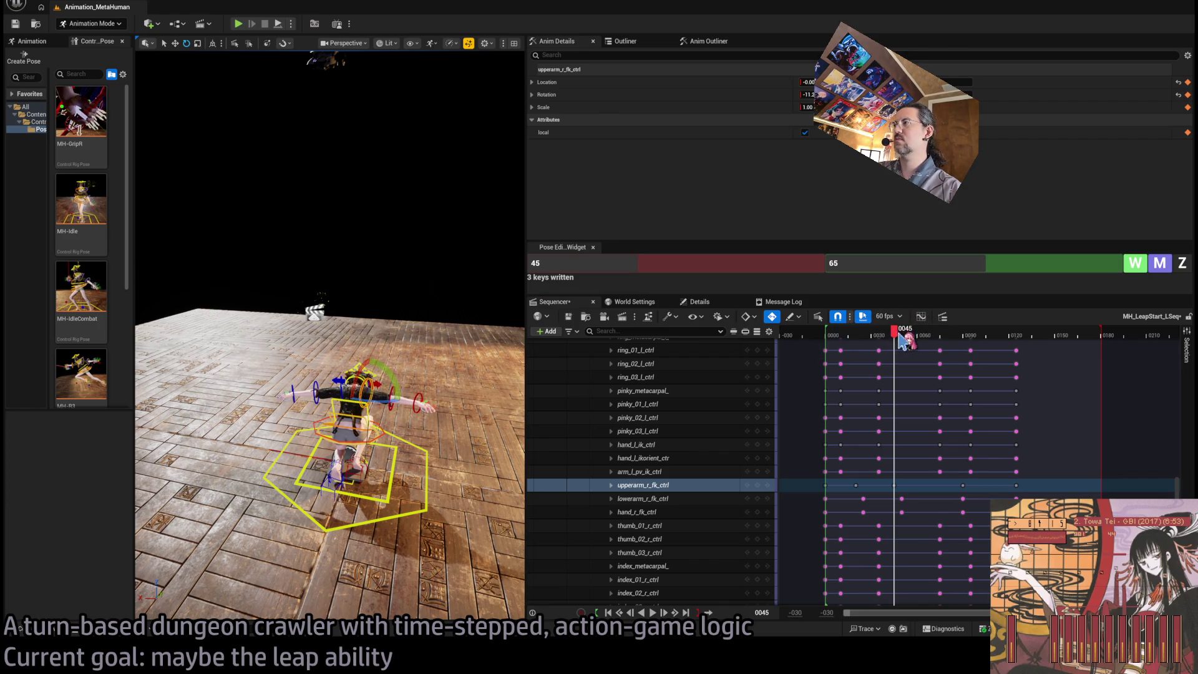
{"action": "left_click", "coordinate": [851, 337]}
{"action": "key", "text": "space"}
{"action": "key", "text": "space"}
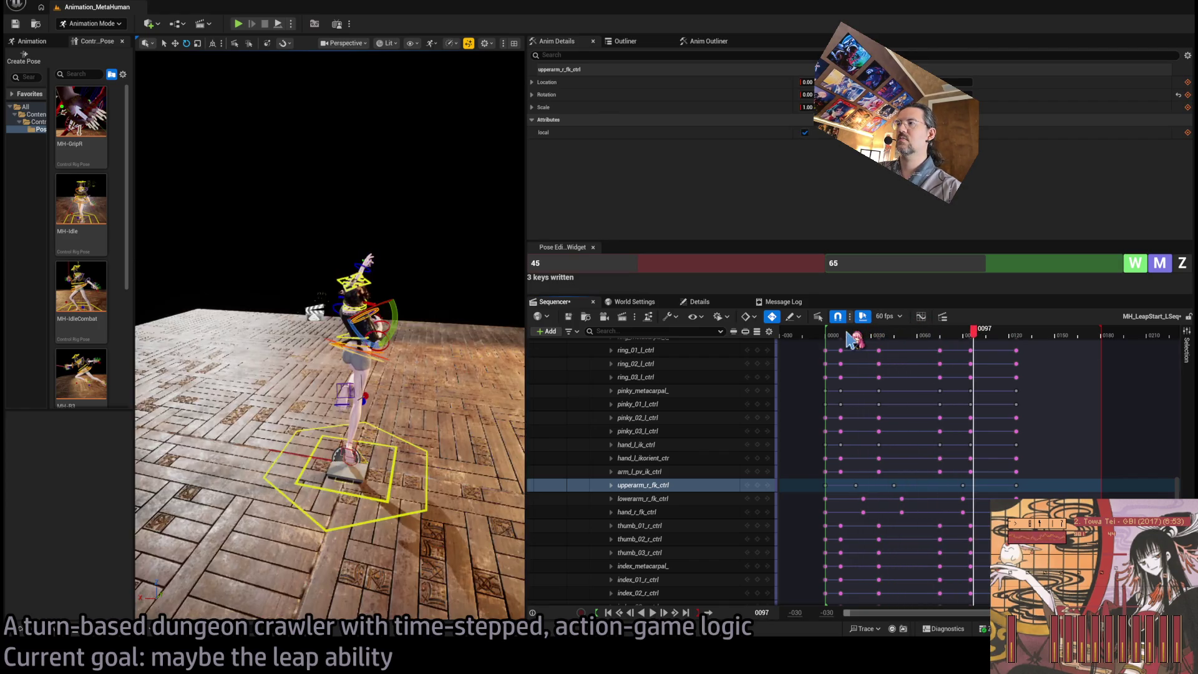
{"action": "mouse_move", "coordinate": [851, 337]}
{"action": "left_mouse_down"}
{"action": "mouse_move", "coordinate": [963, 329]}
{"action": "mouse_move", "coordinate": [858, 334]}
{"action": "mouse_move", "coordinate": [896, 335]}
{"action": "left_mouse_up"}
{"action": "key", "text": "space"}
{"action": "key", "text": "space"}
{"action": "key", "text": "space"}
{"action": "key", "text": "space"}
{"action": "key", "text": "space"}
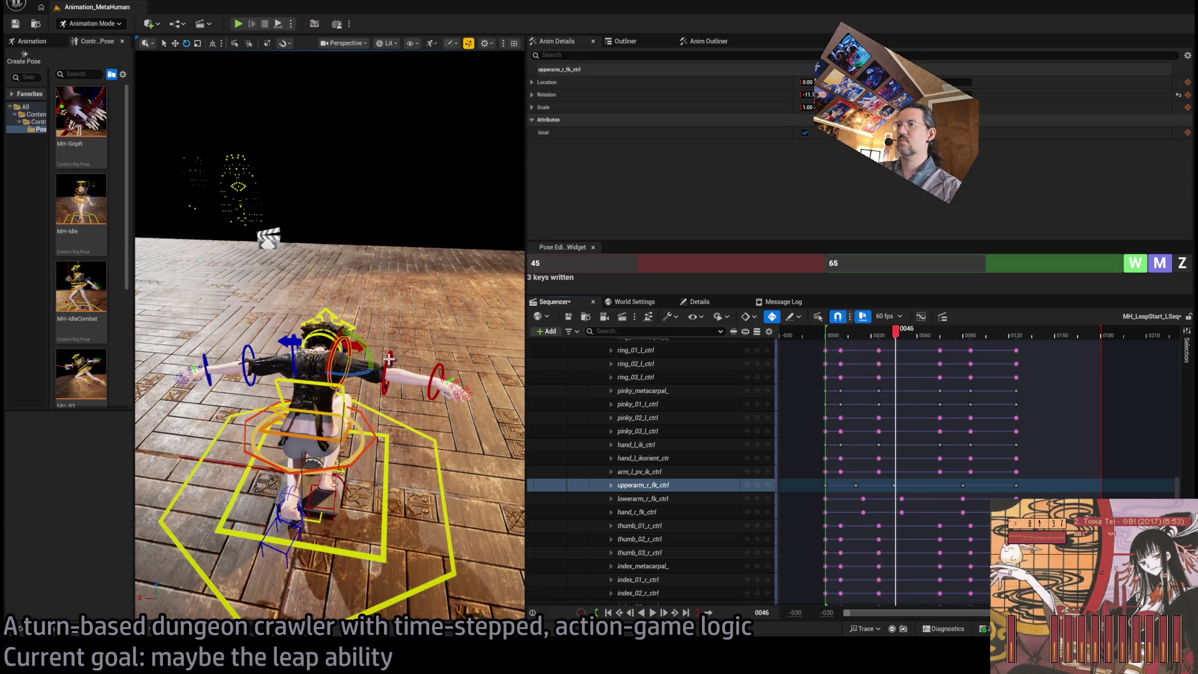
Select the right lower-arm FK control and its key at frame 0061
{"action": "left_click", "coordinate": [390, 359]}
{"action": "left_click_drag", "start_coordinate": [896, 338], "coordinate": [923, 343]}
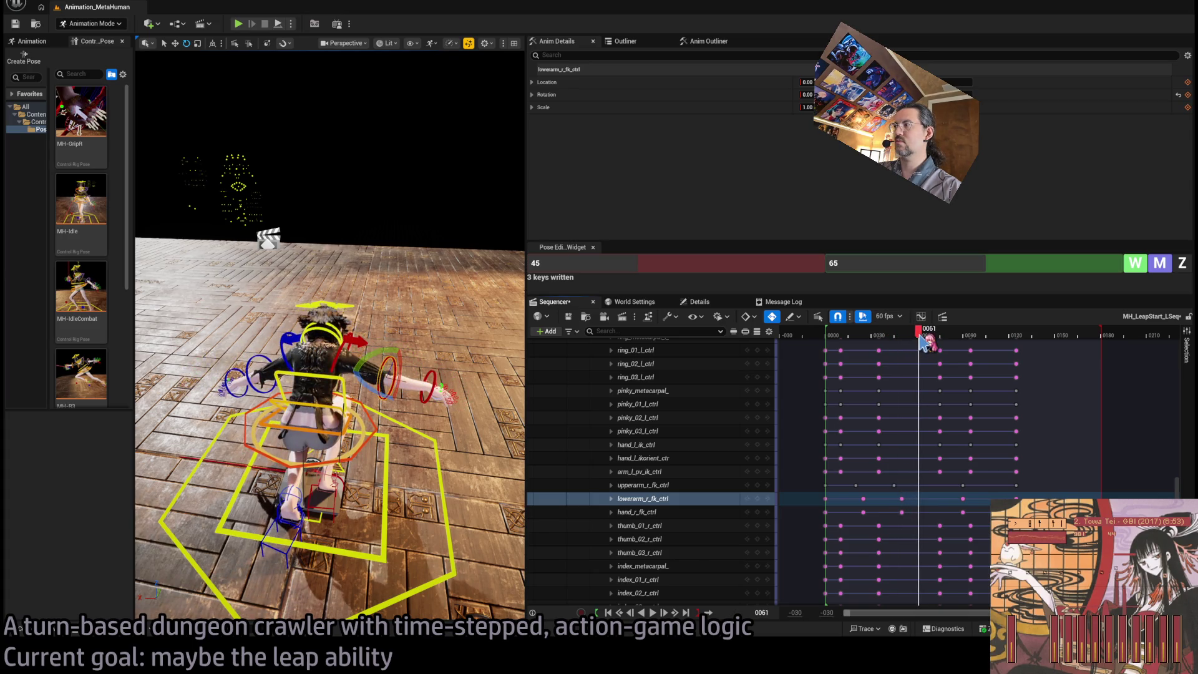
{"action": "left_click", "coordinate": [757, 498]}
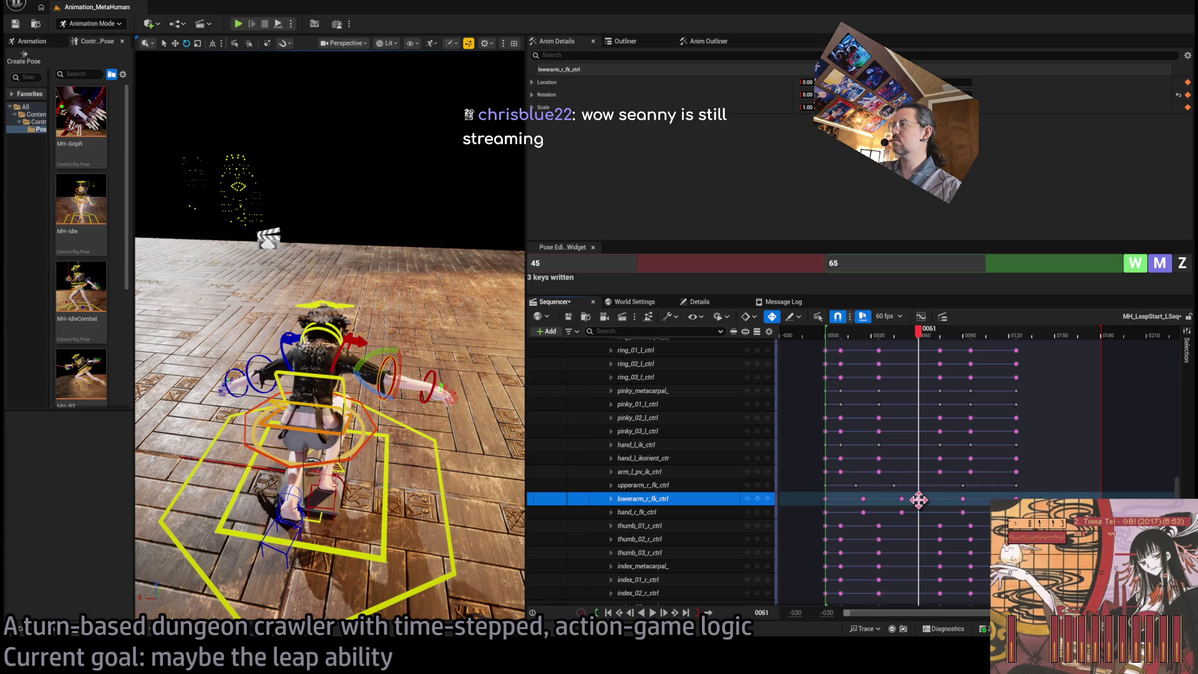
Move the lowerarm_r_fk_ctrl key from frame 0061 to 0070 and play it back
{"action": "left_click_drag", "start_coordinate": [918, 499], "coordinate": [931, 499]}
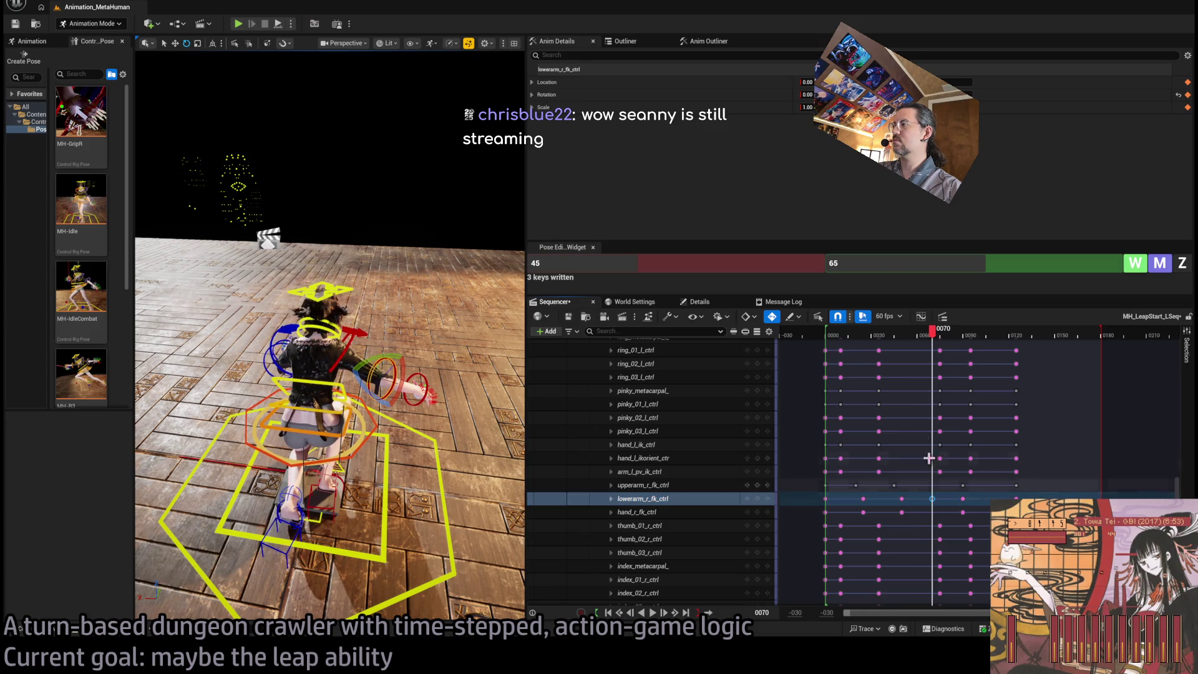
{"action": "left_click", "coordinate": [876, 338]}
{"action": "key", "text": "space"}
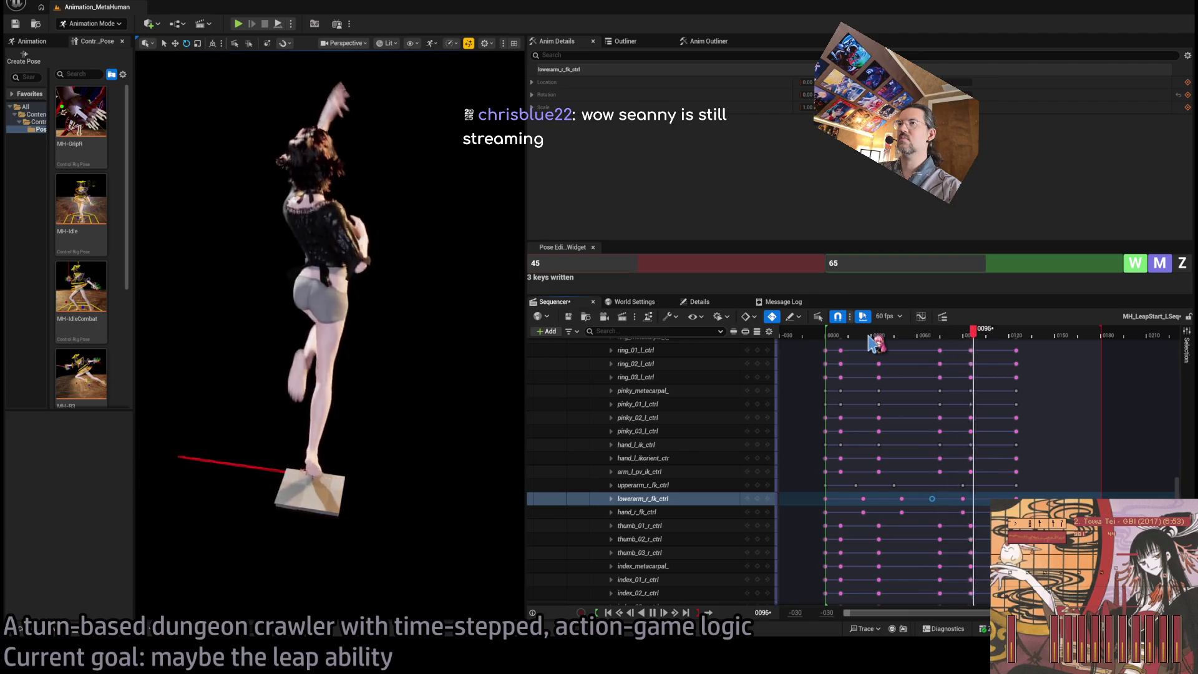
{"action": "key", "text": "space"}
Replay the leap, return to the start, and save MH_LeapStart_LSeq
{"action": "left_click", "coordinate": [818, 337]}
{"action": "key", "text": "space"}
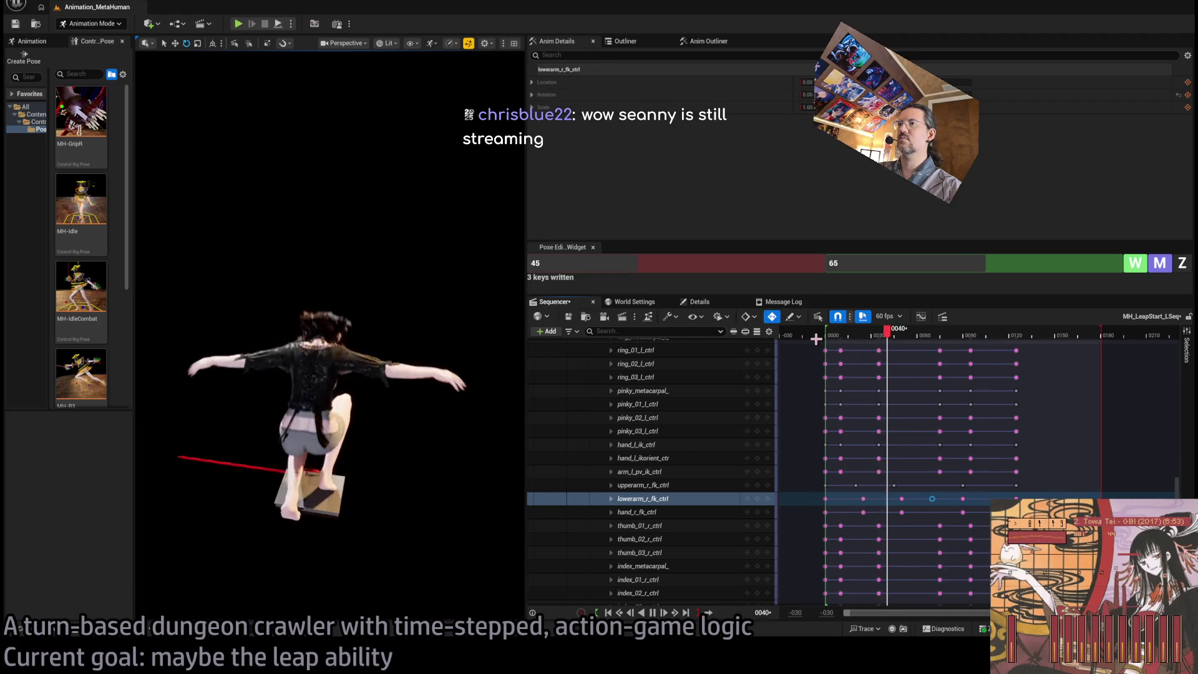
{"action": "key", "text": "space"}
{"action": "left_click", "coordinate": [827, 337]}
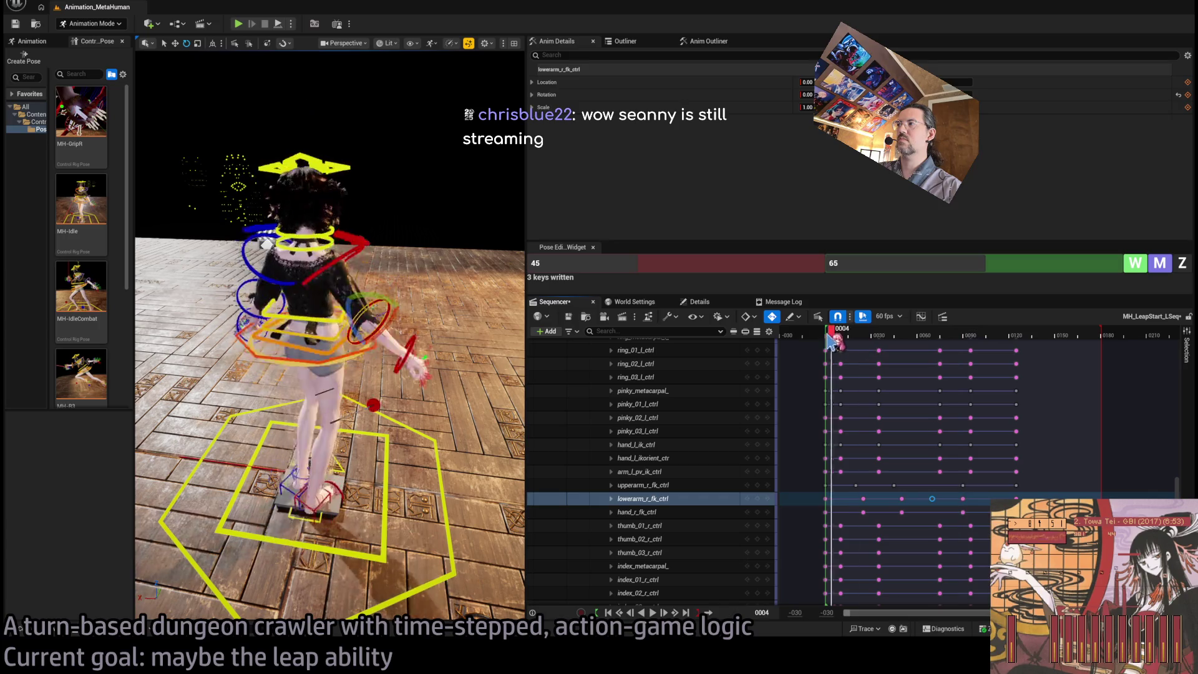
{"action": "key", "text": "ctrl+s"}
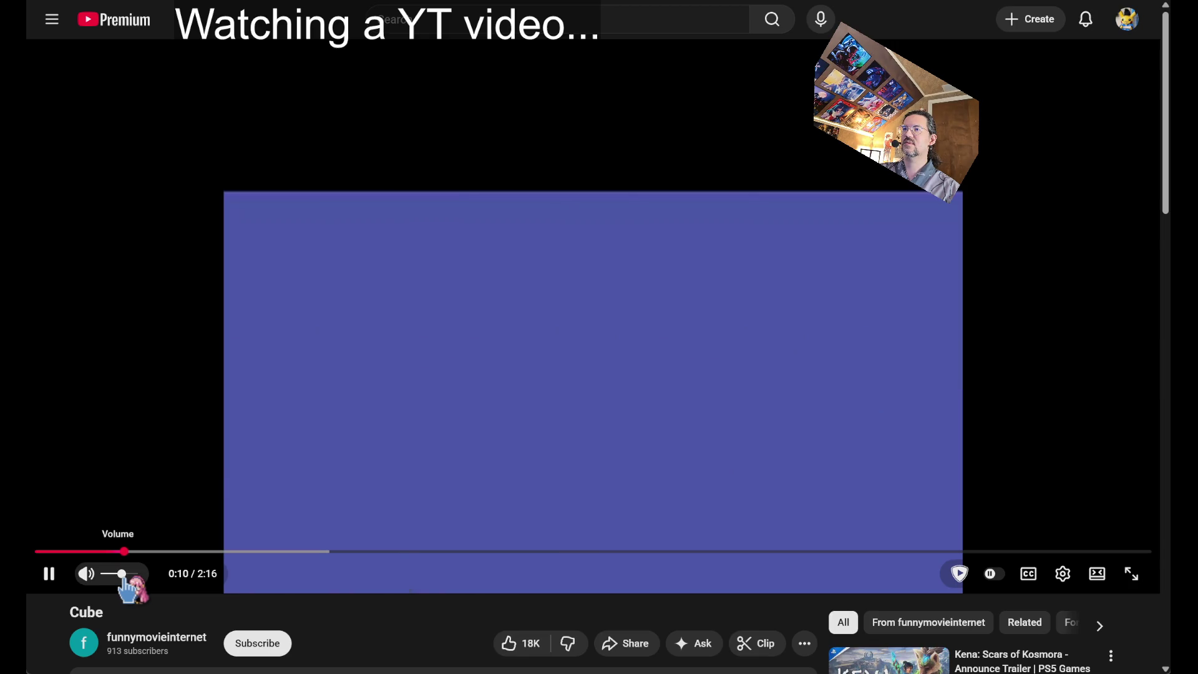
Turn the Cube video's volume down slightly while it plays
{"action": "left_click_drag", "start_coordinate": [128, 574], "coordinate": [122, 575]}
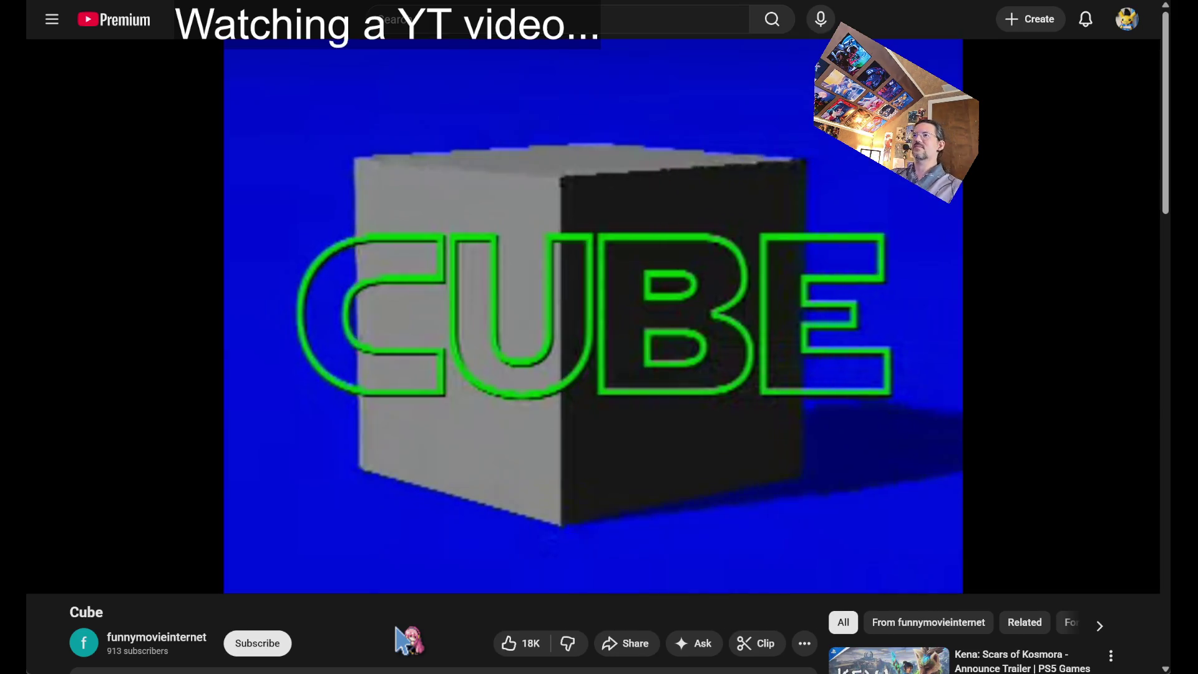
{"action": "mouse_move", "coordinate": [405, 478]}
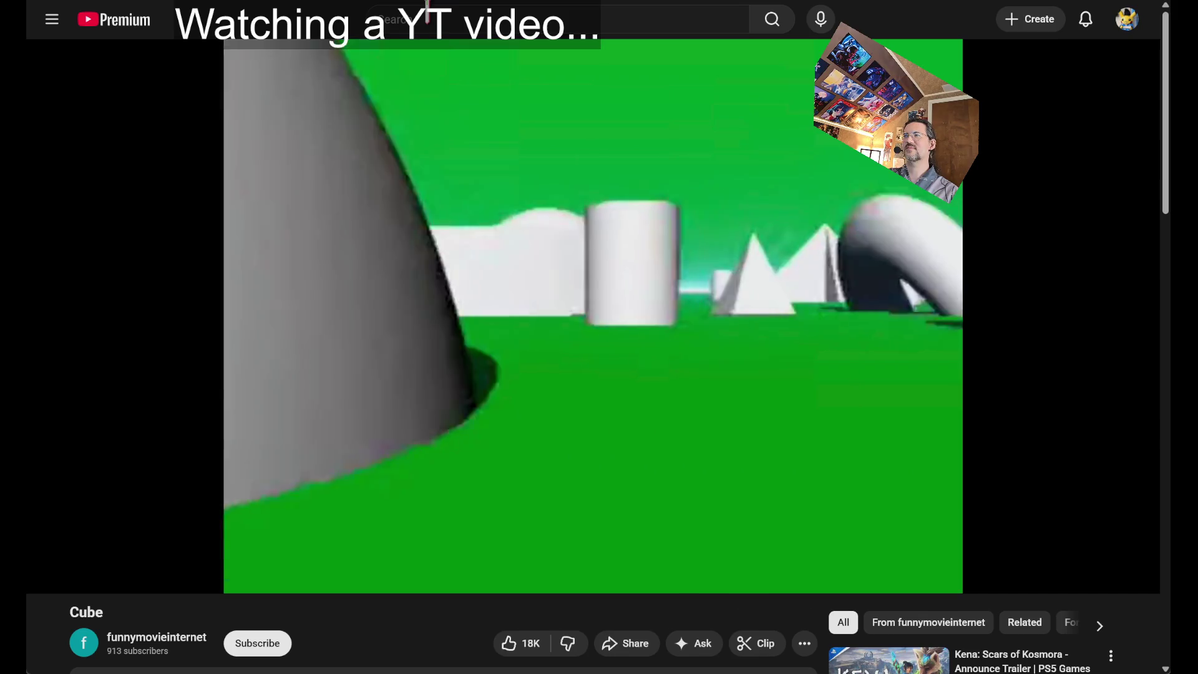
{"action": "left_click", "coordinate": [428, 13]}
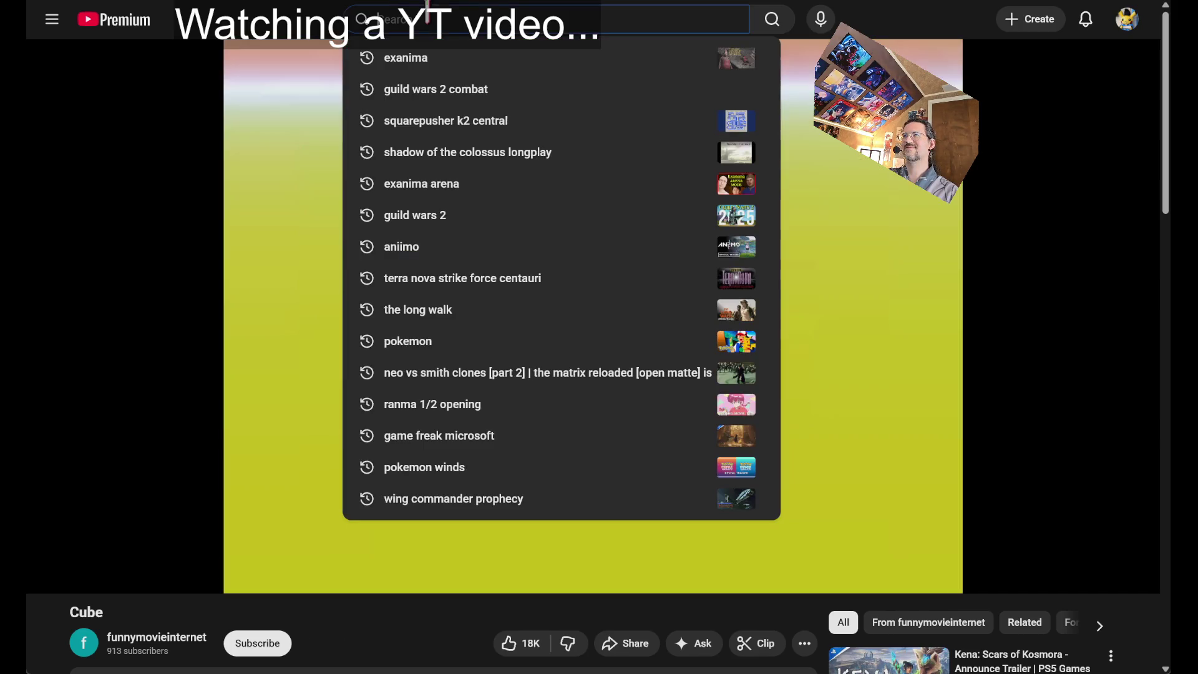
Search YouTube for 'spectre vr', open the Spectre VR gameplay video and lower its volume
{"action": "type", "text": "spectre vr"}
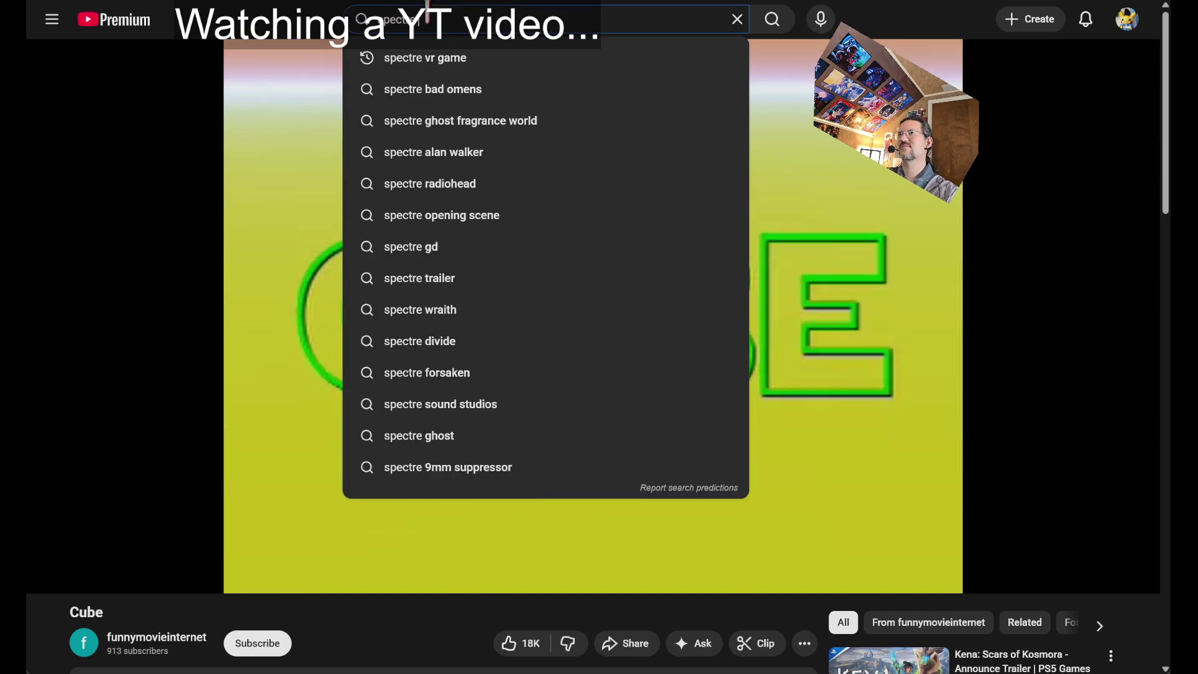
{"action": "key", "text": "Return"}
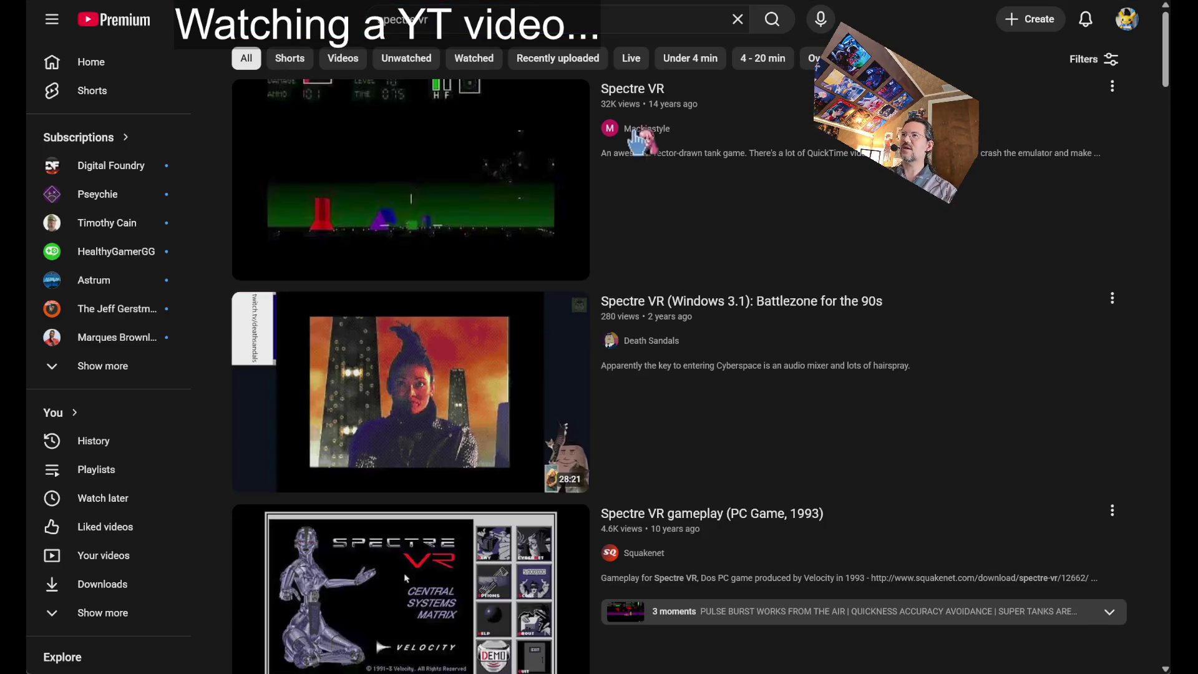
{"action": "left_click", "coordinate": [814, 167]}
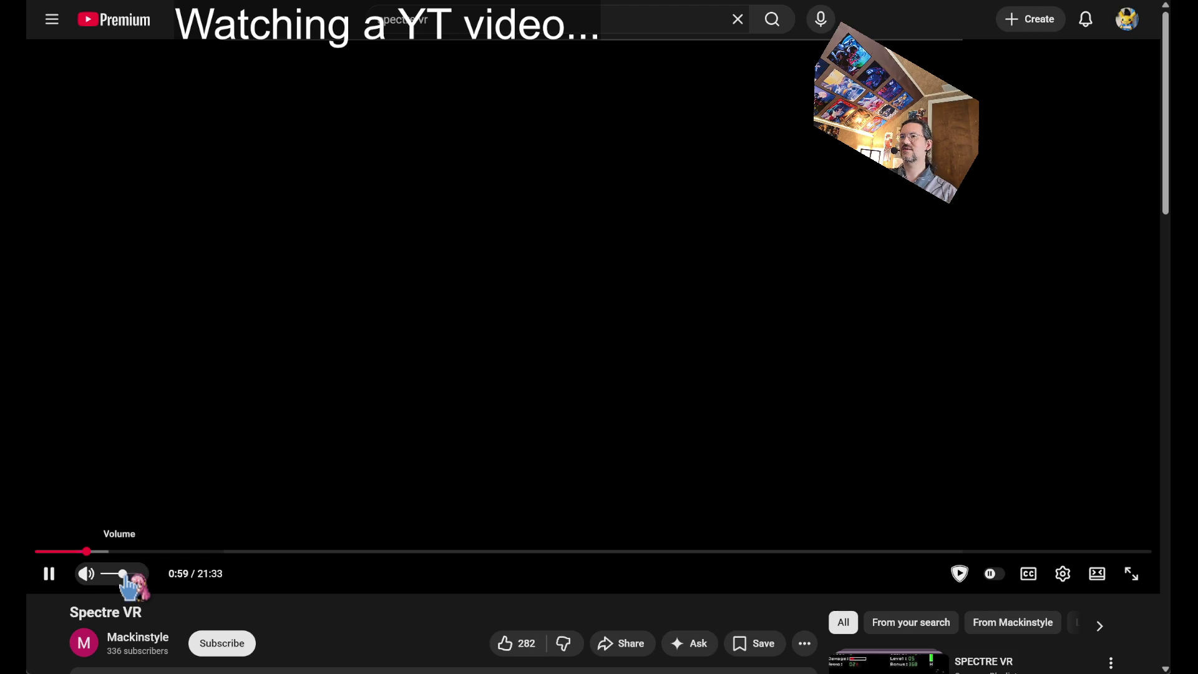
{"action": "left_click_drag", "start_coordinate": [122, 574], "coordinate": [118, 575]}
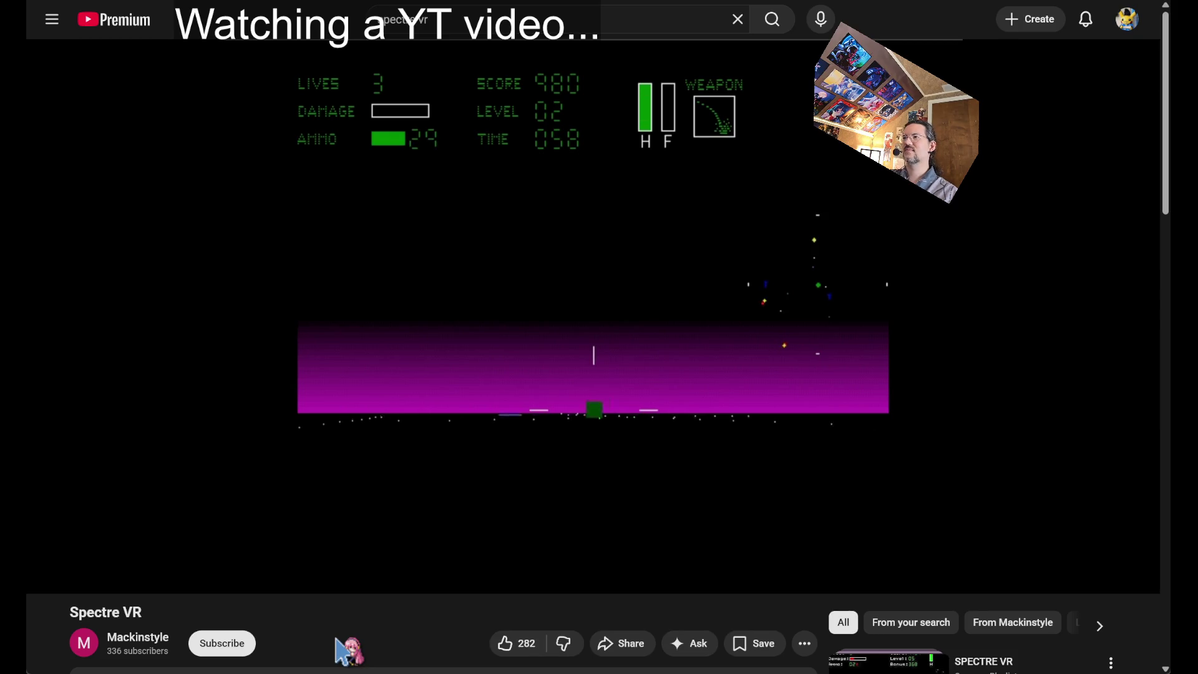
{"action": "mouse_move", "coordinate": [563, 435]}
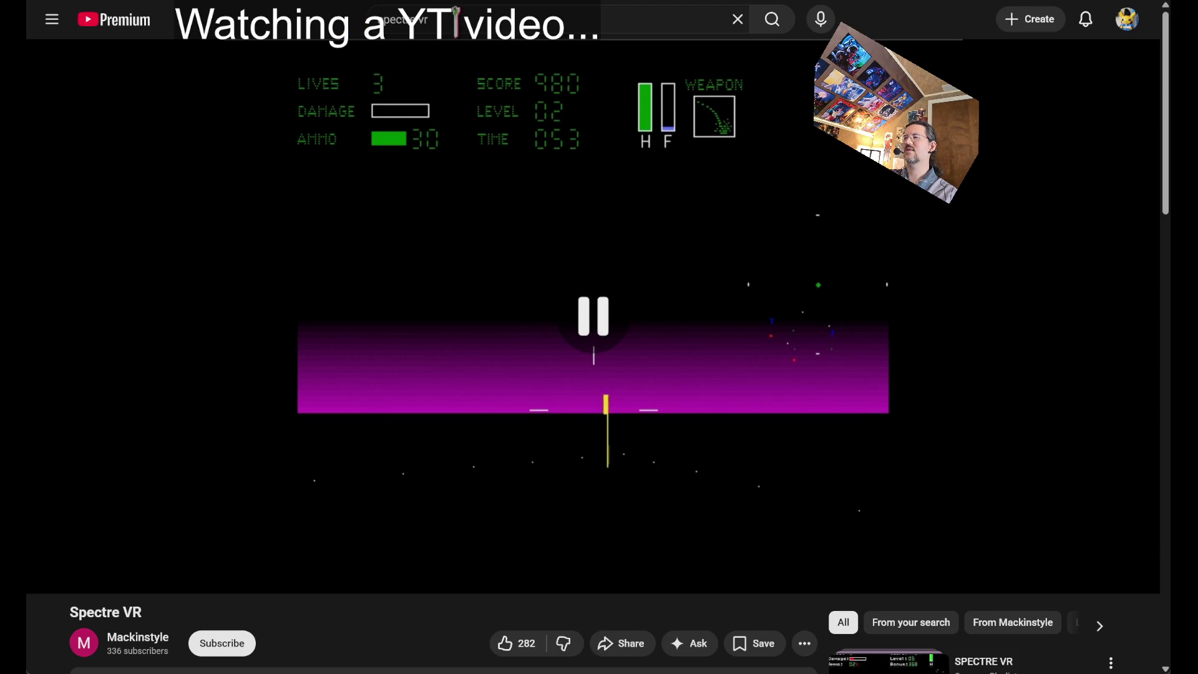
Look up 'spectre vr' images on Google, previewing the Wikipedia and Macintosh Repository box art
{"action": "key", "text": "ctrl+t"}
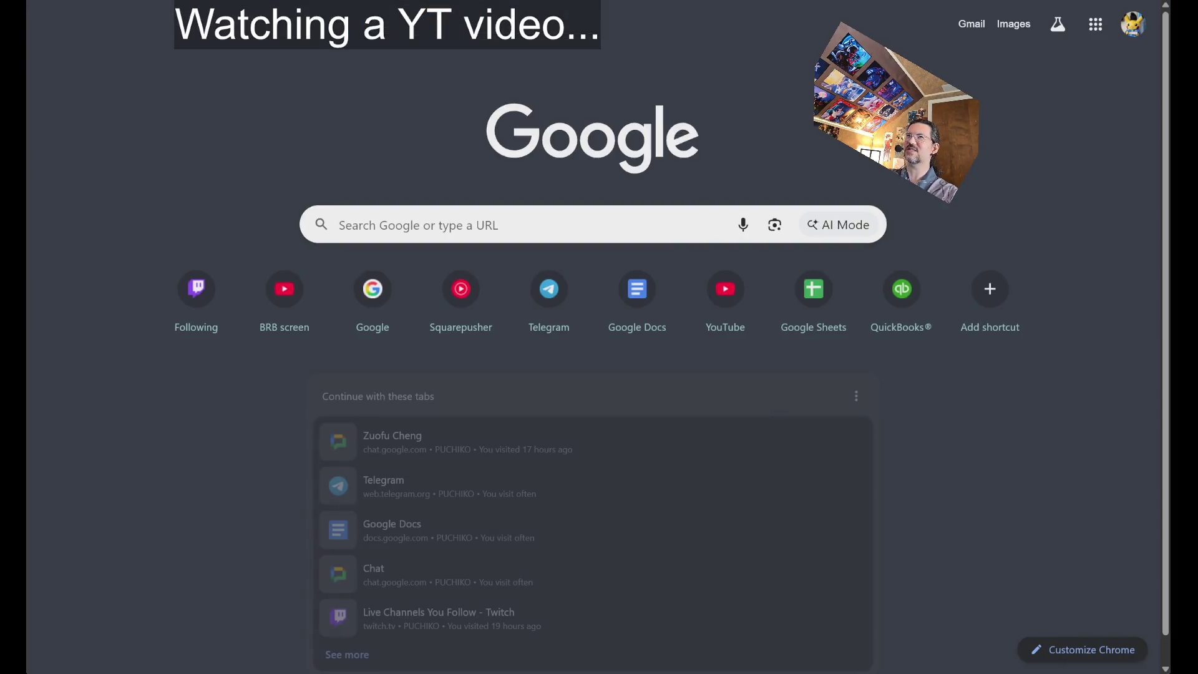
{"action": "type", "text": "spectre vr"}
{"action": "key", "text": "Return"}
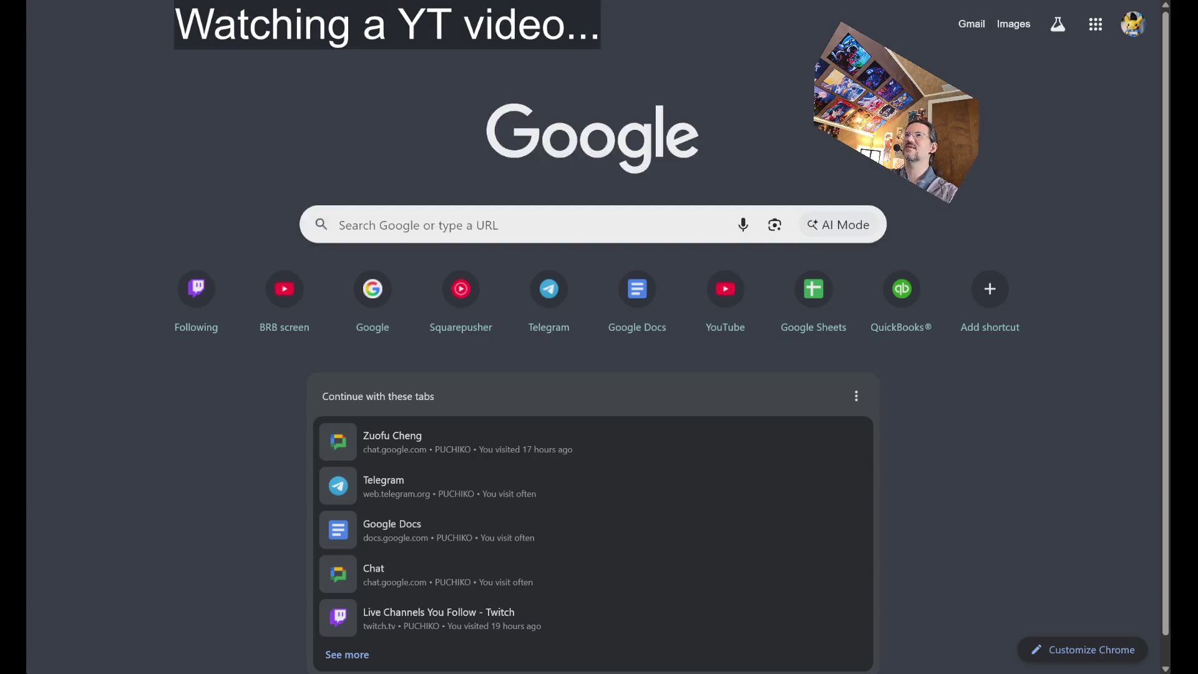
{"action": "left_click", "coordinate": [350, 82]}
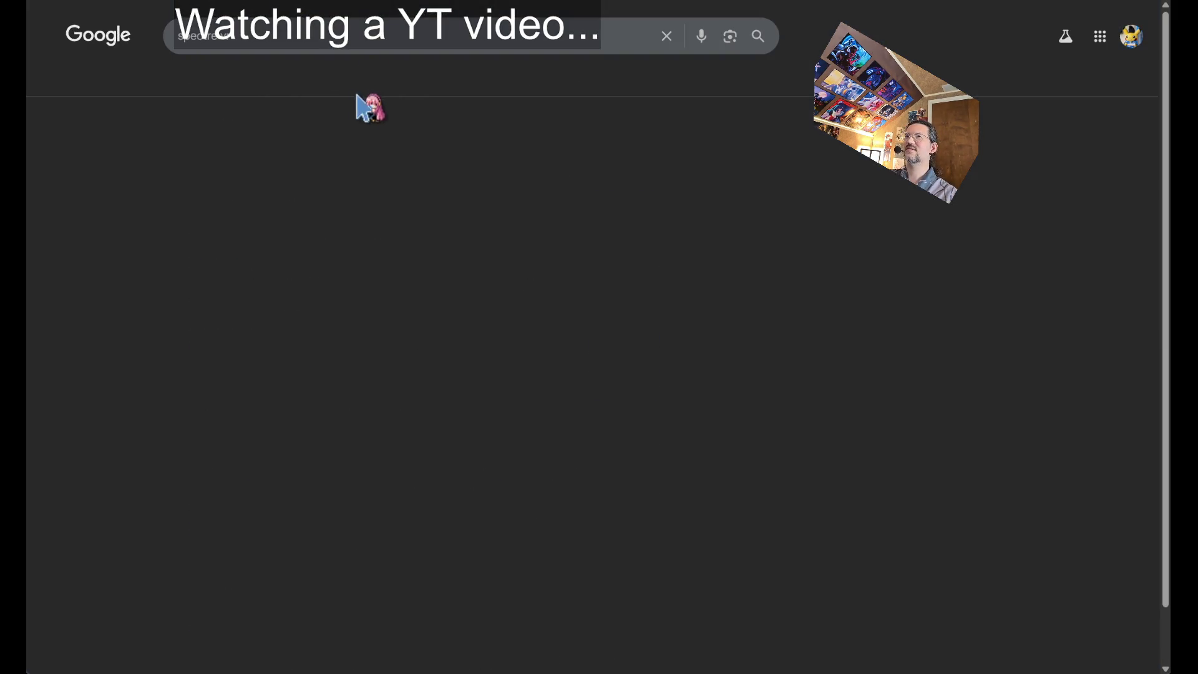
{"action": "left_click", "coordinate": [1101, 234]}
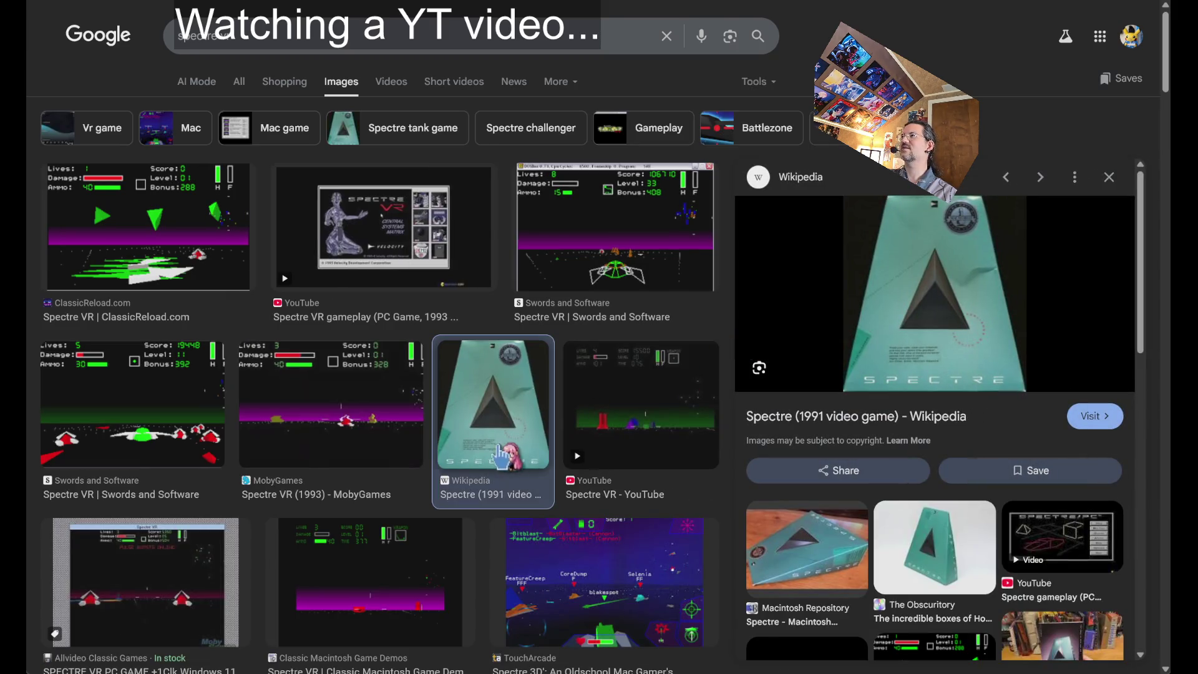
{"action": "left_click", "coordinate": [833, 555]}
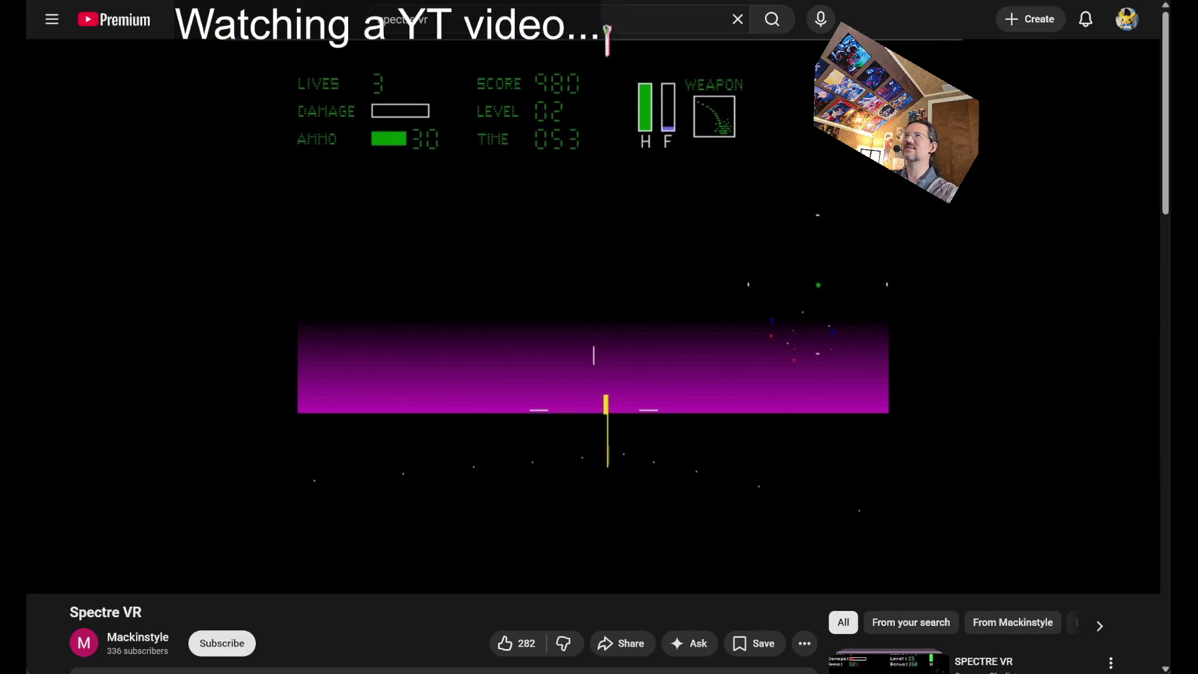
{"action": "left_click", "coordinate": [480, 11]}
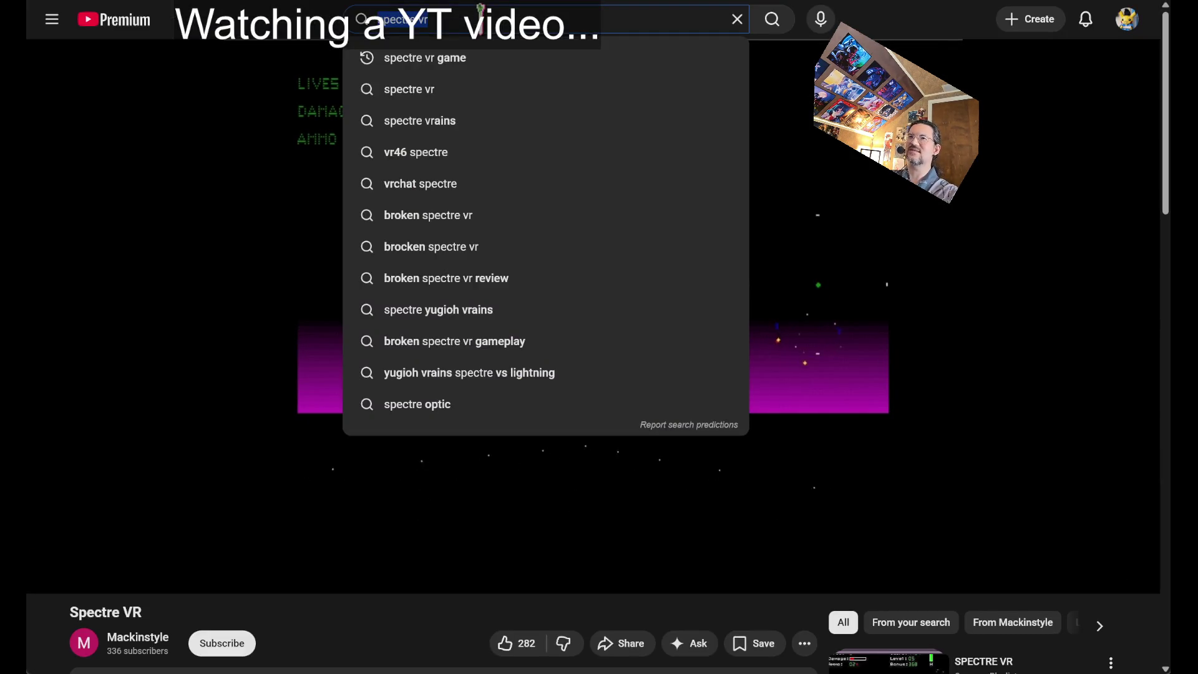
Search 'hyperblade' and watch the Hyperblade (PC) gameplay from about 1:02 at lower volume, then pause
{"action": "type", "text": "hyperblade"}
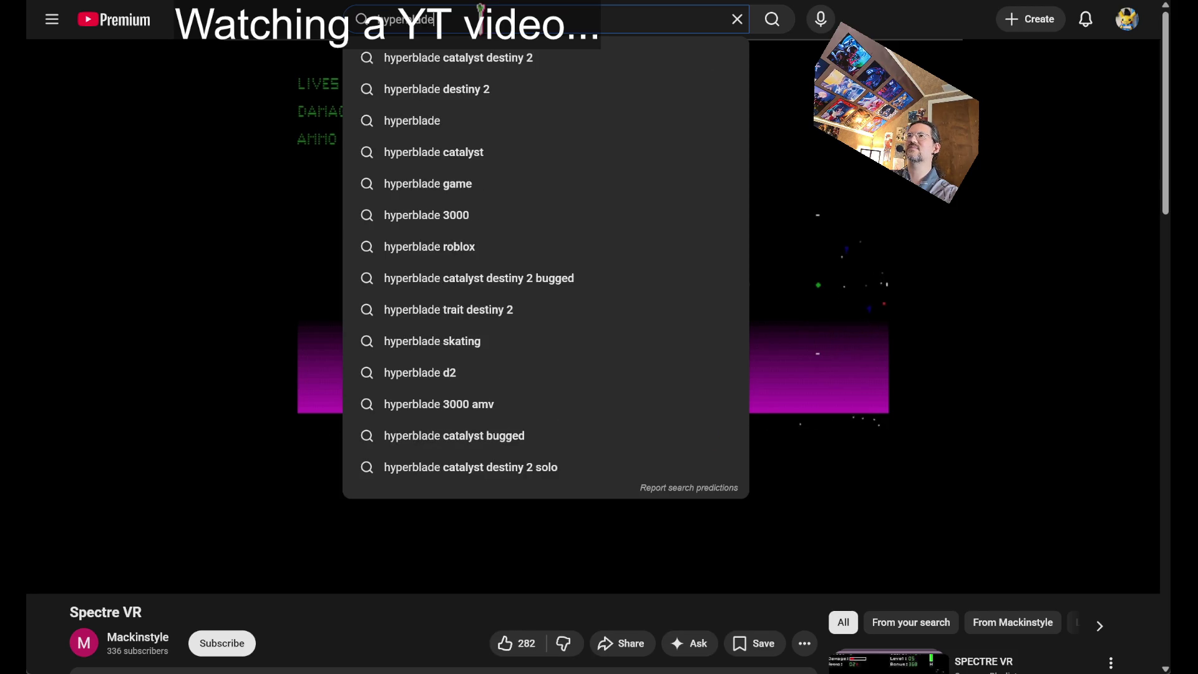
{"action": "key", "text": "Return"}
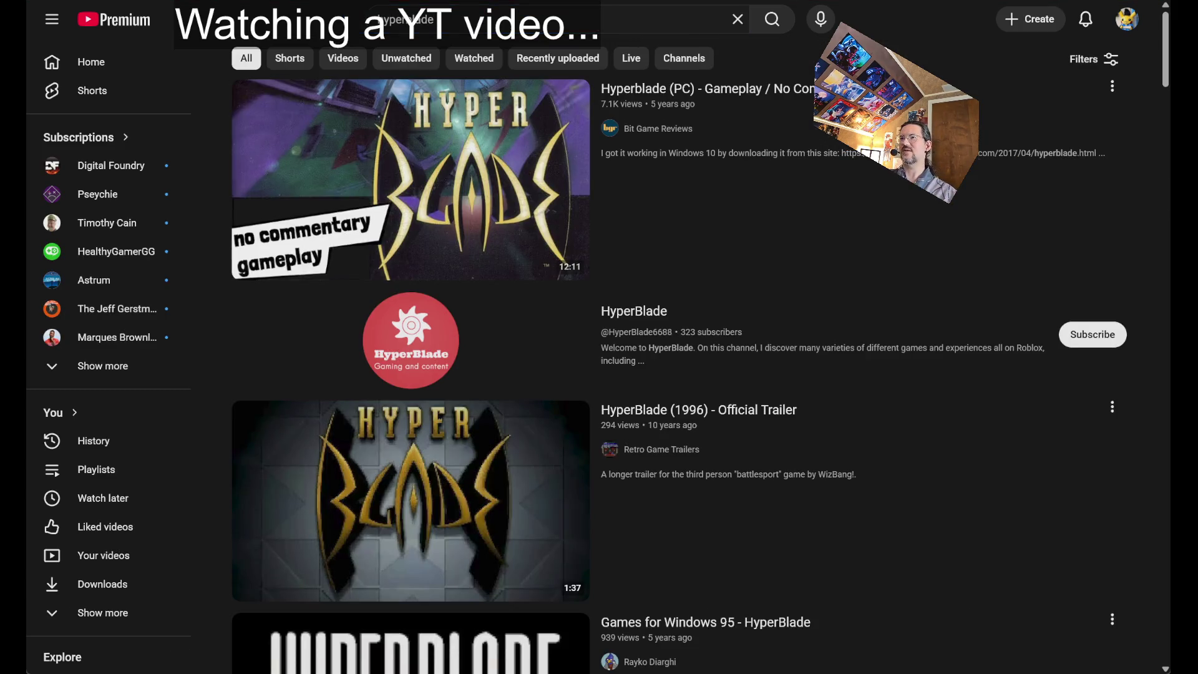
{"action": "left_click", "coordinate": [524, 268]}
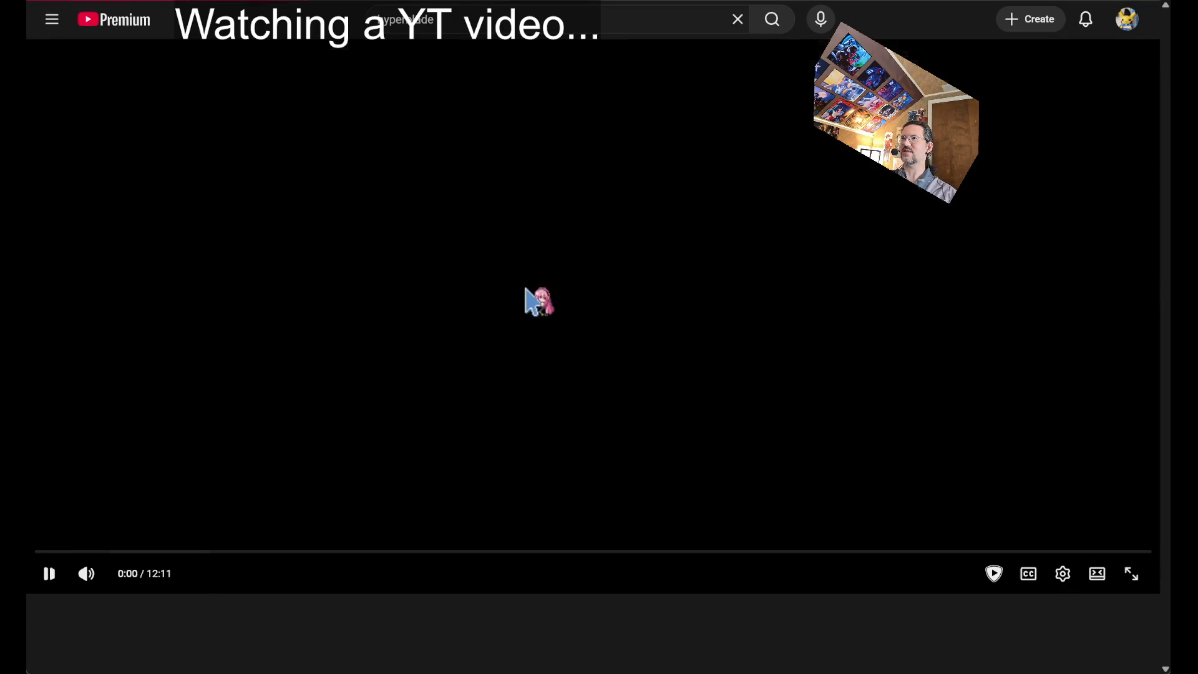
{"action": "left_click", "coordinate": [133, 552]}
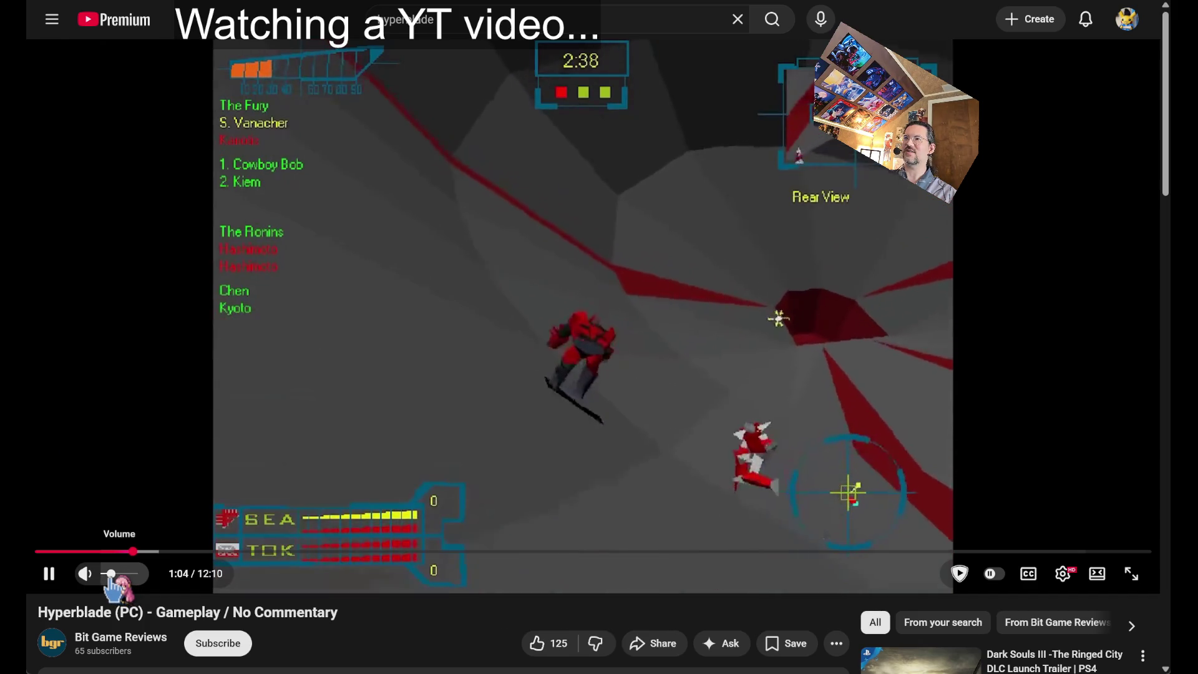
{"action": "left_click", "coordinate": [118, 574]}
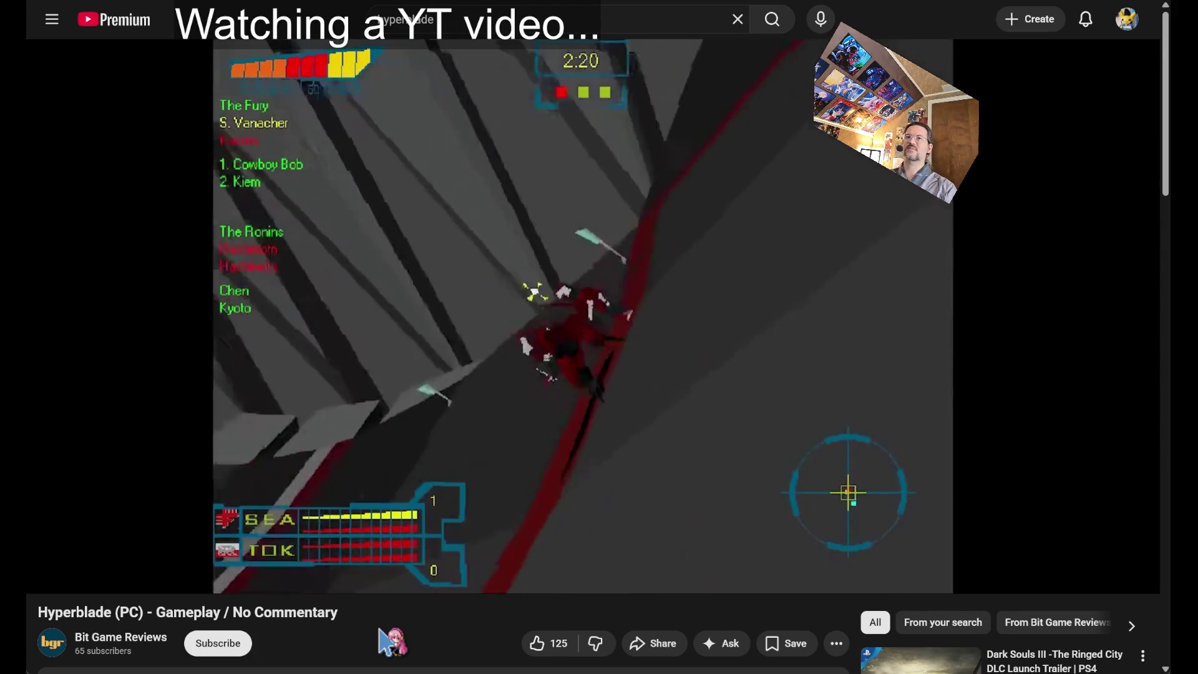
{"action": "key", "text": "space"}
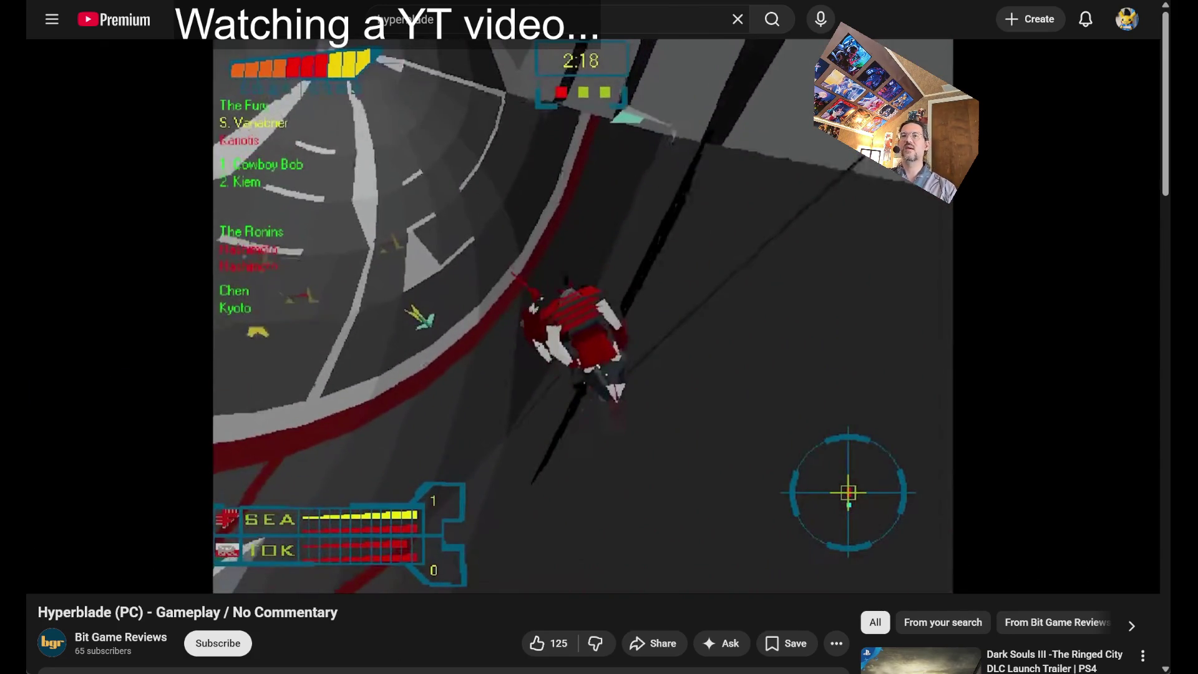
{"action": "left_click", "coordinate": [490, 8]}
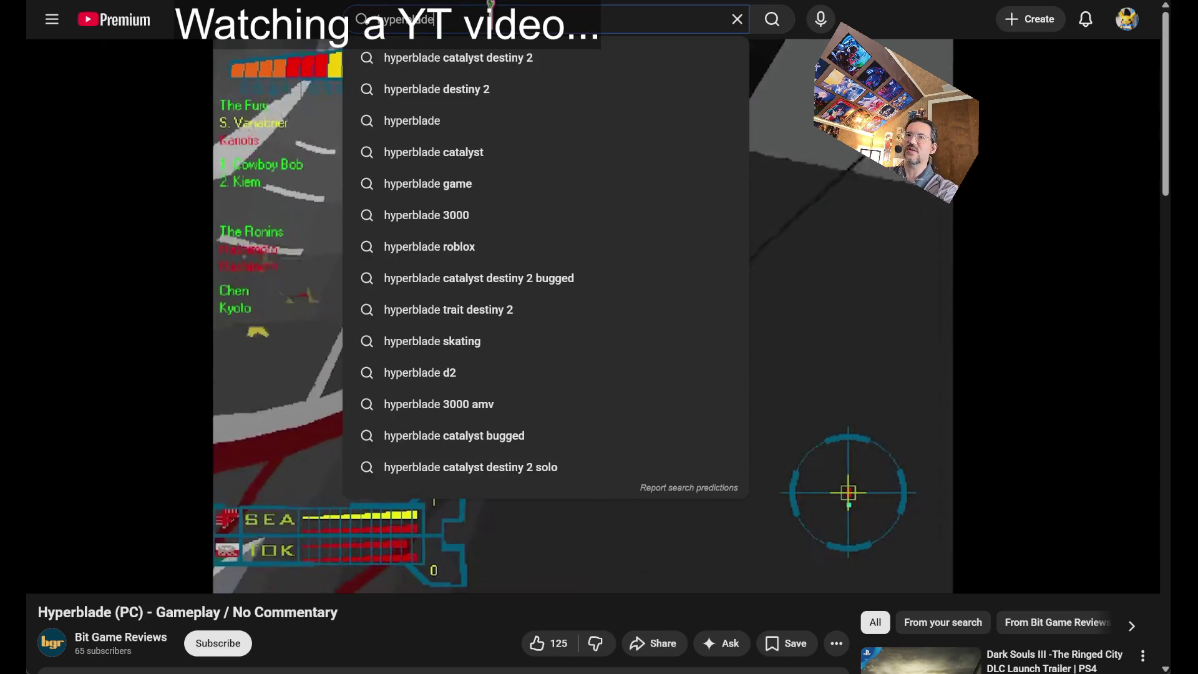
Search 'hellbender video game' and sample the Hellbender Commercial Trailer from 0:02
{"action": "type", "text": "hellbender"}
{"action": "key", "text": "Return"}
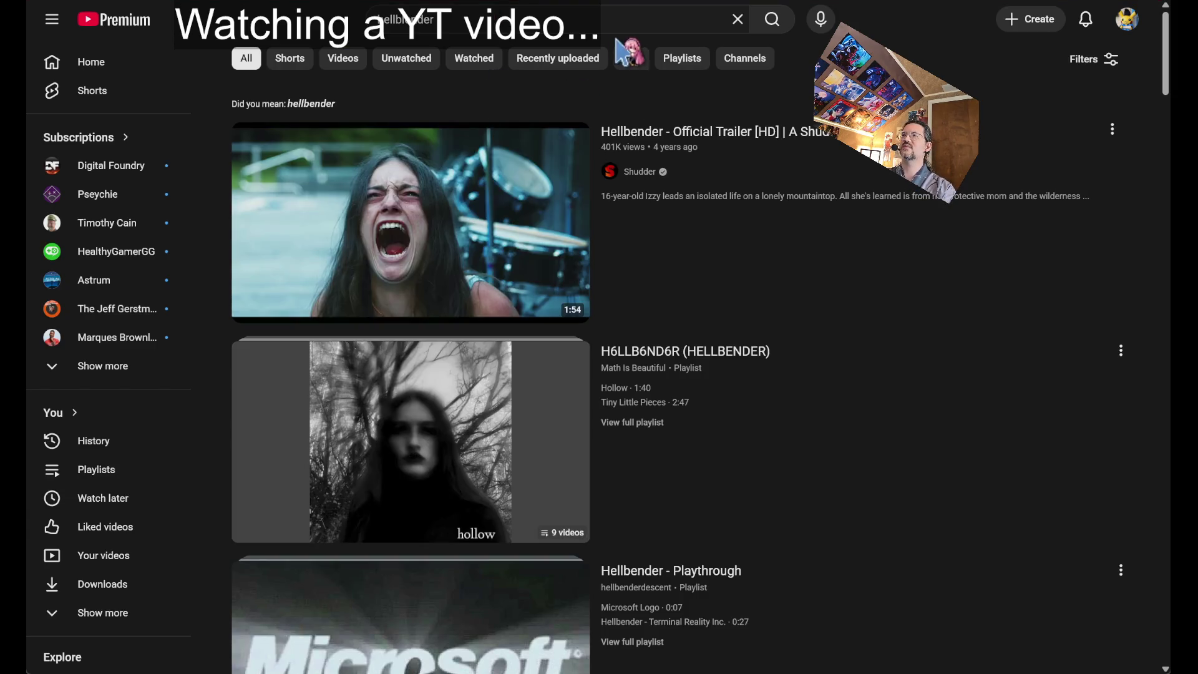
{"action": "left_click", "coordinate": [601, 14]}
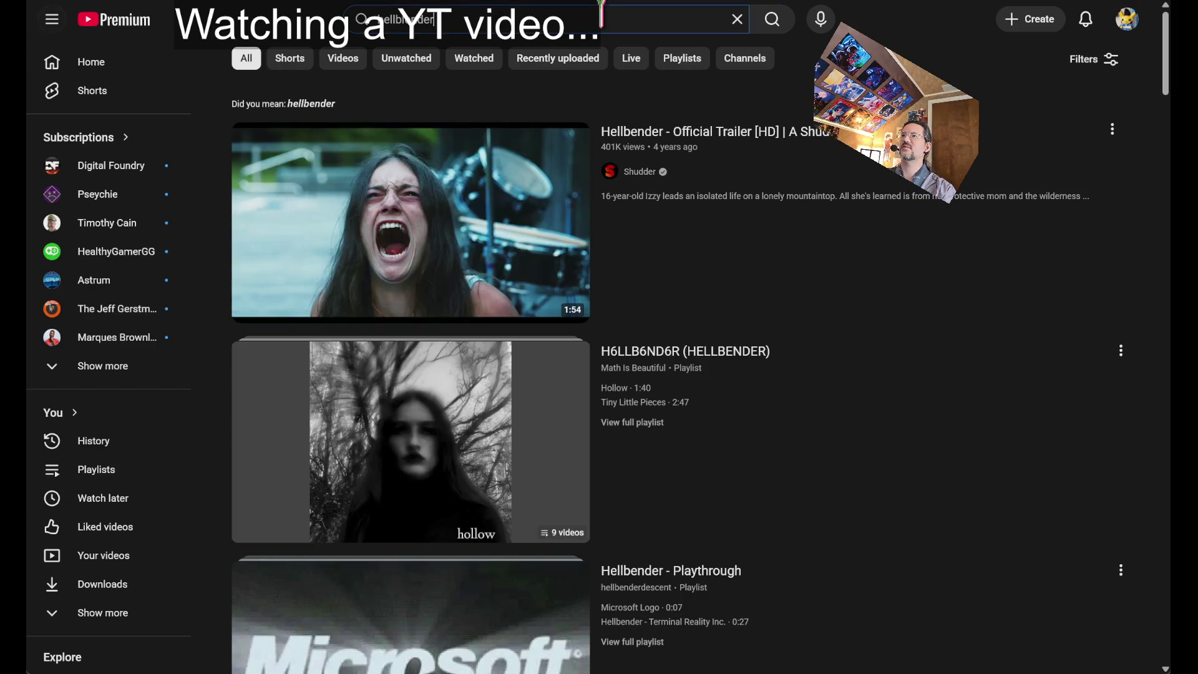
{"action": "type", "text": " video game"}
{"action": "key", "text": "Return"}
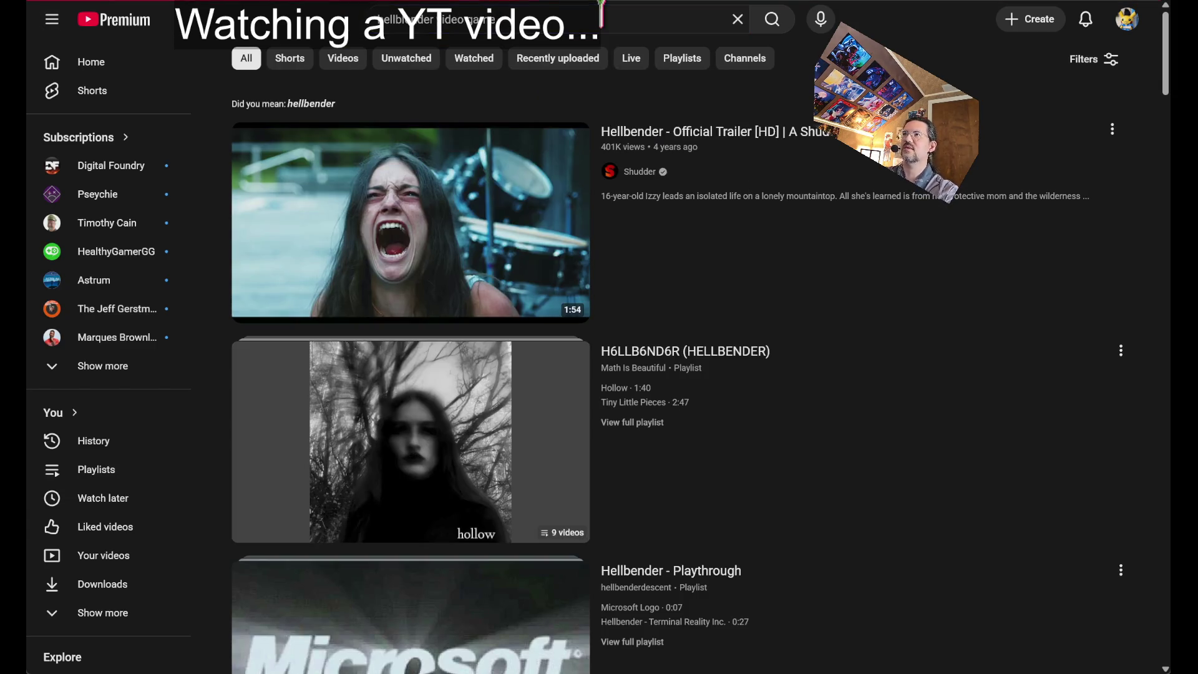
{"action": "left_click", "coordinate": [842, 387]}
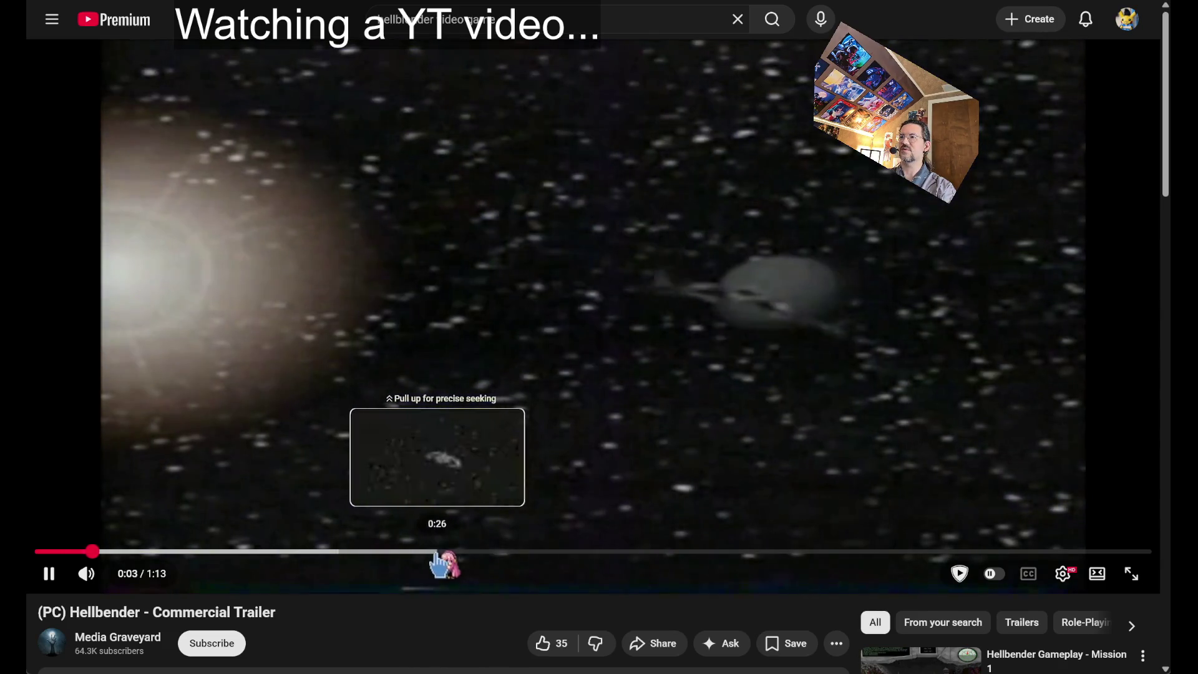
{"action": "left_click", "coordinate": [630, 502]}
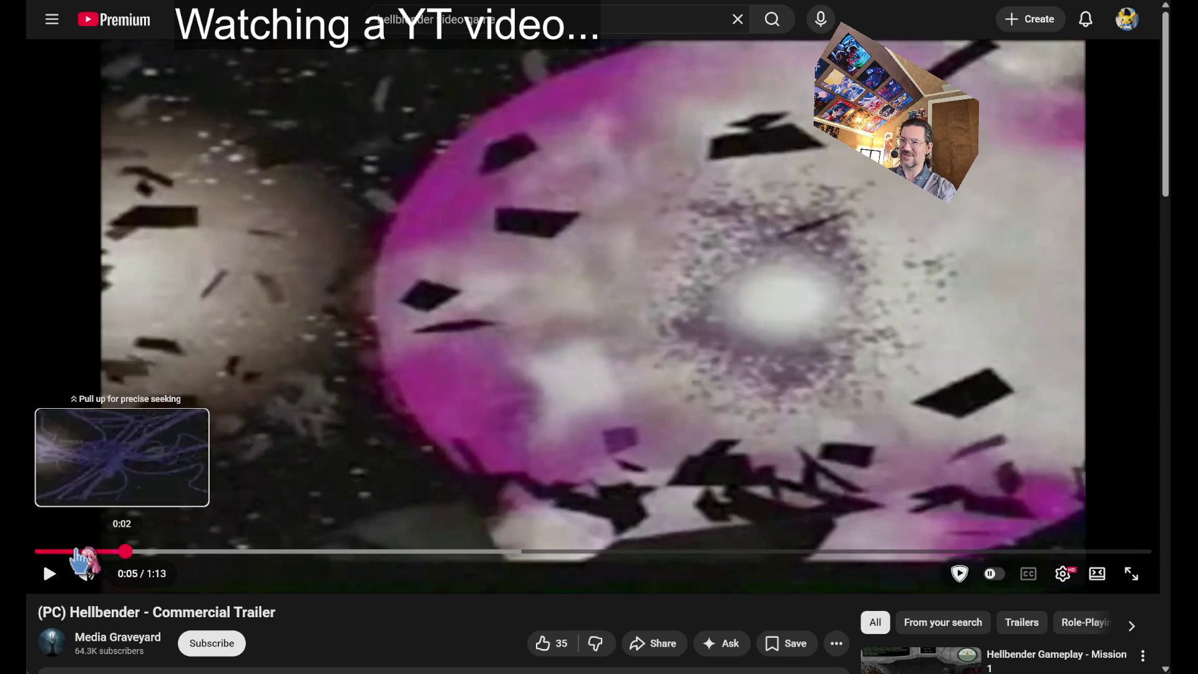
{"action": "left_click", "coordinate": [75, 552]}
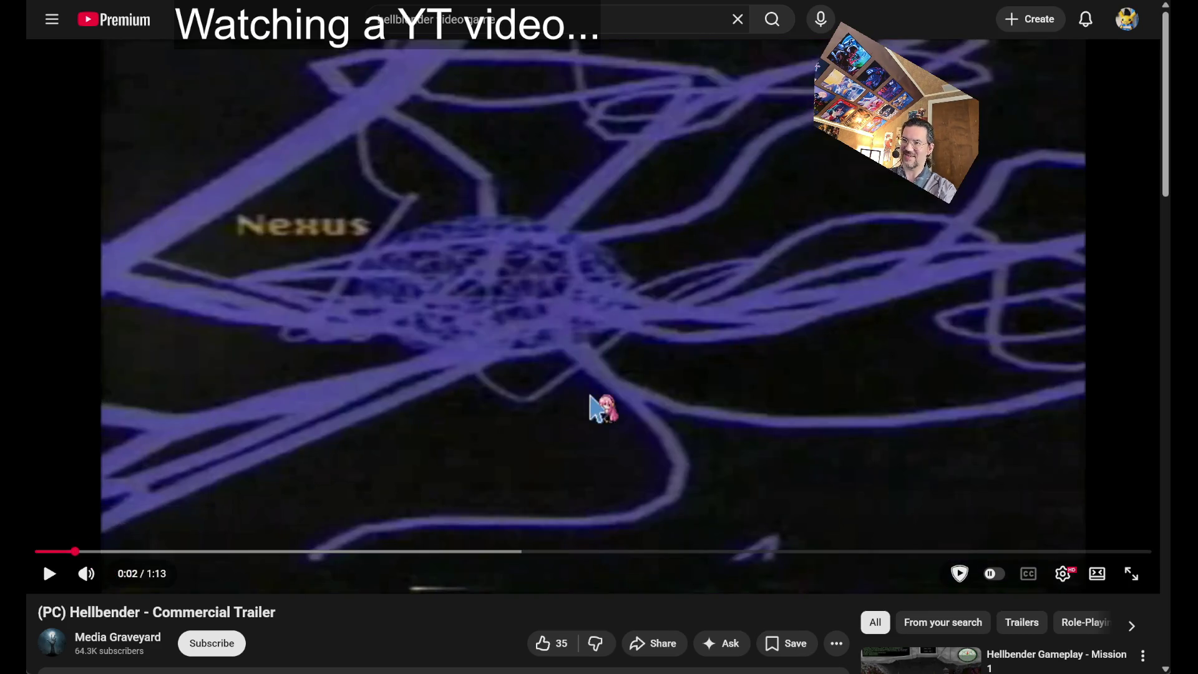
{"action": "left_click", "coordinate": [462, 516]}
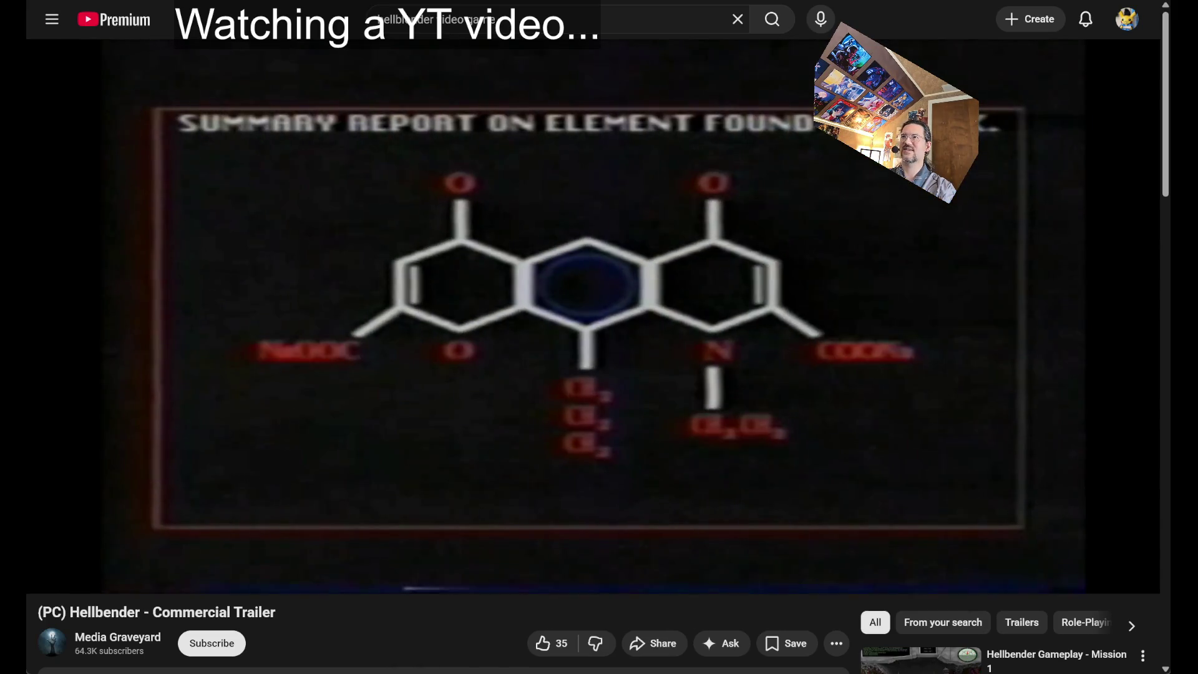
Return to the results and play Hellbender - Trial Gameplay from around 2:27
{"action": "key", "text": "alt+Left"}
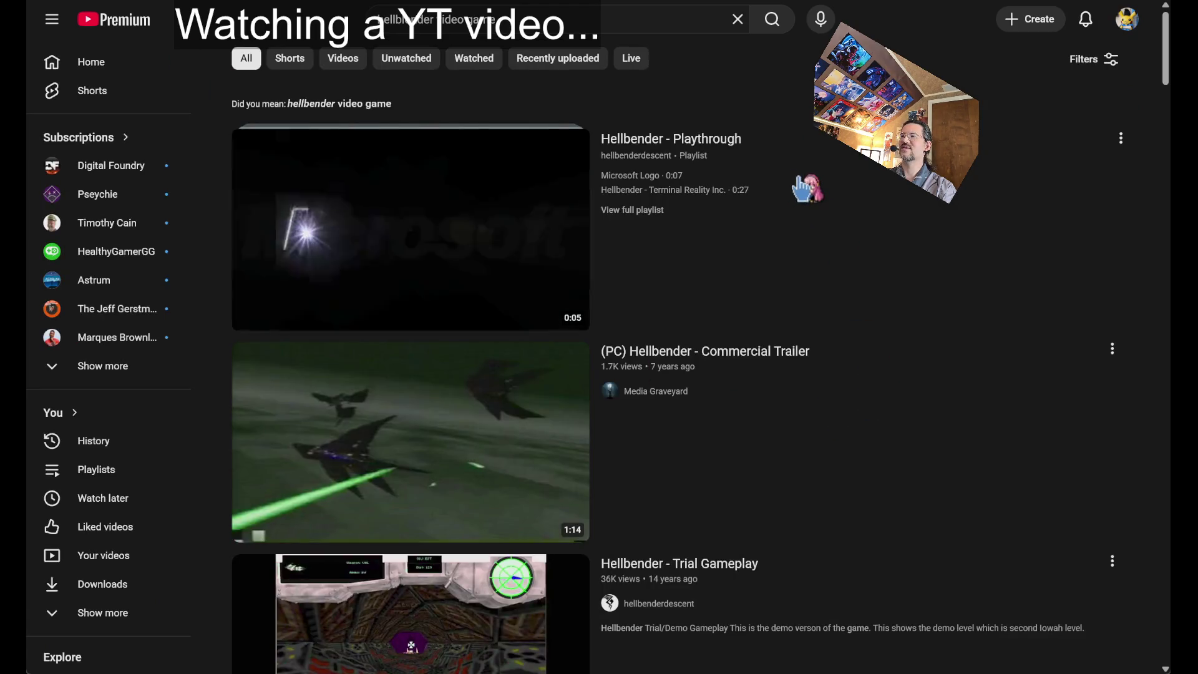
{"action": "scroll", "coordinate": [790, 269], "scroll_direction": "down", "scroll_amount": 5}
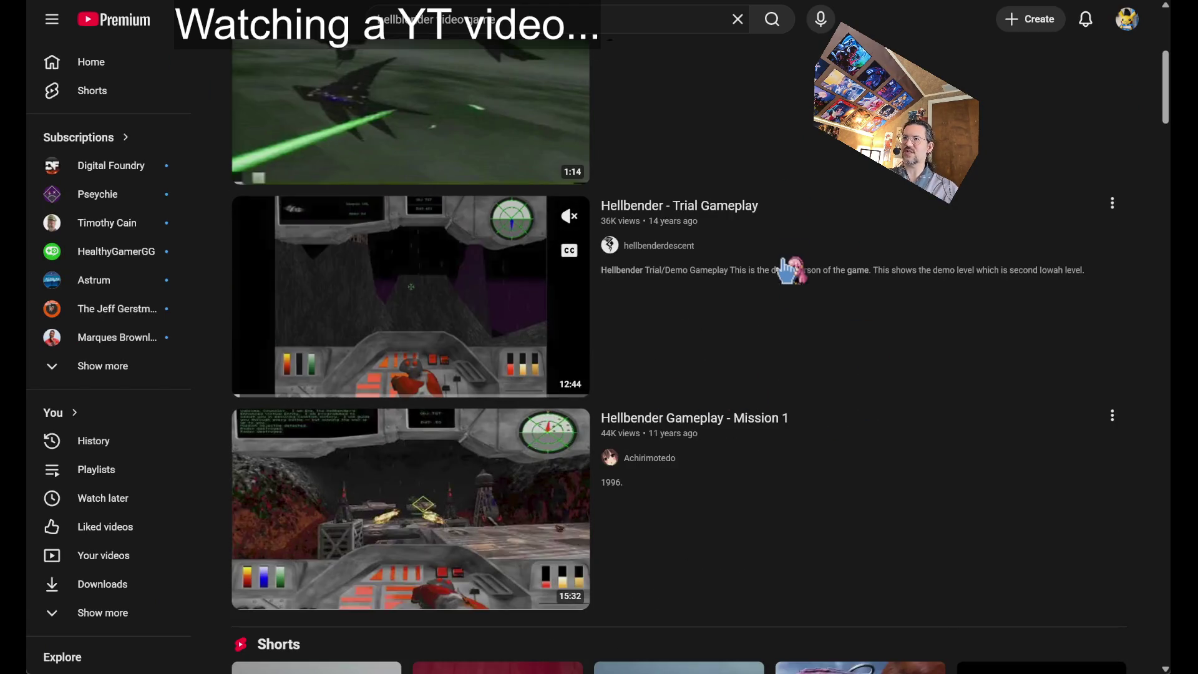
{"action": "left_click", "coordinate": [754, 217]}
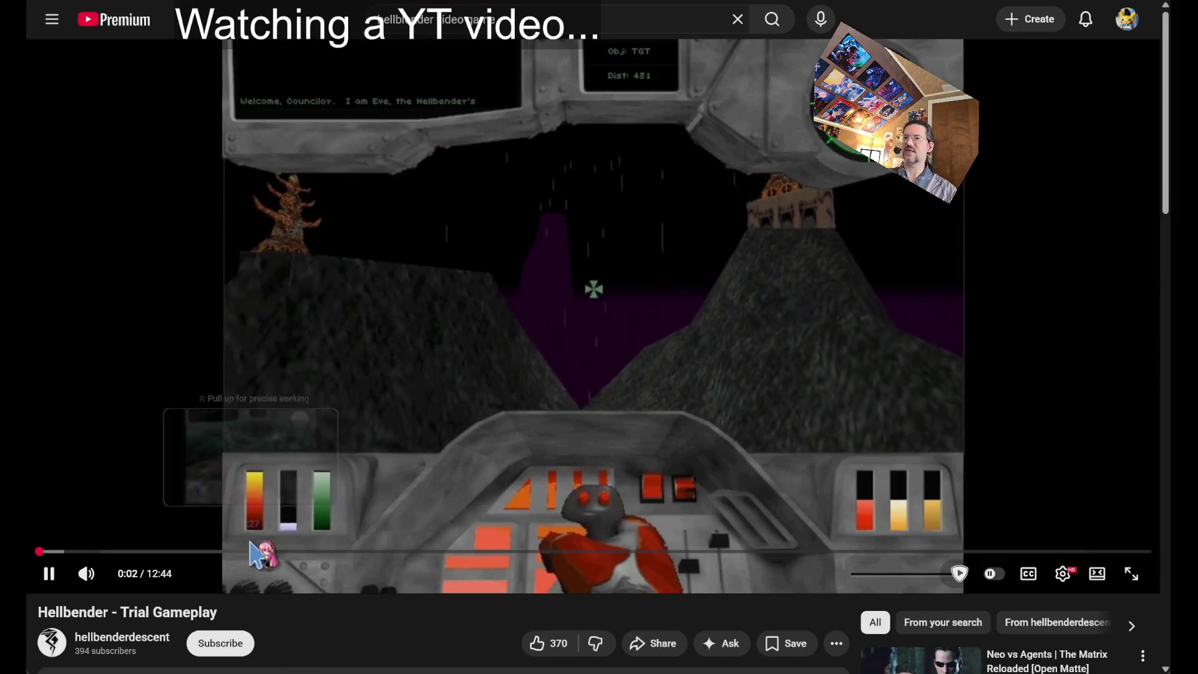
{"action": "left_click", "coordinate": [253, 551]}
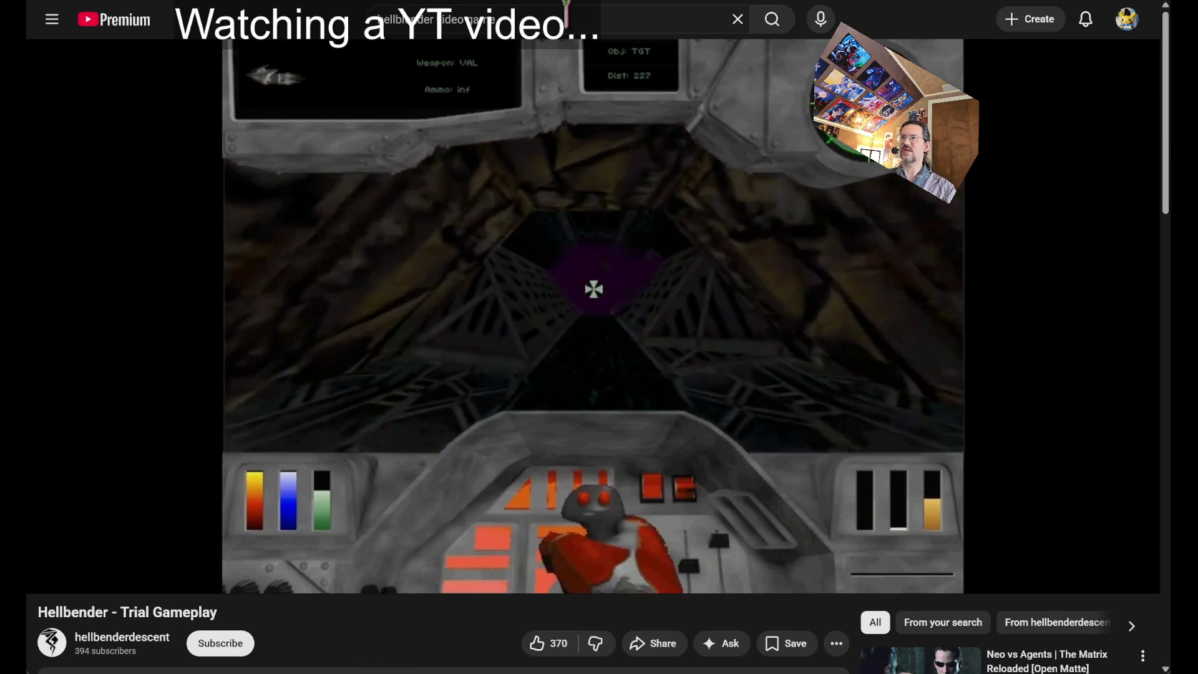
{"action": "left_click", "coordinate": [566, 12]}
Search 'terminal velocity', open the 1995 PC/DOS video, and skip ahead to gameplay around 10:26
{"action": "type", "text": "terminal velocity"}
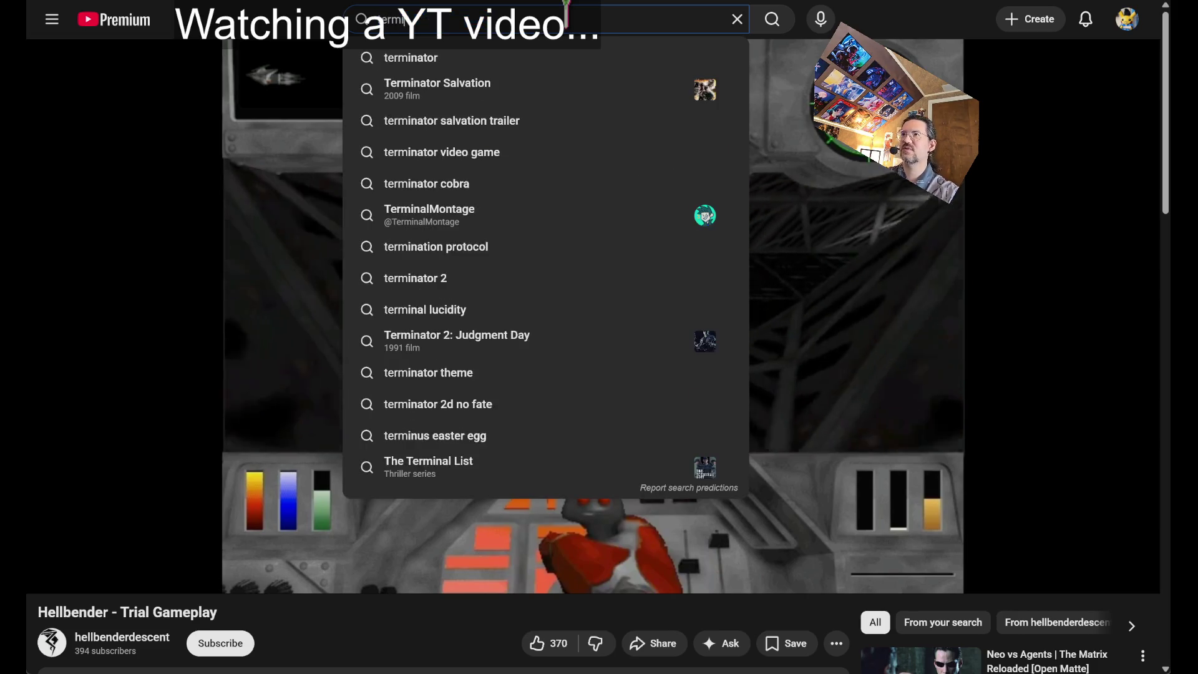
{"action": "key", "text": "Return"}
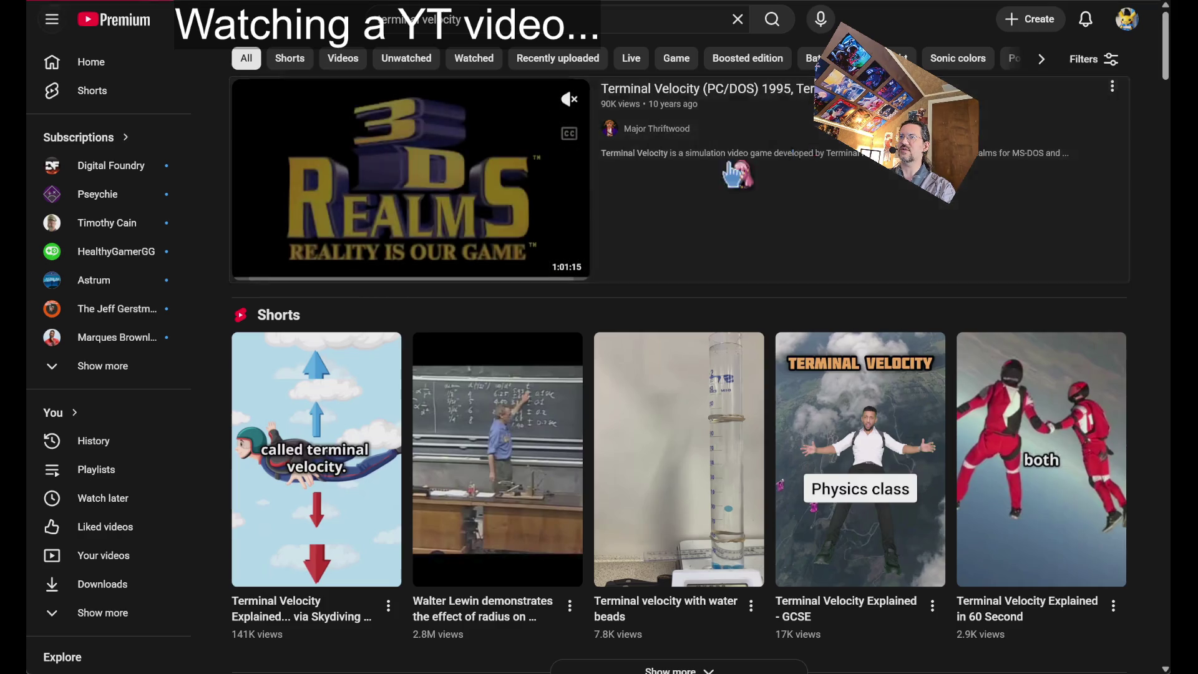
{"action": "left_click", "coordinate": [374, 250]}
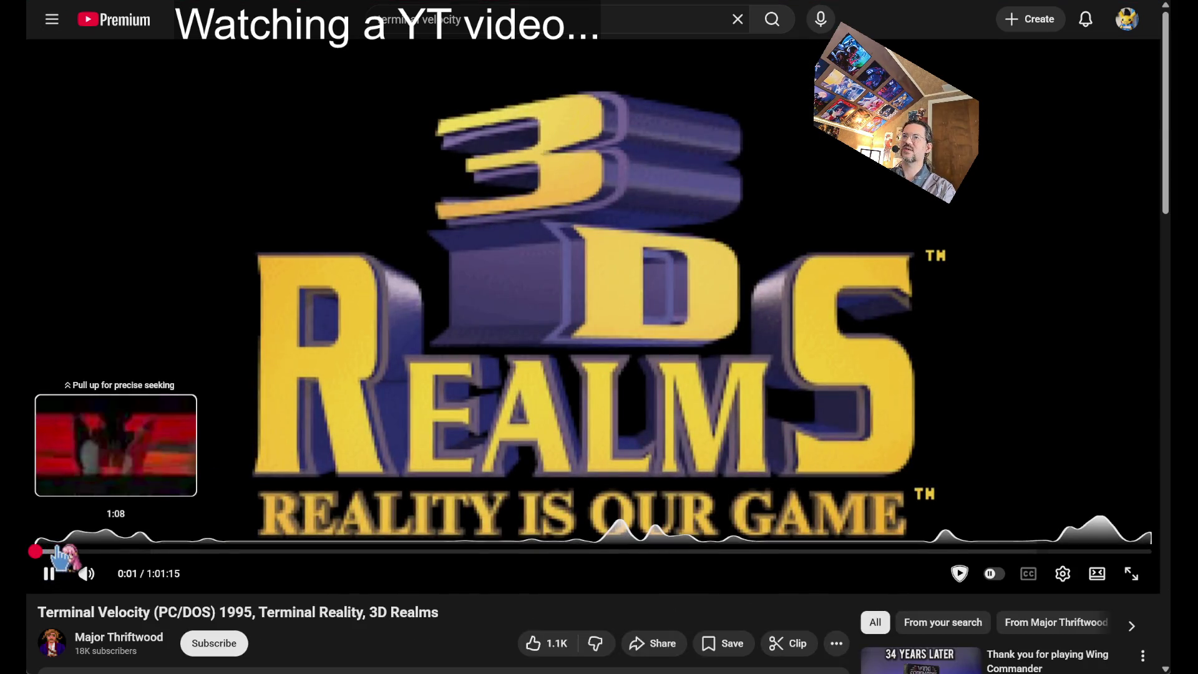
{"action": "key", "text": "Right"}
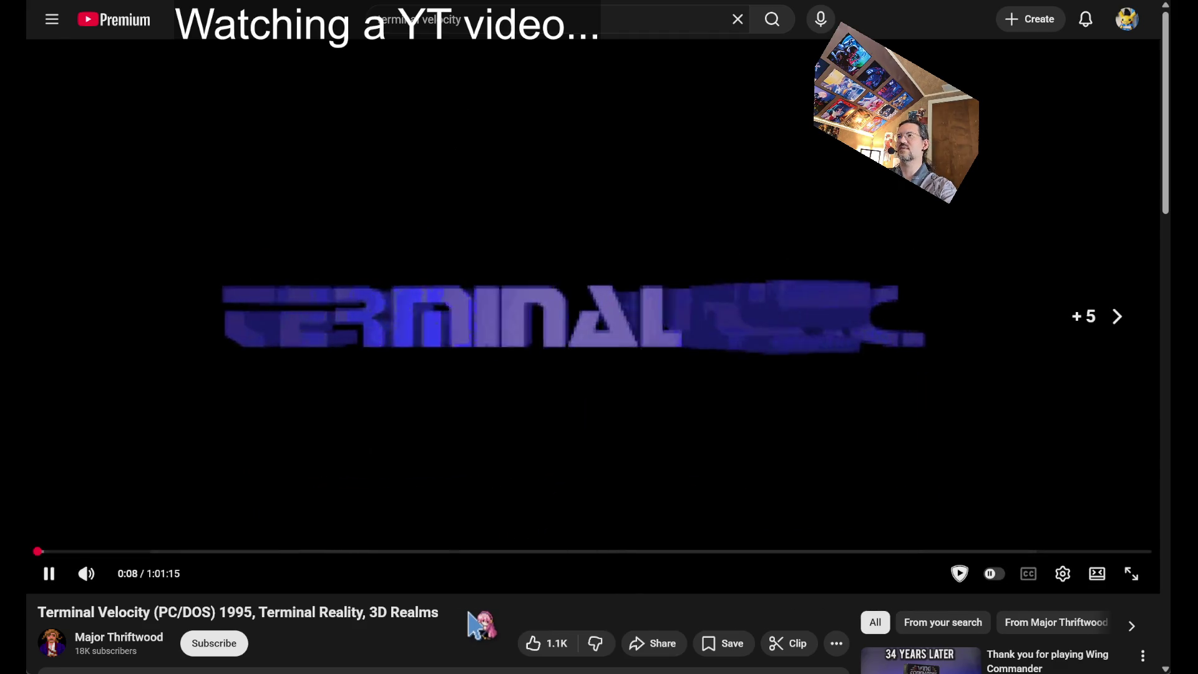
{"action": "key", "text": "Right"}
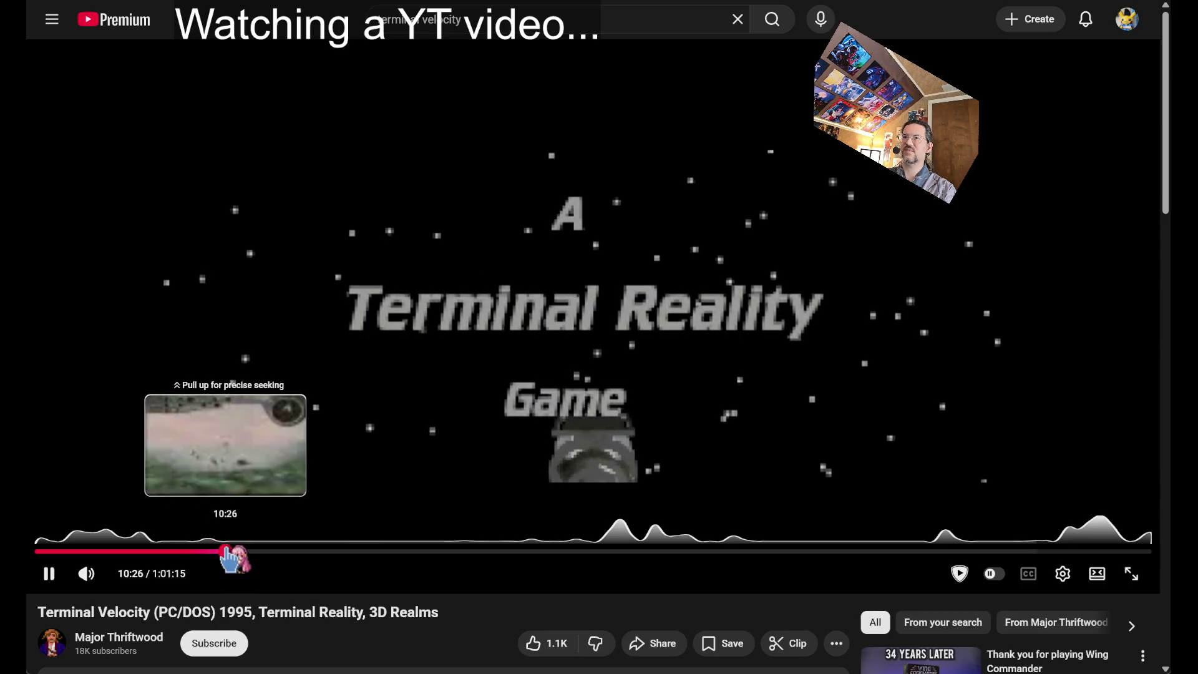
{"action": "left_click_drag", "start_coordinate": [226, 549], "coordinate": [226, 551]}
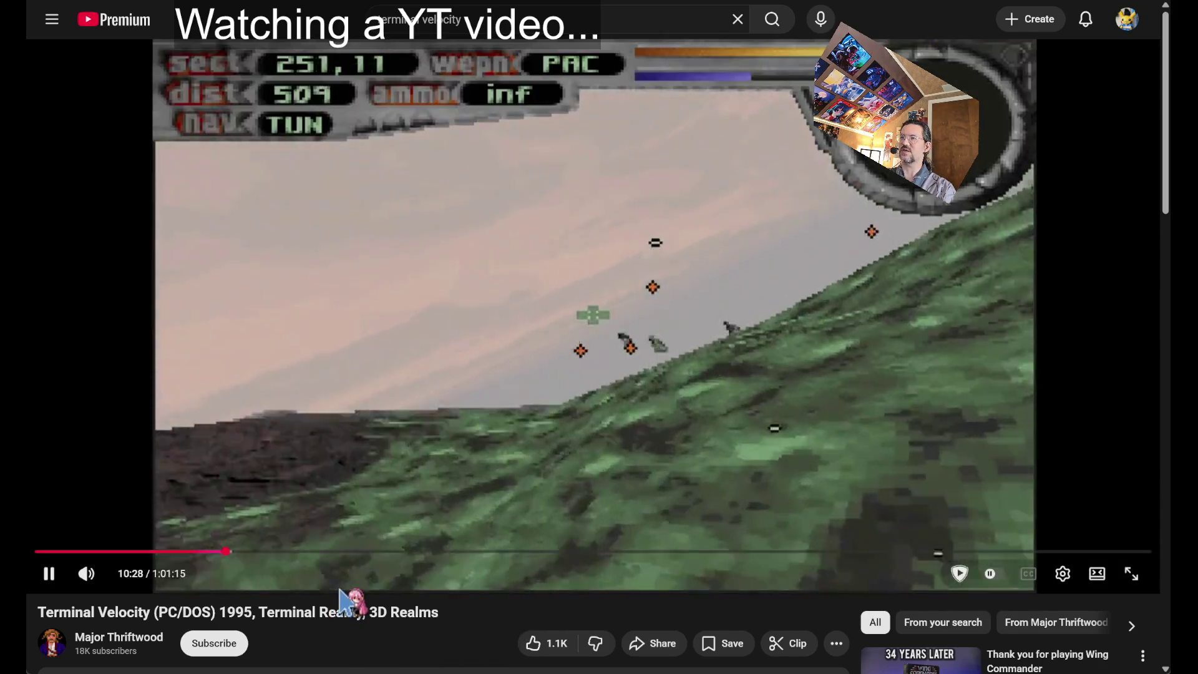
{"action": "mouse_move", "coordinate": [87, 574]}
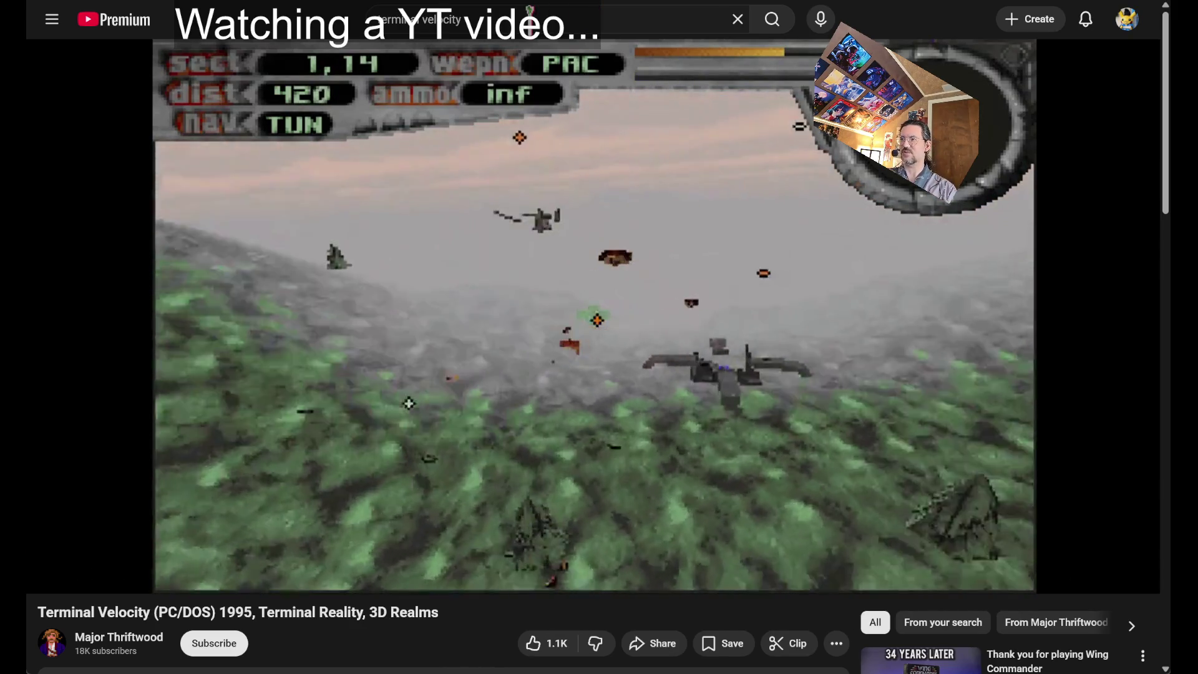
{"action": "left_click", "coordinate": [530, 10]}
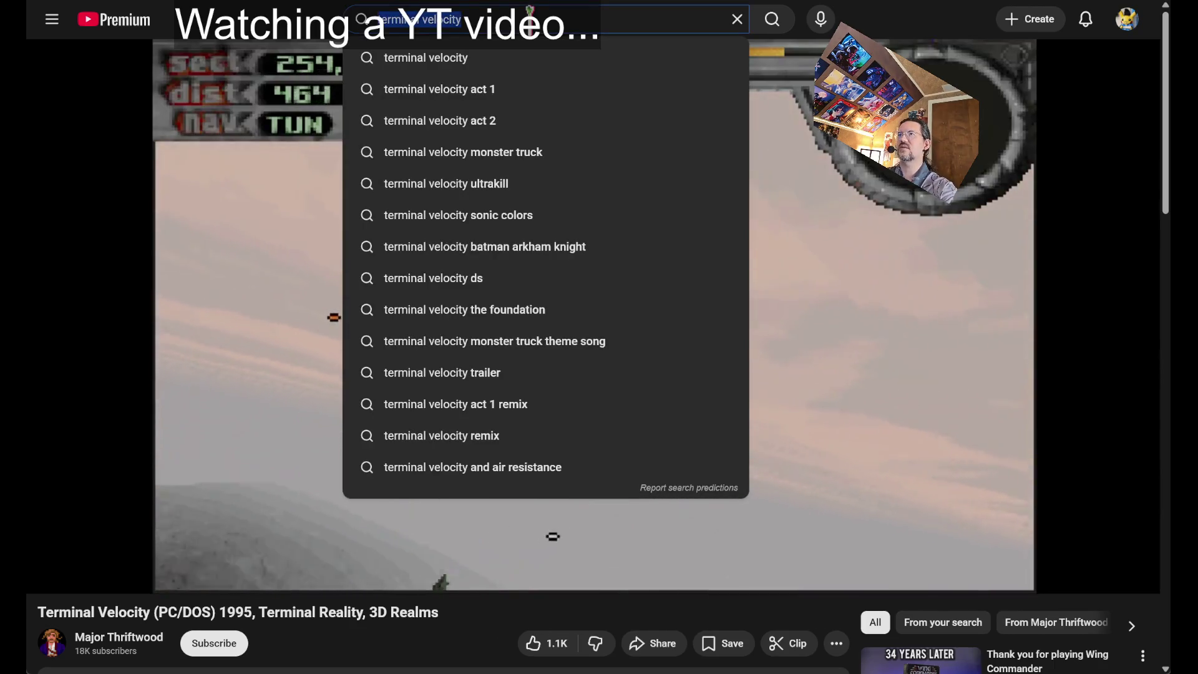
Search 'fury3 game', open Microsoft Fury 3 Full Playthrough, and skim ahead to about 1:06:11
{"action": "key", "text": "ctrl+a"}
{"action": "type", "text": "fury3 game"}
{"action": "key", "text": "Return"}
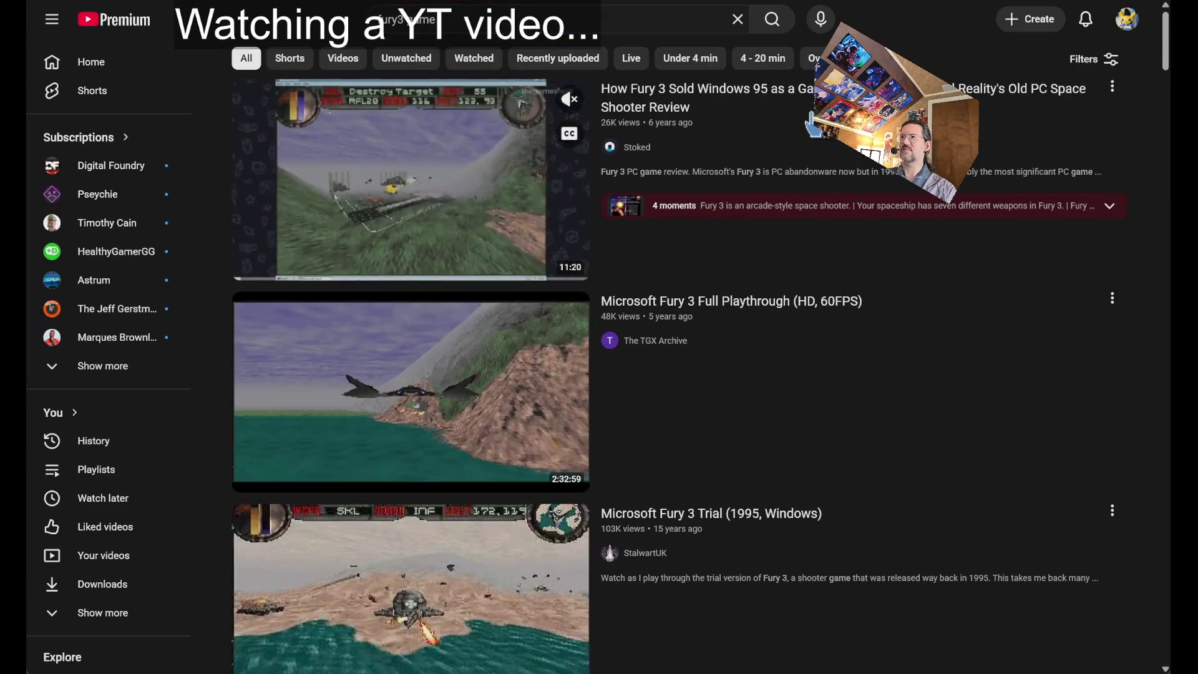
{"action": "left_click", "coordinate": [934, 367]}
{"action": "left_click", "coordinate": [267, 551]}
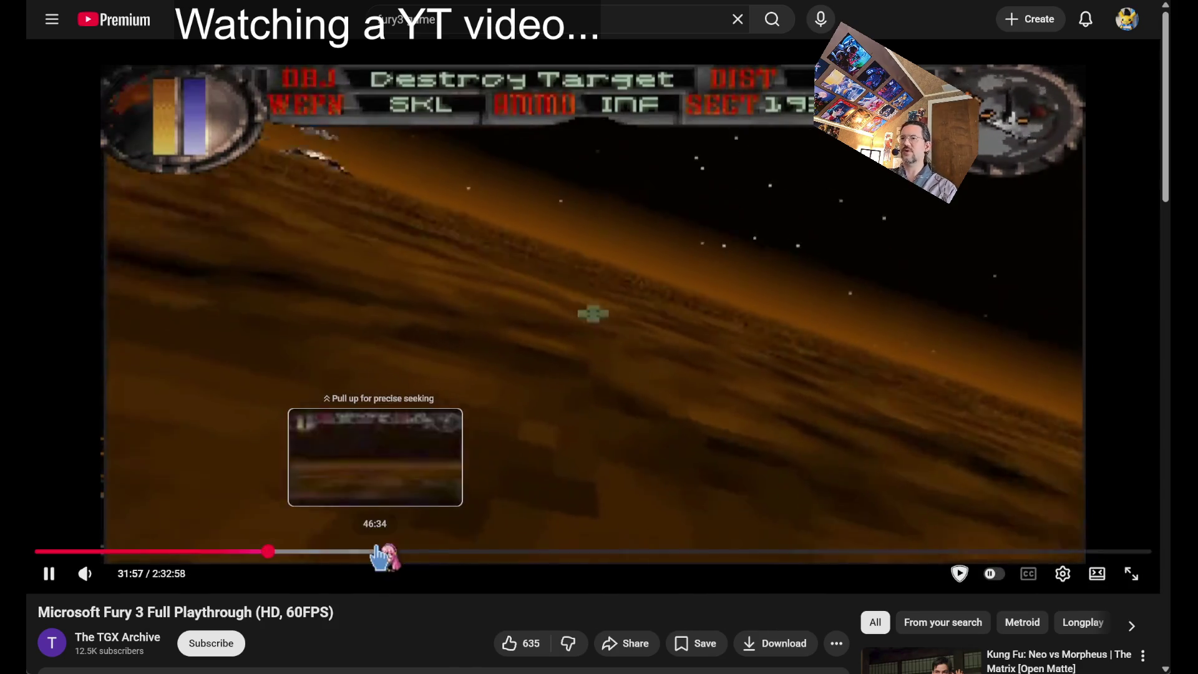
{"action": "left_click", "coordinate": [382, 552]}
{"action": "left_click_drag", "start_coordinate": [382, 551], "coordinate": [542, 553]}
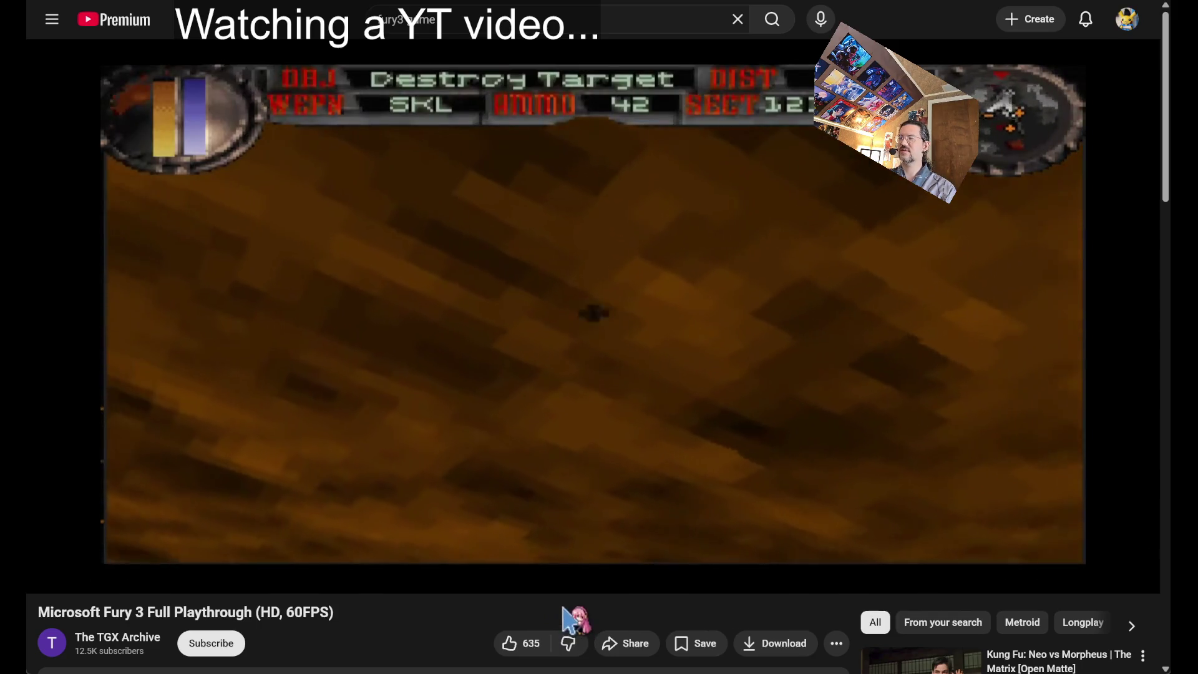
{"action": "left_click", "coordinate": [519, 551]}
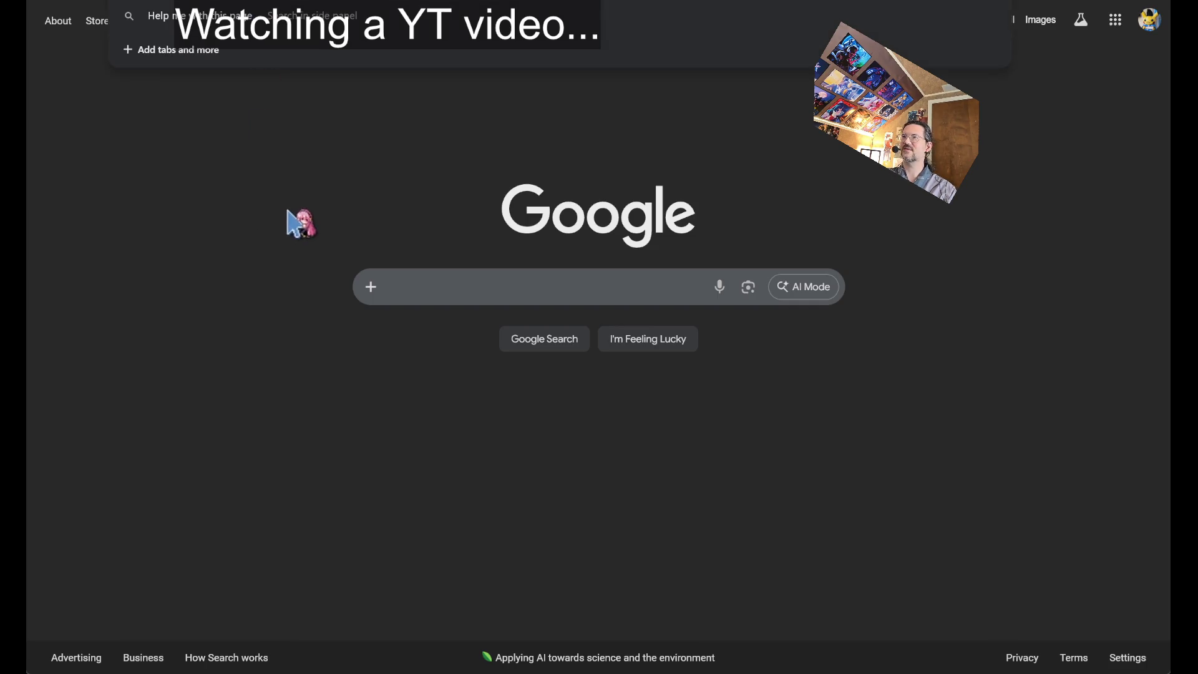
{"action": "key", "text": "ctrl+l"}
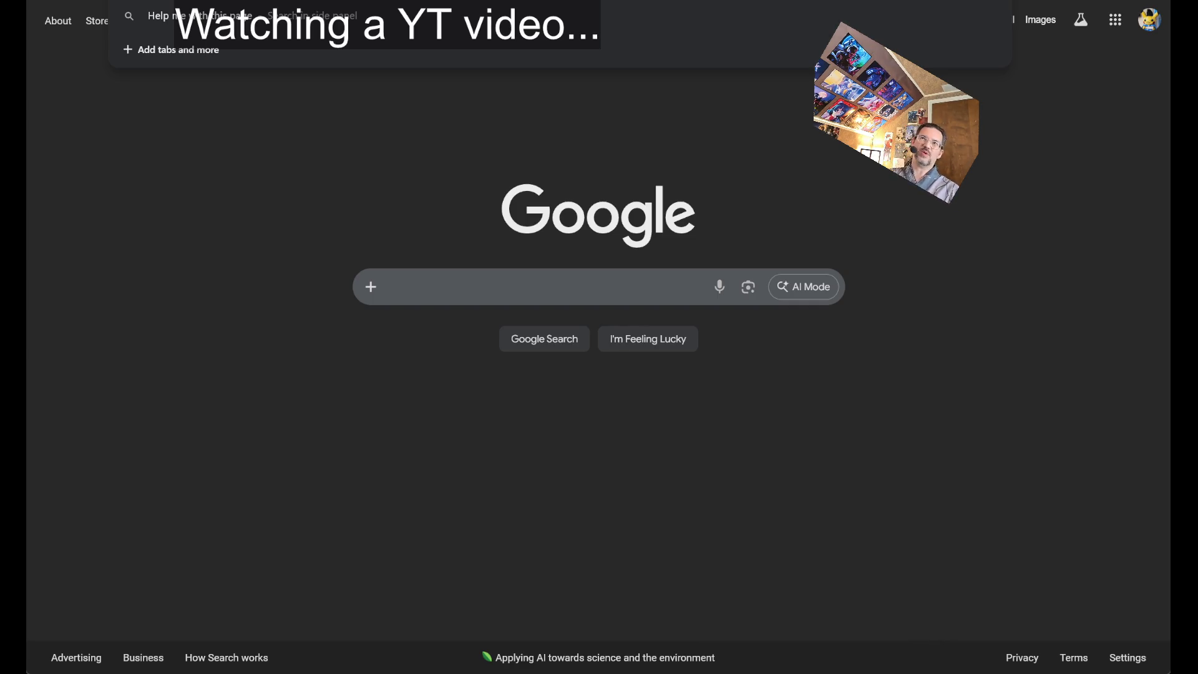
{"action": "left_click", "coordinate": [394, 121]}
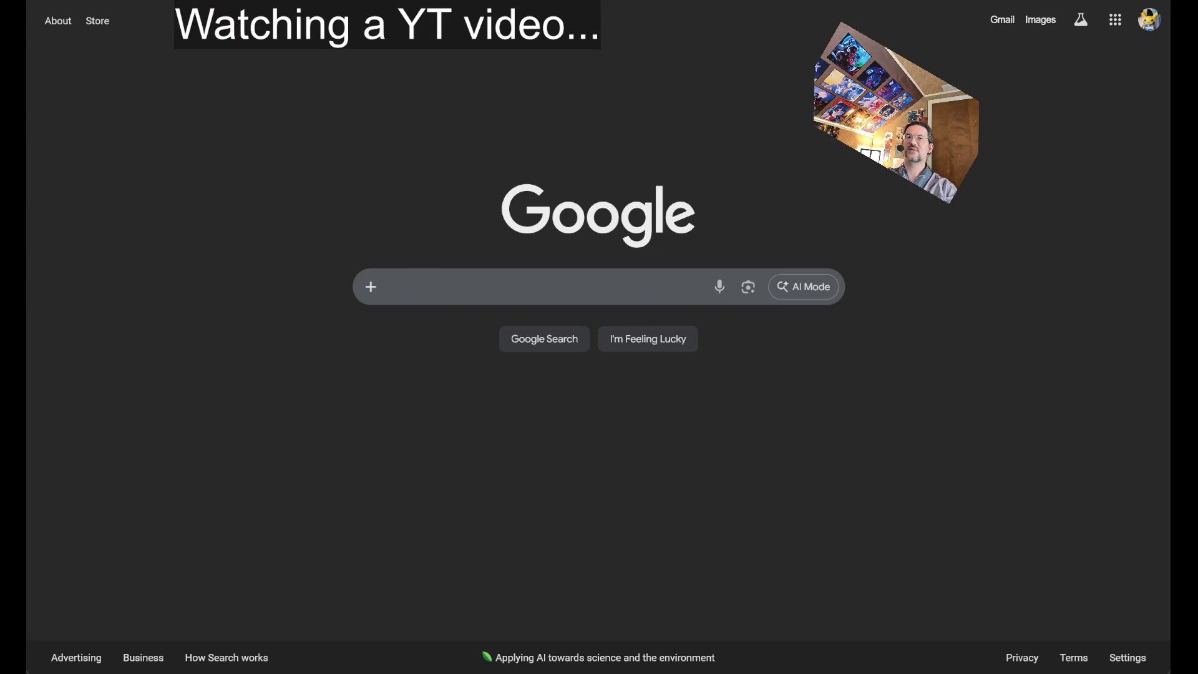
{"action": "key", "text": "ctrl+l"}
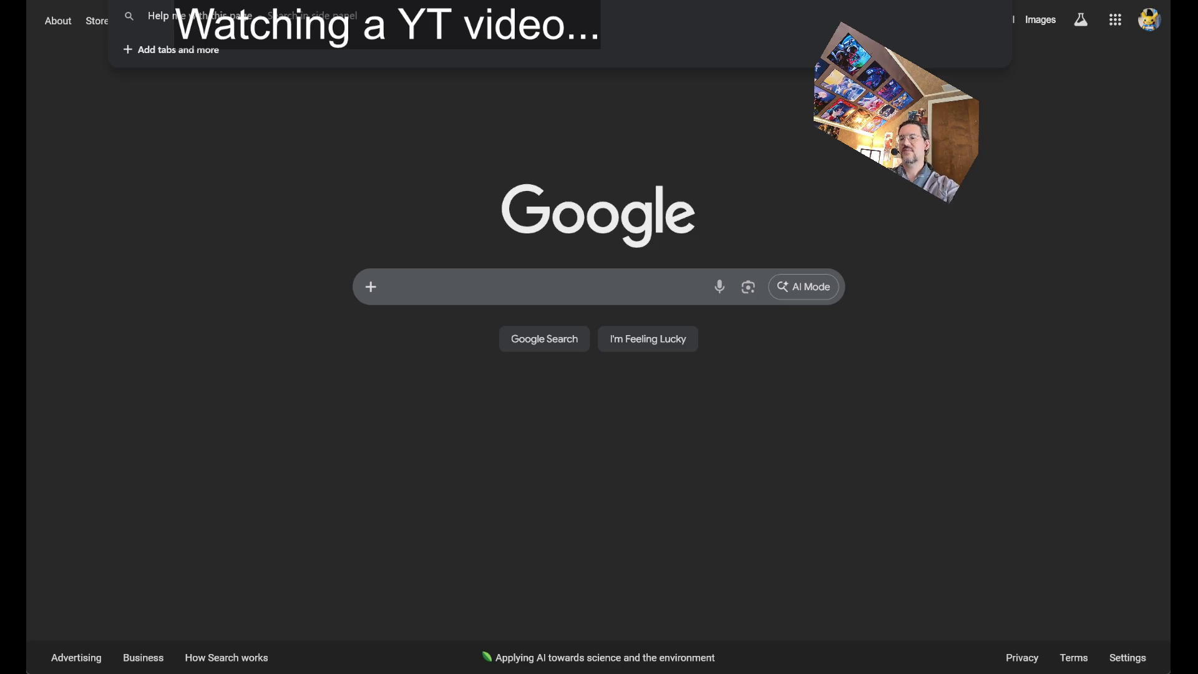
Search 'unreal game software renderer' and watch Let's Play Unreal #1 - Pentium MMX - Software renderer
{"action": "type", "text": "y"}
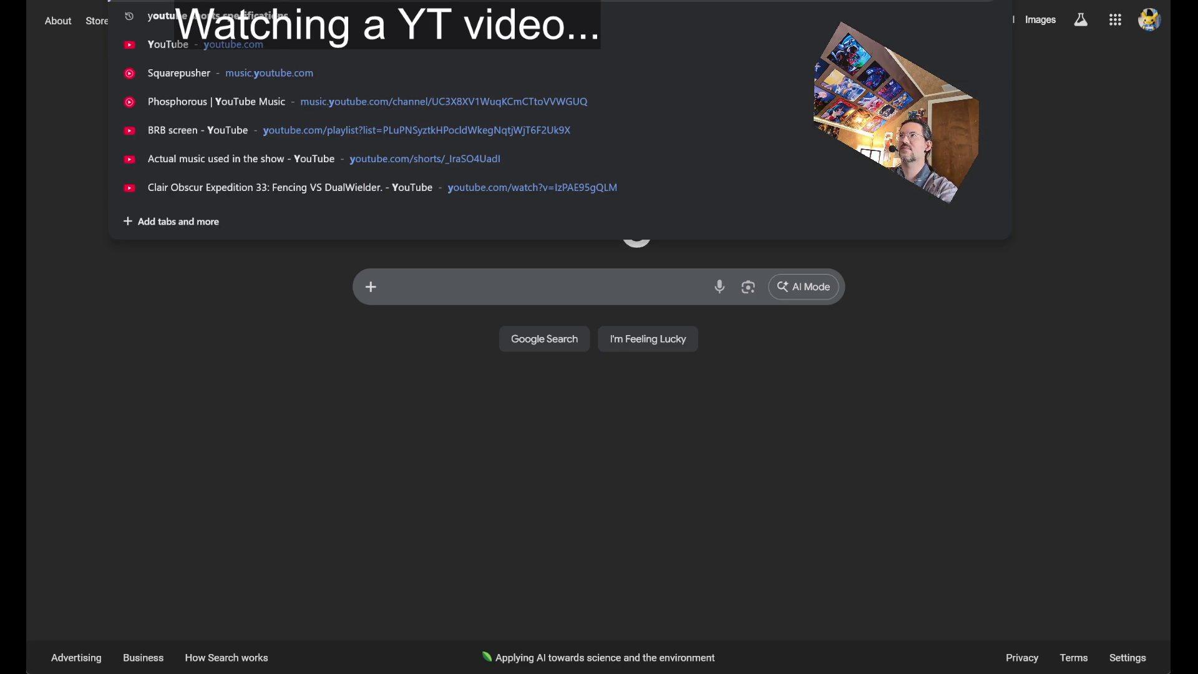
{"action": "type", "text": " unreal"}
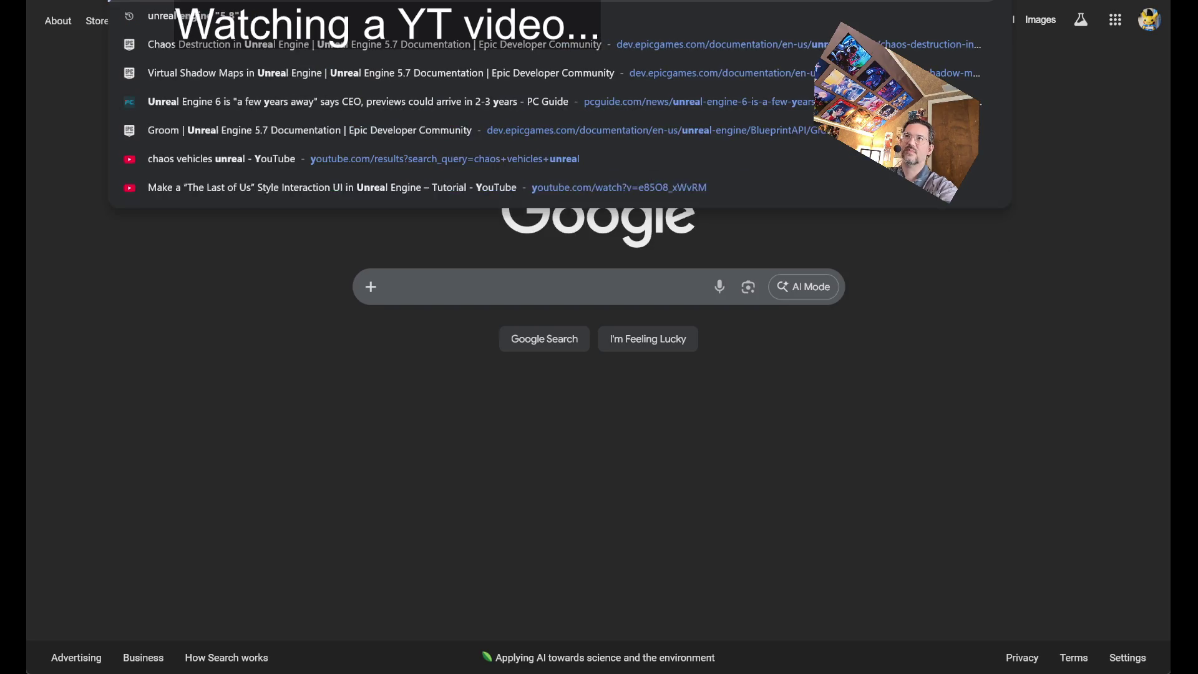
{"action": "type", "text": " game software renderer"}
{"action": "key", "text": "Return"}
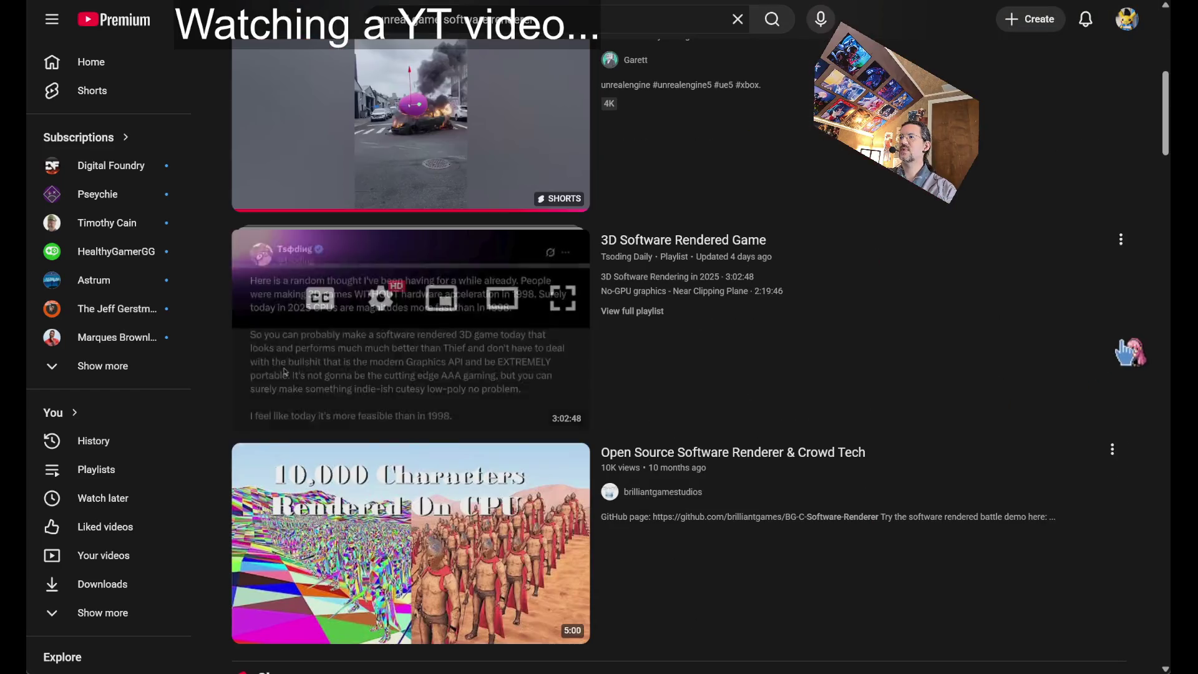
{"action": "scroll", "coordinate": [1157, 293], "scroll_direction": "down", "scroll_amount": 15}
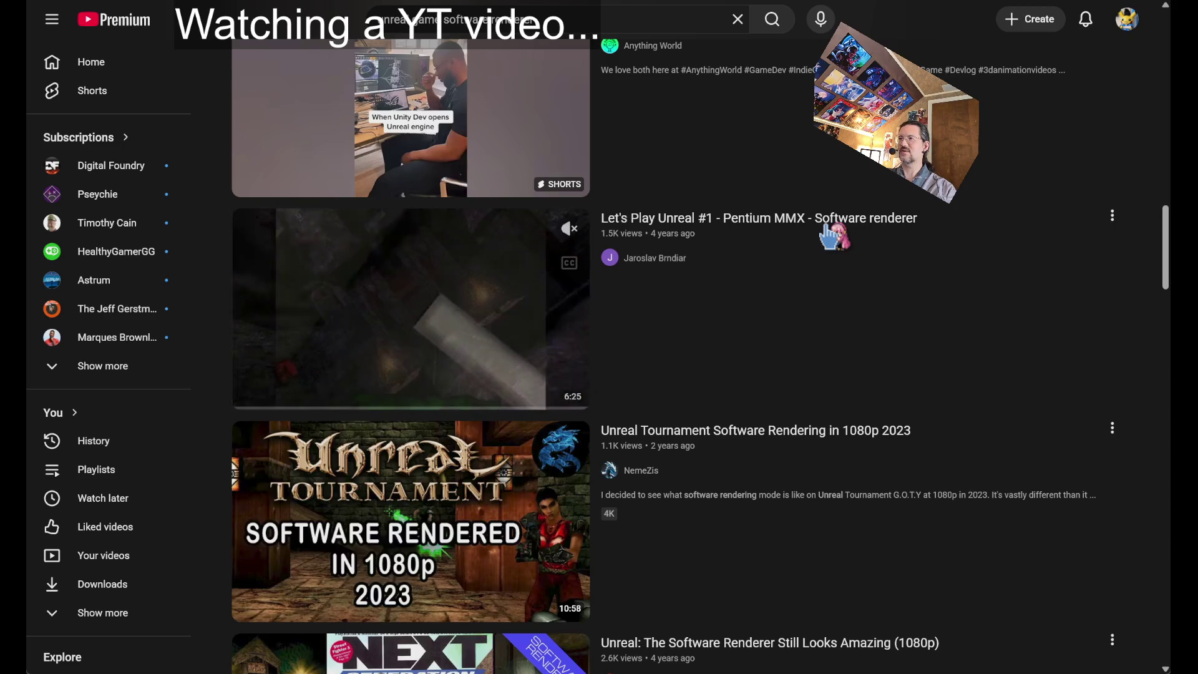
{"action": "left_click", "coordinate": [827, 230]}
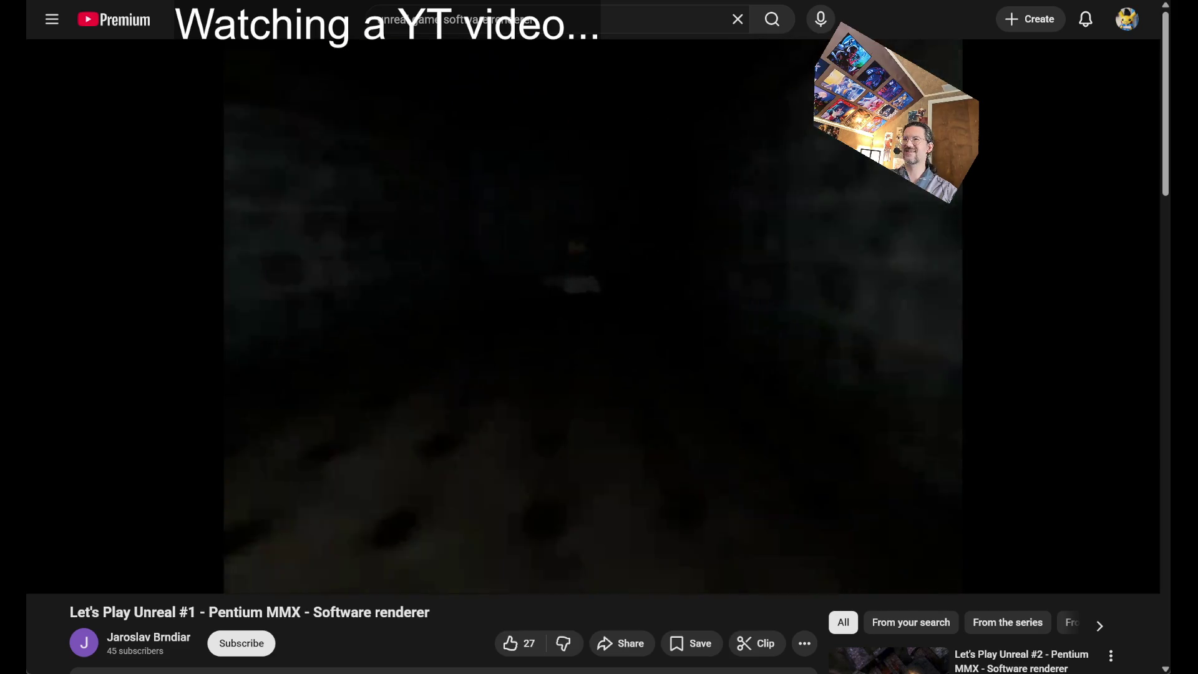
{"action": "left_click", "coordinate": [695, 25]}
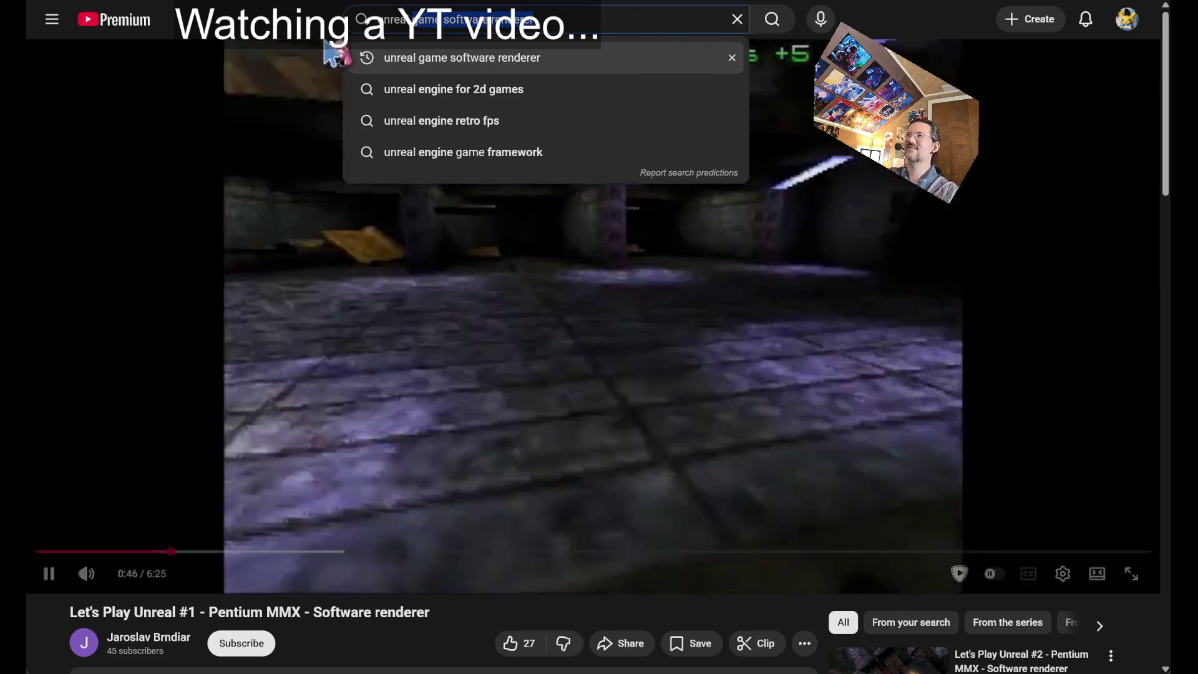
{"action": "key", "text": "Escape"}
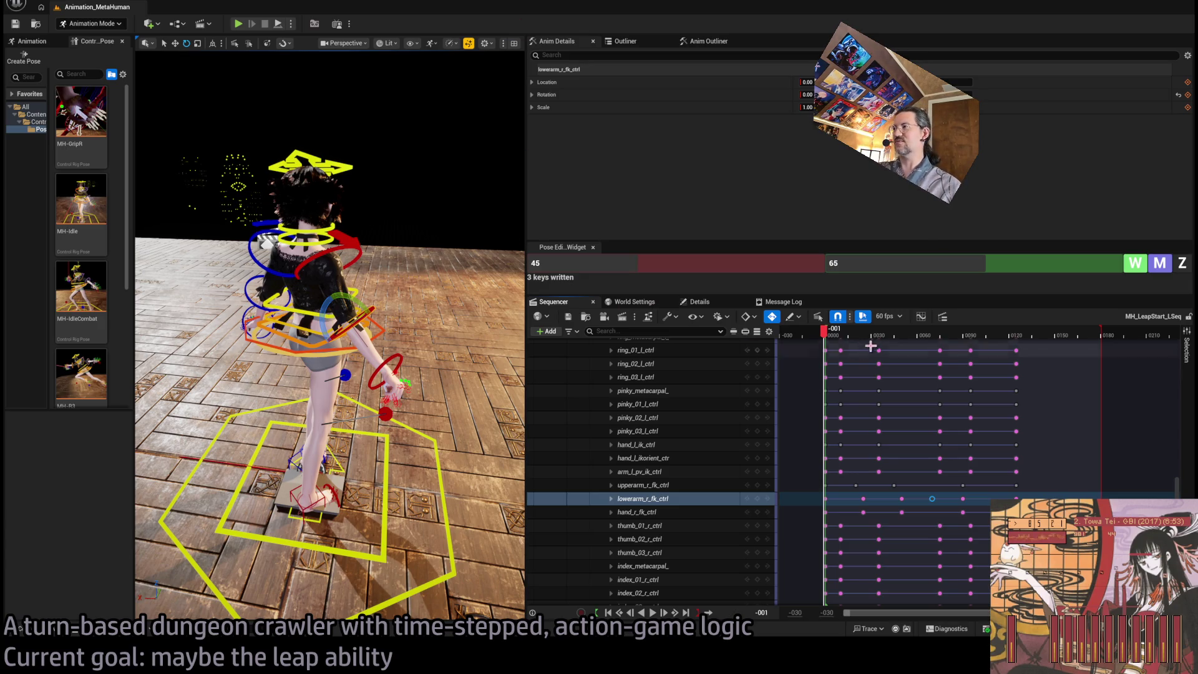
Scrub and play the leap from the start, then from frames 0014 and 0035
{"action": "left_click_drag", "start_coordinate": [823, 329], "coordinate": [830, 343]}
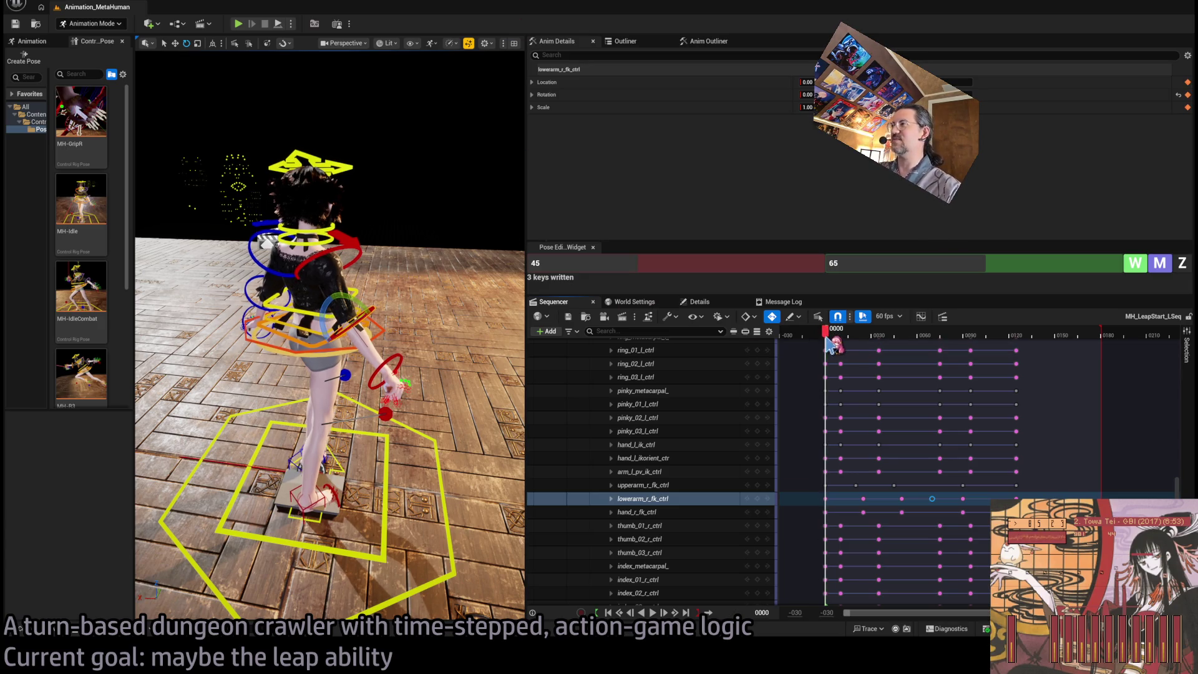
{"action": "key", "text": "space"}
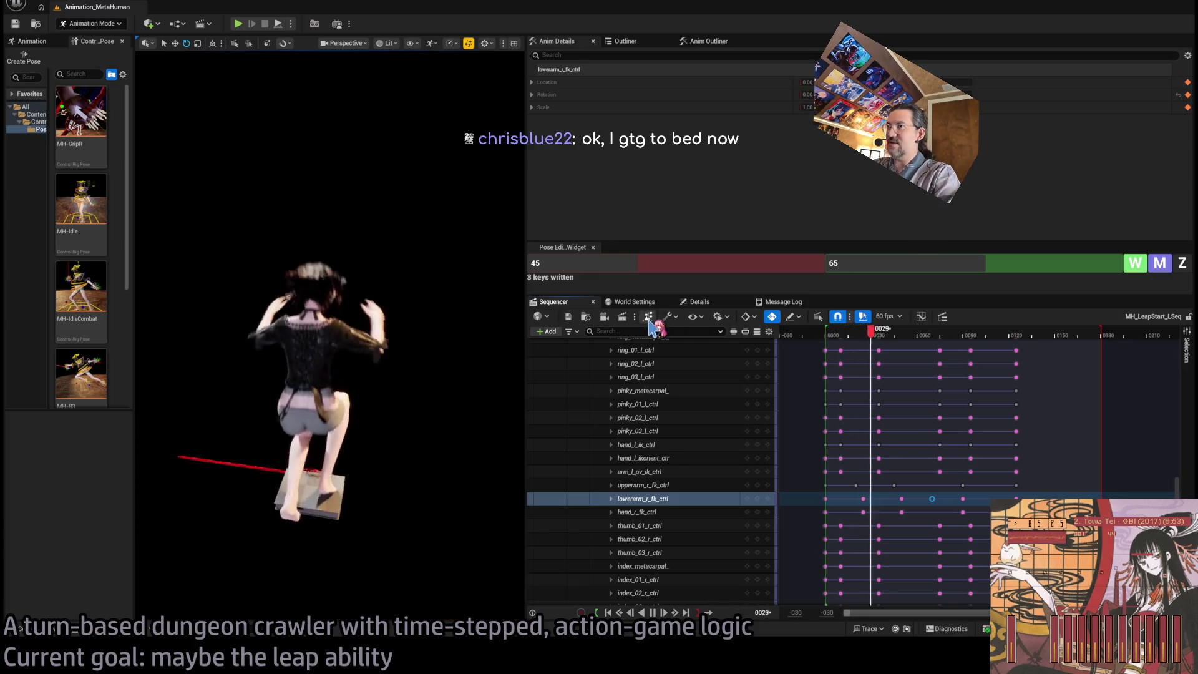
{"action": "left_click", "coordinate": [846, 336]}
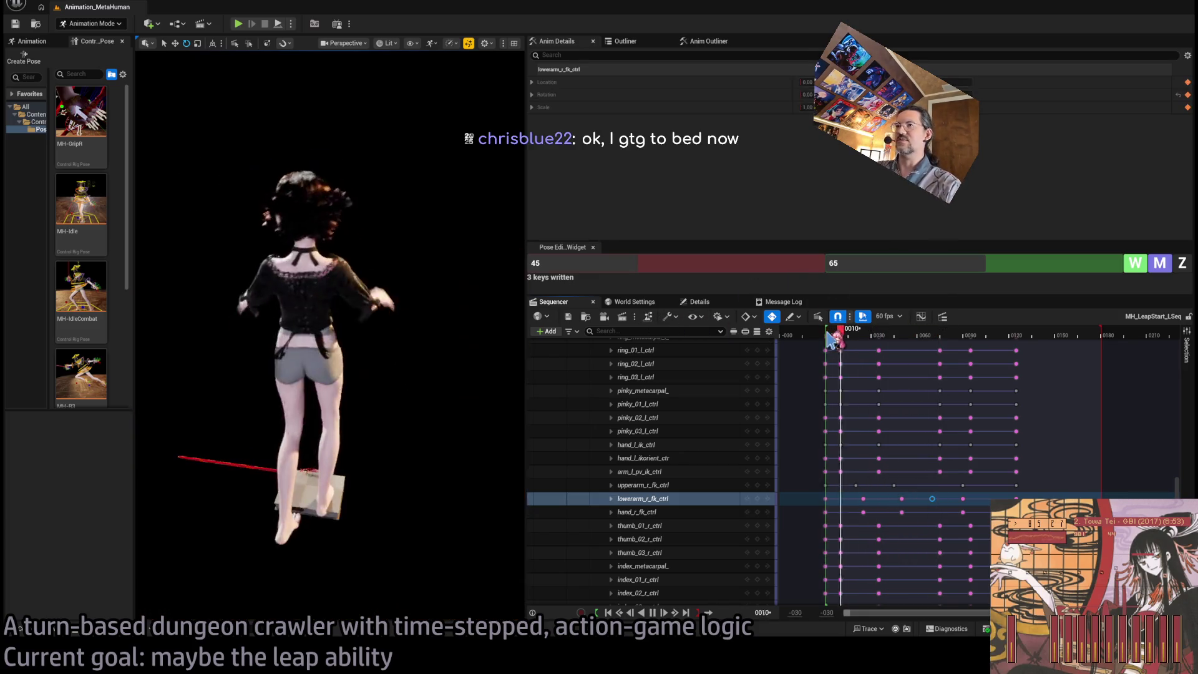
{"action": "key", "text": "space"}
{"action": "left_click", "coordinate": [879, 336]}
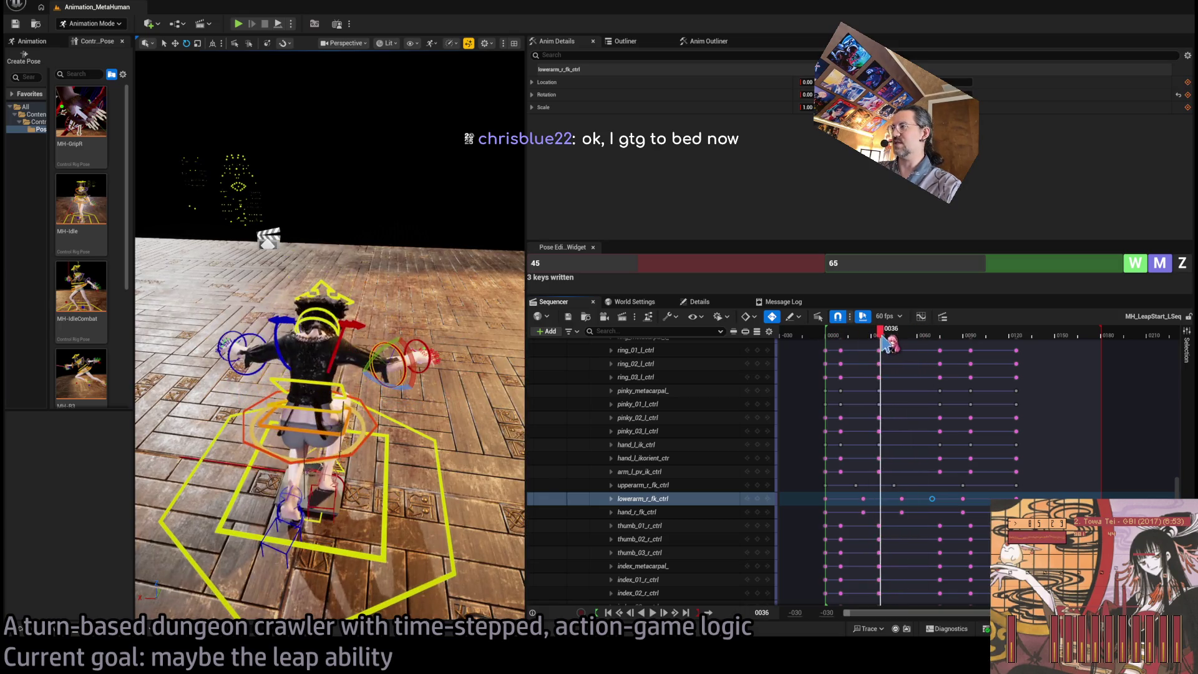
{"action": "left_click_drag", "start_coordinate": [1176, 488], "coordinate": [1179, 343]}
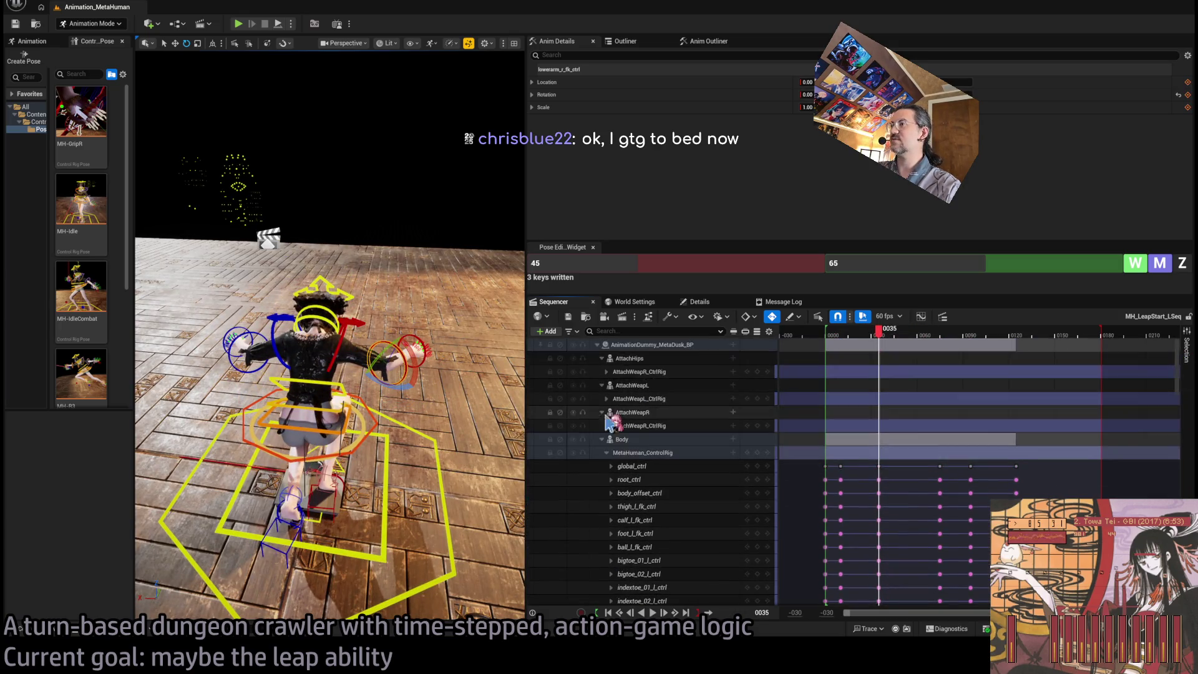
Collapse the MetaHuman_ControlRig track, move to frame 0050, and show its keys as curves
{"action": "left_click", "coordinate": [597, 345]}
{"action": "left_click", "coordinate": [597, 345]}
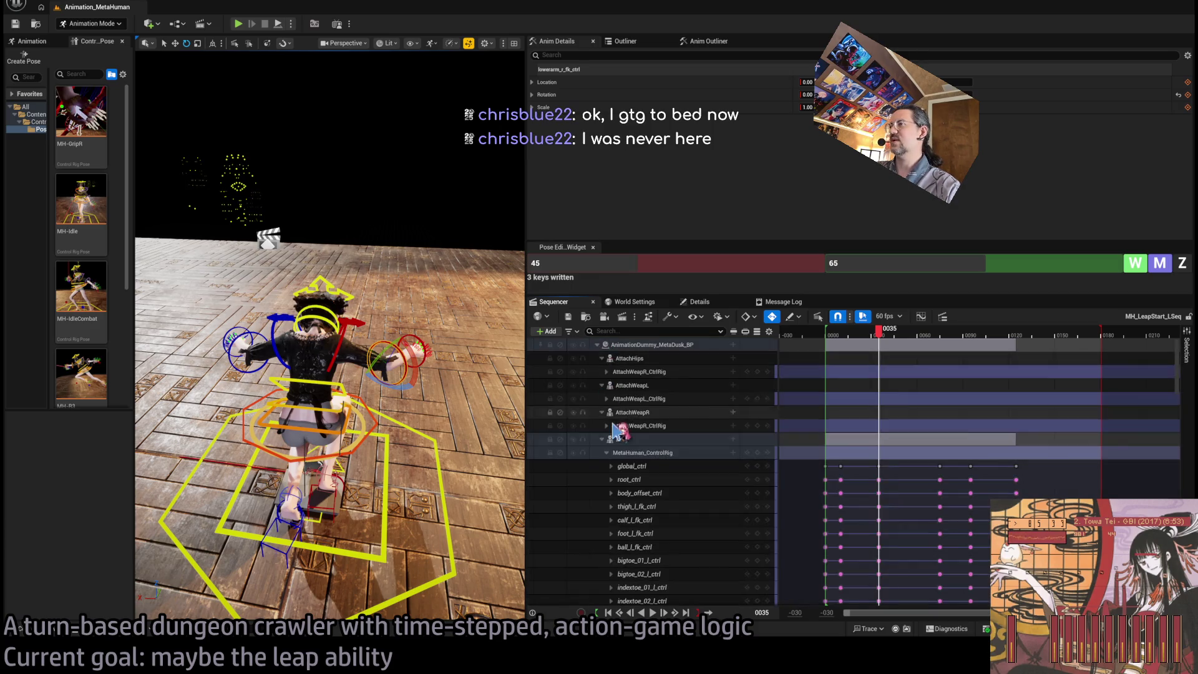
{"action": "left_click", "coordinate": [705, 454]}
{"action": "left_click", "coordinate": [607, 453]}
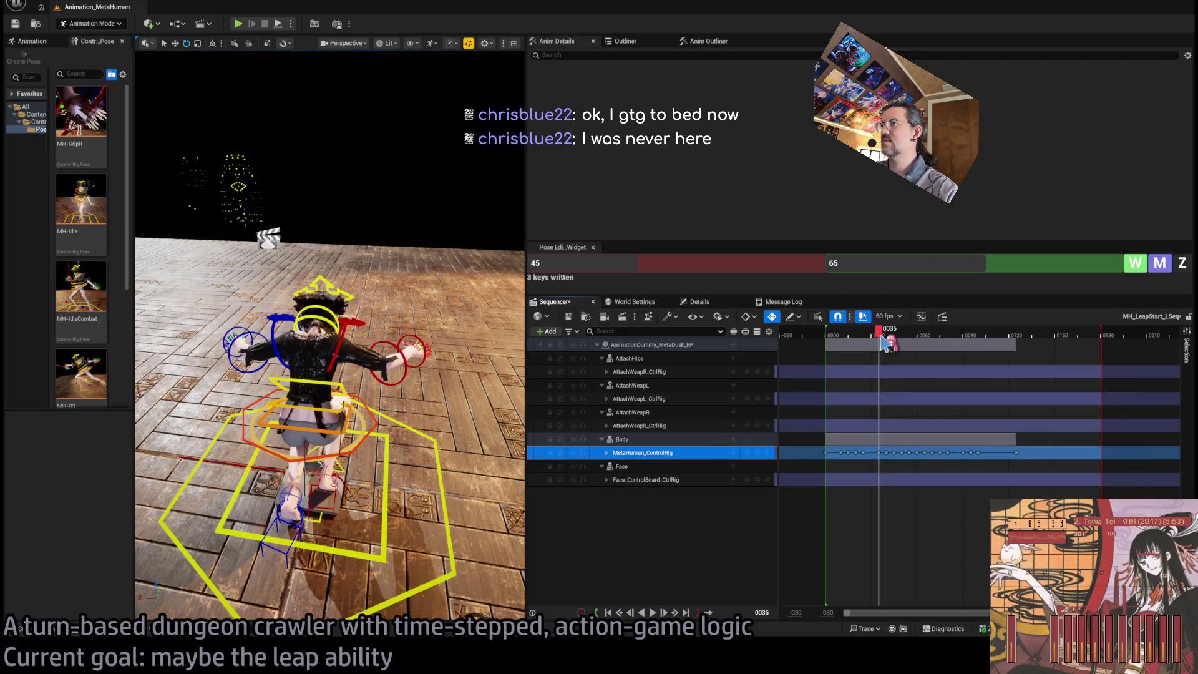
{"action": "left_click_drag", "start_coordinate": [884, 342], "coordinate": [906, 347]}
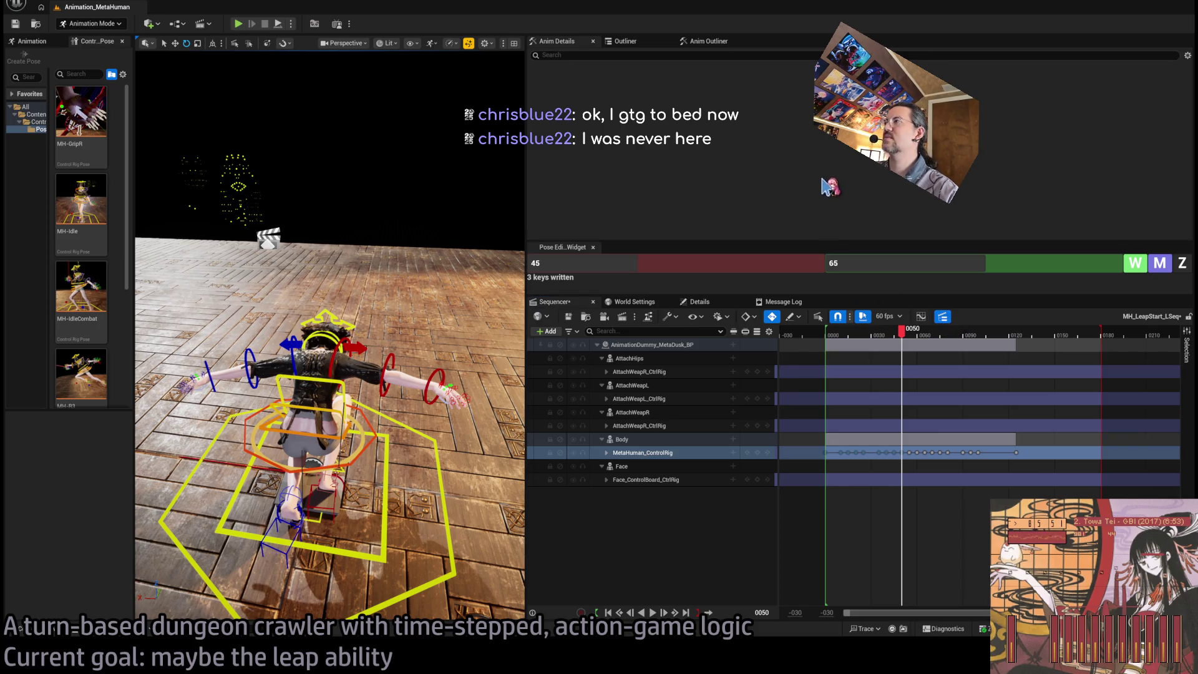
{"action": "left_click", "coordinate": [942, 316]}
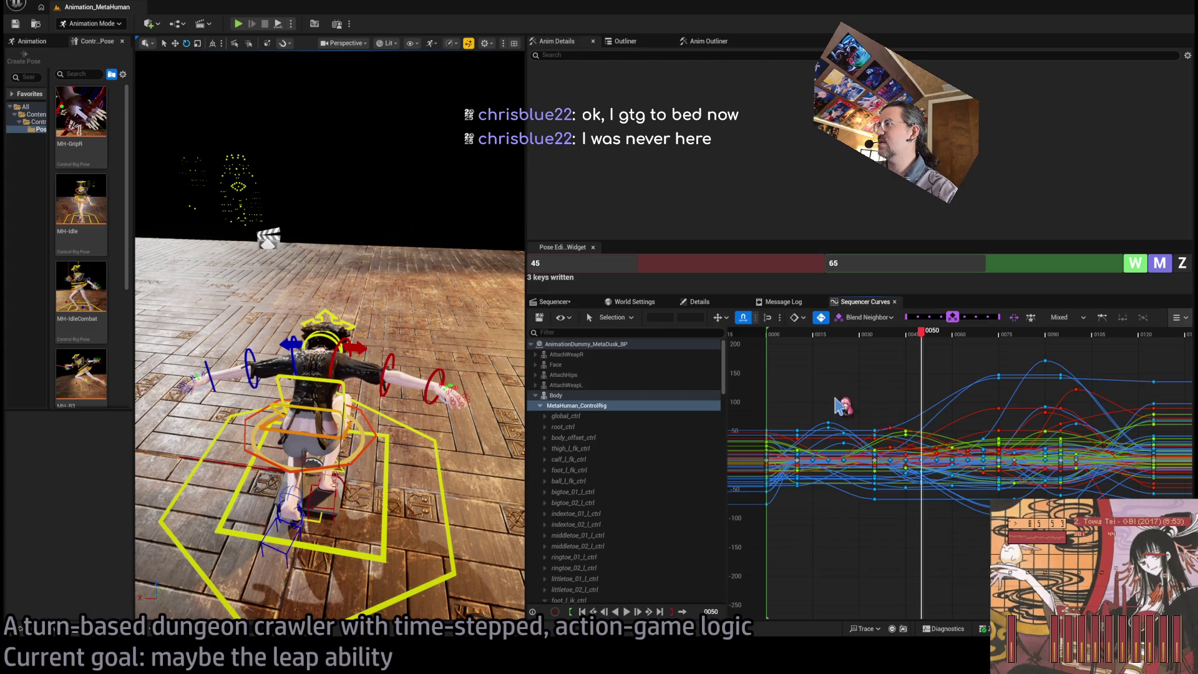
Marquee-select the opening leap keys (frames 0000–0045), try Blend Neighbor, and switch to Transform
{"action": "left_click_drag", "start_coordinate": [755, 394], "coordinate": [927, 549]}
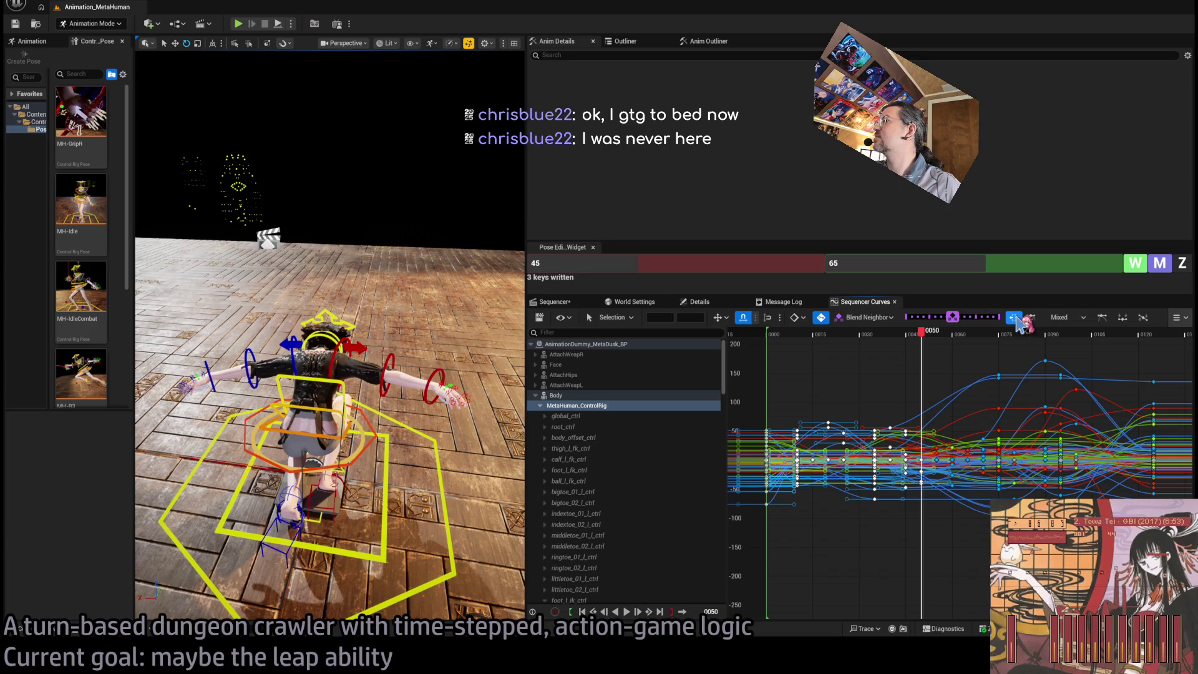
{"action": "mouse_move", "coordinate": [952, 317]}
{"action": "left_mouse_down"}
{"action": "mouse_move", "coordinate": [977, 320]}
{"action": "mouse_move", "coordinate": [949, 317]}
{"action": "mouse_move", "coordinate": [957, 324]}
{"action": "left_mouse_up"}
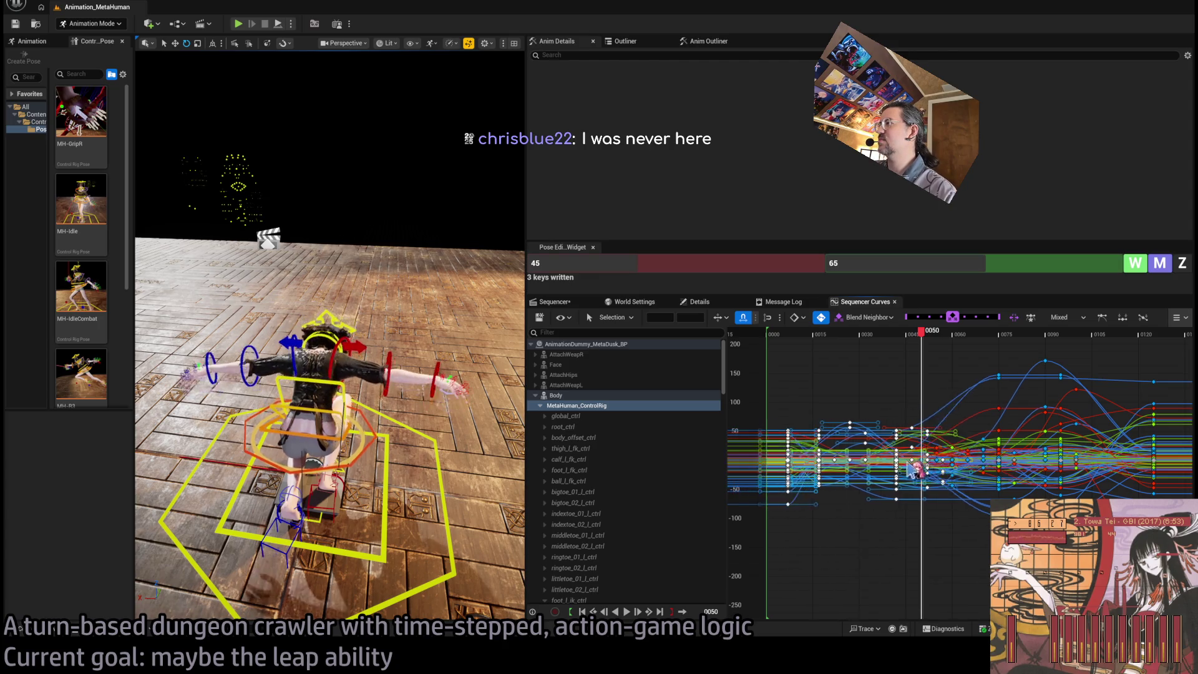
{"action": "mouse_move", "coordinate": [928, 462]}
{"action": "left_mouse_down"}
{"action": "mouse_move", "coordinate": [917, 466]}
{"action": "mouse_move", "coordinate": [936, 530]}
{"action": "left_mouse_up"}
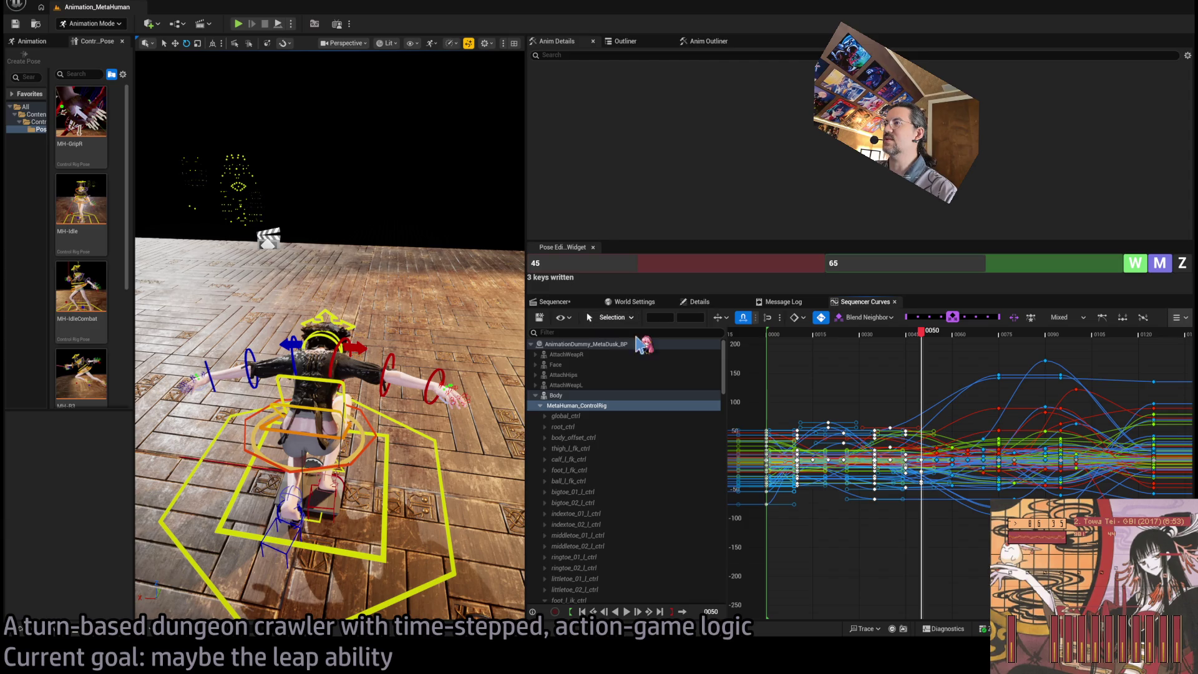
{"action": "key", "text": "w"}
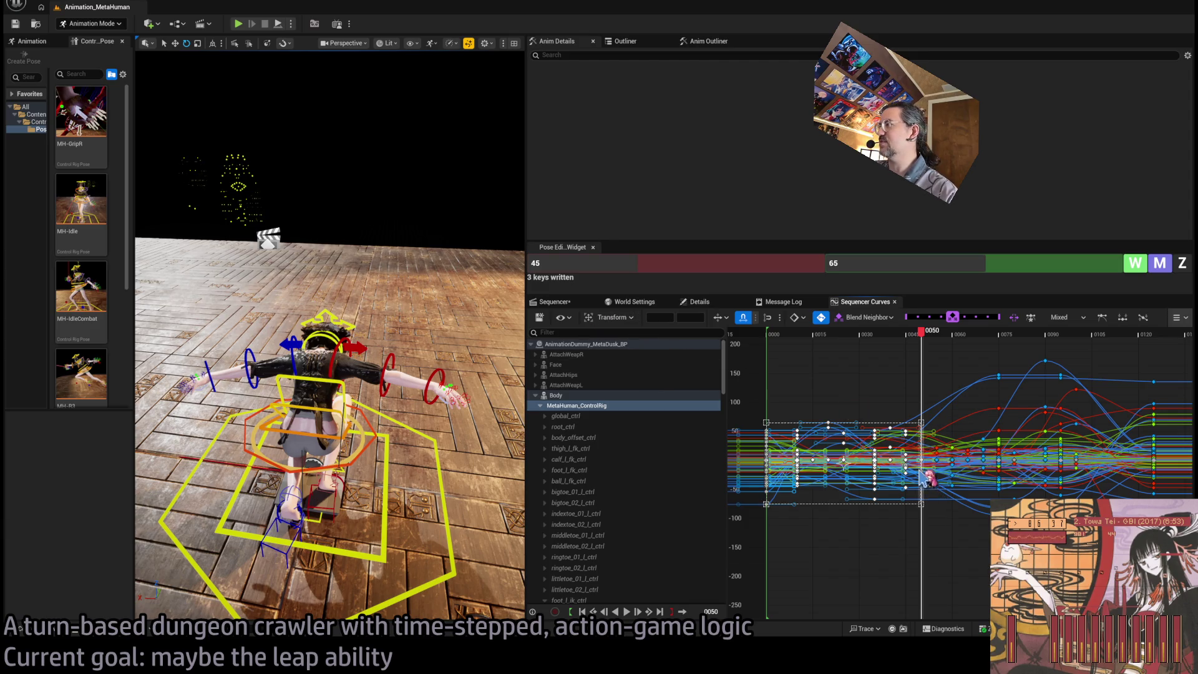
Scale the selected keys so they end near frame 0040, then preview from frame 0000
{"action": "left_click_drag", "start_coordinate": [922, 504], "coordinate": [864, 501]}
{"action": "key", "text": "ctrl+z"}
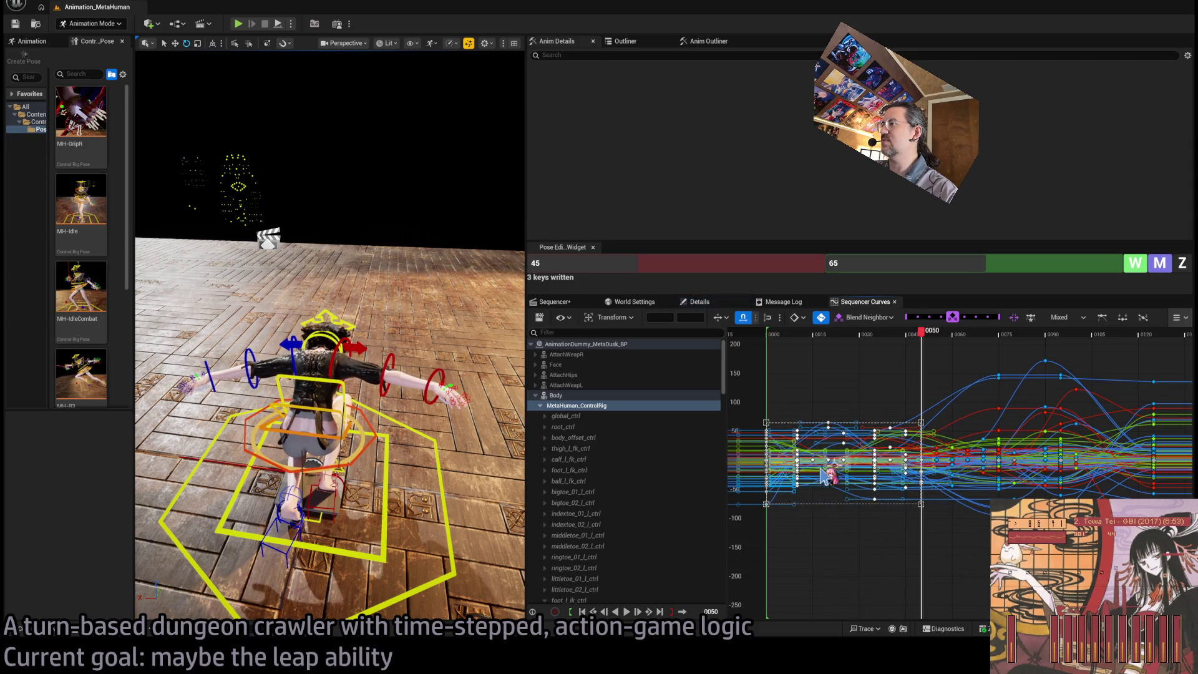
{"action": "left_click_drag", "start_coordinate": [920, 482], "coordinate": [921, 483]}
{"action": "left_click_drag", "start_coordinate": [930, 334], "coordinate": [891, 334]}
{"action": "mouse_move", "coordinate": [917, 490]}
{"action": "left_mouse_down"}
{"action": "mouse_move", "coordinate": [886, 486]}
{"action": "mouse_move", "coordinate": [902, 479]}
{"action": "left_mouse_up"}
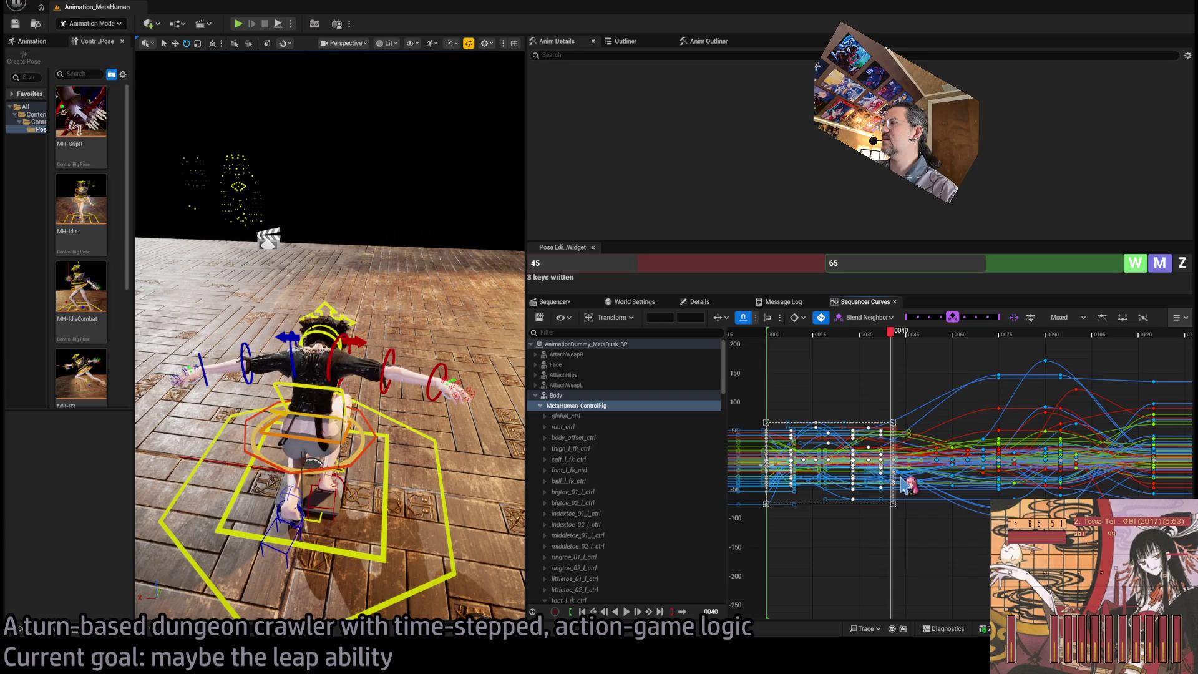
{"action": "left_click", "coordinate": [773, 335]}
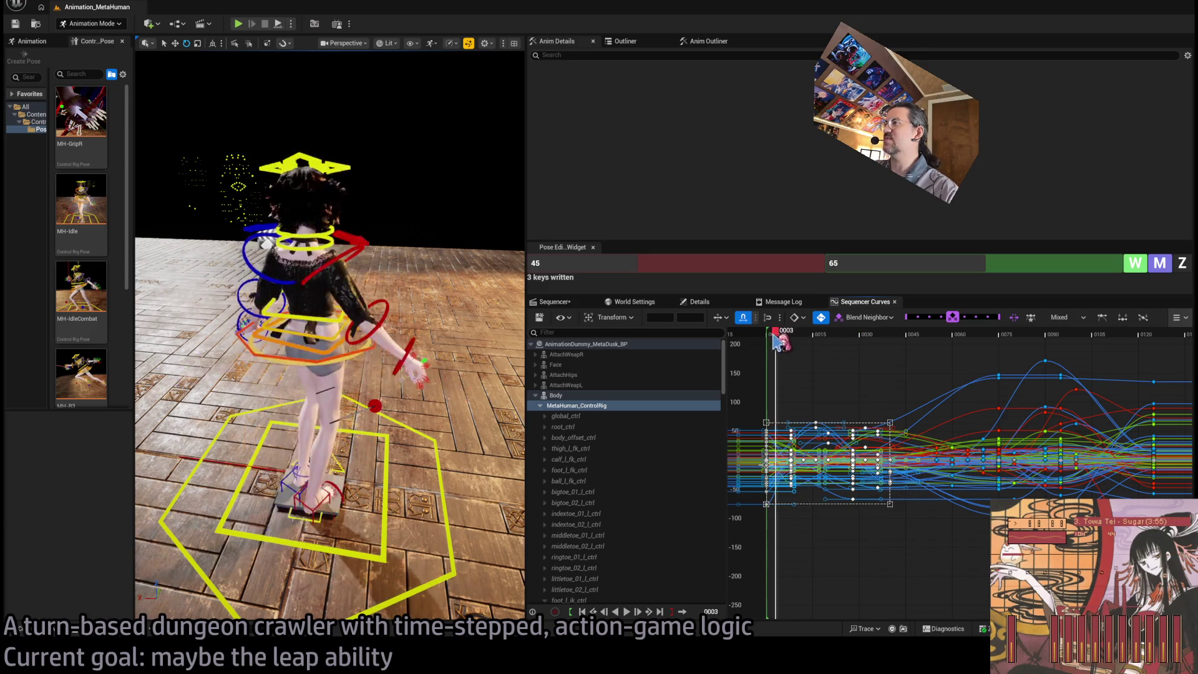
{"action": "key", "text": "space"}
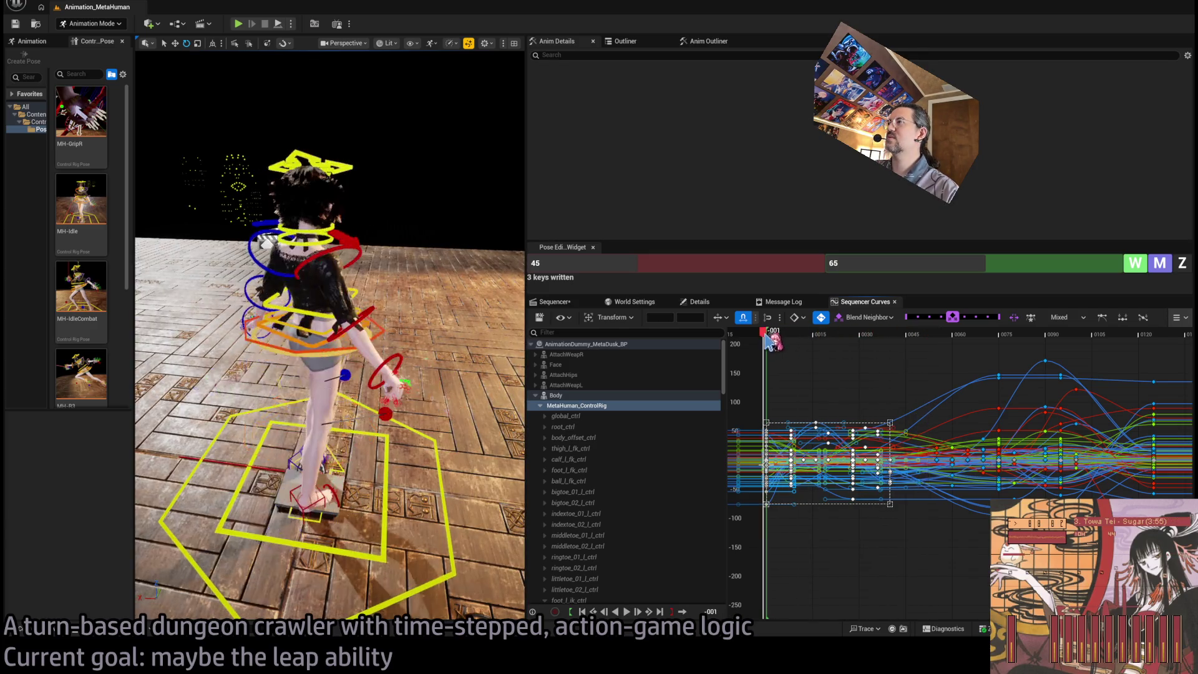
{"action": "key", "text": "space"}
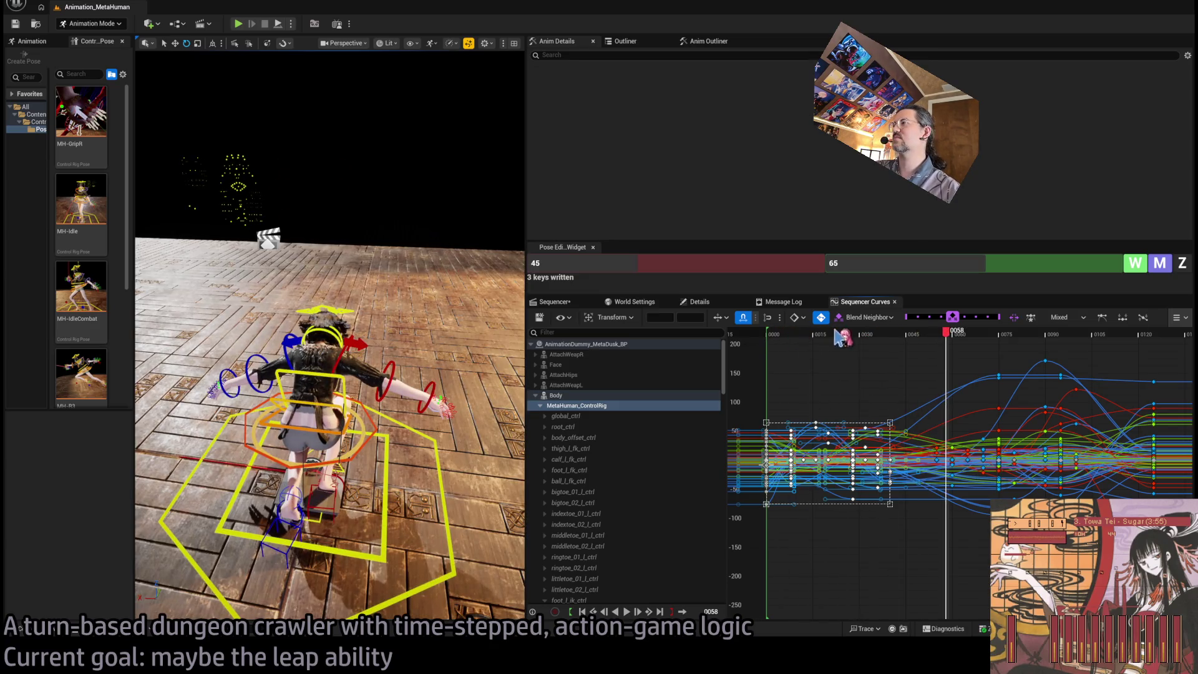
Stretch the key selection slightly longer past frame 0040 and preview the retimed leap
{"action": "left_click", "coordinate": [892, 335]}
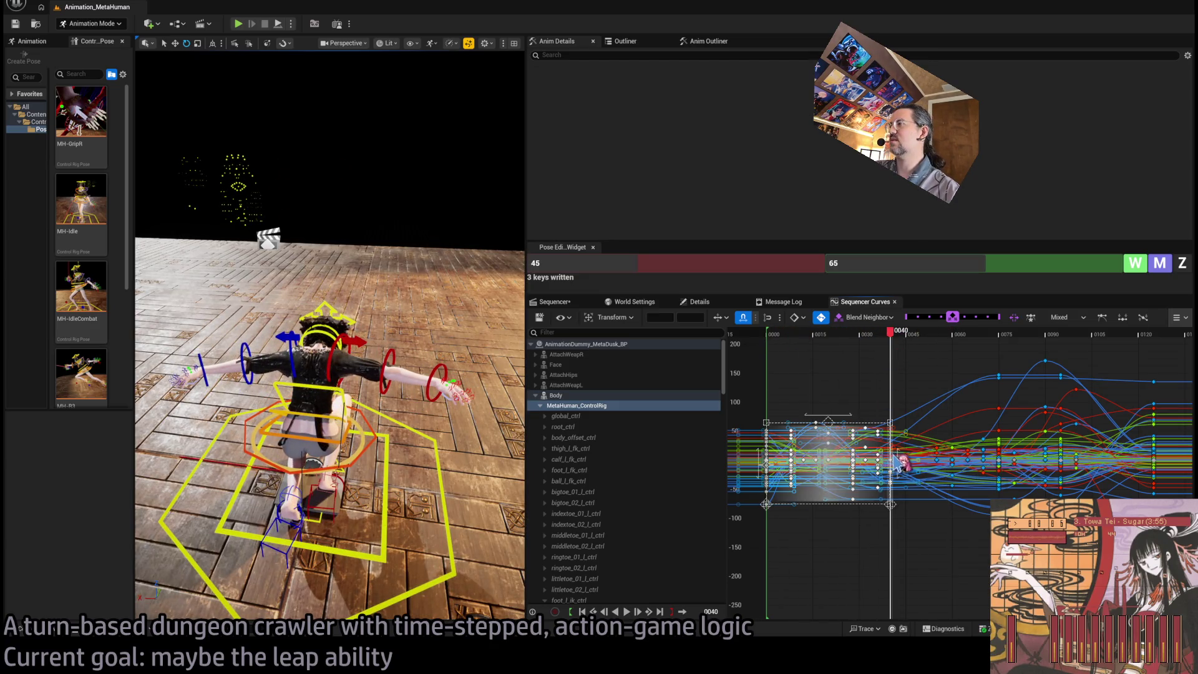
{"action": "mouse_move", "coordinate": [890, 463]}
{"action": "left_mouse_down"}
{"action": "mouse_move", "coordinate": [920, 463]}
{"action": "mouse_move", "coordinate": [881, 462]}
{"action": "mouse_move", "coordinate": [897, 461]}
{"action": "left_mouse_up"}
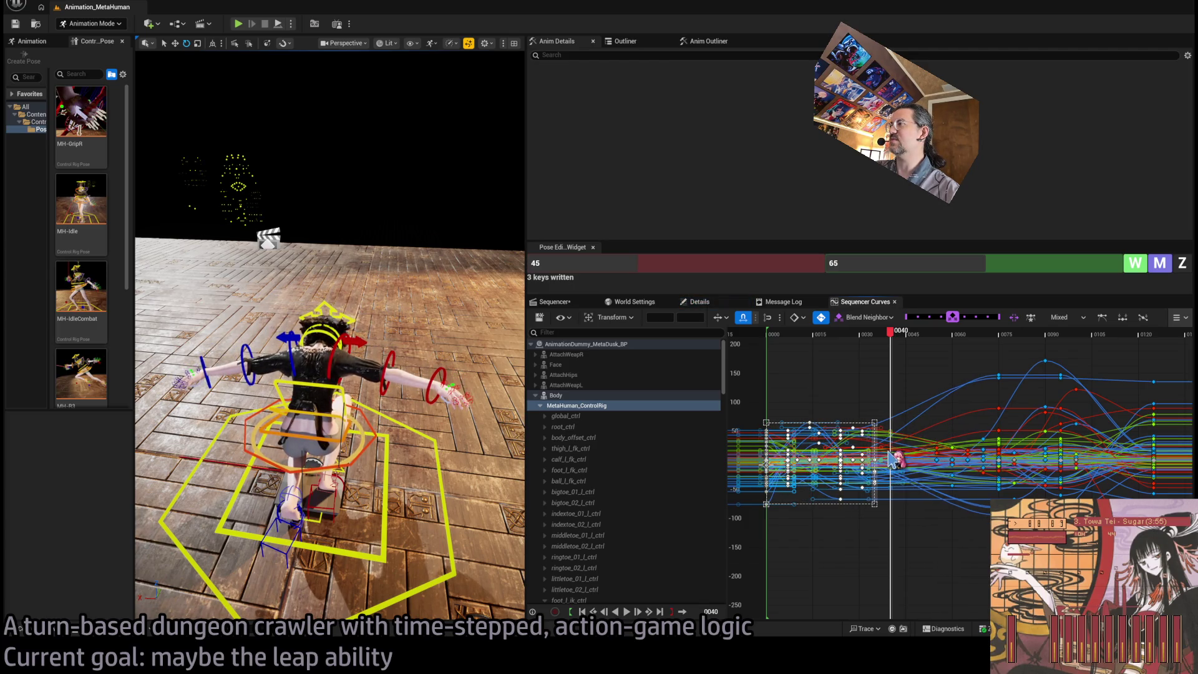
{"action": "left_click", "coordinate": [874, 335]}
{"action": "key", "text": "space"}
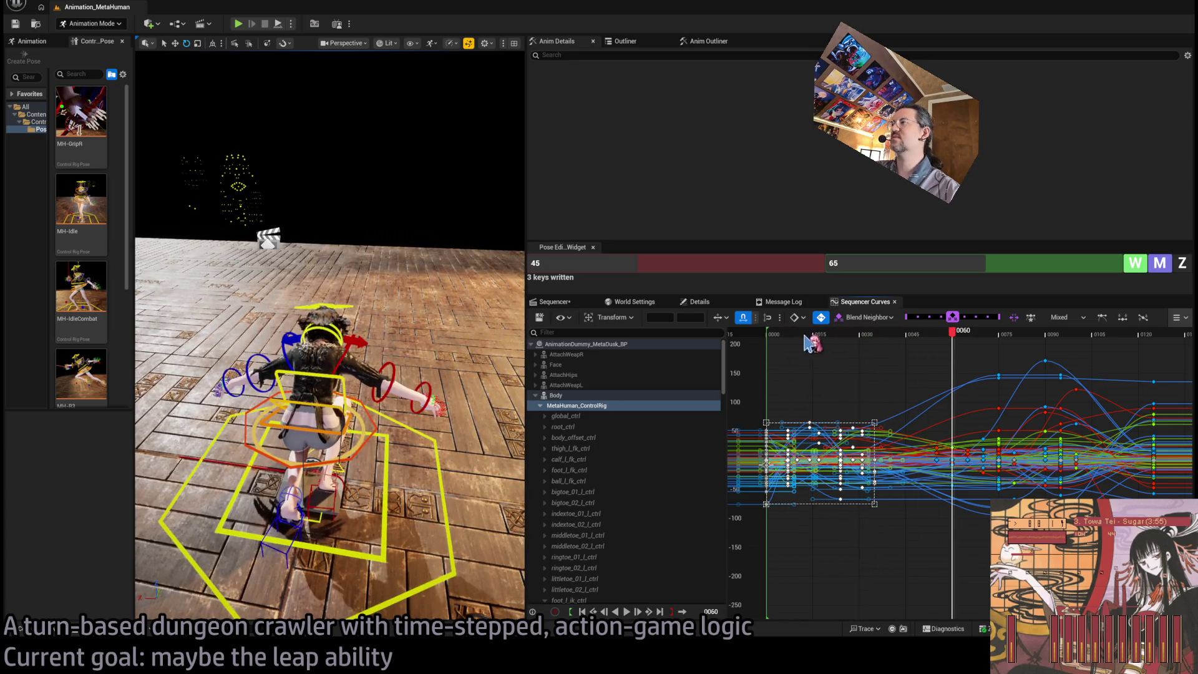
{"action": "key", "text": "space"}
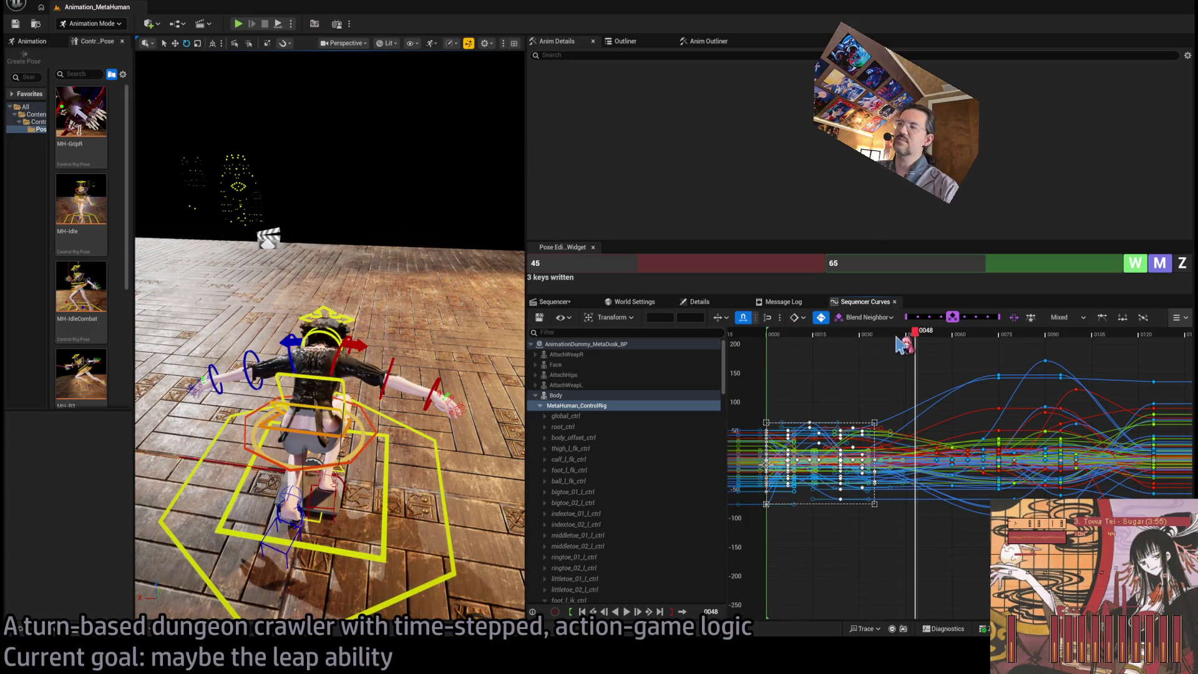
In the Sequencer track view, shift the ControlRig keys about 18 frames earlier, play, then undo
{"action": "left_click", "coordinate": [555, 302]}
{"action": "mouse_move", "coordinate": [1033, 485]}
{"action": "left_mouse_down"}
{"action": "mouse_move", "coordinate": [901, 445]}
{"action": "mouse_move", "coordinate": [889, 461]}
{"action": "mouse_move", "coordinate": [916, 454]}
{"action": "mouse_move", "coordinate": [884, 468]}
{"action": "left_mouse_up"}
{"action": "left_click_drag", "start_coordinate": [890, 337], "coordinate": [829, 340]}
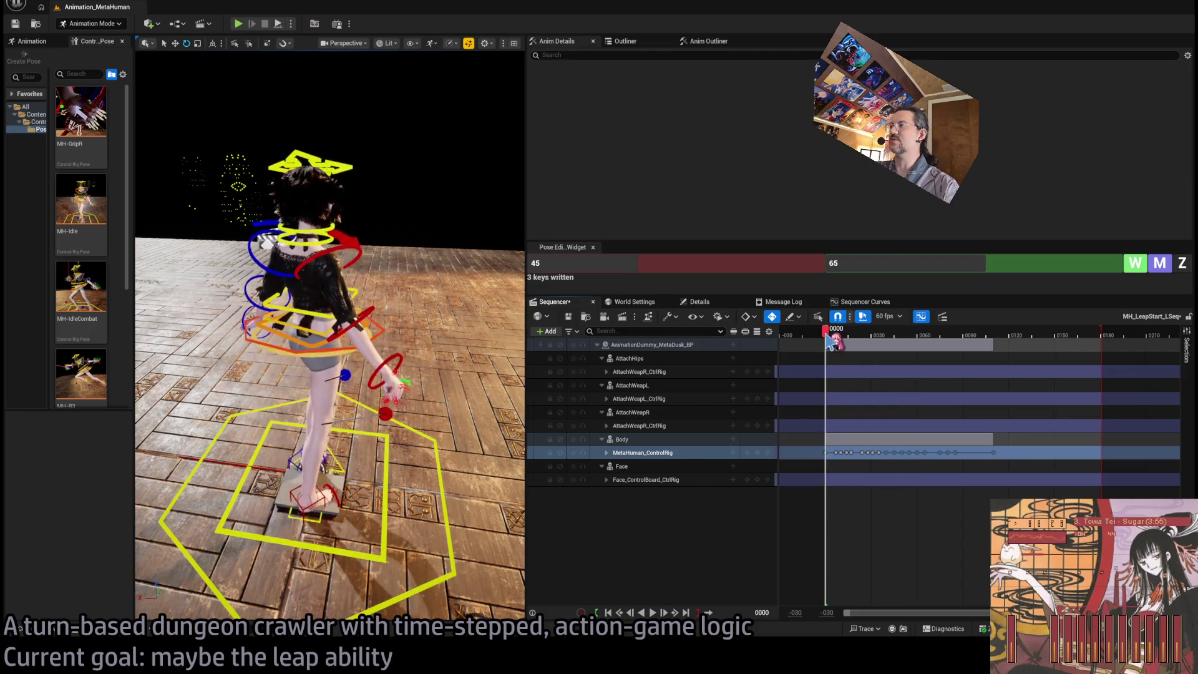
{"action": "key", "text": "space"}
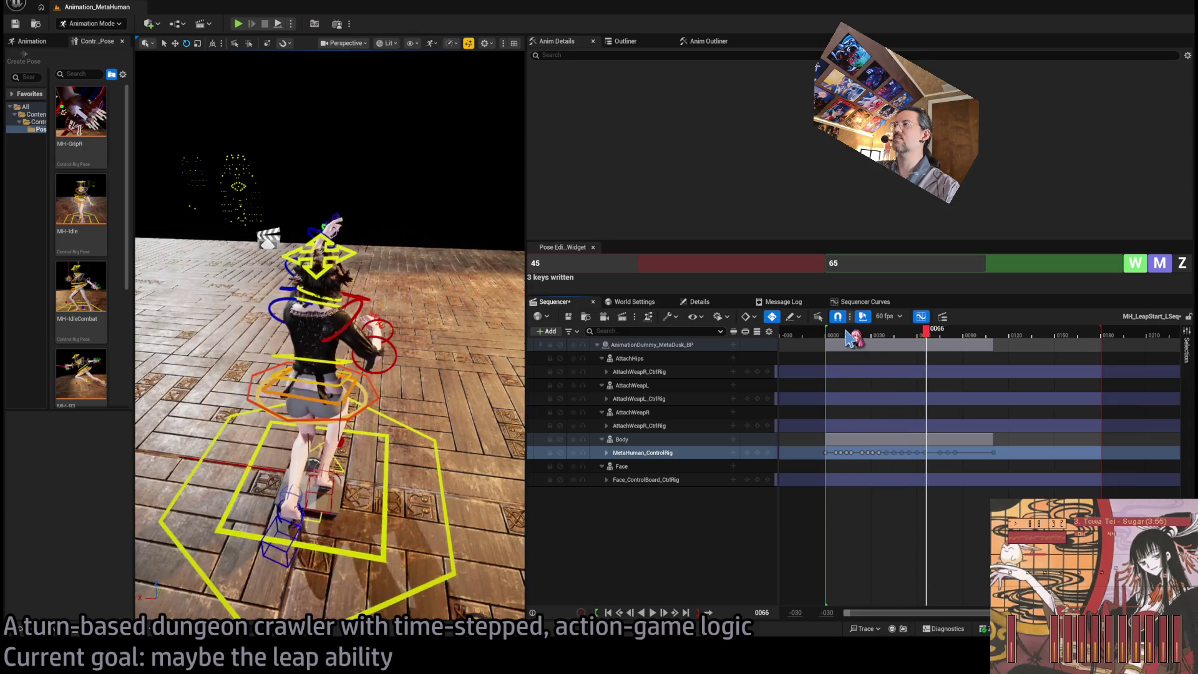
{"action": "left_click_drag", "start_coordinate": [829, 332], "coordinate": [828, 333]}
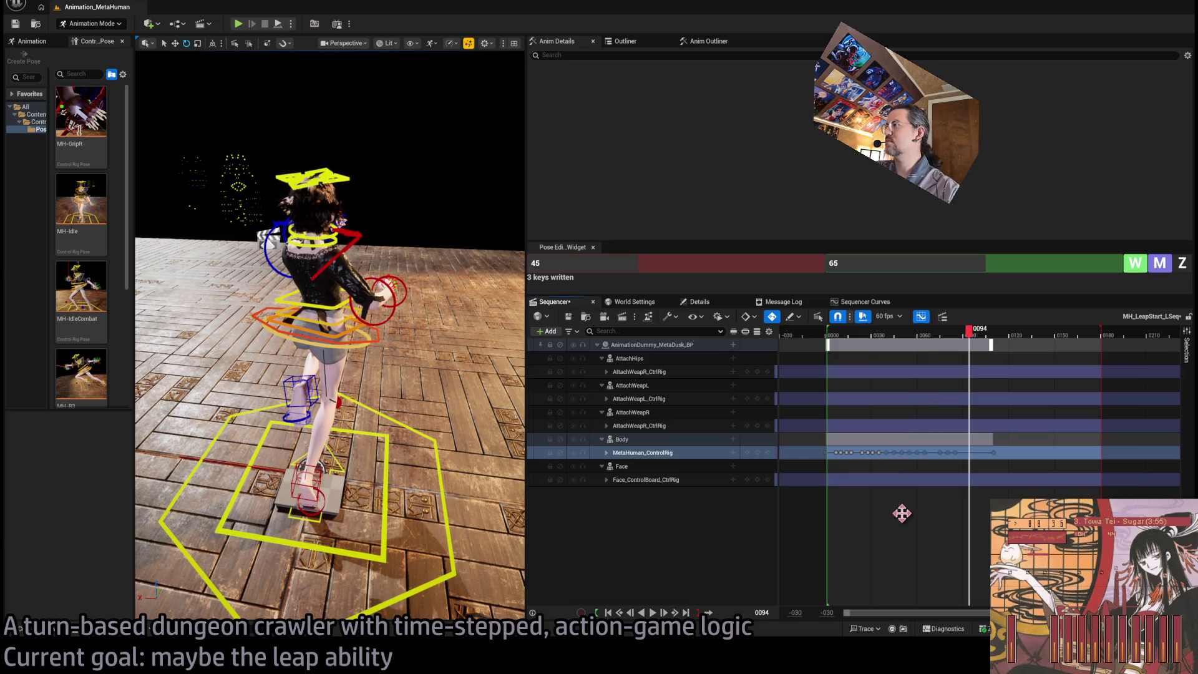
{"action": "key", "text": "ctrl+z"}
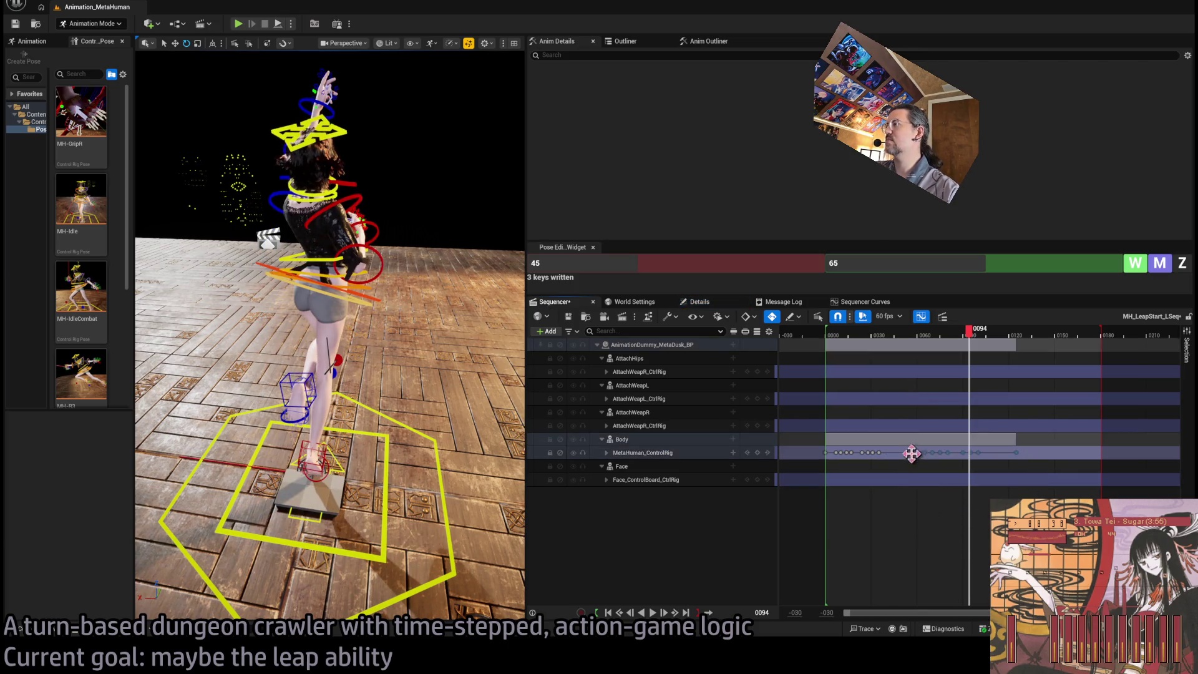
Shift the ControlRig keys 20 frames earlier and replay, checking the pose near frame 44
{"action": "mouse_move", "coordinate": [911, 452]}
{"action": "left_mouse_down"}
{"action": "mouse_move", "coordinate": [874, 479]}
{"action": "mouse_move", "coordinate": [894, 480]}
{"action": "left_mouse_up"}
{"action": "left_click_drag", "start_coordinate": [920, 337], "coordinate": [828, 336]}
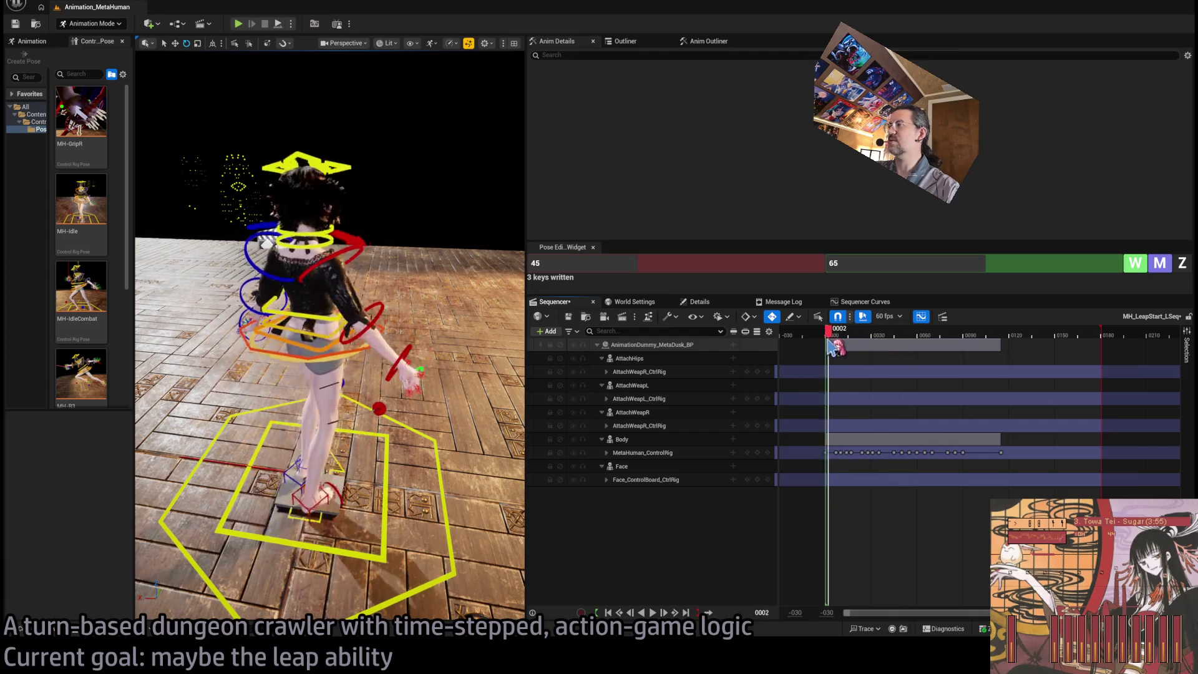
{"action": "key", "text": "space"}
{"action": "left_click", "coordinate": [827, 340]}
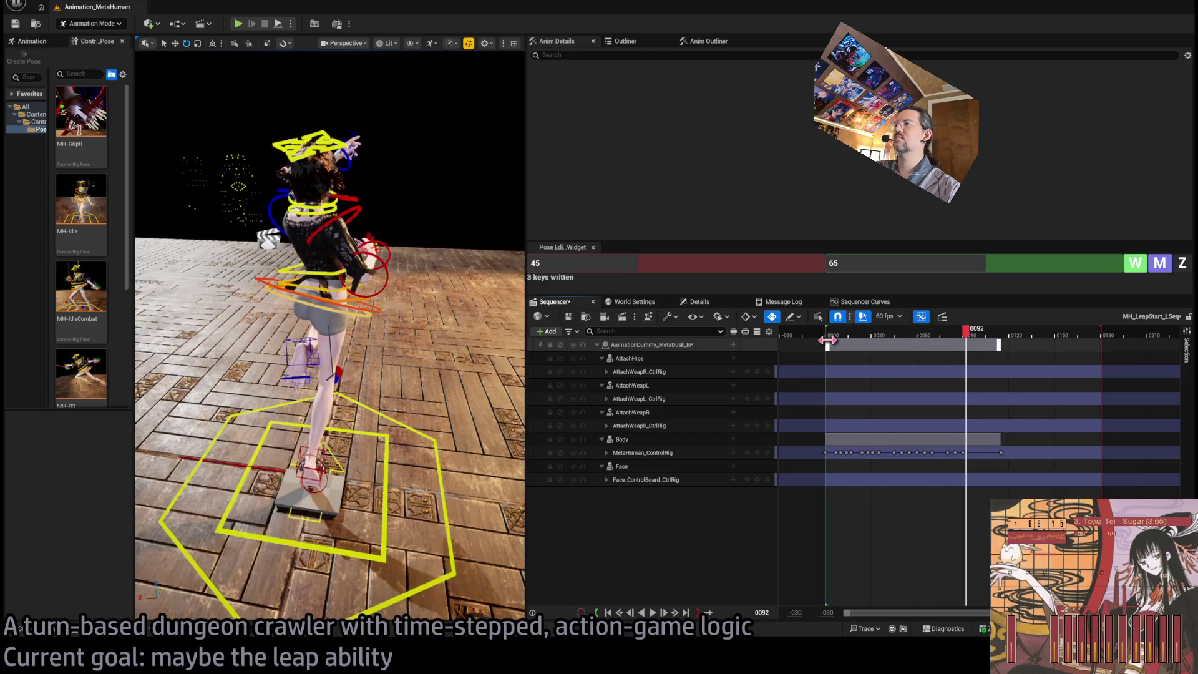
{"action": "mouse_move", "coordinate": [896, 343]}
{"action": "left_mouse_down"}
{"action": "mouse_move", "coordinate": [882, 342]}
{"action": "mouse_move", "coordinate": [970, 337]}
{"action": "mouse_move", "coordinate": [896, 340]}
{"action": "left_mouse_up"}
Push the keys after frame 46 about 10 frames later, replay the leap, then switch to the browser
{"action": "mouse_move", "coordinate": [926, 449]}
{"action": "left_mouse_down"}
{"action": "mouse_move", "coordinate": [965, 466]}
{"action": "mouse_move", "coordinate": [909, 455]}
{"action": "mouse_move", "coordinate": [887, 474]}
{"action": "left_mouse_up"}
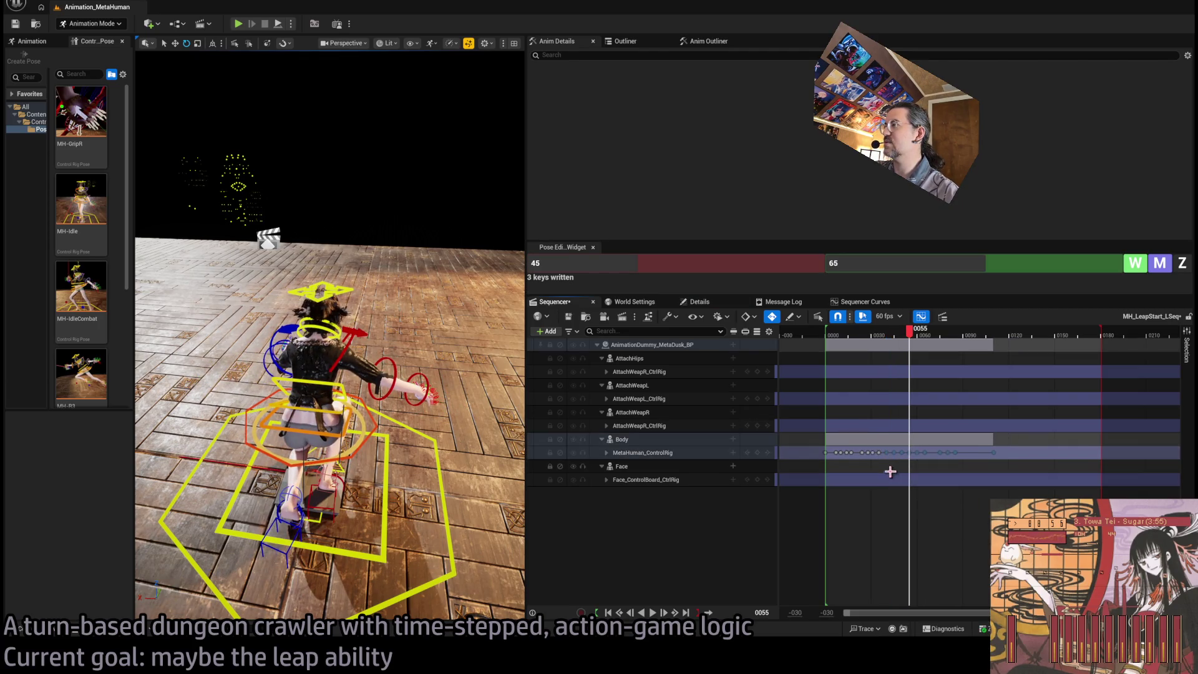
{"action": "left_click_drag", "start_coordinate": [902, 340], "coordinate": [836, 340]}
{"action": "key", "text": "space"}
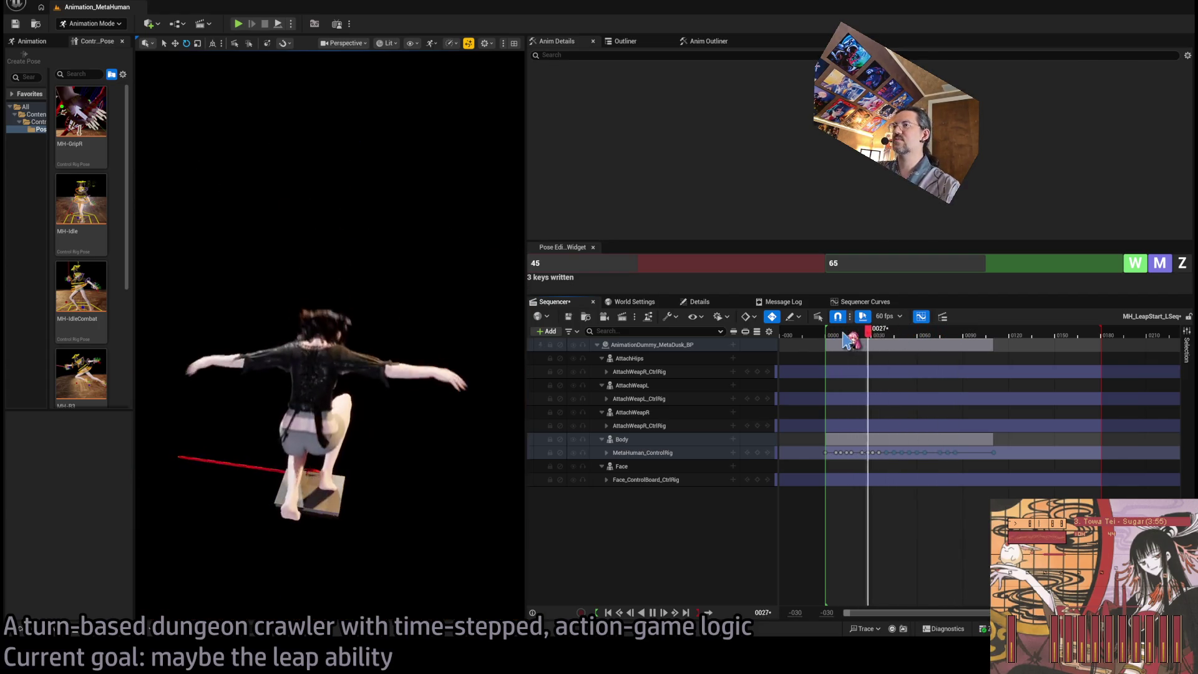
{"action": "left_click_drag", "start_coordinate": [846, 340], "coordinate": [827, 342]}
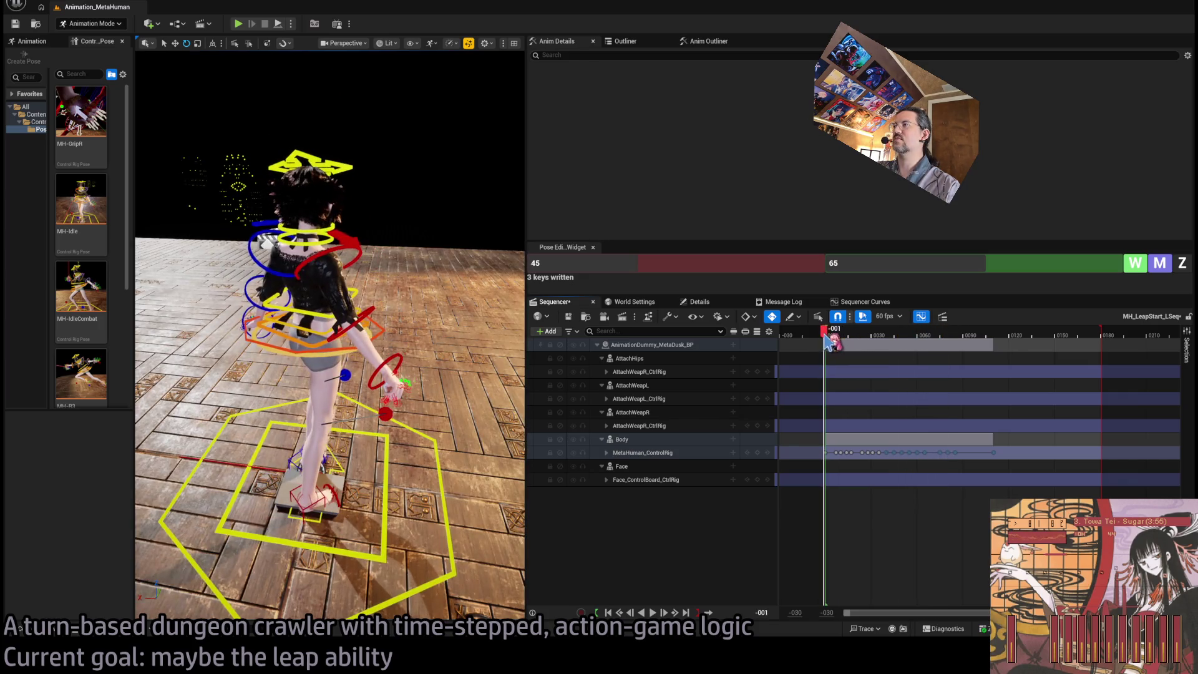
{"action": "key", "text": "space"}
{"action": "key", "text": "space"}
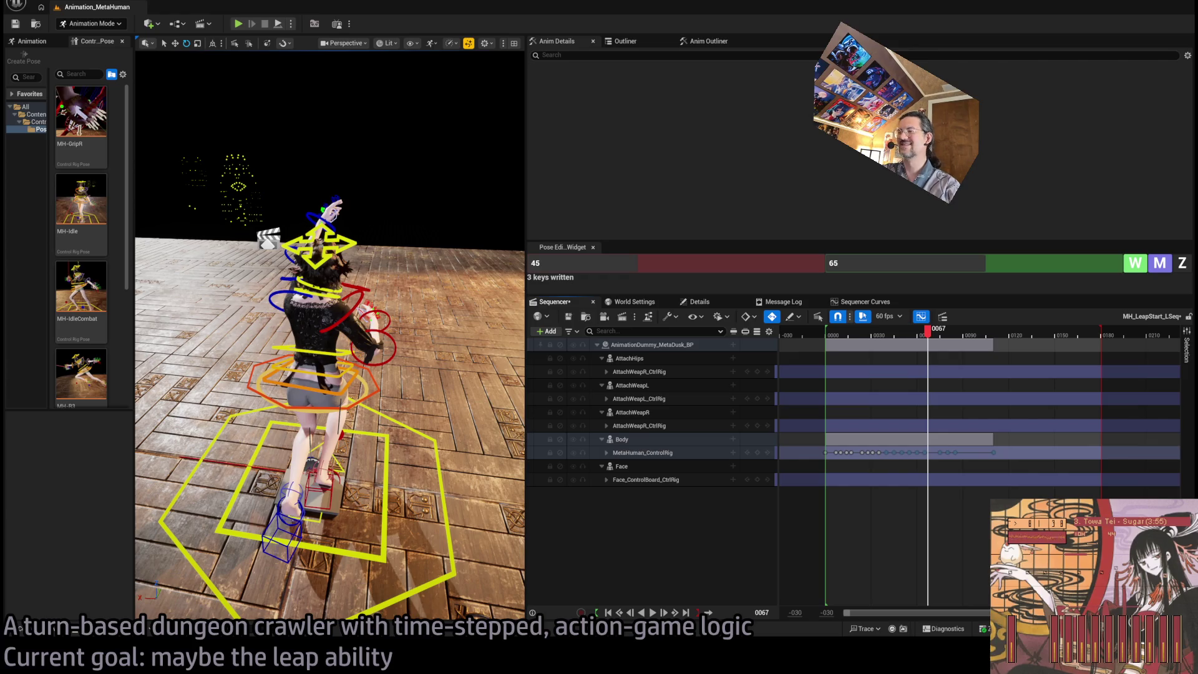
{"action": "key", "text": "alt+Tab"}
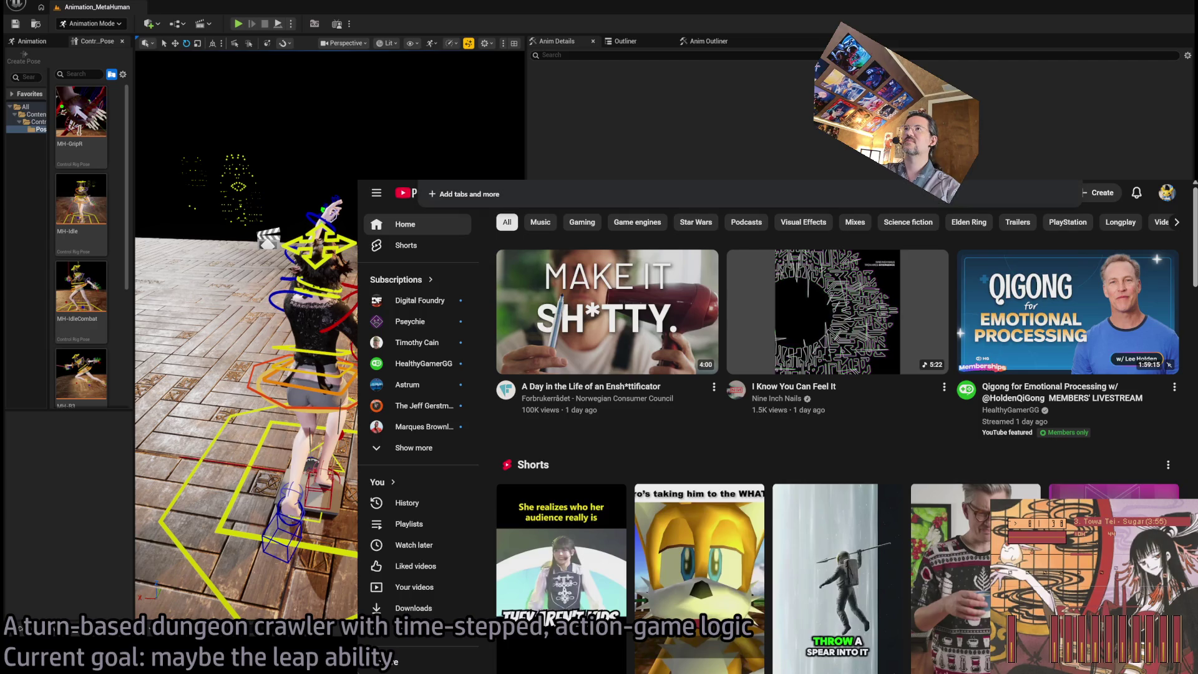
Open a live stream with chat from Twitch Following, then close the tab and return to Unreal
{"action": "type", "text": "go"}
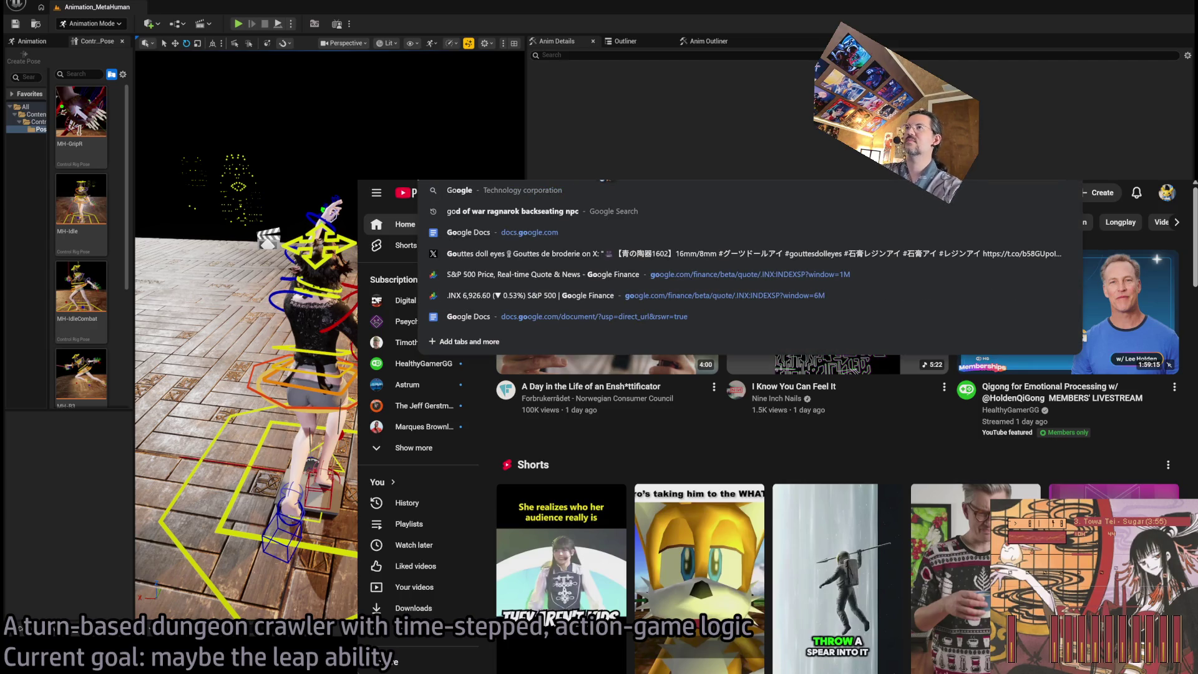
{"action": "key", "text": "Return"}
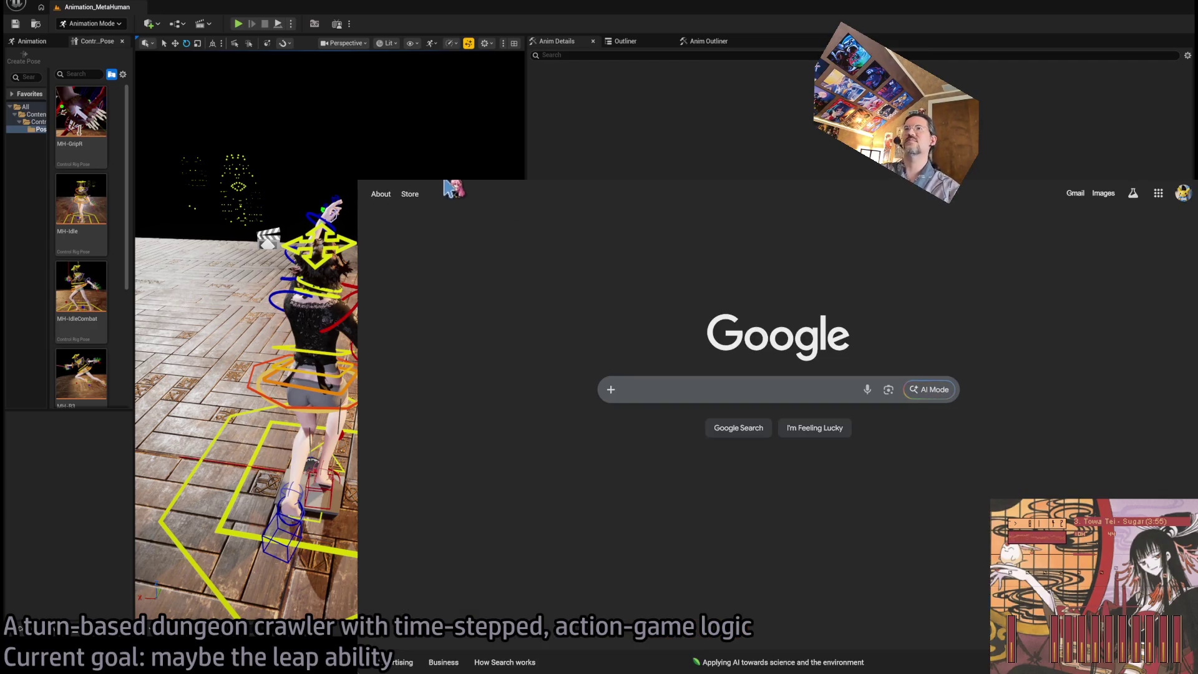
{"action": "left_click", "coordinate": [462, 181]}
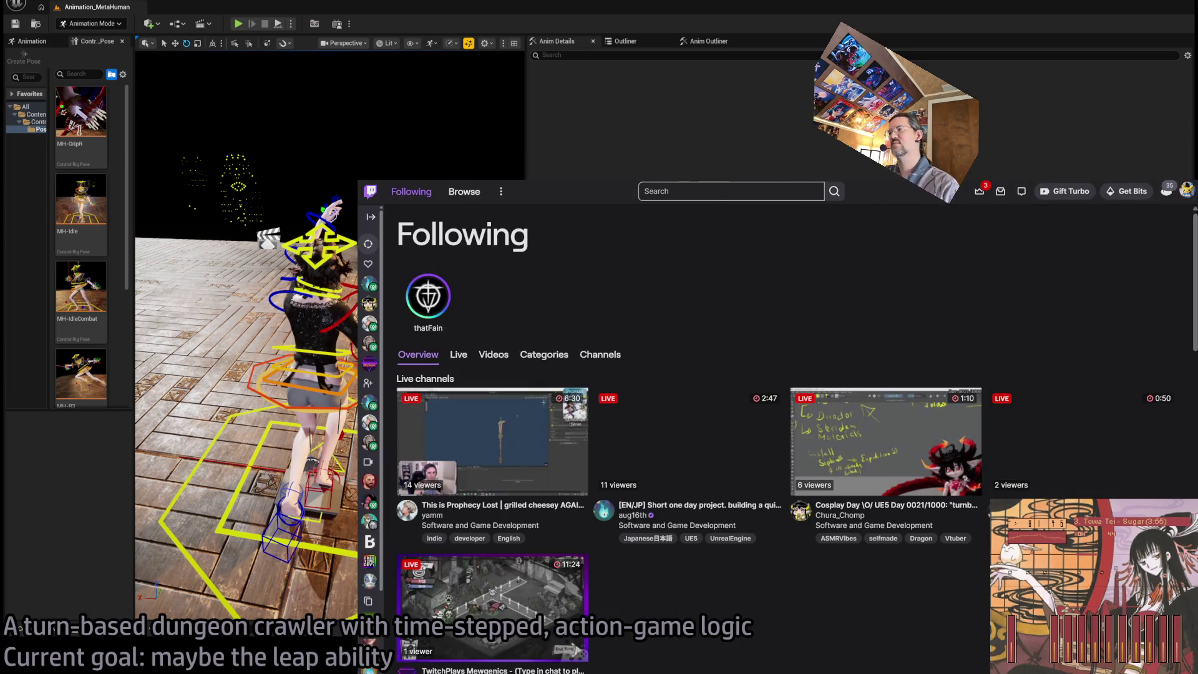
{"action": "left_click", "coordinate": [613, 401]}
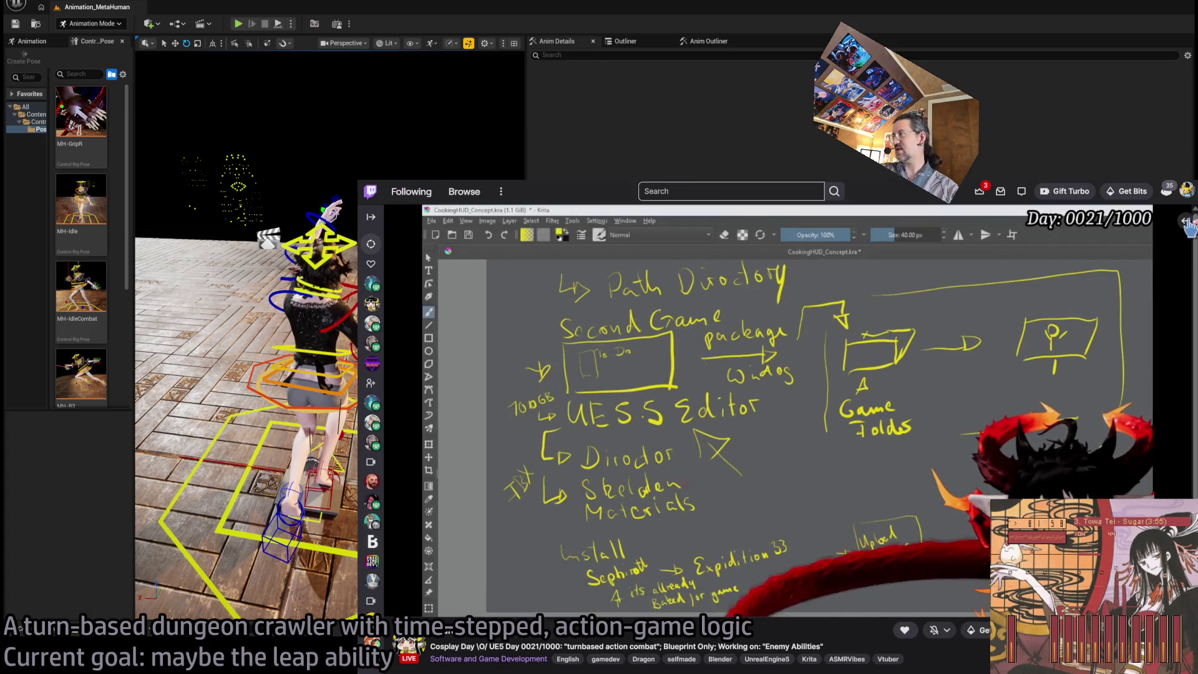
{"action": "left_click", "coordinate": [1185, 221]}
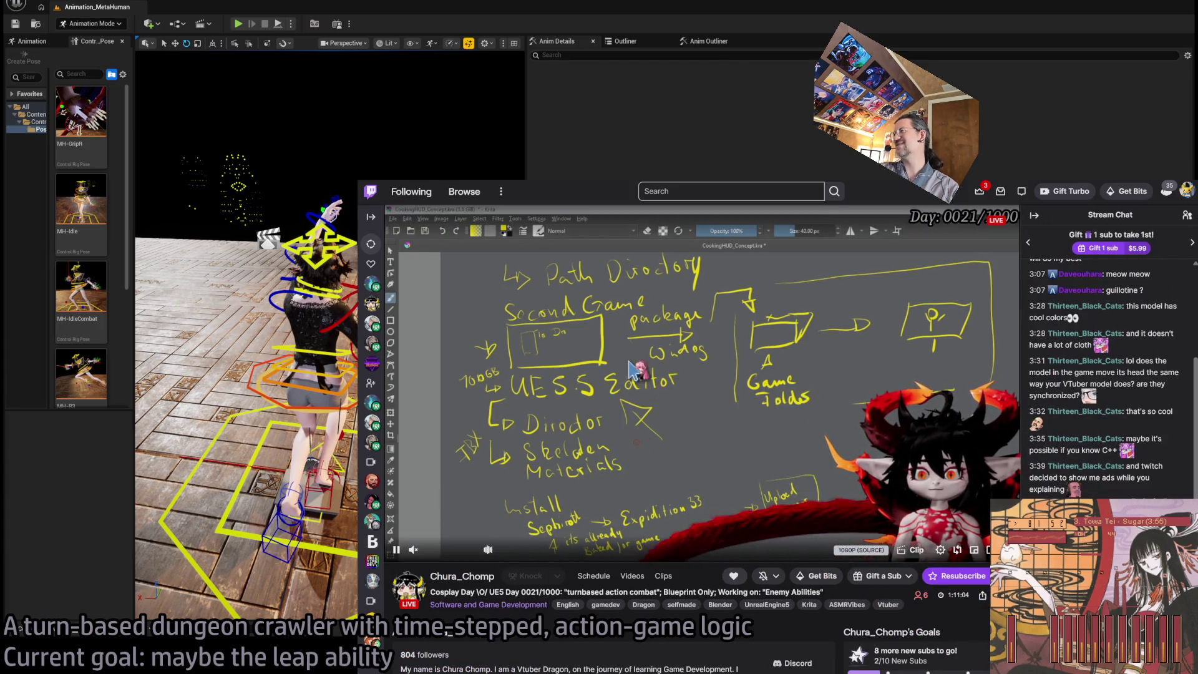
{"action": "key", "text": "ctrl+w"}
{"action": "key", "text": "alt+Tab"}
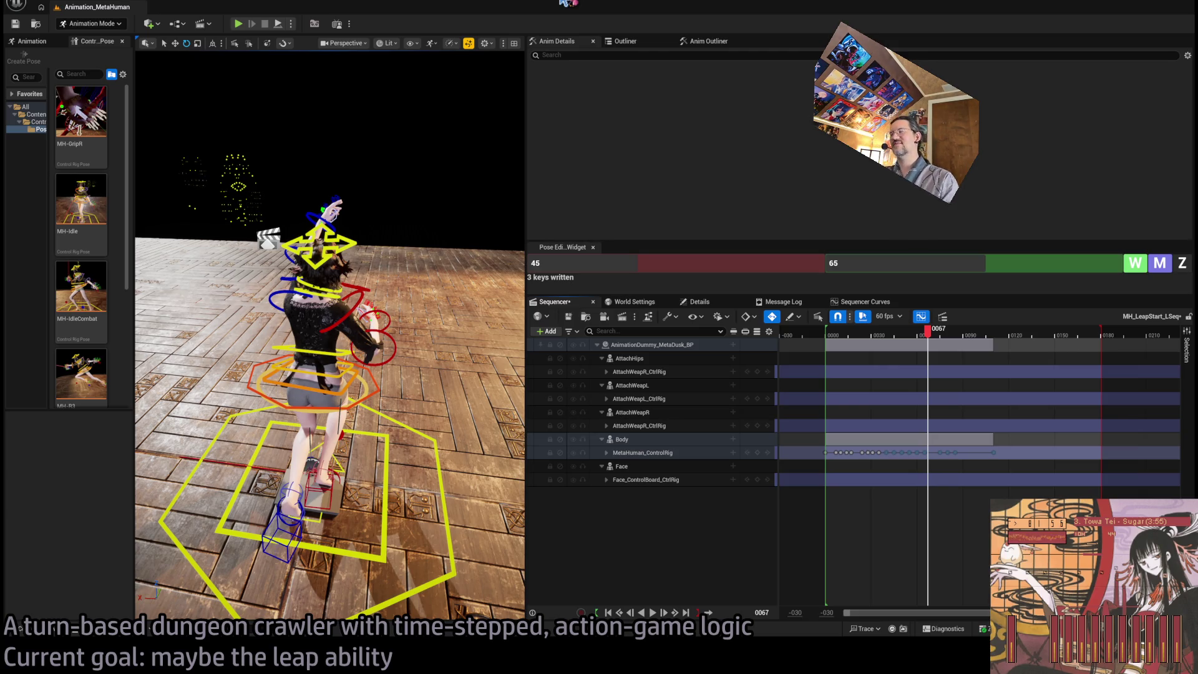
{"action": "left_click", "coordinate": [832, 334]}
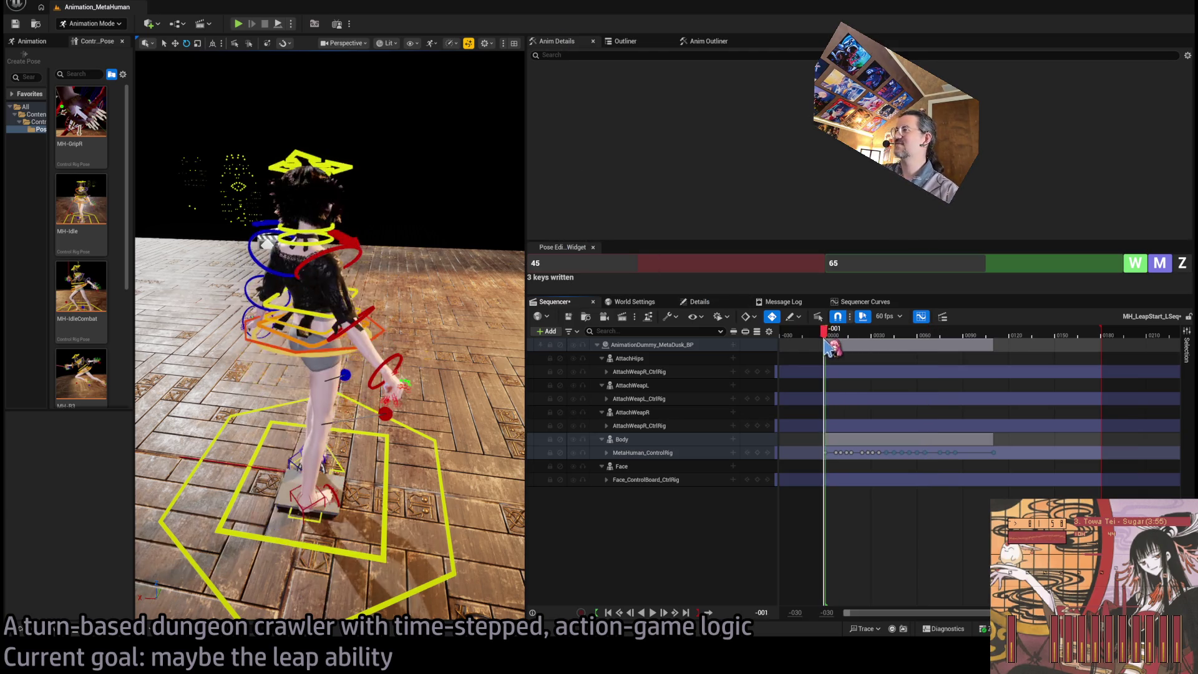
{"action": "mouse_move", "coordinate": [837, 346]}
{"action": "left_mouse_down"}
{"action": "mouse_move", "coordinate": [955, 365]}
{"action": "mouse_move", "coordinate": [827, 378]}
{"action": "left_mouse_up"}
{"action": "key", "text": "space"}
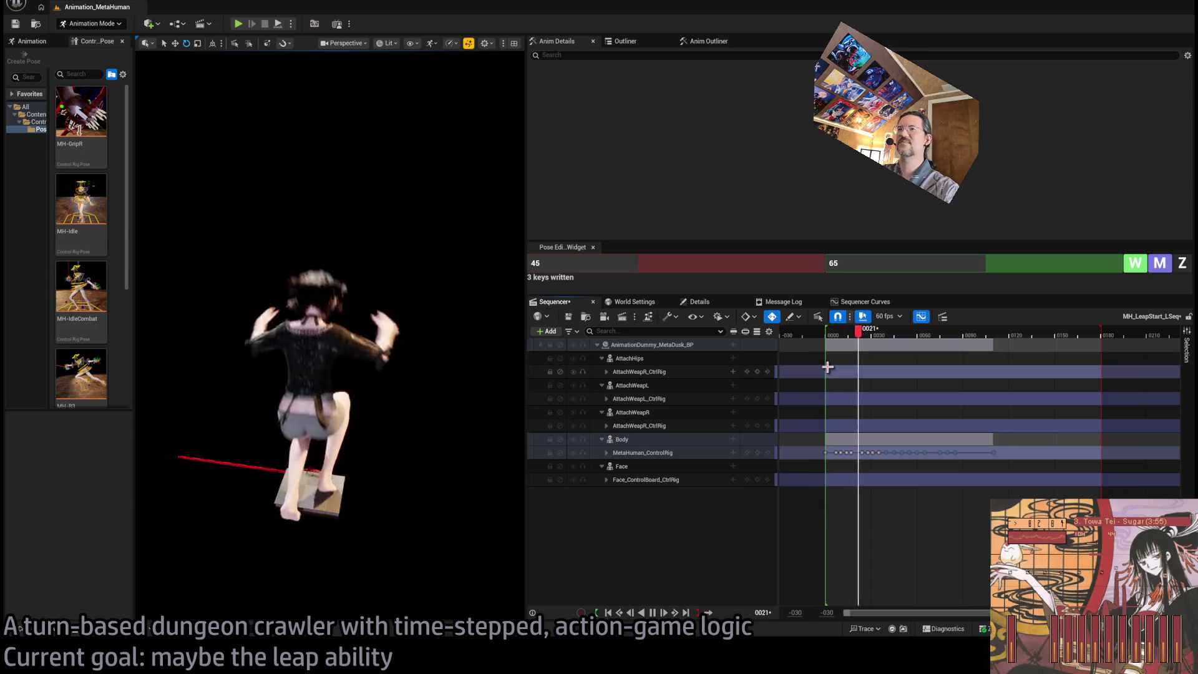
{"action": "key", "text": "space"}
{"action": "left_click_drag", "start_coordinate": [917, 340], "coordinate": [833, 340]}
{"action": "key", "text": "space"}
{"action": "key", "text": "space"}
{"action": "key", "text": "space"}
{"action": "key", "text": "space"}
{"action": "key", "text": "space"}
{"action": "key", "text": "space"}
{"action": "key", "text": "space"}
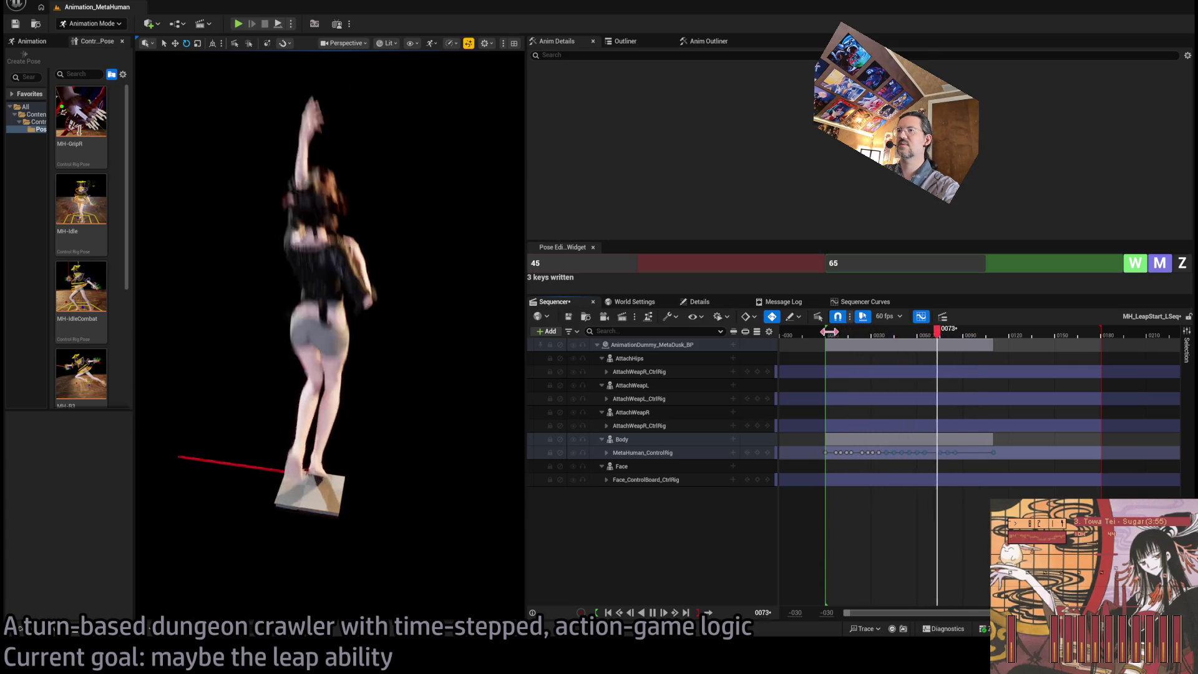
{"action": "key", "text": "space"}
{"action": "left_click_drag", "start_coordinate": [842, 339], "coordinate": [836, 340]}
{"action": "key", "text": "space"}
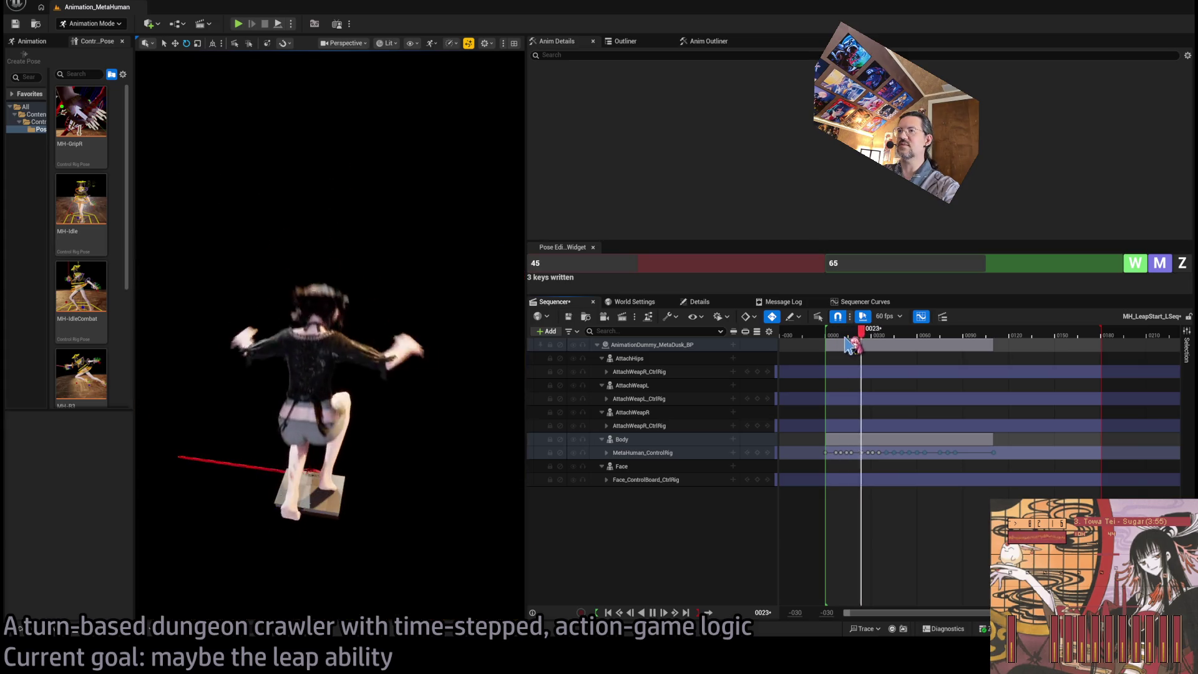
{"action": "key", "text": "space"}
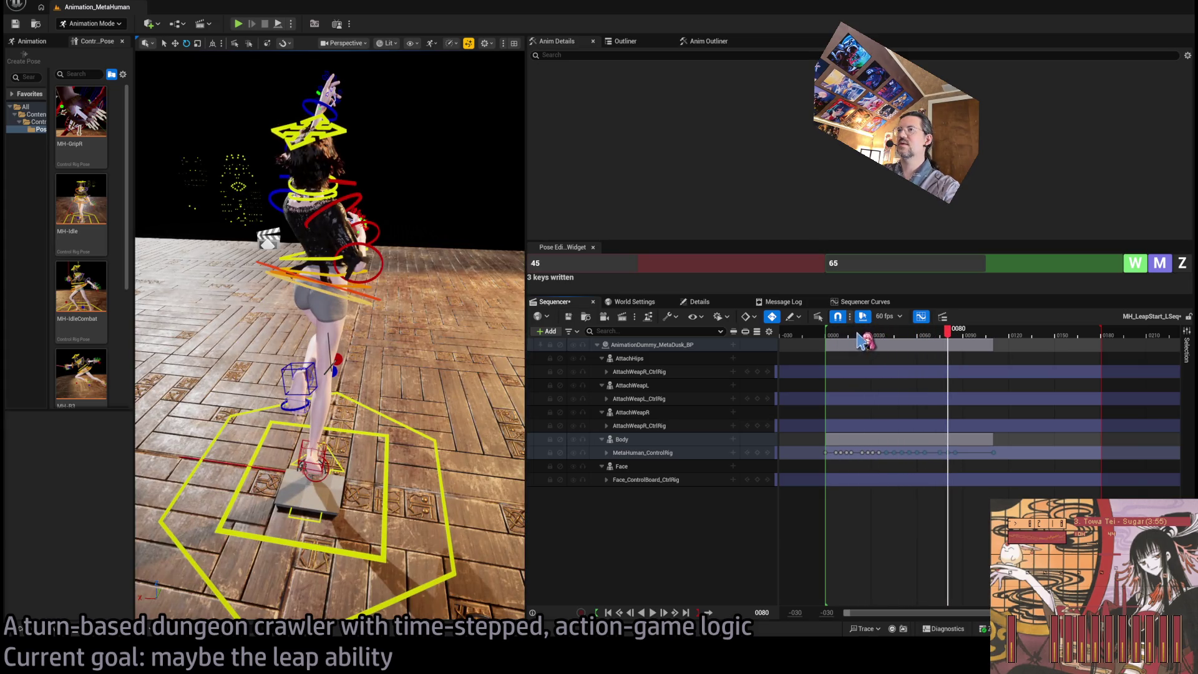
{"action": "mouse_move", "coordinate": [859, 334]}
{"action": "left_mouse_down"}
{"action": "mouse_move", "coordinate": [832, 339]}
{"action": "mouse_move", "coordinate": [927, 344]}
{"action": "mouse_move", "coordinate": [833, 354]}
{"action": "mouse_move", "coordinate": [961, 349]}
{"action": "mouse_move", "coordinate": [826, 360]}
{"action": "left_mouse_up"}
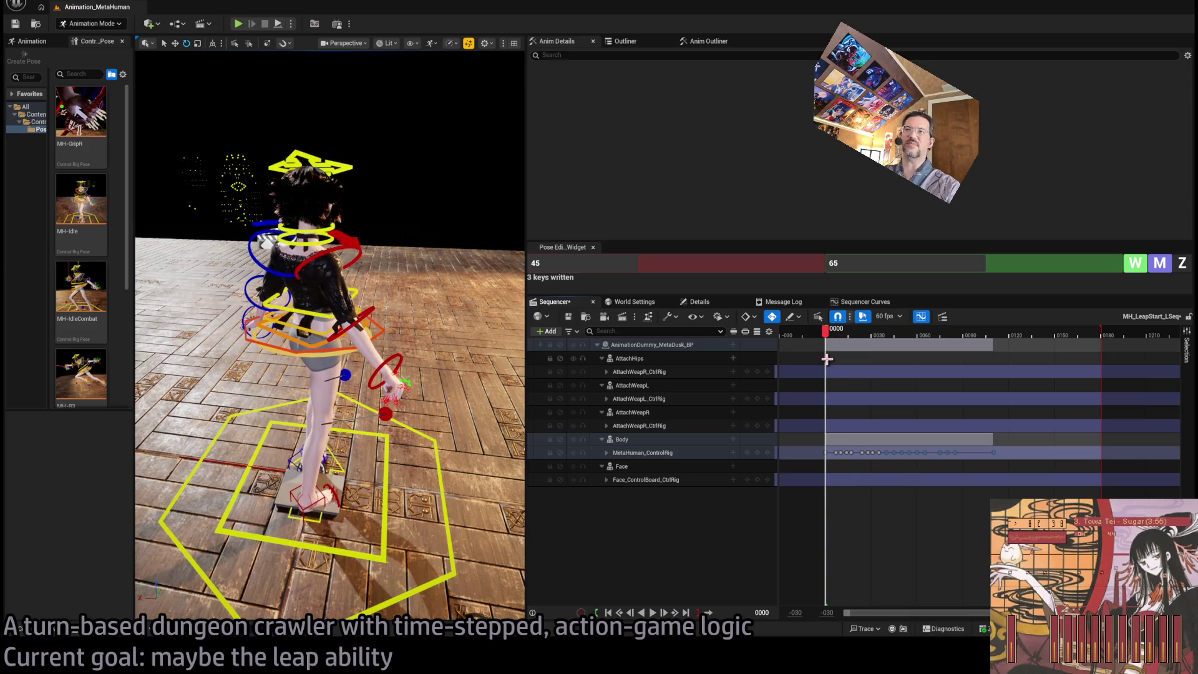
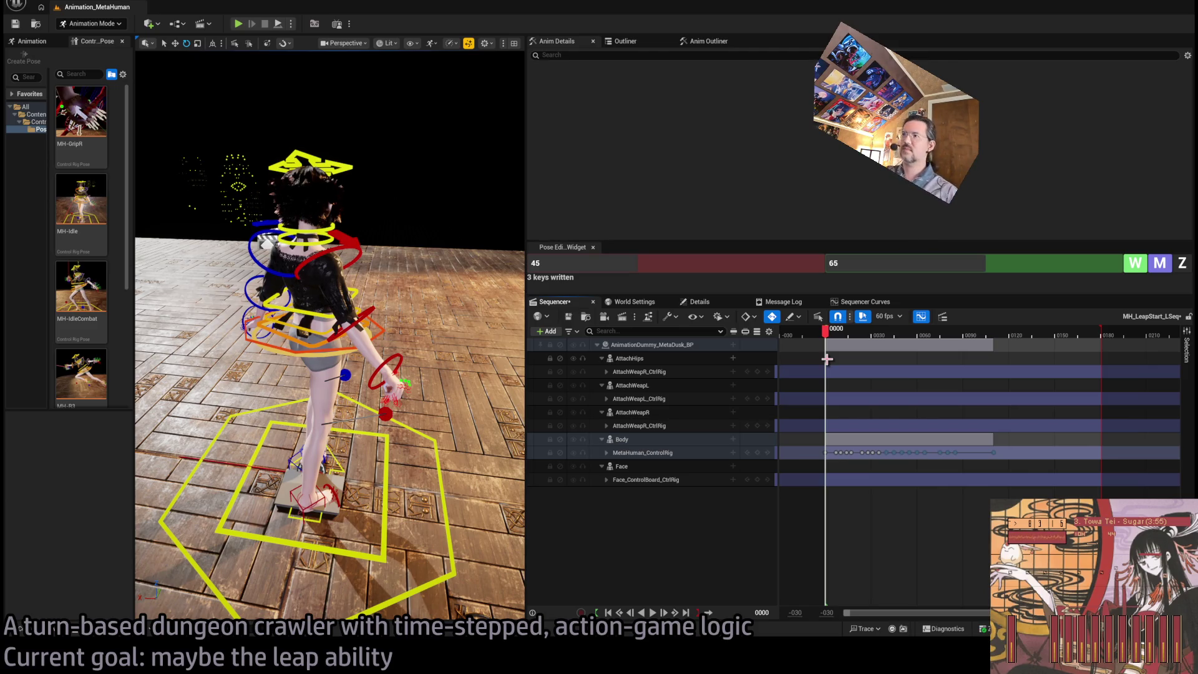
Preview the leap, then select the right upper-arm FK control and view the character from the front
{"action": "key", "text": "space"}
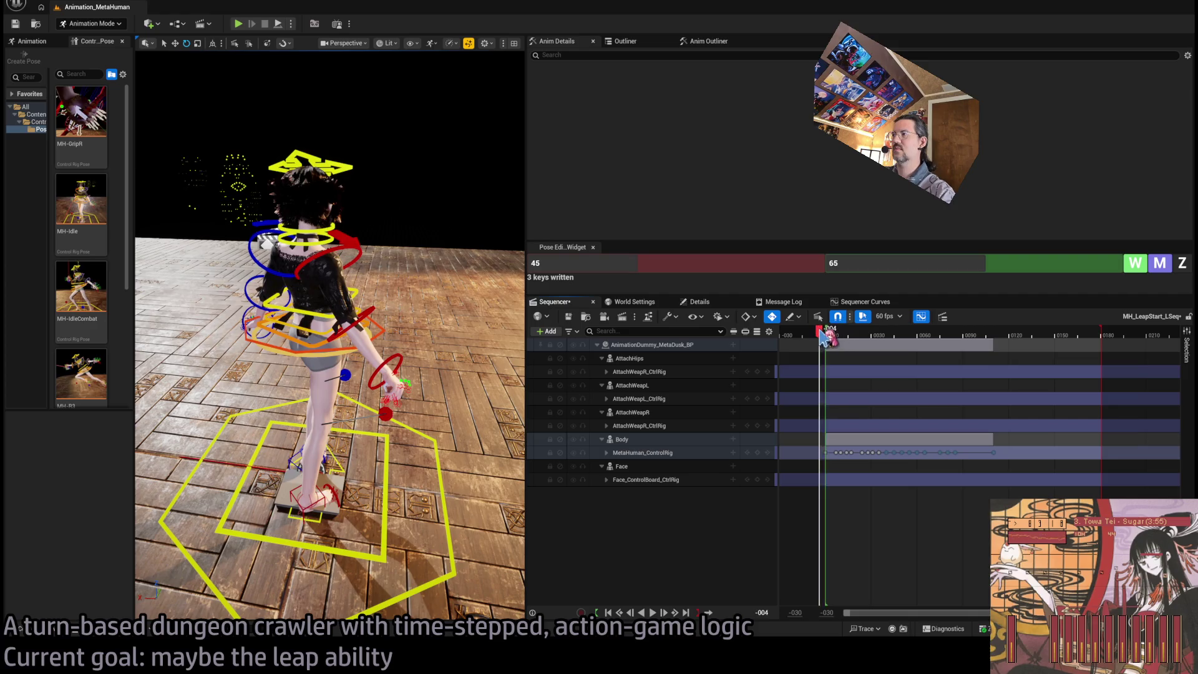
{"action": "key", "text": "space"}
{"action": "mouse_move", "coordinate": [836, 332]}
{"action": "left_mouse_down"}
{"action": "mouse_move", "coordinate": [917, 343]}
{"action": "mouse_move", "coordinate": [829, 356]}
{"action": "mouse_move", "coordinate": [860, 347]}
{"action": "mouse_move", "coordinate": [901, 361]}
{"action": "mouse_move", "coordinate": [845, 365]}
{"action": "mouse_move", "coordinate": [863, 353]}
{"action": "mouse_move", "coordinate": [890, 358]}
{"action": "mouse_move", "coordinate": [871, 365]}
{"action": "left_mouse_up"}
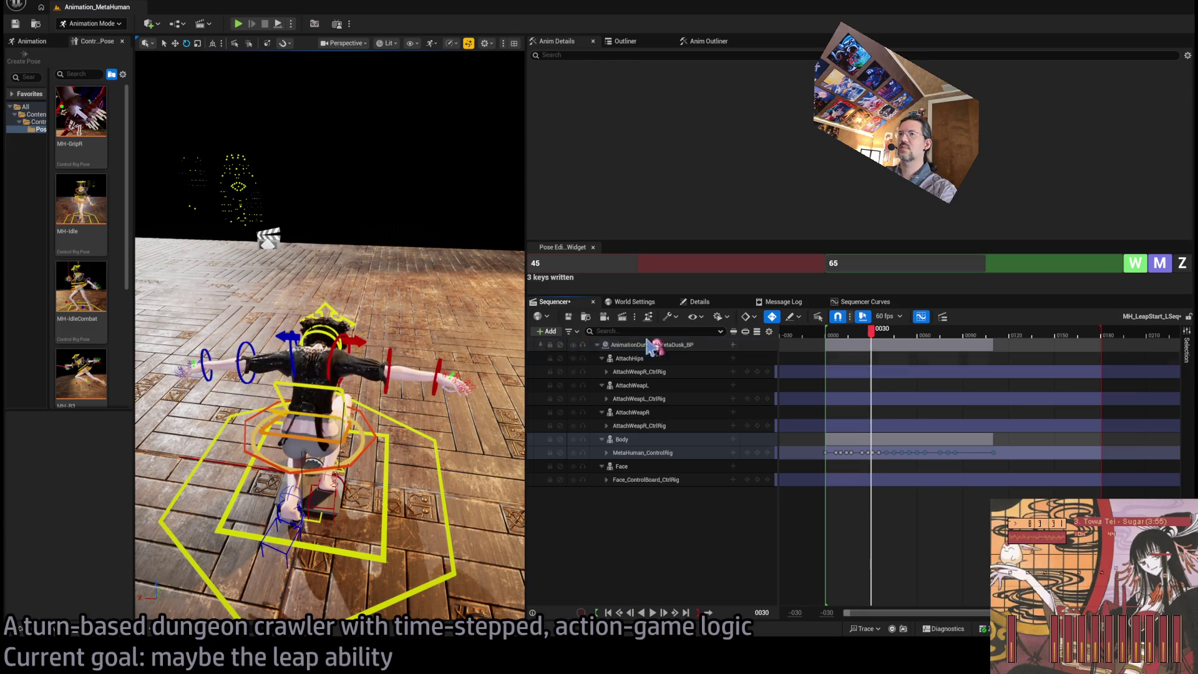
{"action": "left_click", "coordinate": [335, 345]}
{"action": "mouse_move", "coordinate": [335, 345]}
{"action": "left_mouse_down"}
{"action": "mouse_move", "coordinate": [278, 113]}
{"action": "mouse_move", "coordinate": [277, 151]}
{"action": "left_mouse_up"}
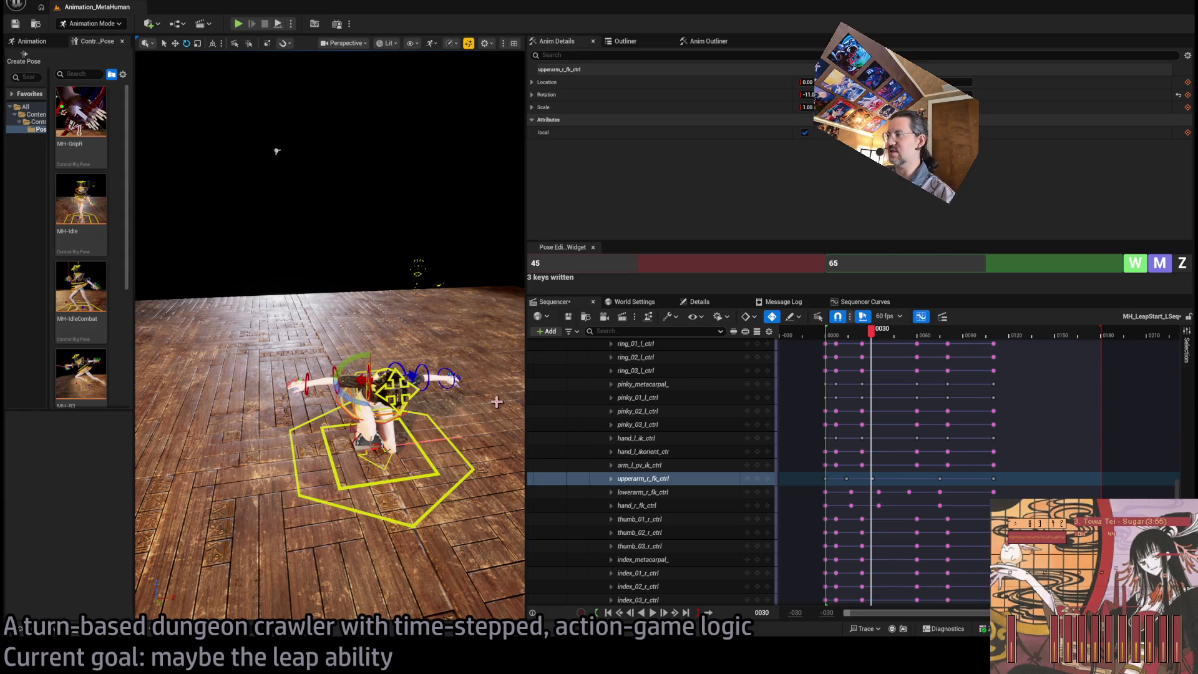
Scrub frames 0010–0031 and frame the character from its side to inspect the right arm
{"action": "mouse_move", "coordinate": [876, 336]}
{"action": "left_mouse_down"}
{"action": "mouse_move", "coordinate": [829, 342]}
{"action": "mouse_move", "coordinate": [890, 353]}
{"action": "mouse_move", "coordinate": [846, 364]}
{"action": "mouse_move", "coordinate": [871, 366]}
{"action": "mouse_move", "coordinate": [825, 367]}
{"action": "mouse_move", "coordinate": [885, 371]}
{"action": "mouse_move", "coordinate": [871, 372]}
{"action": "left_mouse_up"}
{"action": "mouse_move", "coordinate": [182, 148]}
{"action": "left_mouse_down"}
{"action": "mouse_move", "coordinate": [187, 199]}
{"action": "mouse_move", "coordinate": [256, 183]}
{"action": "left_mouse_up"}
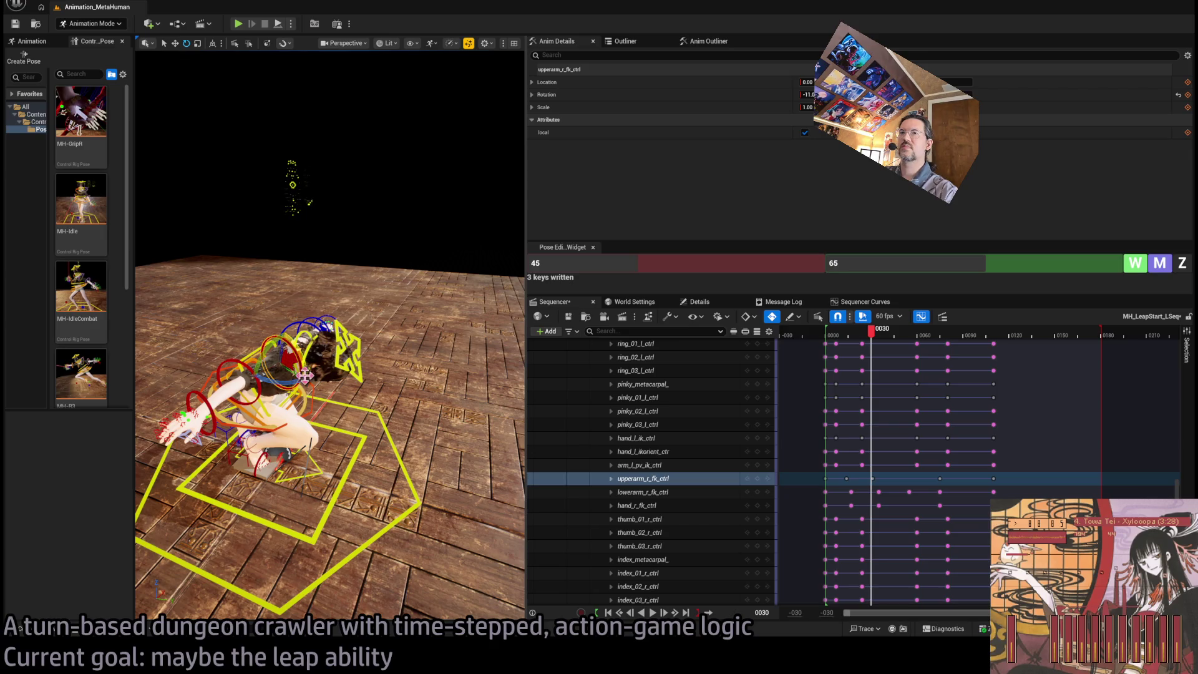
{"action": "scroll", "coordinate": [344, 342], "scroll_direction": "up", "scroll_amount": 8}
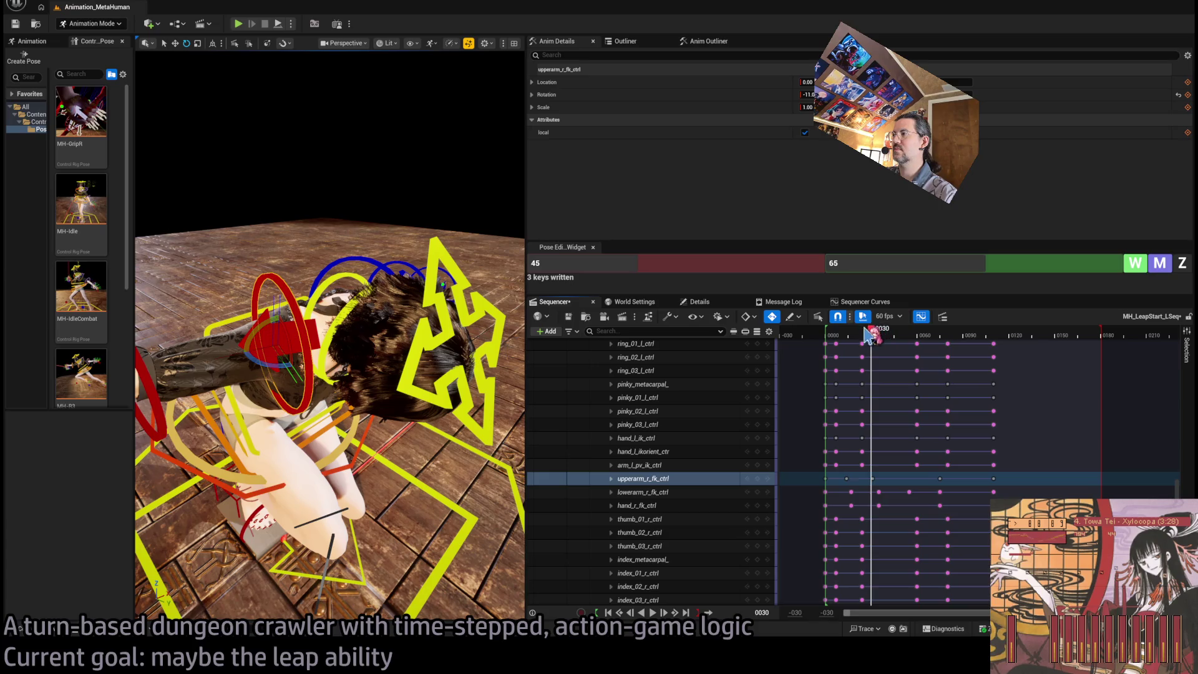
{"action": "left_click_drag", "start_coordinate": [878, 337], "coordinate": [879, 341]}
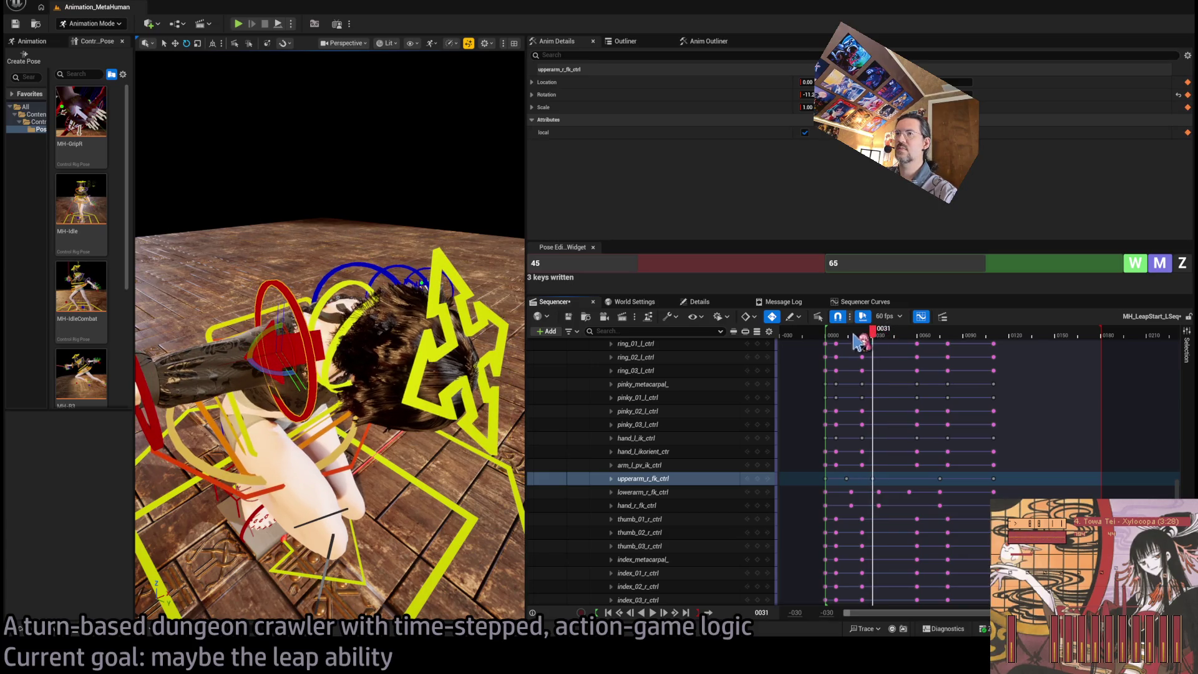
{"action": "mouse_move", "coordinate": [873, 336]}
{"action": "left_mouse_down"}
{"action": "mouse_move", "coordinate": [843, 340]}
{"action": "mouse_move", "coordinate": [877, 353]}
{"action": "mouse_move", "coordinate": [852, 354]}
{"action": "mouse_move", "coordinate": [866, 365]}
{"action": "left_mouse_up"}
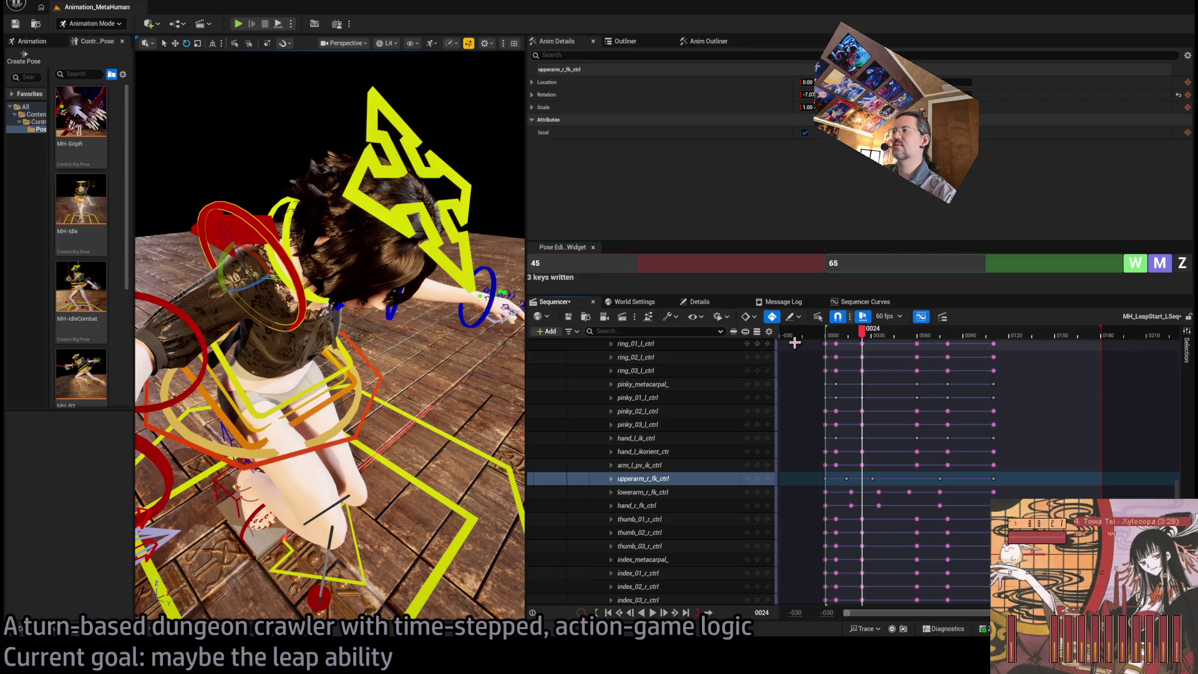
{"action": "key", "text": "f"}
{"action": "left_click_drag", "start_coordinate": [297, 63], "coordinate": [300, 55]}
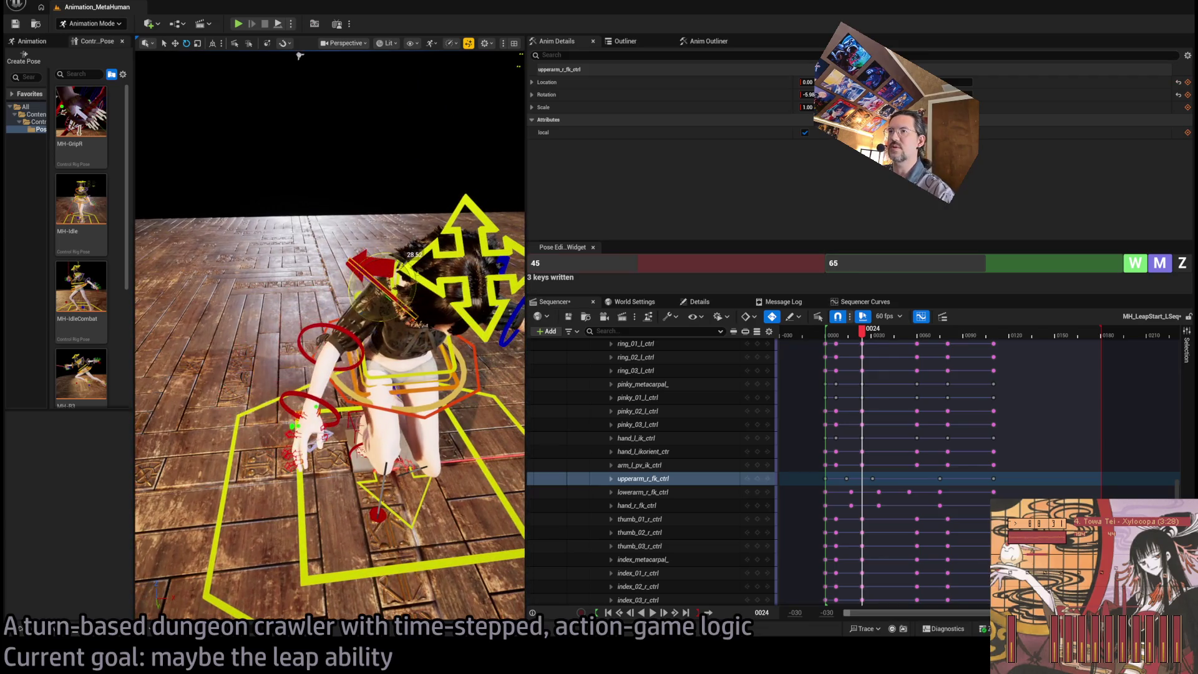
Rotate upperarm_r_fk_ctrl down and across around frames 0025–0031, then zoom the timeline in
{"action": "mouse_move", "coordinate": [869, 340]}
{"action": "left_mouse_down"}
{"action": "mouse_move", "coordinate": [850, 342]}
{"action": "mouse_move", "coordinate": [883, 340]}
{"action": "mouse_move", "coordinate": [848, 354]}
{"action": "mouse_move", "coordinate": [878, 354]}
{"action": "left_mouse_up"}
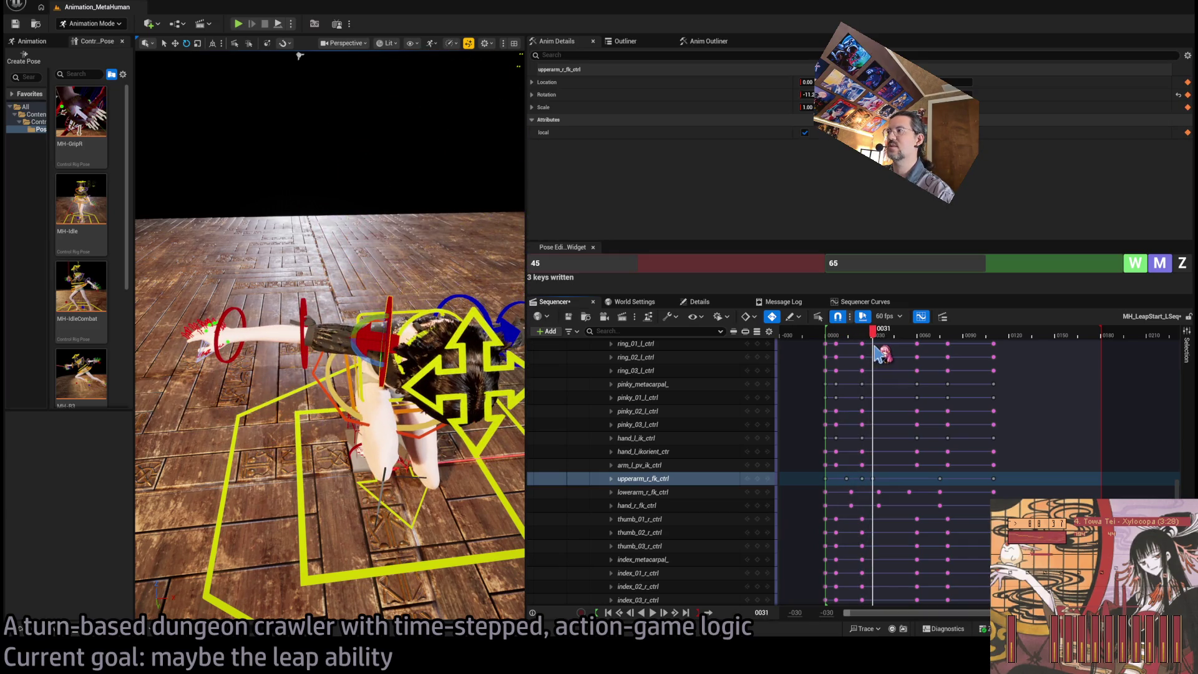
{"action": "mouse_move", "coordinate": [443, 357]}
{"action": "left_mouse_down"}
{"action": "mouse_move", "coordinate": [418, 344]}
{"action": "mouse_move", "coordinate": [436, 337]}
{"action": "mouse_move", "coordinate": [443, 357]}
{"action": "left_mouse_up"}
{"action": "mouse_move", "coordinate": [886, 338]}
{"action": "left_mouse_down"}
{"action": "mouse_move", "coordinate": [851, 347]}
{"action": "mouse_move", "coordinate": [885, 352]}
{"action": "left_mouse_up"}
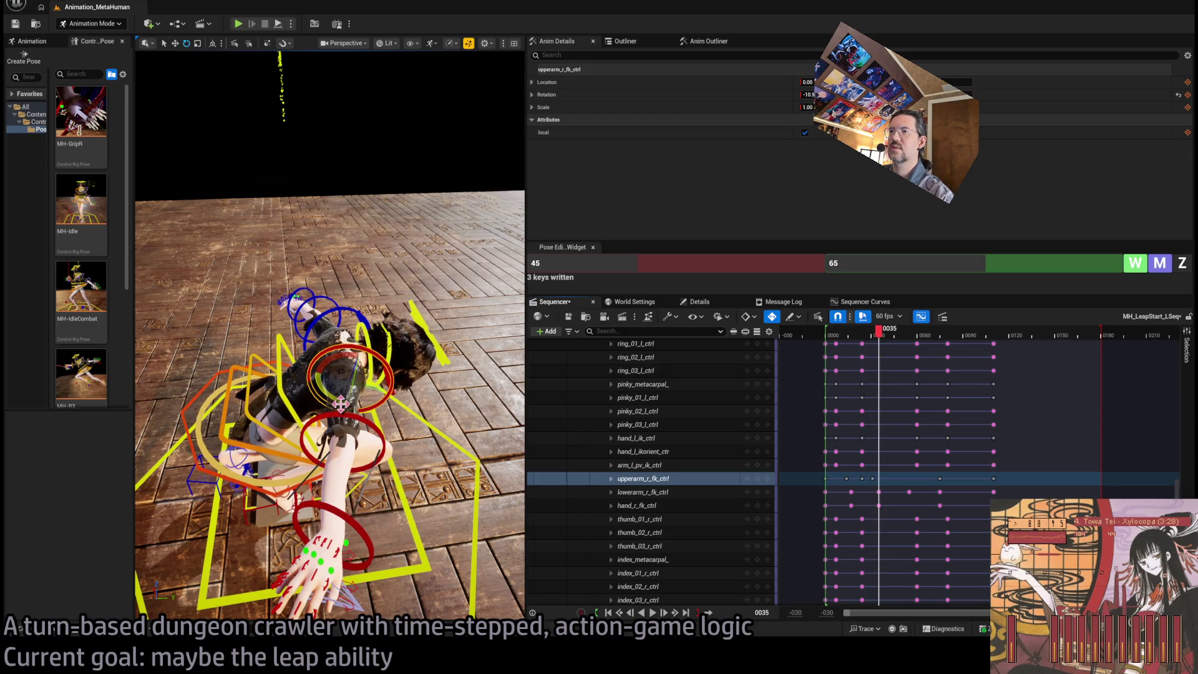
{"action": "left_click_drag", "start_coordinate": [340, 403], "coordinate": [362, 362]}
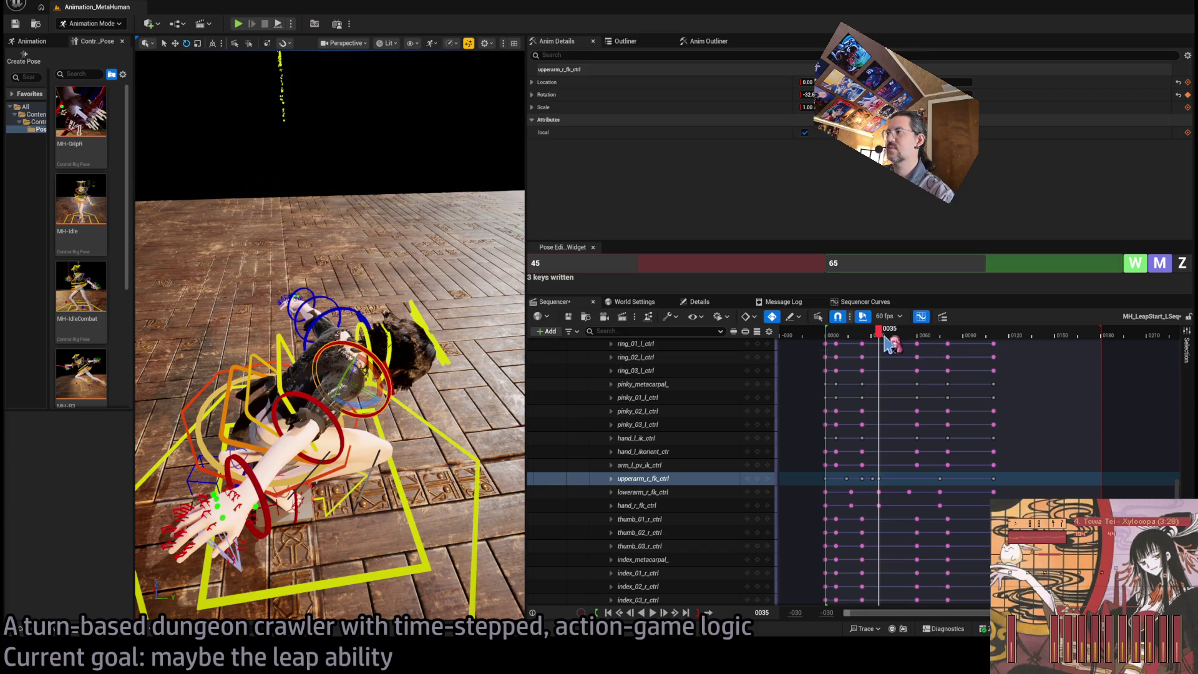
{"action": "left_click_drag", "start_coordinate": [889, 342], "coordinate": [871, 342]}
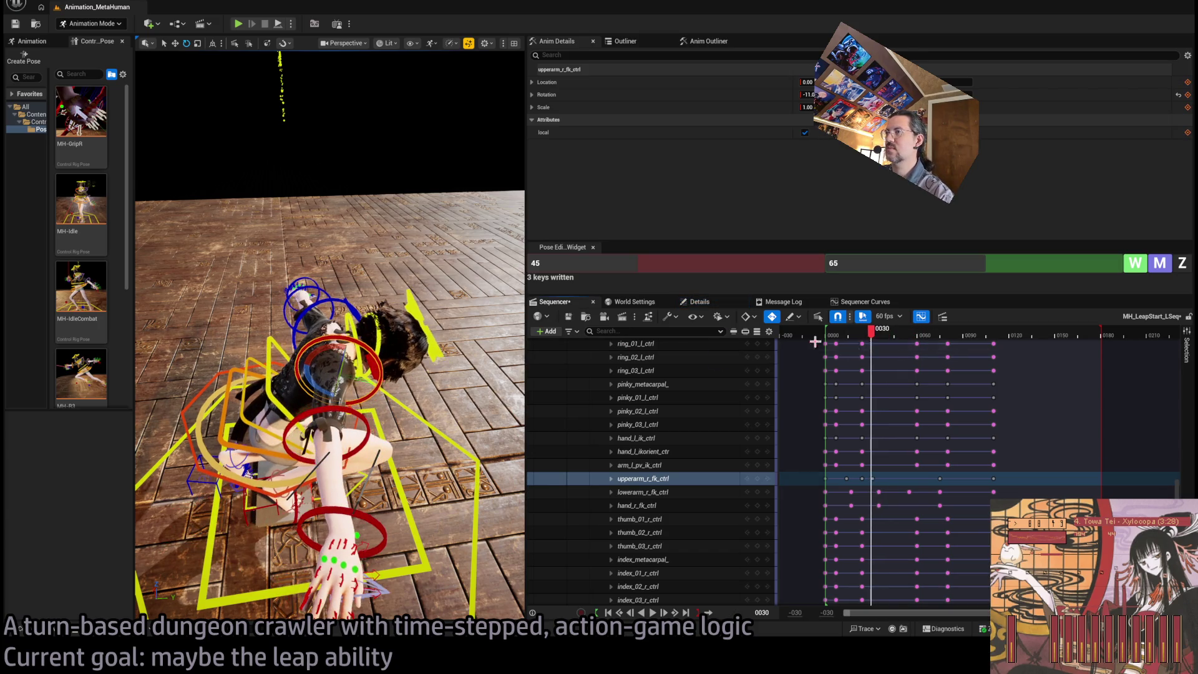
{"action": "left_click_drag", "start_coordinate": [331, 393], "coordinate": [395, 388]}
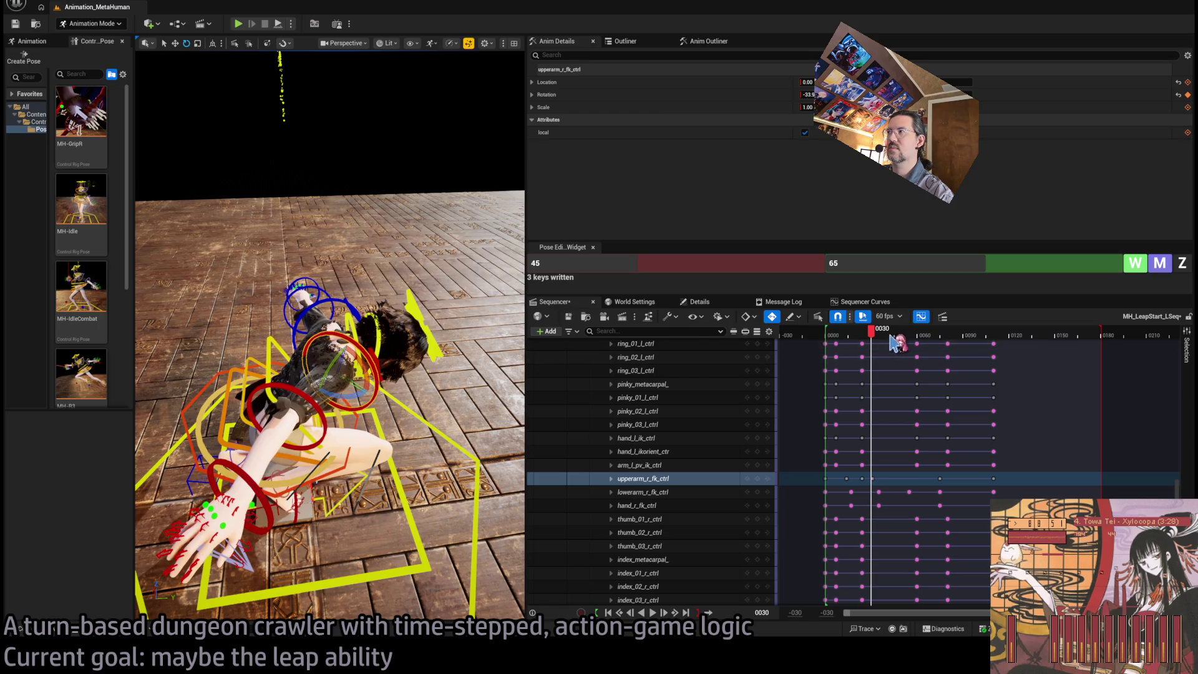
{"action": "mouse_move", "coordinate": [892, 340]}
{"action": "left_mouse_down"}
{"action": "mouse_move", "coordinate": [846, 342]}
{"action": "mouse_move", "coordinate": [874, 340]}
{"action": "left_mouse_up"}
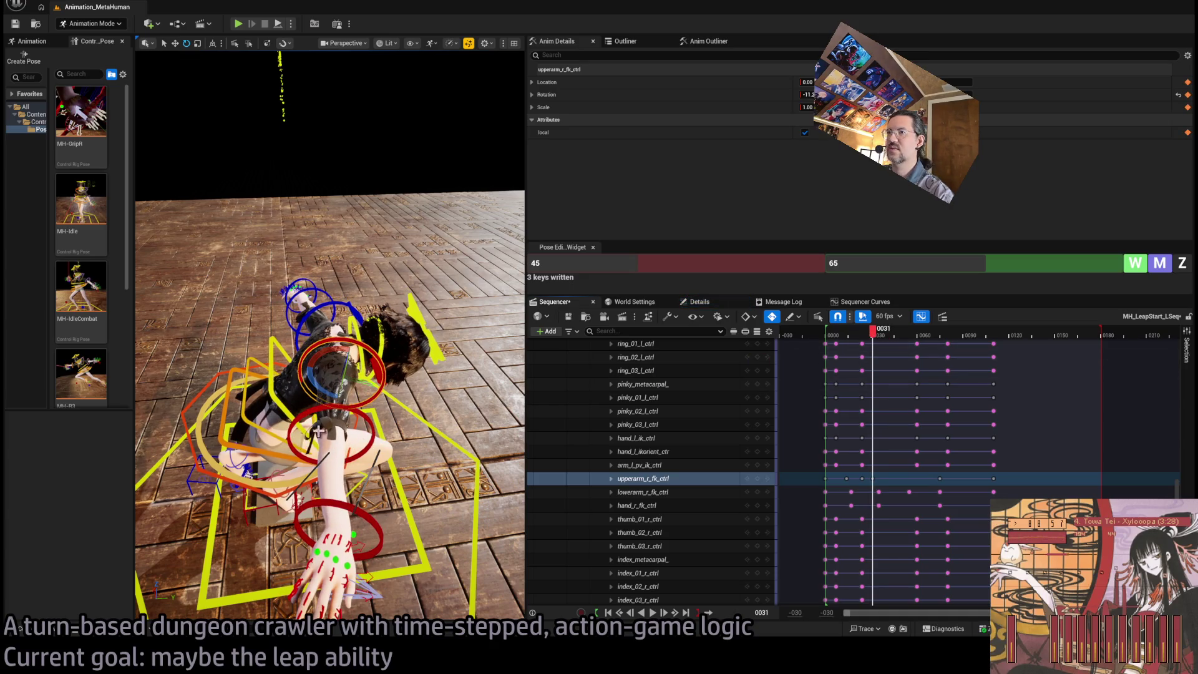
{"action": "scroll", "coordinate": [898, 393], "scroll_direction": "up", "scroll_amount": 5, "text": "ctrl"}
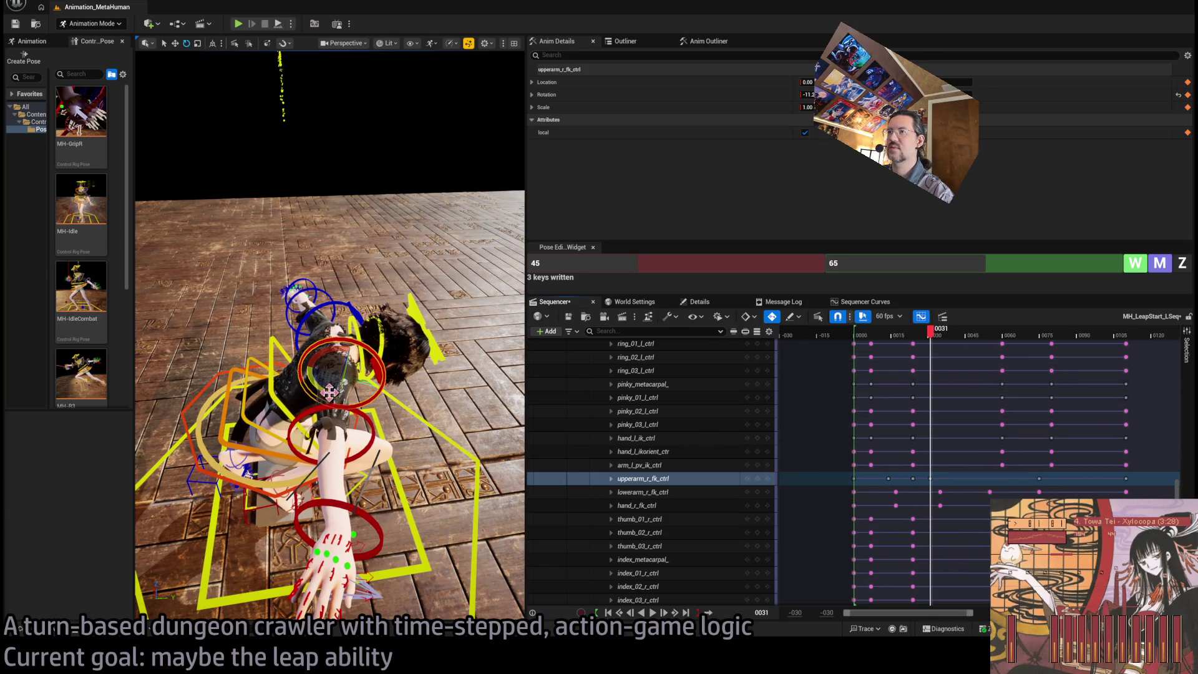
Try a further right upper-arm rotation near frame 0032, then undo it
{"action": "left_click_drag", "start_coordinate": [329, 391], "coordinate": [318, 406]}
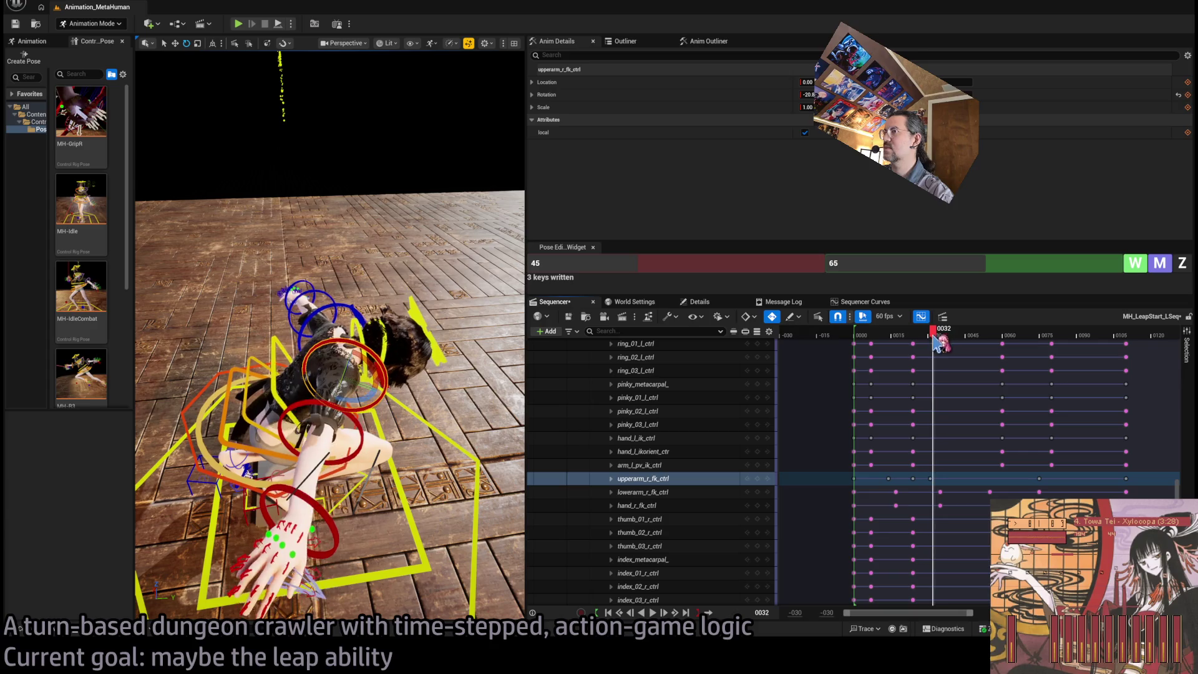
{"action": "mouse_move", "coordinate": [936, 343]}
{"action": "left_mouse_down"}
{"action": "mouse_move", "coordinate": [896, 348]}
{"action": "mouse_move", "coordinate": [929, 346]}
{"action": "mouse_move", "coordinate": [936, 360]}
{"action": "left_mouse_up"}
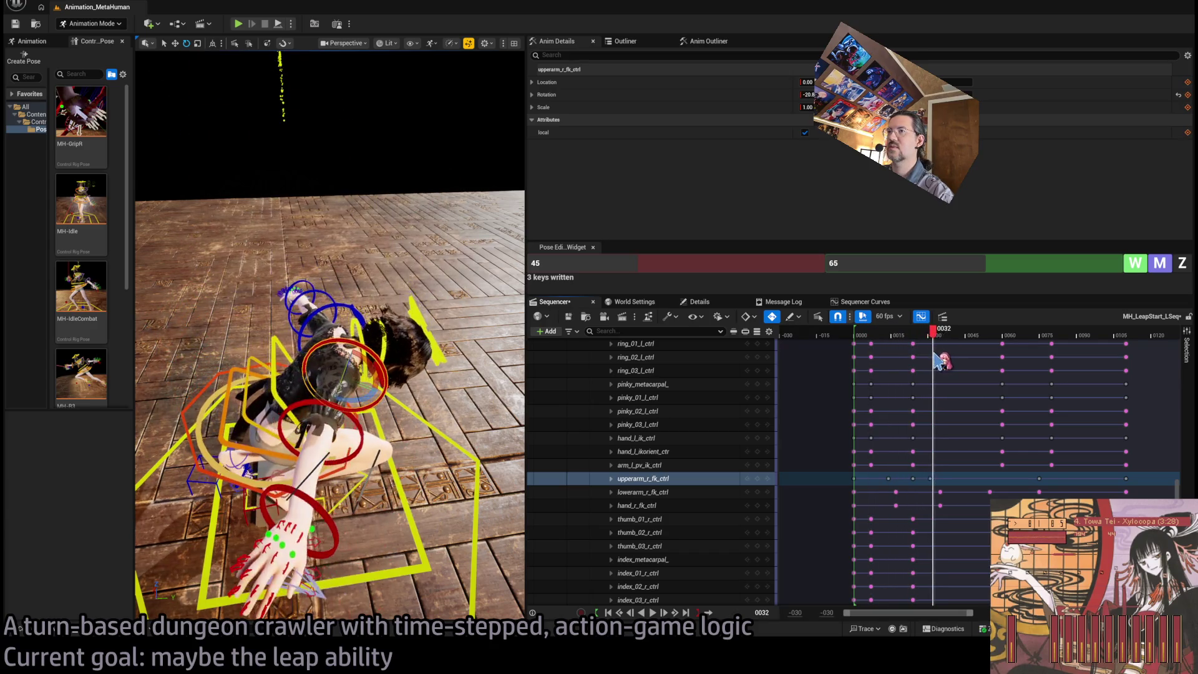
{"action": "key", "text": "ctrl+z"}
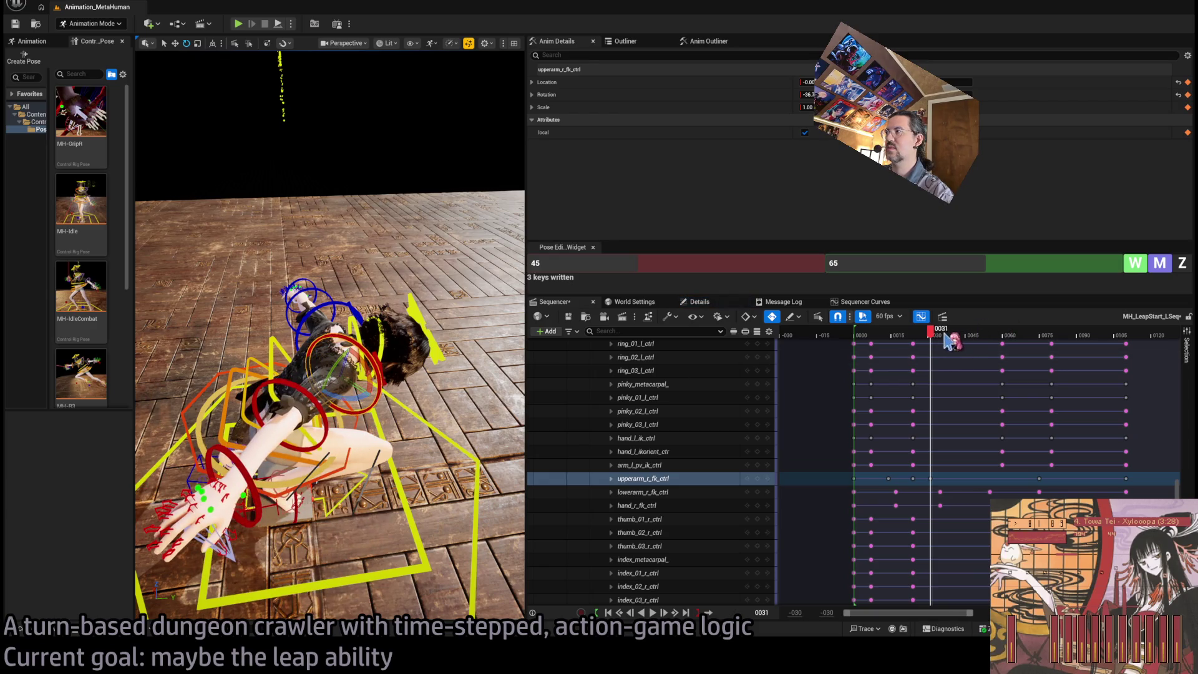
{"action": "mouse_move", "coordinate": [933, 343]}
{"action": "left_mouse_down"}
{"action": "mouse_move", "coordinate": [898, 347]}
{"action": "mouse_move", "coordinate": [1015, 354]}
{"action": "mouse_move", "coordinate": [886, 366]}
{"action": "mouse_move", "coordinate": [1038, 365]}
{"action": "mouse_move", "coordinate": [863, 371]}
{"action": "mouse_move", "coordinate": [933, 373]}
{"action": "left_mouse_up"}
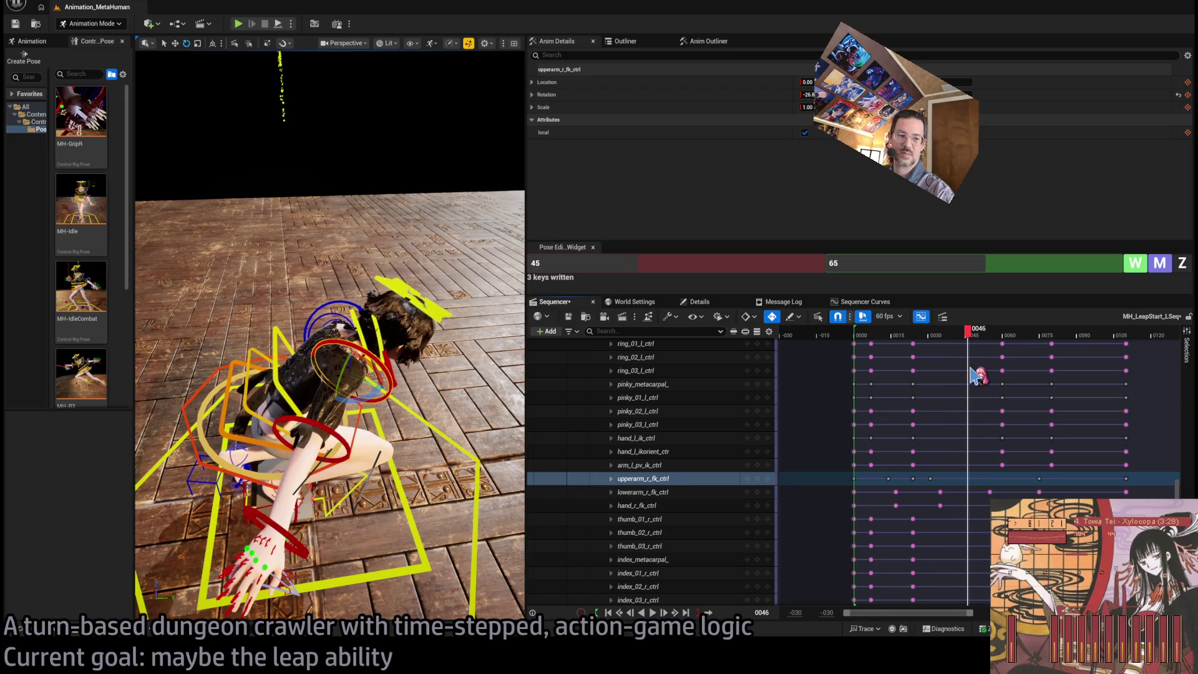
At frame 0055, swing the right upper arm forward and outward, keying it near frame 0065
{"action": "left_click_drag", "start_coordinate": [972, 374], "coordinate": [992, 372]}
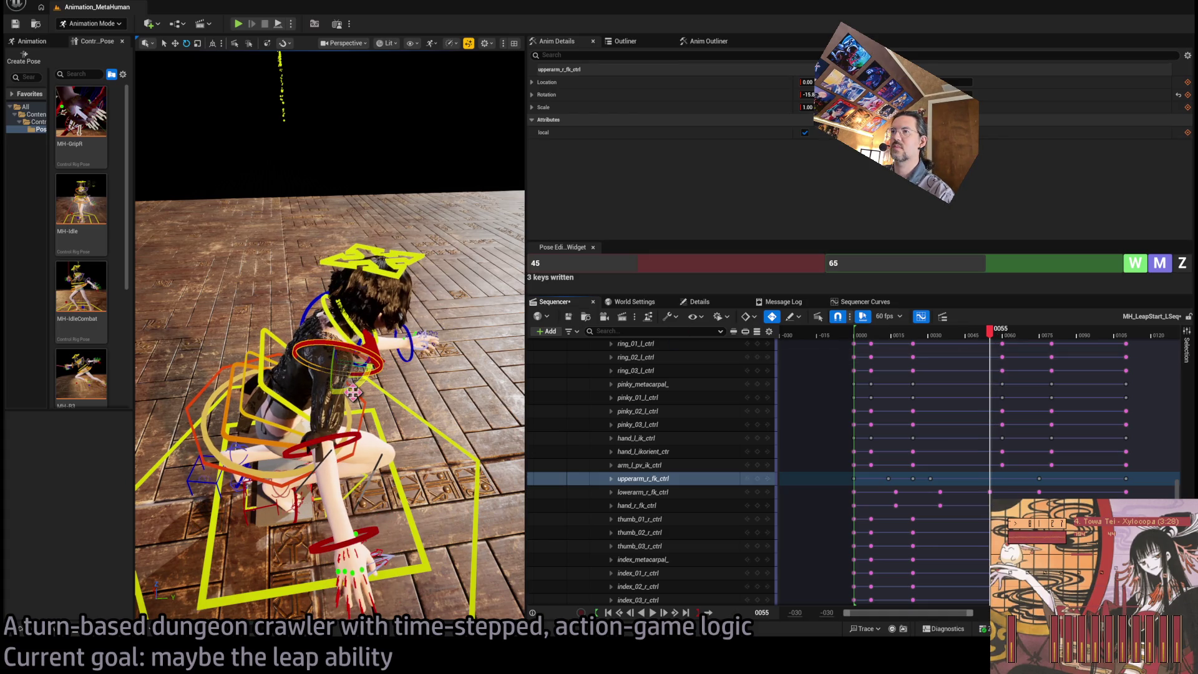
{"action": "mouse_move", "coordinate": [352, 392]}
{"action": "left_mouse_down"}
{"action": "mouse_move", "coordinate": [399, 406]}
{"action": "mouse_move", "coordinate": [381, 403]}
{"action": "left_mouse_up"}
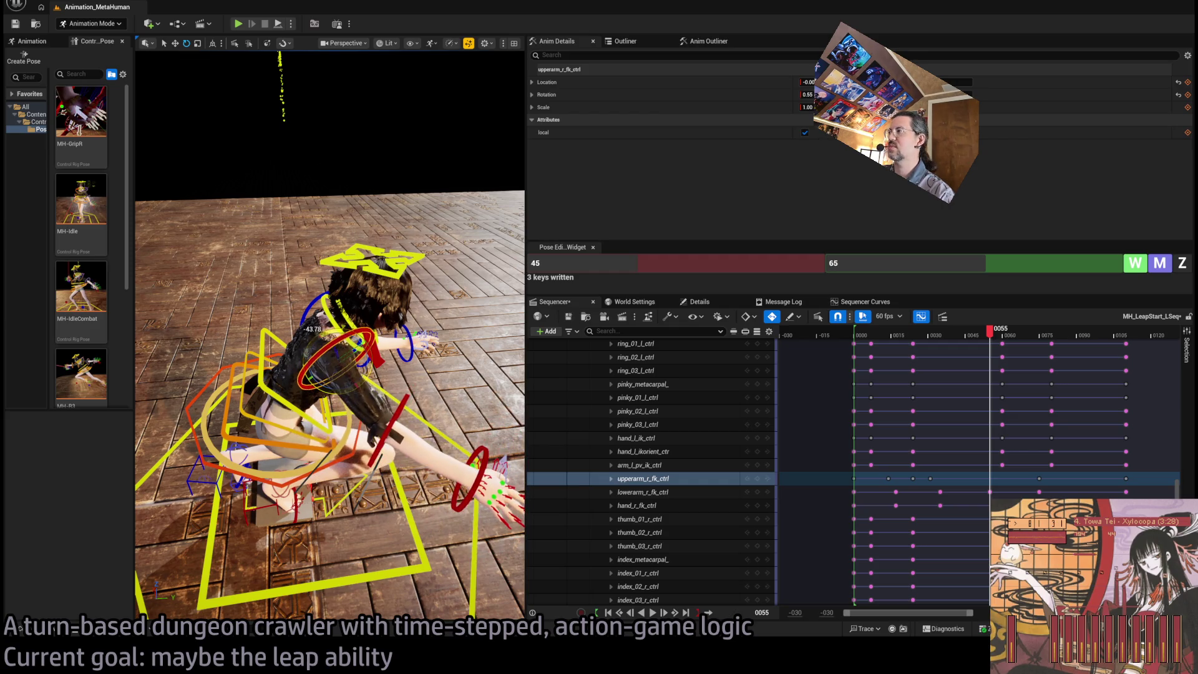
{"action": "mouse_move", "coordinate": [990, 334]}
{"action": "left_mouse_down"}
{"action": "mouse_move", "coordinate": [889, 347]}
{"action": "mouse_move", "coordinate": [1054, 345]}
{"action": "mouse_move", "coordinate": [957, 345]}
{"action": "mouse_move", "coordinate": [1043, 345]}
{"action": "mouse_move", "coordinate": [1026, 347]}
{"action": "left_mouse_up"}
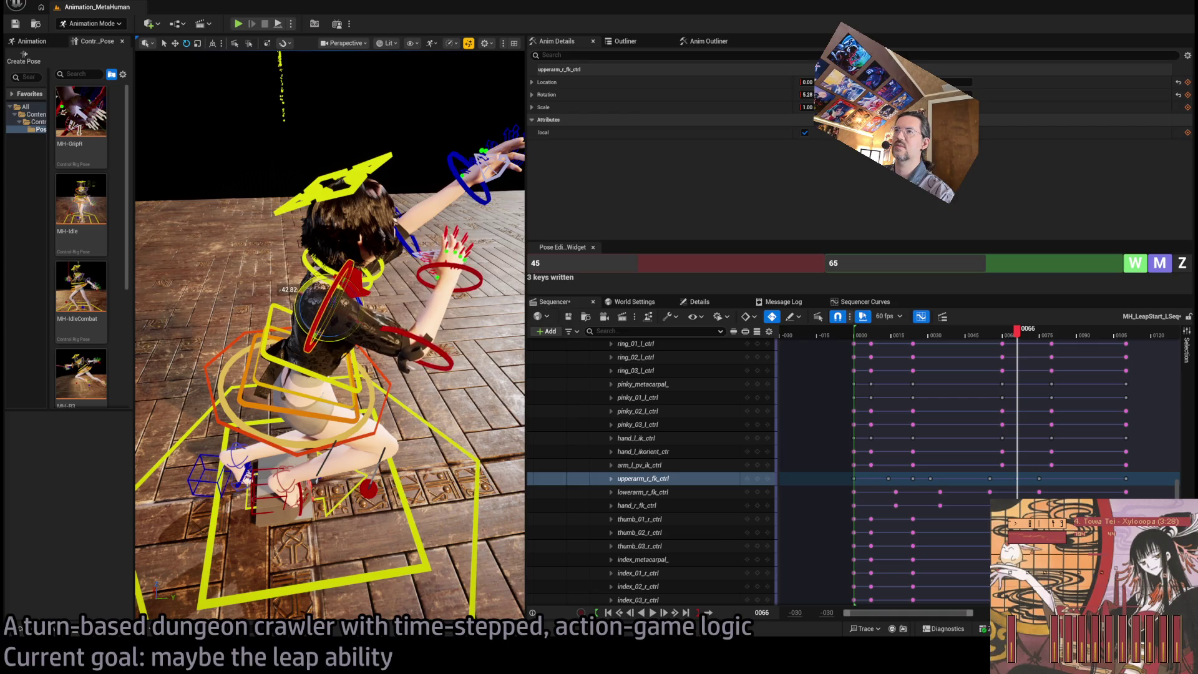
{"action": "left_click", "coordinate": [1026, 342]}
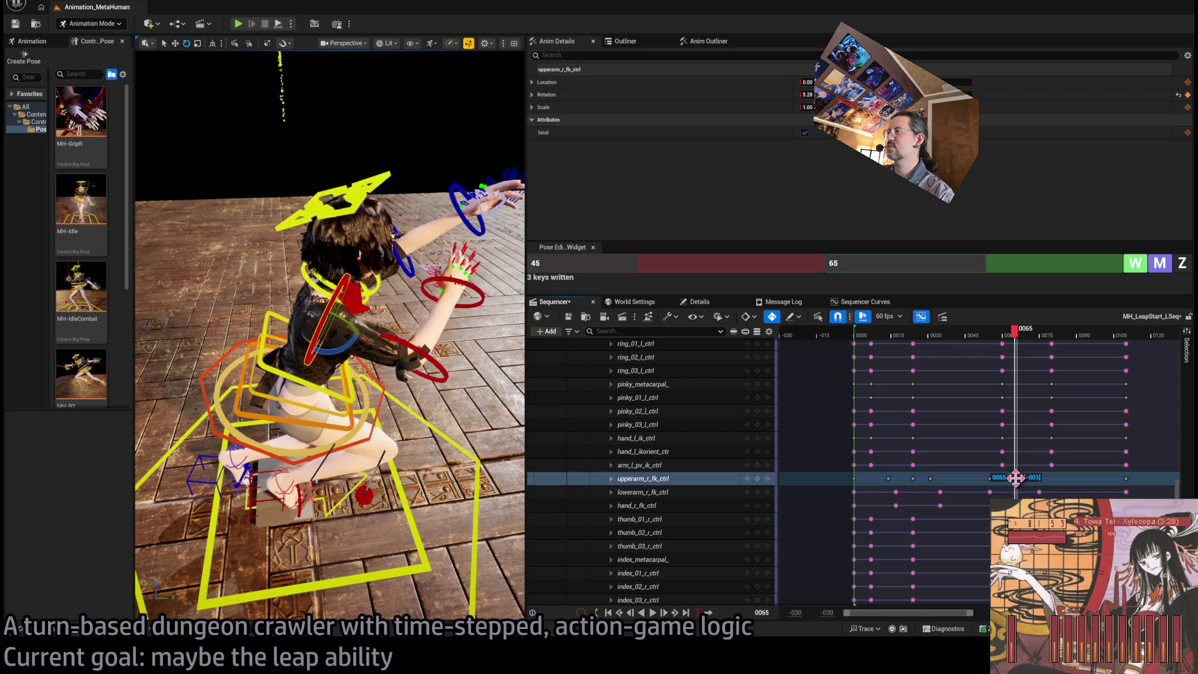
{"action": "key", "text": "Left"}
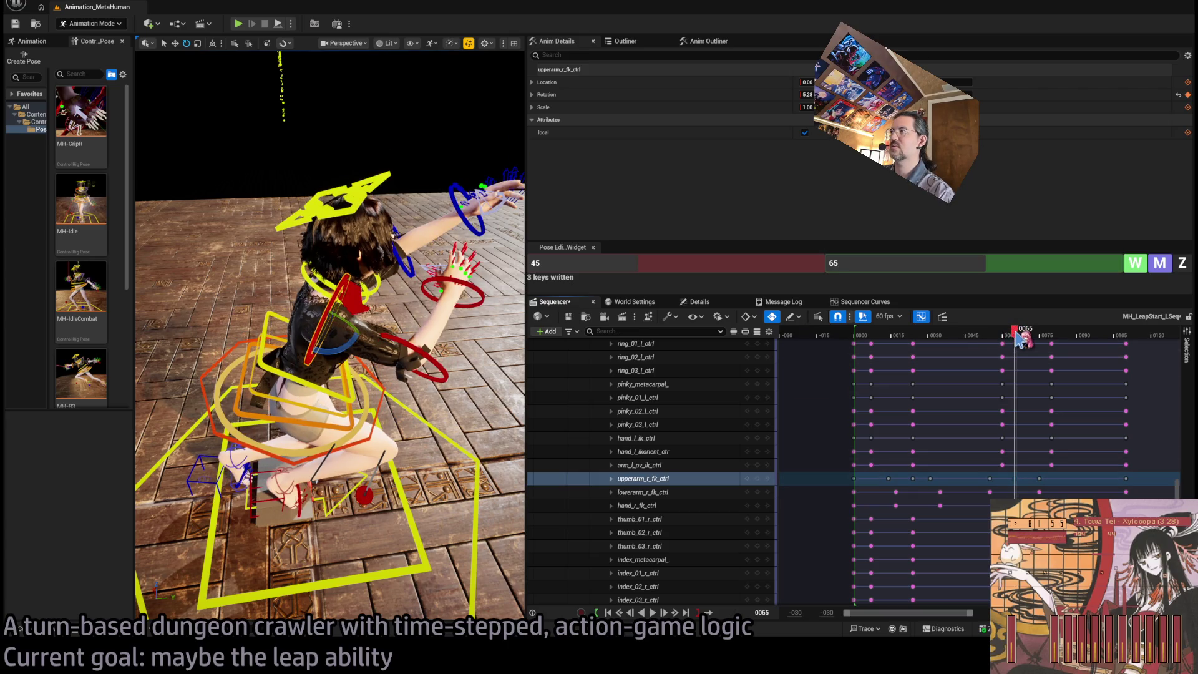
Replay and scrub the leap between frames 0030 and 0055 to review the new arm swing
{"action": "mouse_move", "coordinate": [1023, 340]}
{"action": "left_mouse_down"}
{"action": "mouse_move", "coordinate": [921, 330]}
{"action": "mouse_move", "coordinate": [1001, 355]}
{"action": "mouse_move", "coordinate": [1053, 354]}
{"action": "mouse_move", "coordinate": [996, 352]}
{"action": "mouse_move", "coordinate": [1043, 337]}
{"action": "mouse_move", "coordinate": [926, 352]}
{"action": "mouse_move", "coordinate": [992, 340]}
{"action": "mouse_move", "coordinate": [856, 343]}
{"action": "left_mouse_up"}
{"action": "key", "text": "space"}
{"action": "key", "text": "space"}
{"action": "key", "text": "space"}
{"action": "key", "text": "space"}
{"action": "key", "text": "space"}
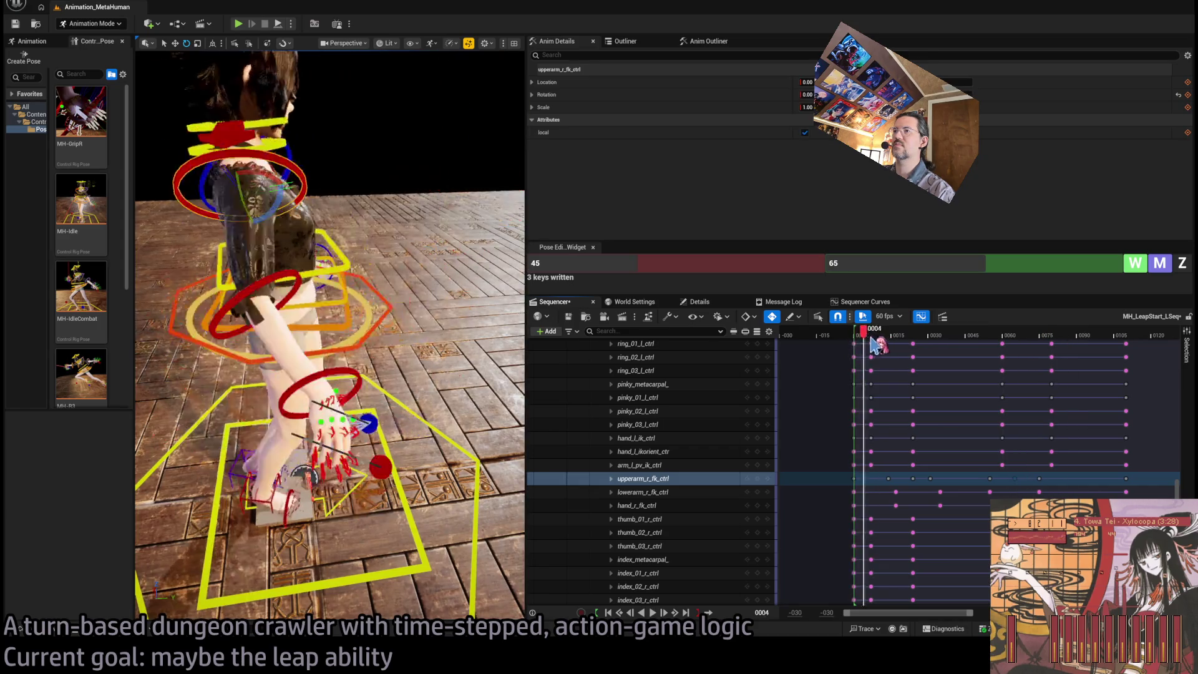
{"action": "key", "text": "space"}
{"action": "mouse_move", "coordinate": [964, 346]}
{"action": "left_mouse_down"}
{"action": "mouse_move", "coordinate": [899, 343]}
{"action": "mouse_move", "coordinate": [942, 358]}
{"action": "mouse_move", "coordinate": [968, 355]}
{"action": "mouse_move", "coordinate": [843, 344]}
{"action": "left_mouse_up"}
{"action": "key", "text": "space"}
{"action": "key", "text": "space"}
{"action": "mouse_move", "coordinate": [403, 345]}
{"action": "left_mouse_down"}
{"action": "mouse_move", "coordinate": [374, 337]}
{"action": "mouse_move", "coordinate": [350, 349]}
{"action": "mouse_move", "coordinate": [403, 345]}
{"action": "left_mouse_up"}
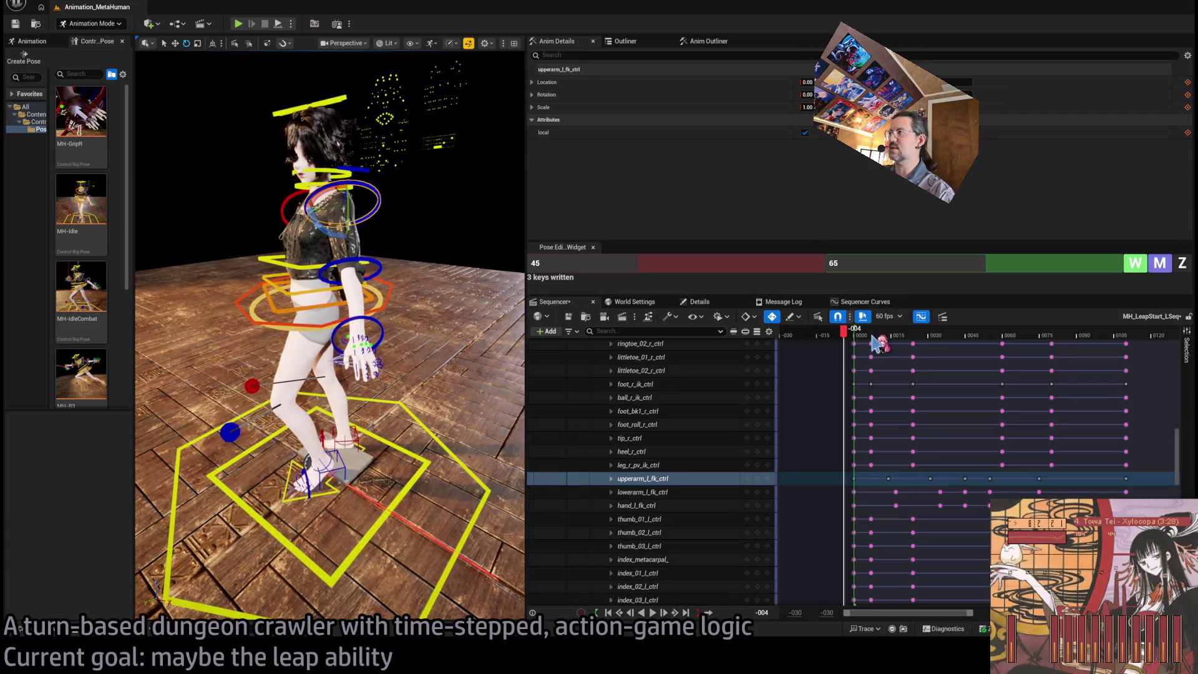
{"action": "left_click_drag", "start_coordinate": [847, 335], "coordinate": [903, 340]}
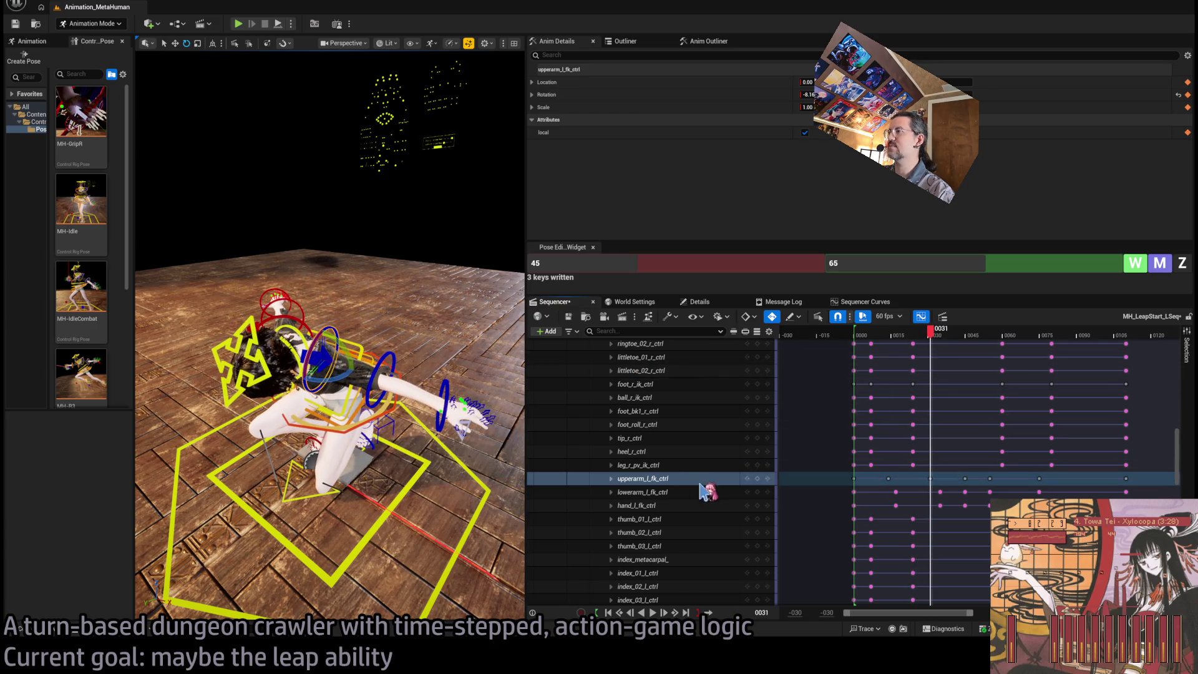
{"action": "mouse_move", "coordinate": [350, 324]}
{"action": "left_mouse_down"}
{"action": "mouse_move", "coordinate": [293, 305]}
{"action": "mouse_move", "coordinate": [445, 415]}
{"action": "left_mouse_up"}
{"action": "left_click_drag", "start_coordinate": [360, 403], "coordinate": [394, 415]}
{"action": "mouse_move", "coordinate": [934, 340]}
{"action": "left_mouse_down"}
{"action": "mouse_move", "coordinate": [901, 343]}
{"action": "mouse_move", "coordinate": [912, 343]}
{"action": "left_mouse_up"}
{"action": "mouse_move", "coordinate": [331, 374]}
{"action": "left_mouse_down"}
{"action": "mouse_move", "coordinate": [331, 300]}
{"action": "mouse_move", "coordinate": [280, 273]}
{"action": "left_mouse_up"}
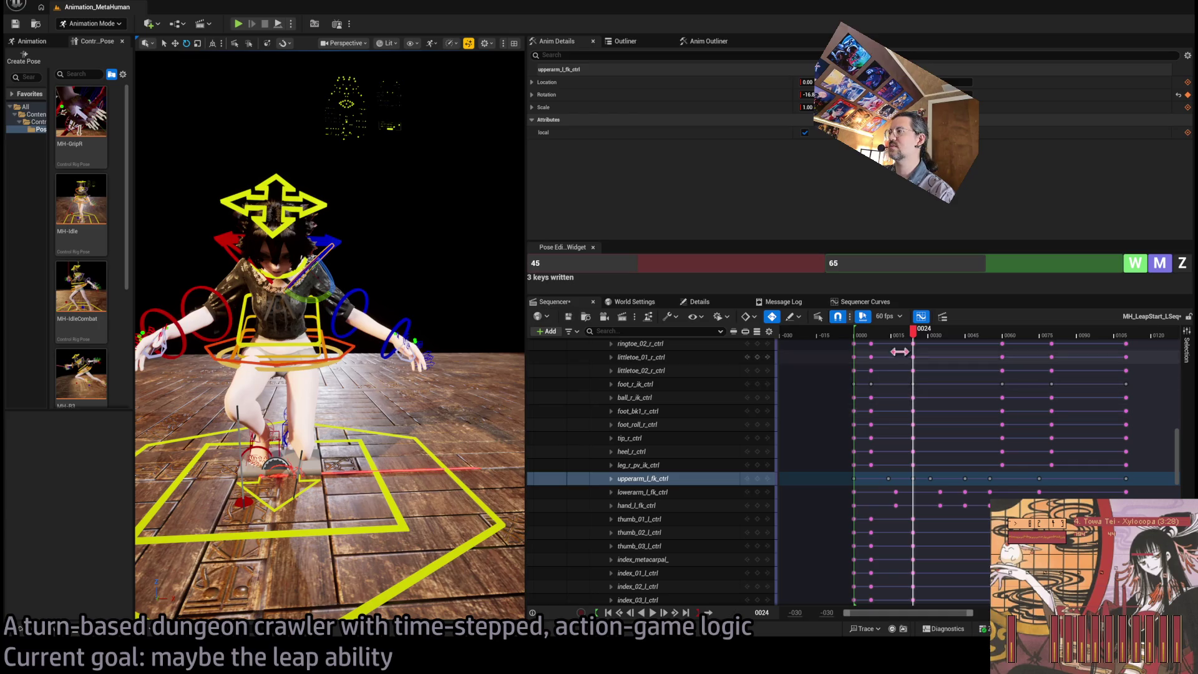
{"action": "mouse_move", "coordinate": [913, 345]}
{"action": "left_mouse_down"}
{"action": "mouse_move", "coordinate": [892, 348]}
{"action": "mouse_move", "coordinate": [966, 361]}
{"action": "mouse_move", "coordinate": [894, 399]}
{"action": "mouse_move", "coordinate": [934, 412]}
{"action": "left_mouse_up"}
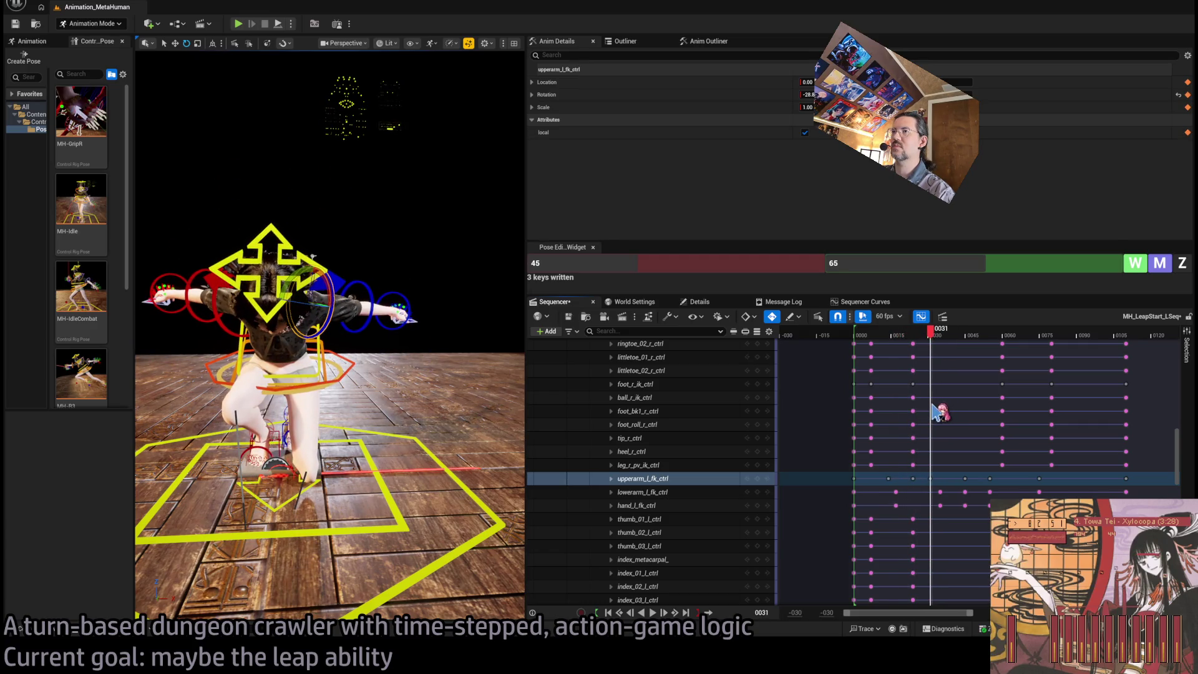
{"action": "mouse_move", "coordinate": [312, 374]}
{"action": "left_mouse_down"}
{"action": "mouse_move", "coordinate": [425, 375]}
{"action": "mouse_move", "coordinate": [374, 362]}
{"action": "mouse_move", "coordinate": [349, 371]}
{"action": "left_mouse_up"}
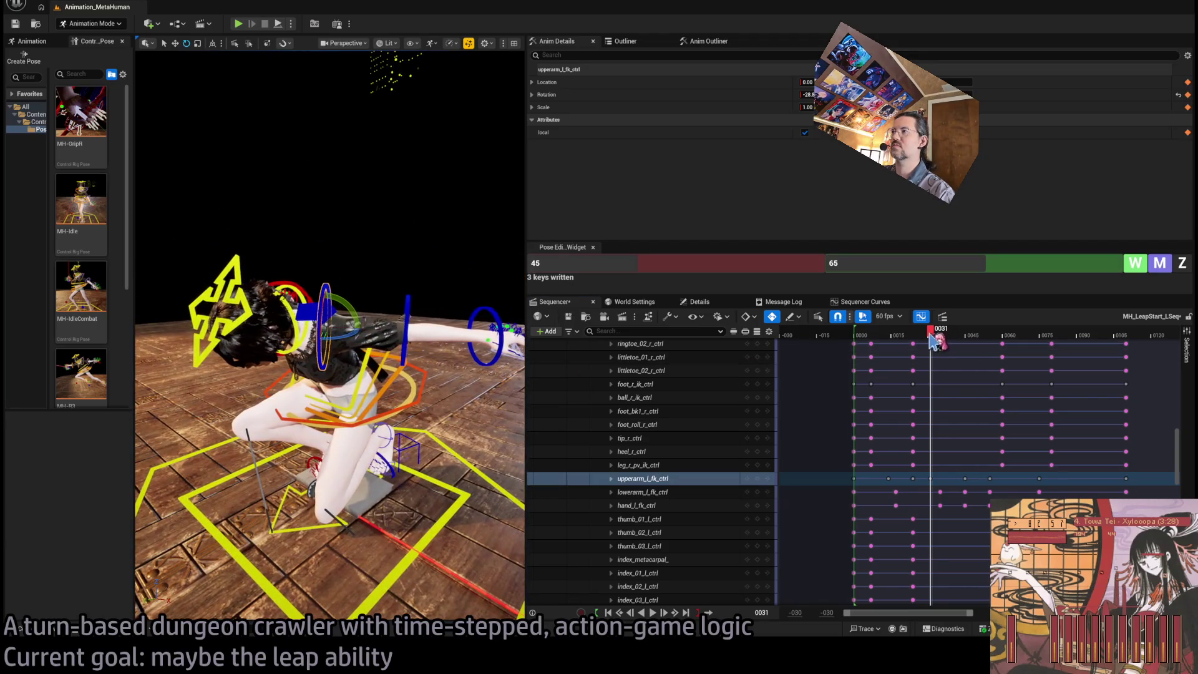
{"action": "mouse_move", "coordinate": [933, 340]}
{"action": "left_mouse_down"}
{"action": "mouse_move", "coordinate": [899, 342]}
{"action": "mouse_move", "coordinate": [938, 348]}
{"action": "left_mouse_up"}
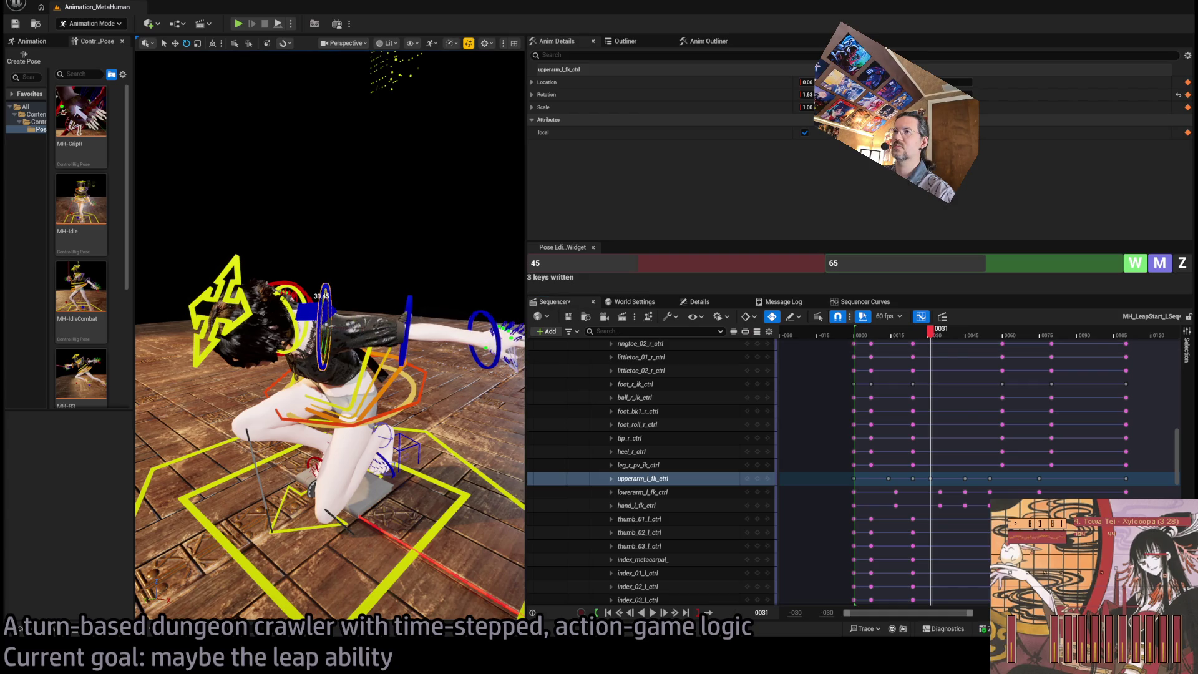
{"action": "mouse_move", "coordinate": [929, 325]}
{"action": "left_mouse_down"}
{"action": "mouse_move", "coordinate": [901, 340]}
{"action": "mouse_move", "coordinate": [937, 349]}
{"action": "left_mouse_up"}
{"action": "mouse_move", "coordinate": [480, 374]}
{"action": "left_mouse_down"}
{"action": "mouse_move", "coordinate": [393, 347]}
{"action": "mouse_move", "coordinate": [427, 342]}
{"action": "mouse_move", "coordinate": [450, 315]}
{"action": "mouse_move", "coordinate": [415, 315]}
{"action": "mouse_move", "coordinate": [387, 290]}
{"action": "left_mouse_up"}
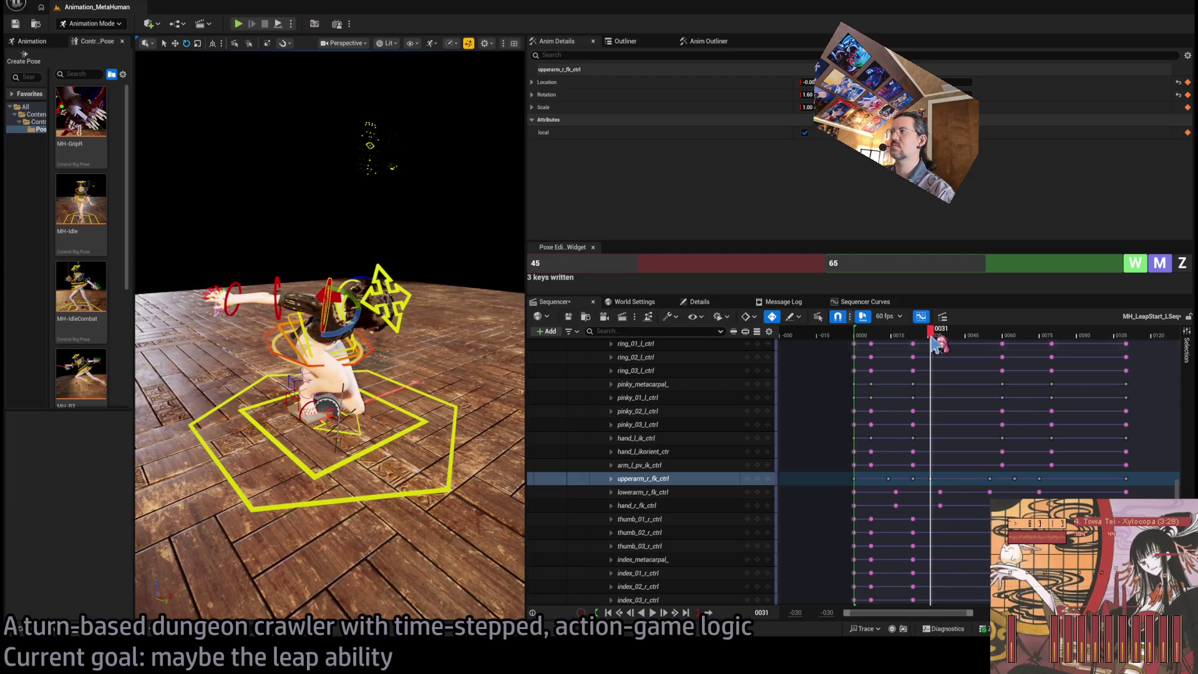
{"action": "mouse_move", "coordinate": [936, 343]}
{"action": "left_mouse_down"}
{"action": "mouse_move", "coordinate": [903, 342]}
{"action": "mouse_move", "coordinate": [926, 348]}
{"action": "left_mouse_up"}
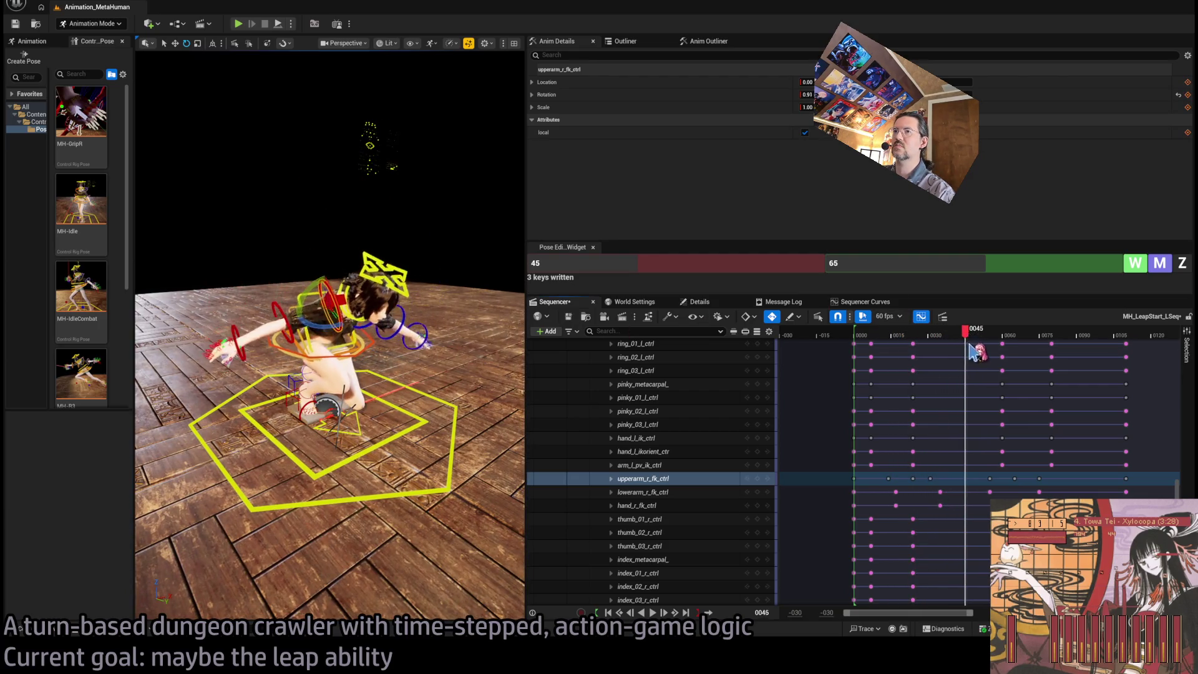
{"action": "mouse_move", "coordinate": [1000, 341]}
{"action": "left_mouse_down"}
{"action": "mouse_move", "coordinate": [1026, 343]}
{"action": "mouse_move", "coordinate": [886, 368]}
{"action": "mouse_move", "coordinate": [921, 372]}
{"action": "left_mouse_up"}
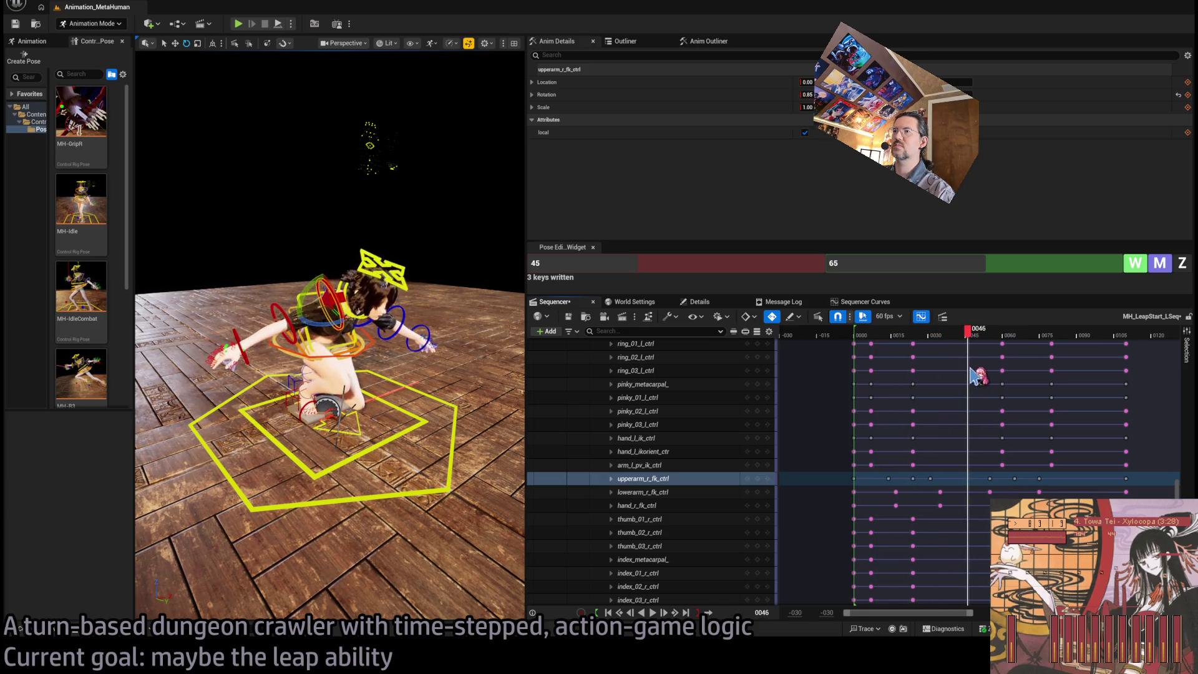
{"action": "left_click_drag", "start_coordinate": [414, 366], "coordinate": [374, 372]}
{"action": "left_click_drag", "start_coordinate": [1003, 343], "coordinate": [853, 339]}
{"action": "key", "text": "space"}
{"action": "key", "text": "space"}
{"action": "key", "text": "space"}
{"action": "mouse_move", "coordinate": [855, 339]}
{"action": "left_mouse_down"}
{"action": "mouse_move", "coordinate": [965, 337]}
{"action": "mouse_move", "coordinate": [909, 352]}
{"action": "left_mouse_up"}
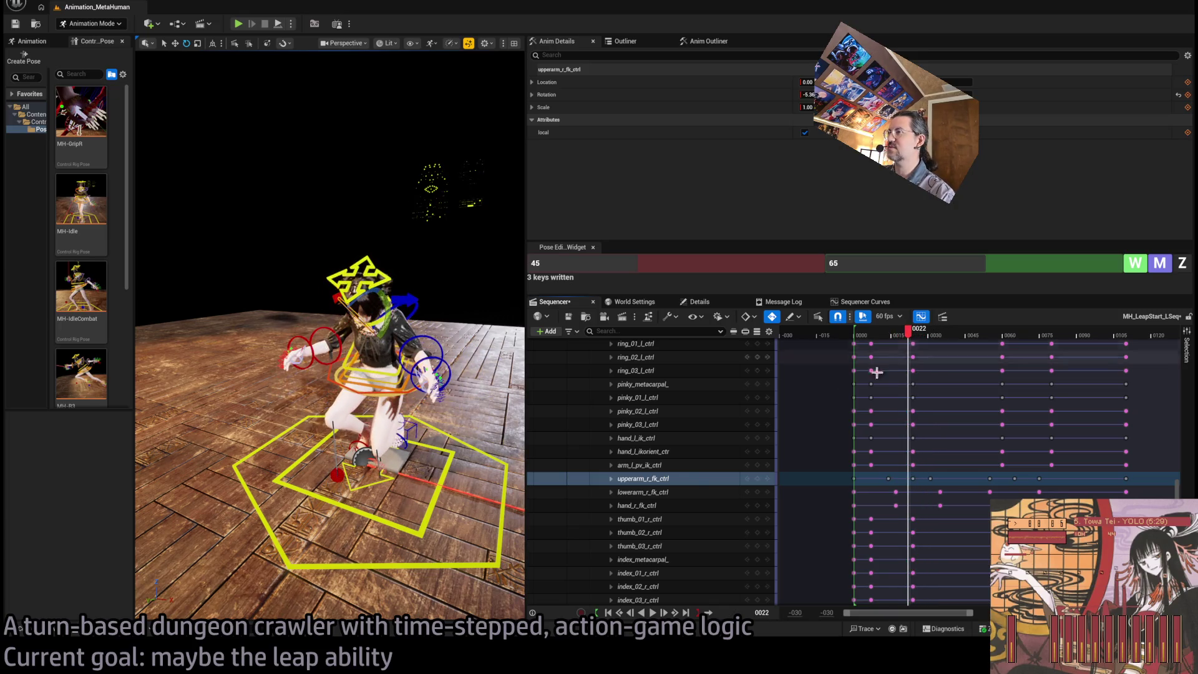
{"action": "left_click", "coordinate": [660, 479]}
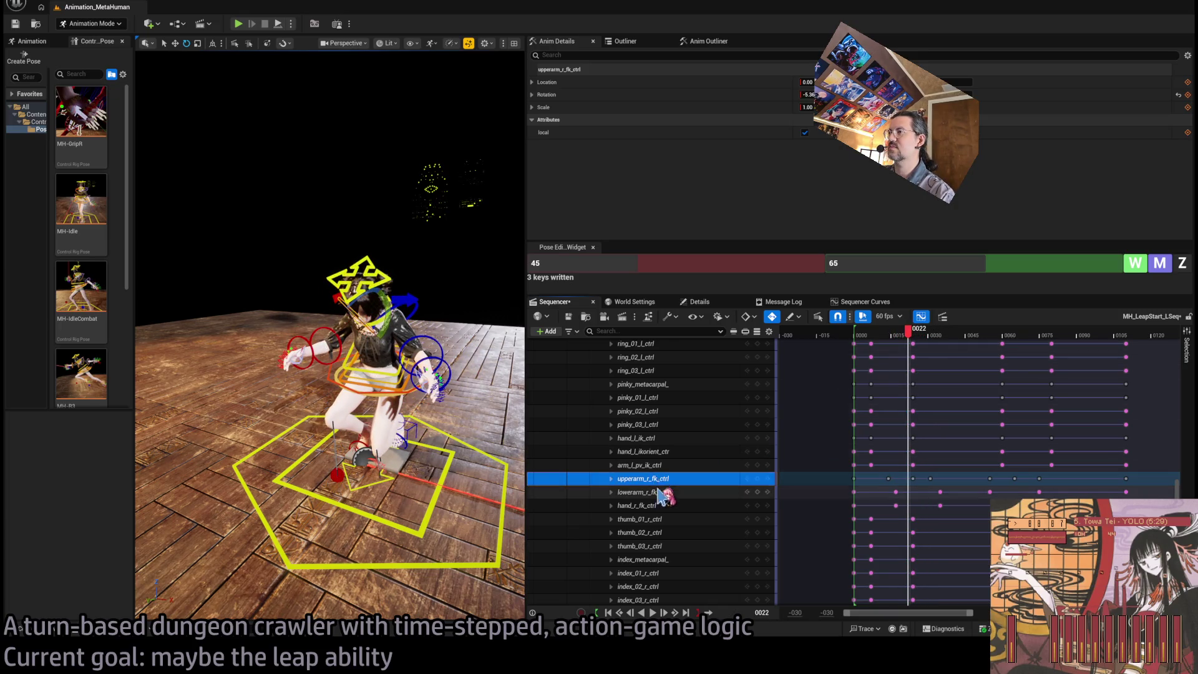
Select the left upper-arm and hand controls and review the pose around frames 0035–0042
{"action": "left_click", "coordinate": [416, 323]}
{"action": "left_click", "coordinate": [451, 370], "text": "ctrl"}
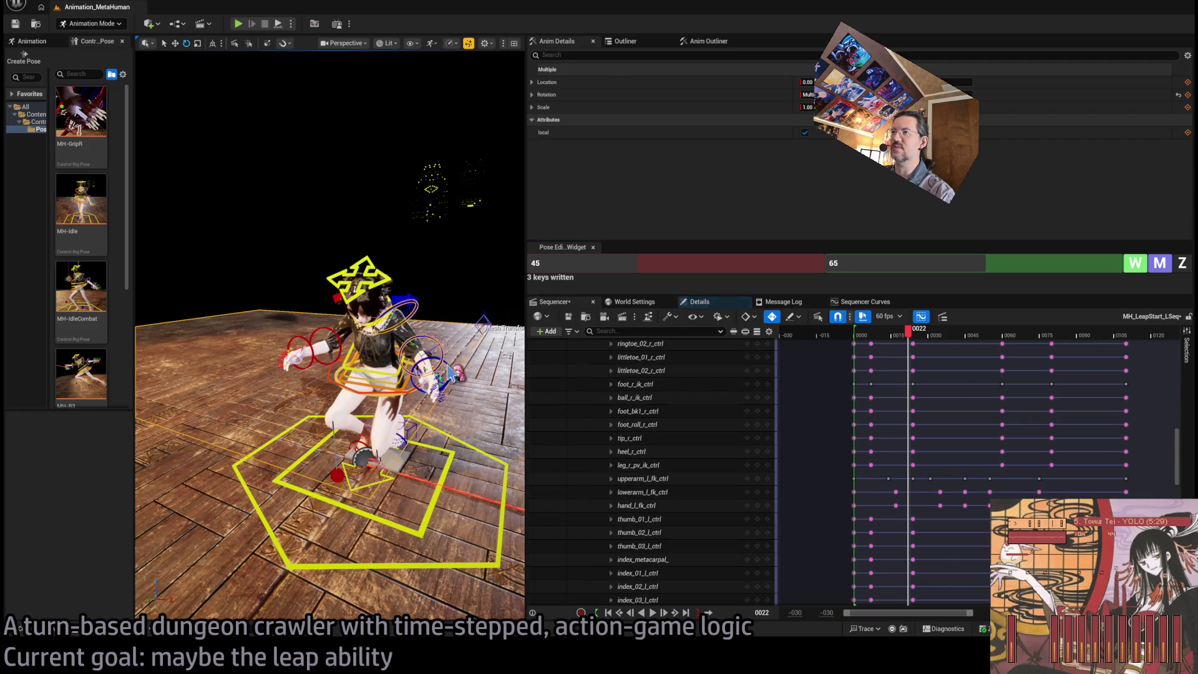
{"action": "left_click", "coordinate": [861, 337]}
{"action": "key", "text": "space"}
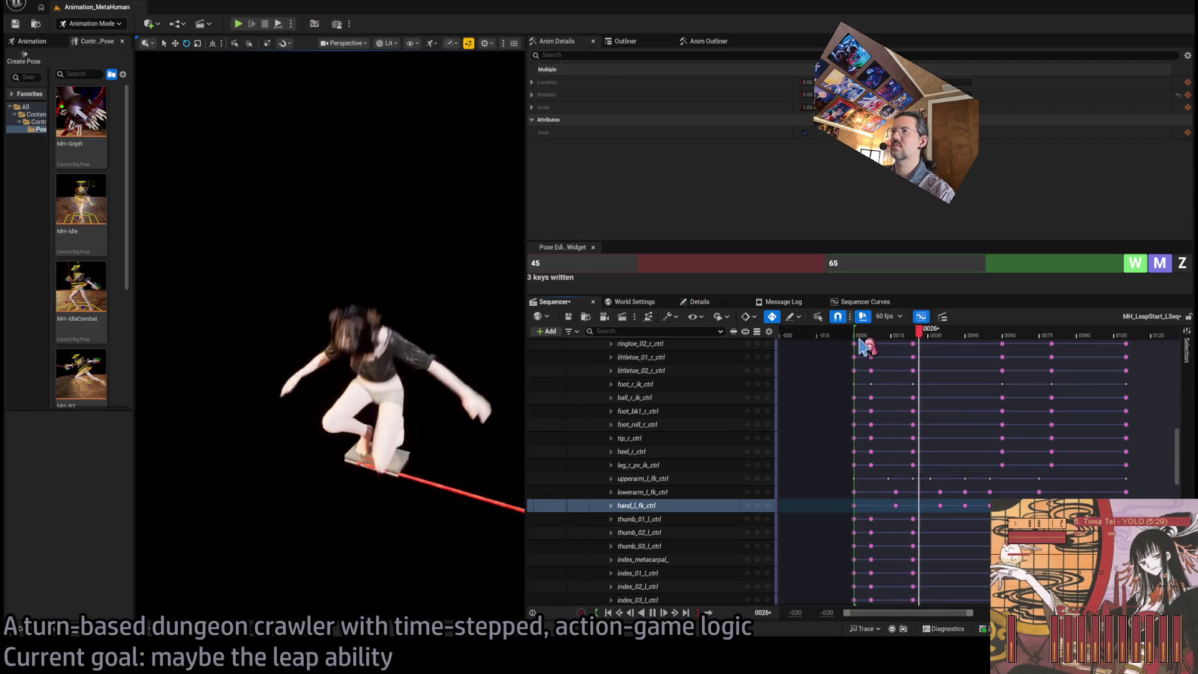
{"action": "key", "text": "space"}
{"action": "mouse_move", "coordinate": [973, 339]}
{"action": "left_mouse_down"}
{"action": "mouse_move", "coordinate": [882, 342]}
{"action": "mouse_move", "coordinate": [1011, 368]}
{"action": "left_mouse_up"}
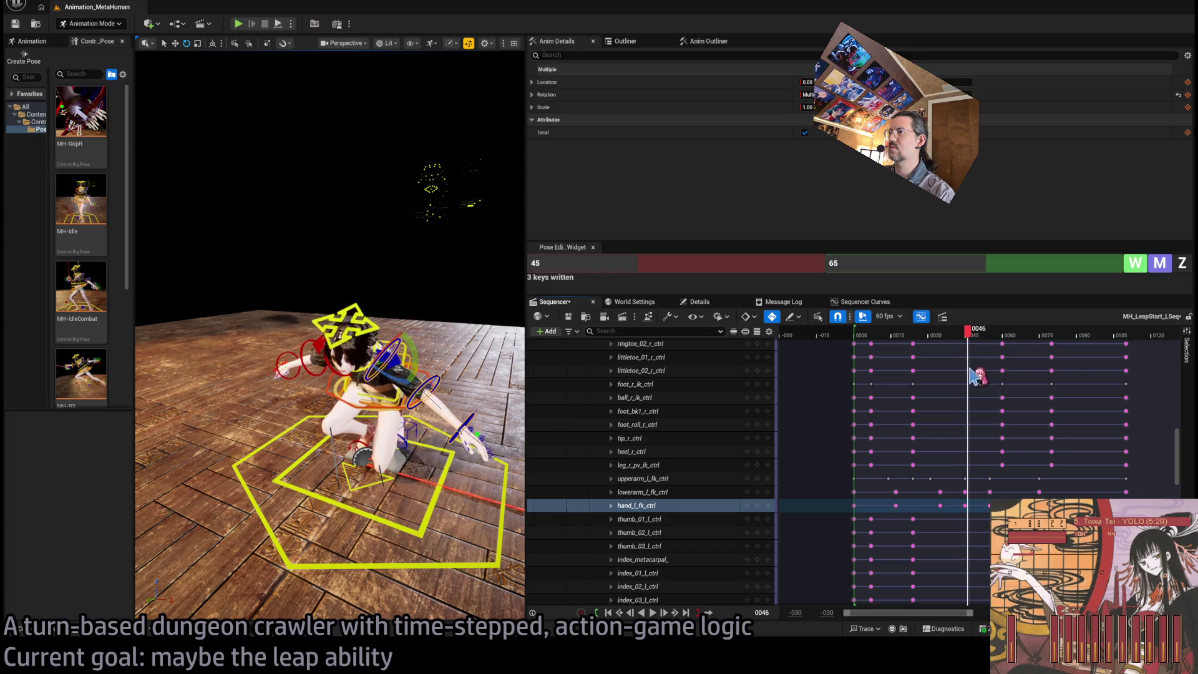
{"action": "left_click_drag", "start_coordinate": [969, 375], "coordinate": [953, 378]}
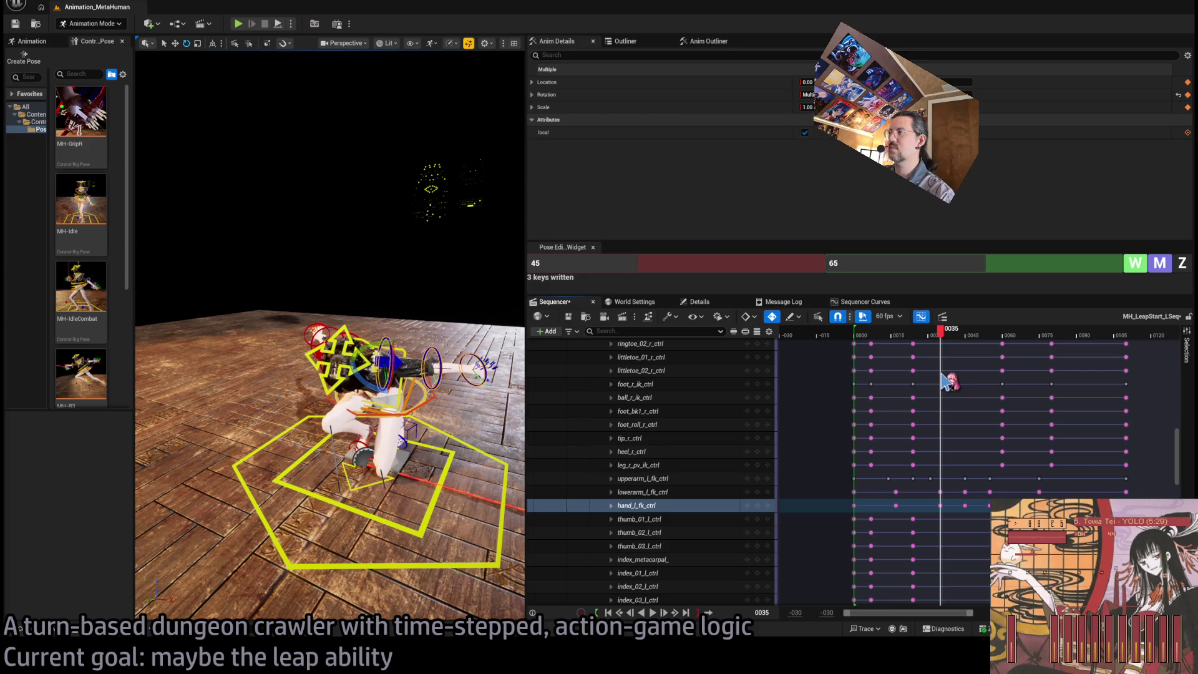
{"action": "mouse_move", "coordinate": [943, 379]}
{"action": "left_mouse_down"}
{"action": "mouse_move", "coordinate": [1023, 373]}
{"action": "mouse_move", "coordinate": [900, 380]}
{"action": "mouse_move", "coordinate": [954, 342]}
{"action": "mouse_move", "coordinate": [880, 340]}
{"action": "left_mouse_up"}
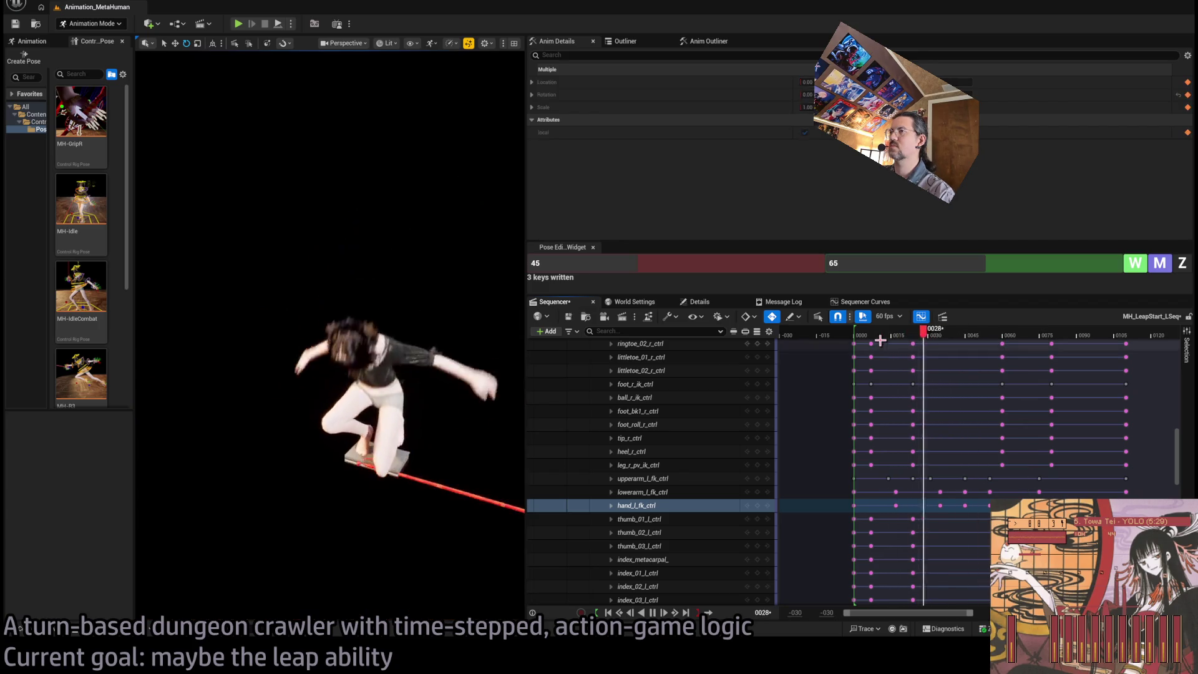
{"action": "key", "text": "space"}
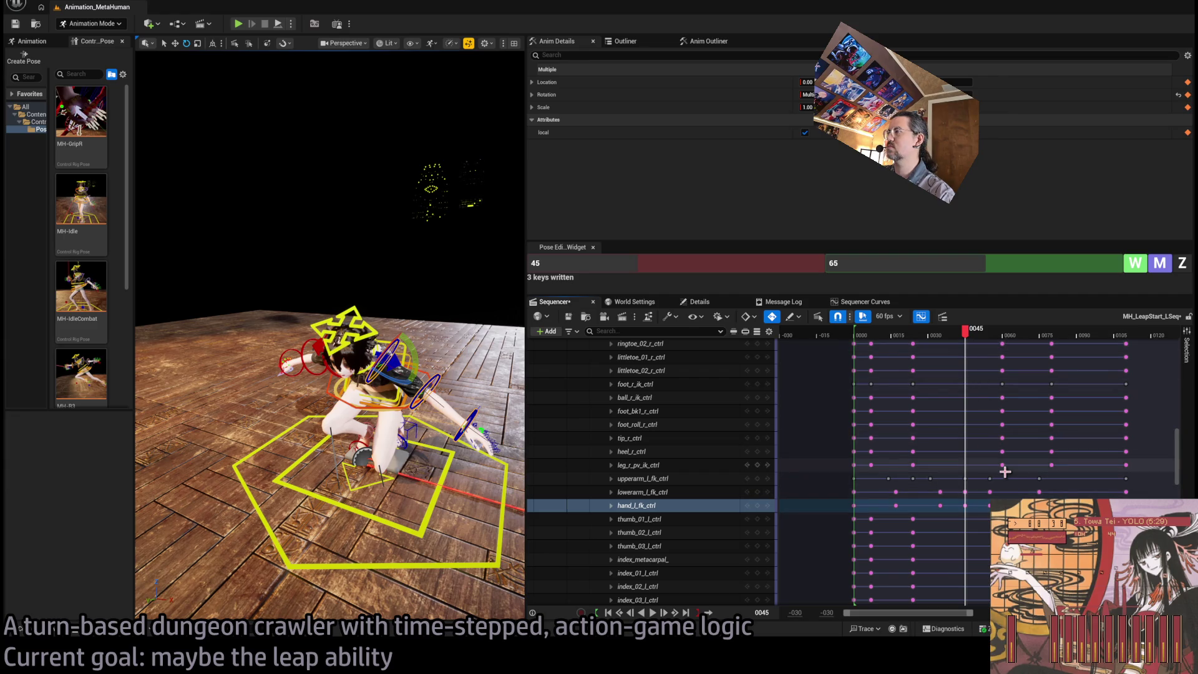
Shift the left forearm keys near frame 0060 about 5 frames earlier
{"action": "left_click_drag", "start_coordinate": [995, 483], "coordinate": [965, 508]}
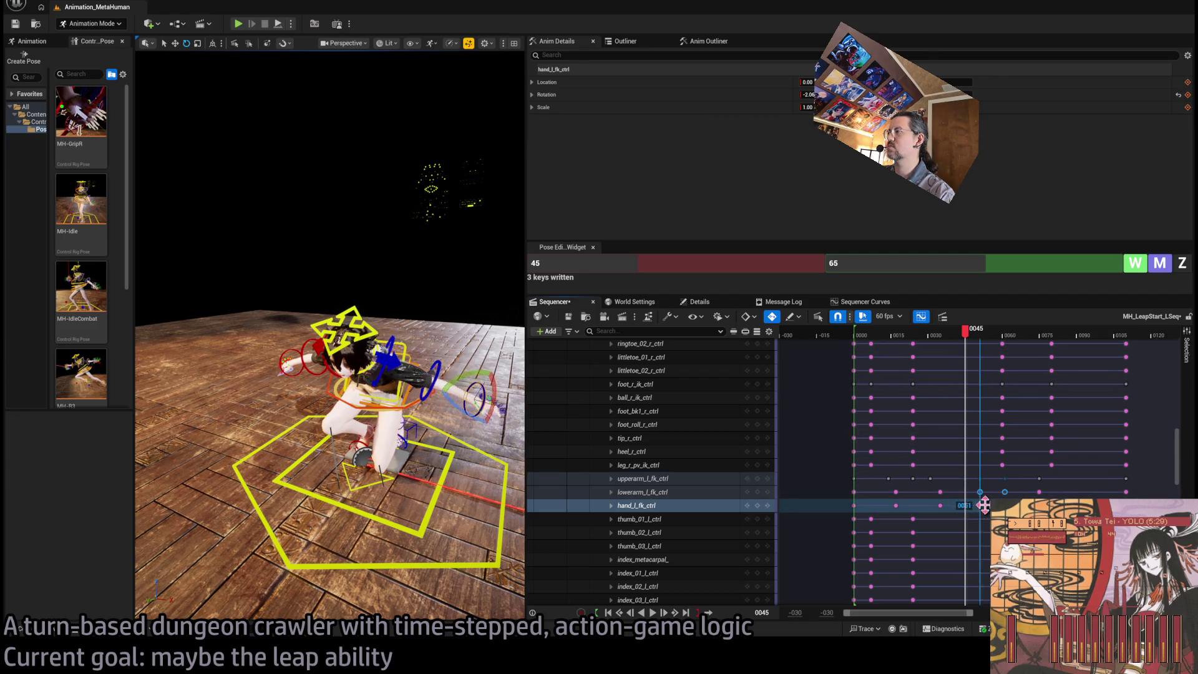
{"action": "key", "text": "space"}
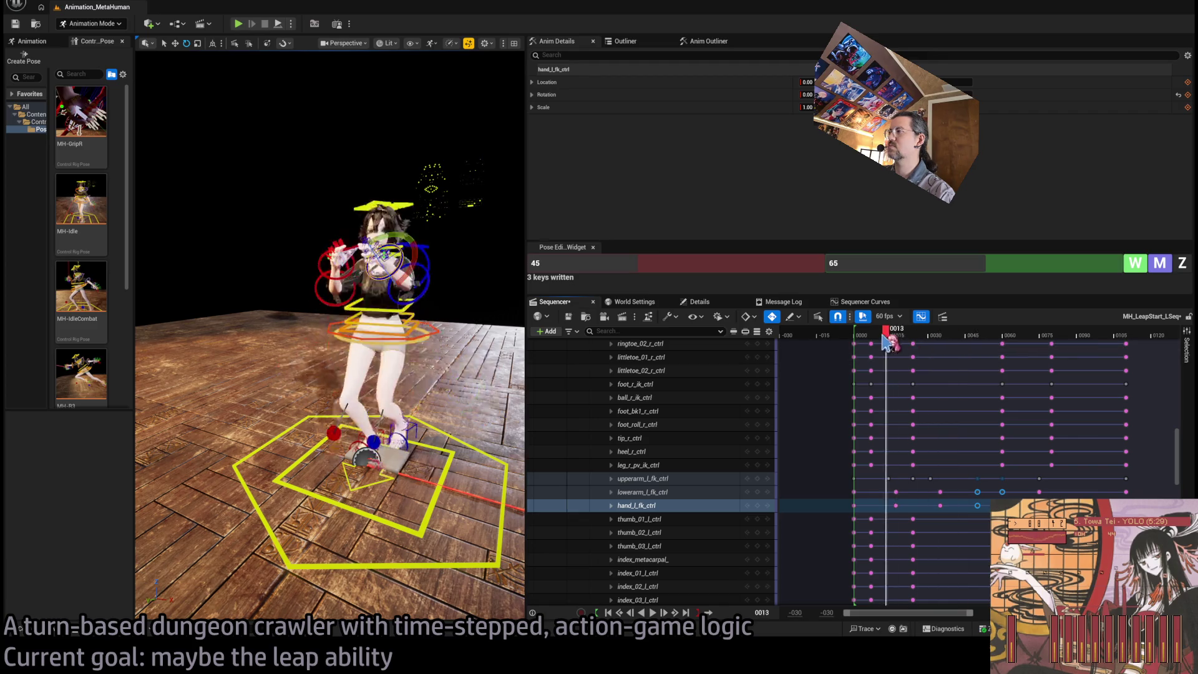
{"action": "left_click", "coordinate": [914, 336]}
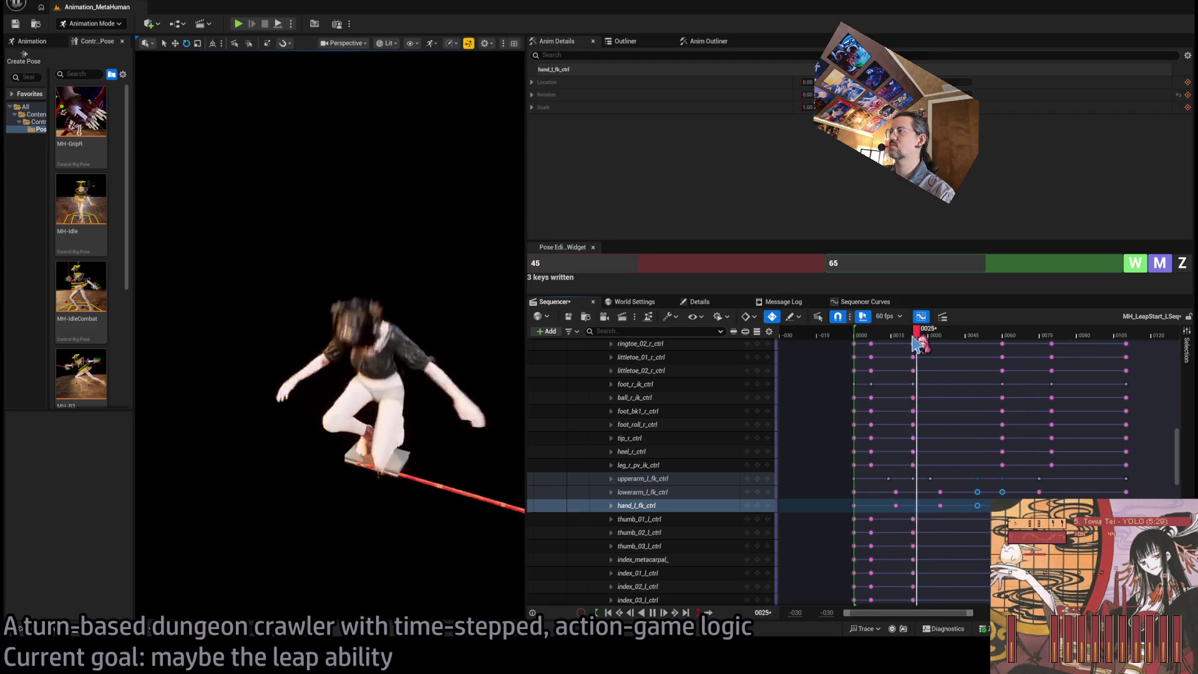
{"action": "left_click", "coordinate": [971, 337]}
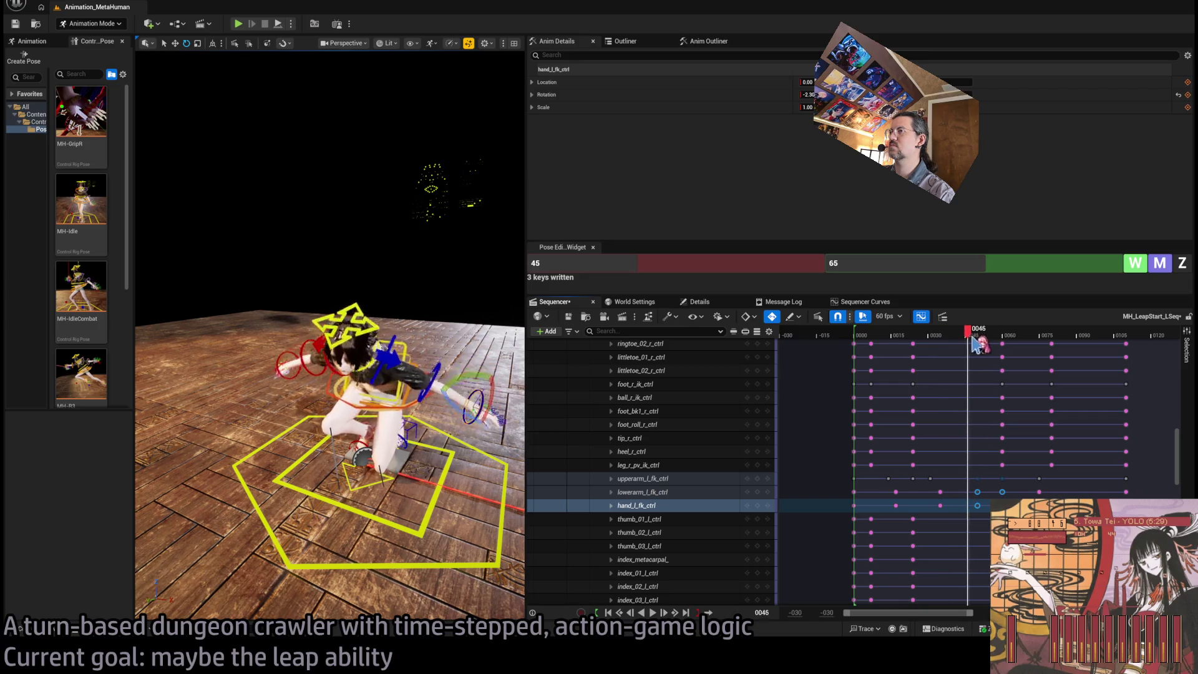
{"action": "mouse_move", "coordinate": [1019, 350]}
{"action": "left_mouse_down"}
{"action": "mouse_move", "coordinate": [1029, 356]}
{"action": "mouse_move", "coordinate": [957, 359]}
{"action": "mouse_move", "coordinate": [999, 358]}
{"action": "left_mouse_up"}
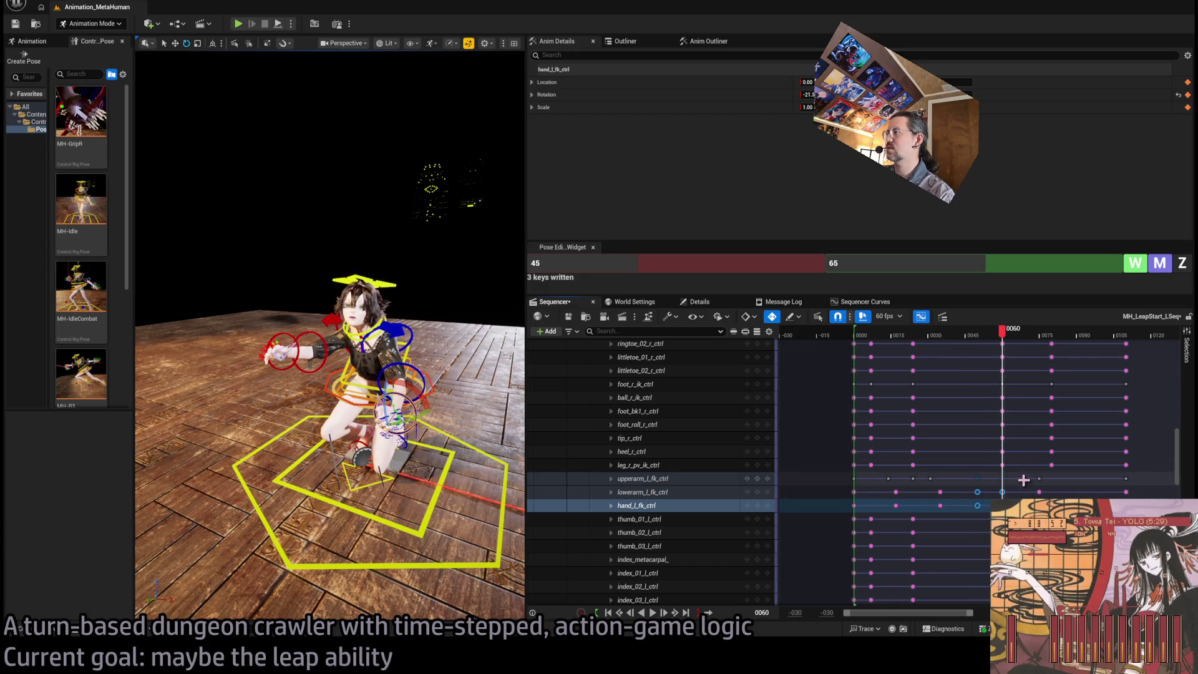
{"action": "left_click", "coordinate": [1002, 492]}
{"action": "left_click_drag", "start_coordinate": [1009, 477], "coordinate": [996, 478]}
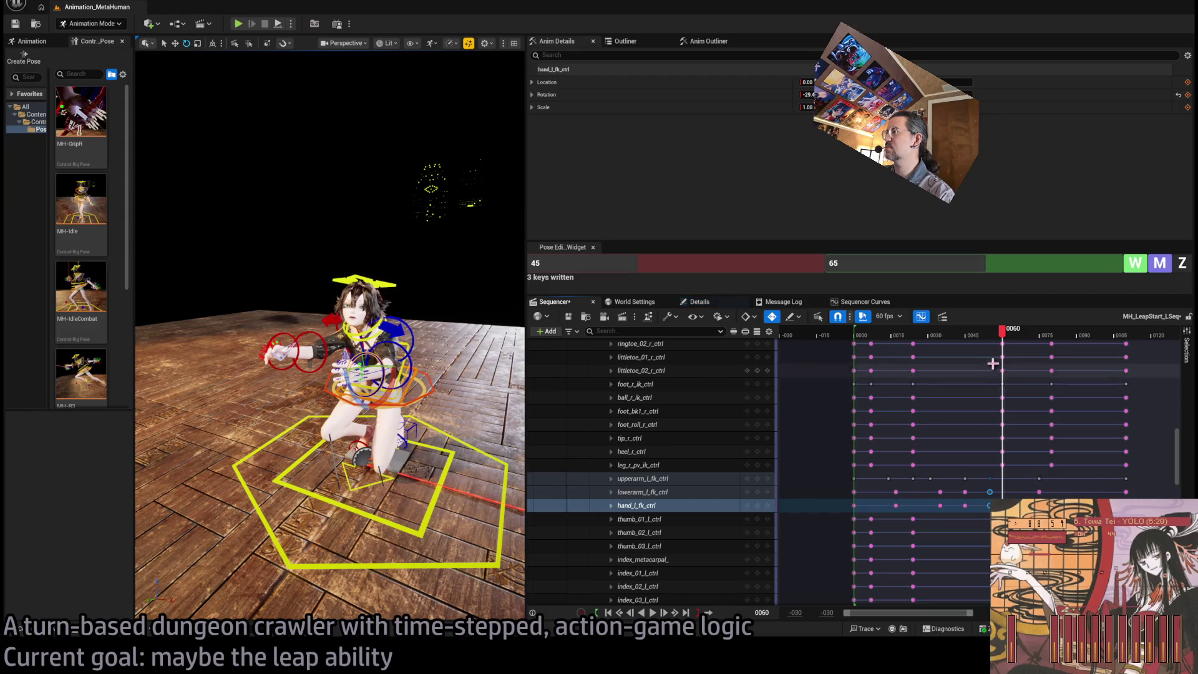
{"action": "left_click", "coordinate": [985, 370]}
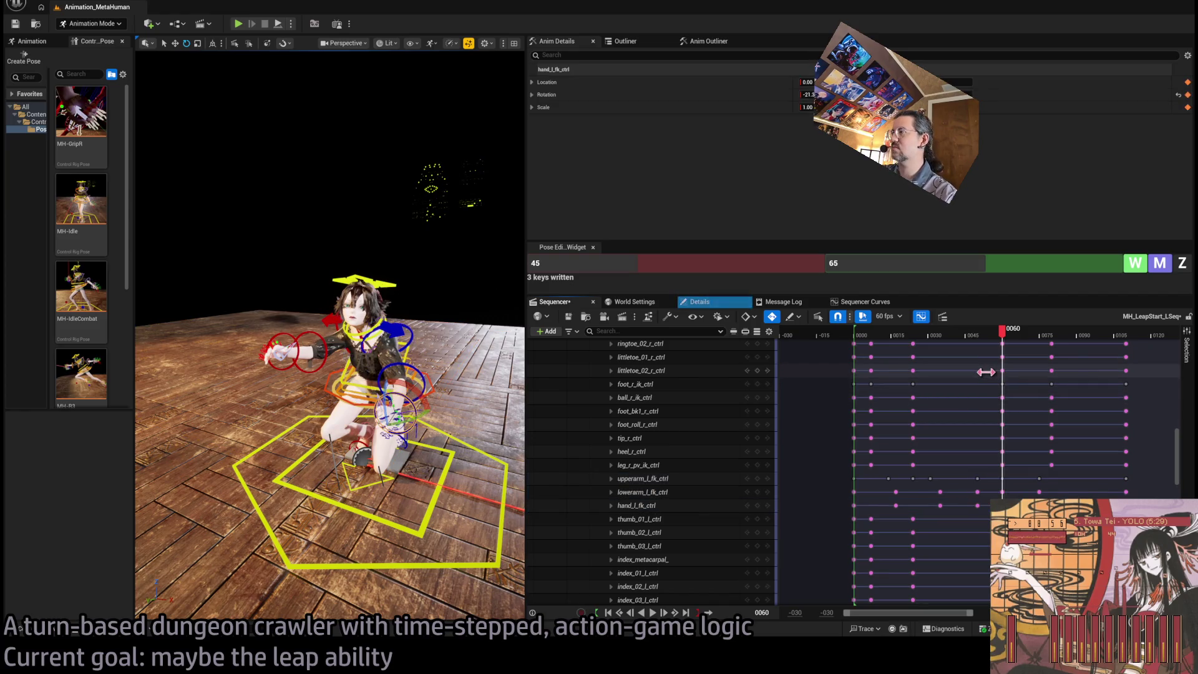
Move the left forearm and hand keys from frame 0045 to 0050 and preview the timing
{"action": "left_click_drag", "start_coordinate": [957, 473], "coordinate": [970, 521]}
{"action": "left_click", "coordinate": [965, 478]}
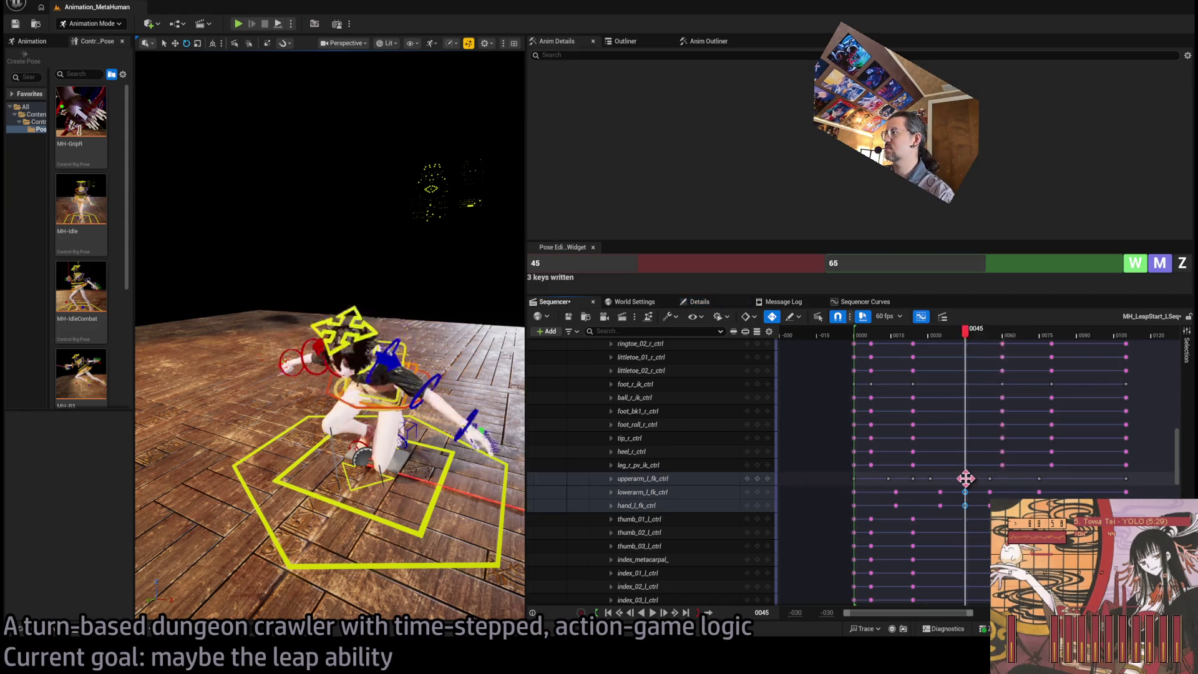
{"action": "left_click_drag", "start_coordinate": [978, 476], "coordinate": [977, 476]}
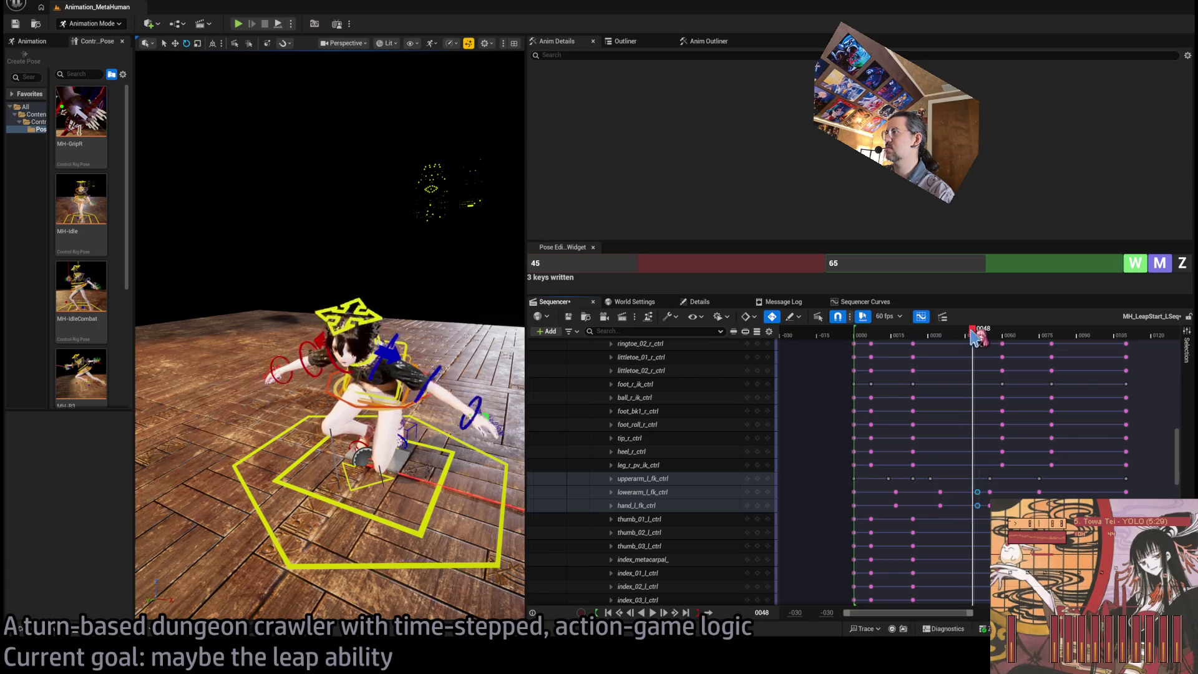
{"action": "key", "text": "space"}
{"action": "mouse_move", "coordinate": [975, 338]}
{"action": "left_mouse_down"}
{"action": "mouse_move", "coordinate": [889, 337]}
{"action": "mouse_move", "coordinate": [1037, 347]}
{"action": "mouse_move", "coordinate": [971, 347]}
{"action": "mouse_move", "coordinate": [994, 348]}
{"action": "left_mouse_up"}
{"action": "key", "text": "space"}
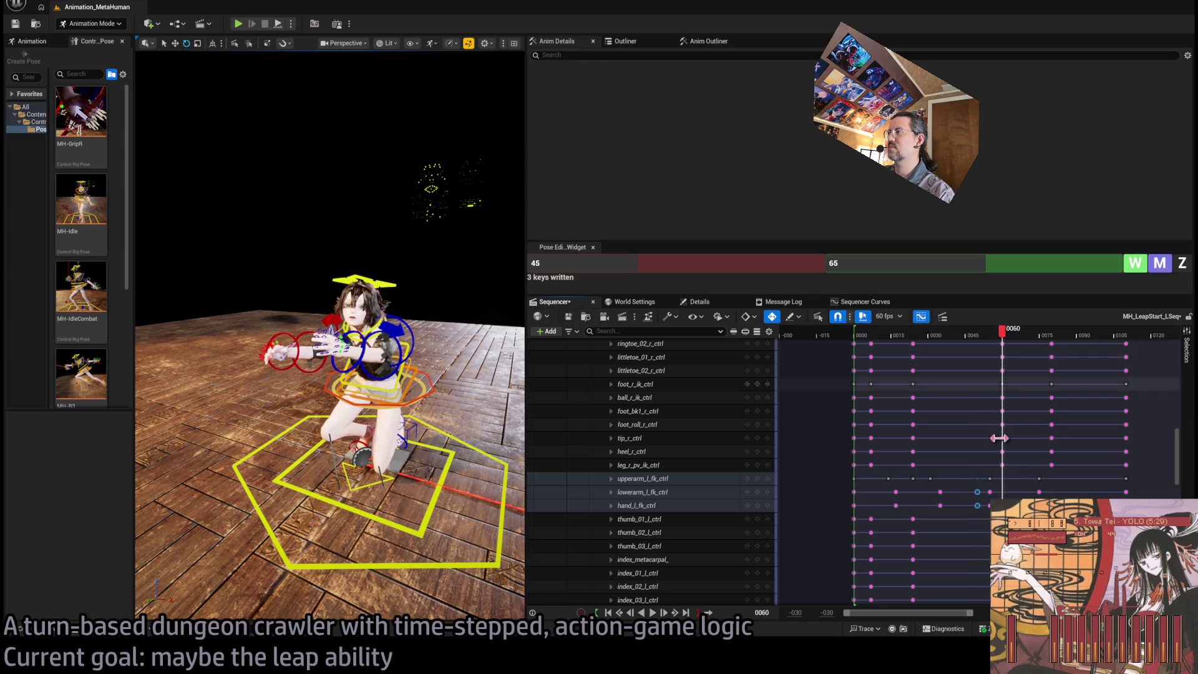
Move the left forearm and hand keys near frame 0031 later to about frame 0040
{"action": "left_click_drag", "start_coordinate": [984, 511], "coordinate": [991, 479]}
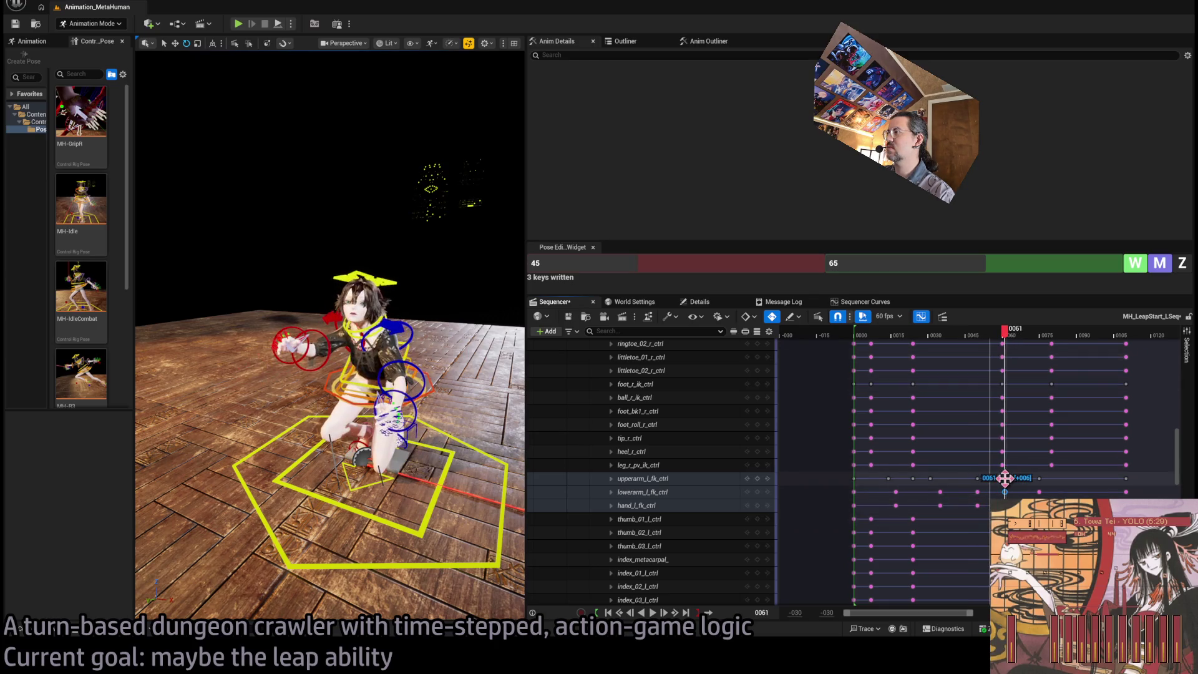
{"action": "left_click_drag", "start_coordinate": [1002, 329], "coordinate": [905, 329]}
{"action": "key", "text": "space"}
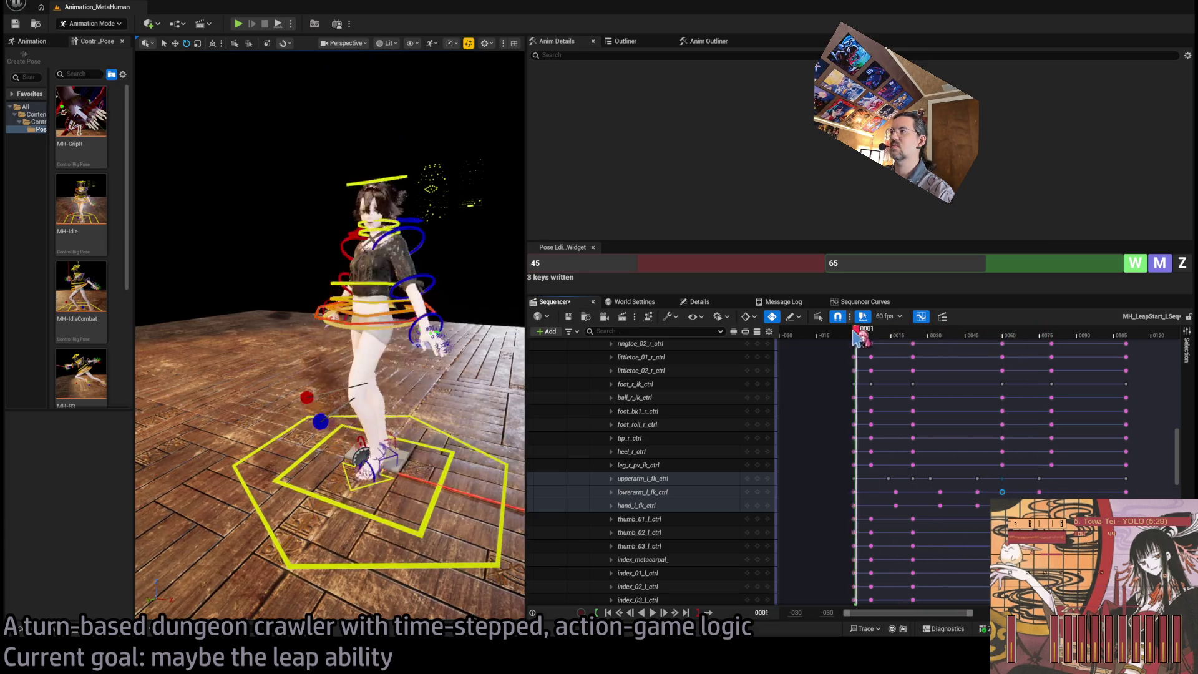
{"action": "left_click_drag", "start_coordinate": [856, 337], "coordinate": [920, 351]}
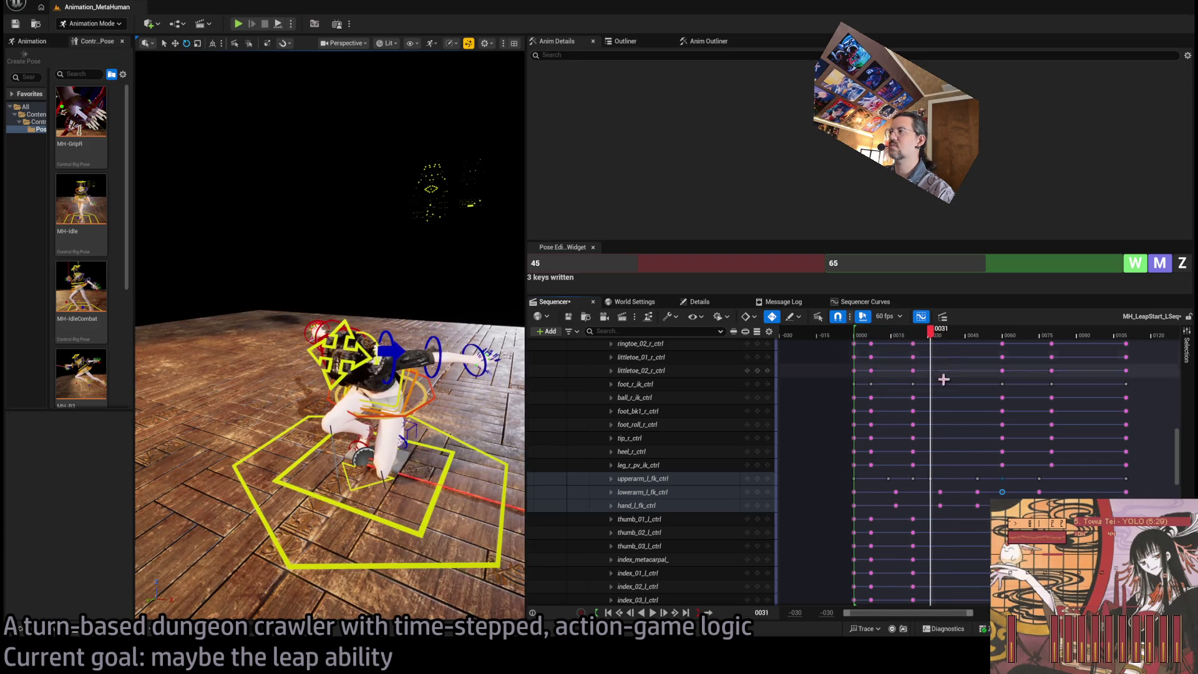
{"action": "left_click_drag", "start_coordinate": [951, 471], "coordinate": [933, 508]}
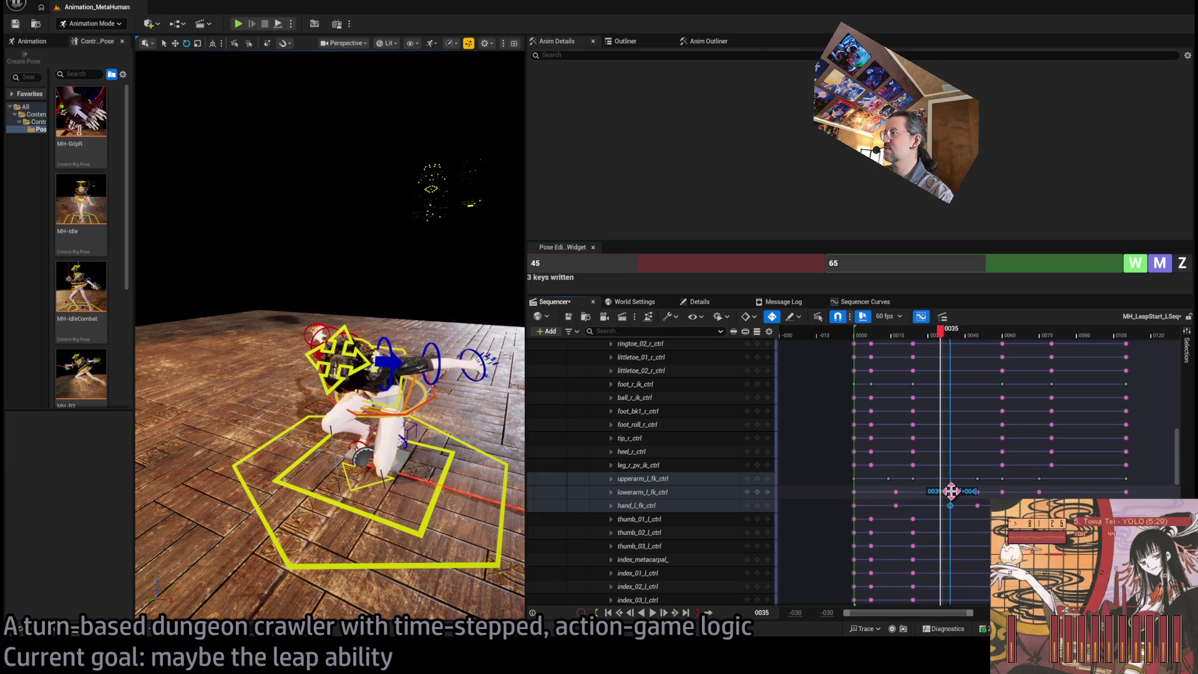
{"action": "left_click_drag", "start_coordinate": [954, 491], "coordinate": [954, 491]}
{"action": "left_click", "coordinate": [877, 335]}
{"action": "key", "text": "space"}
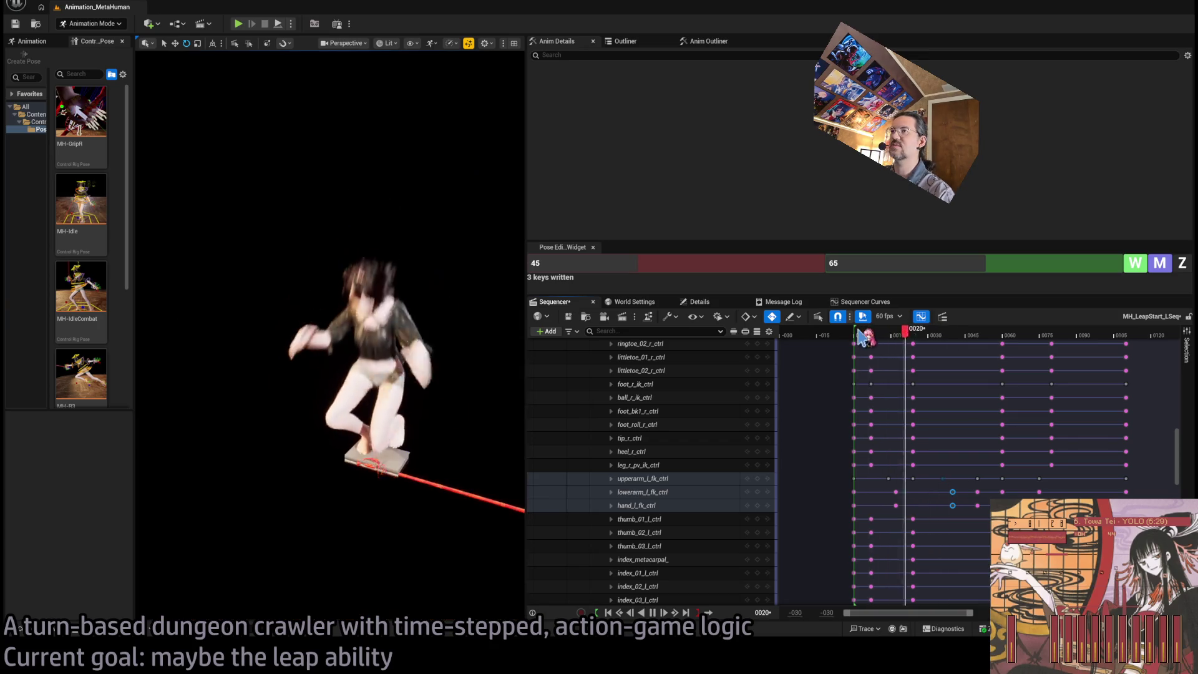
{"action": "left_click", "coordinate": [903, 336]}
{"action": "key", "text": "space"}
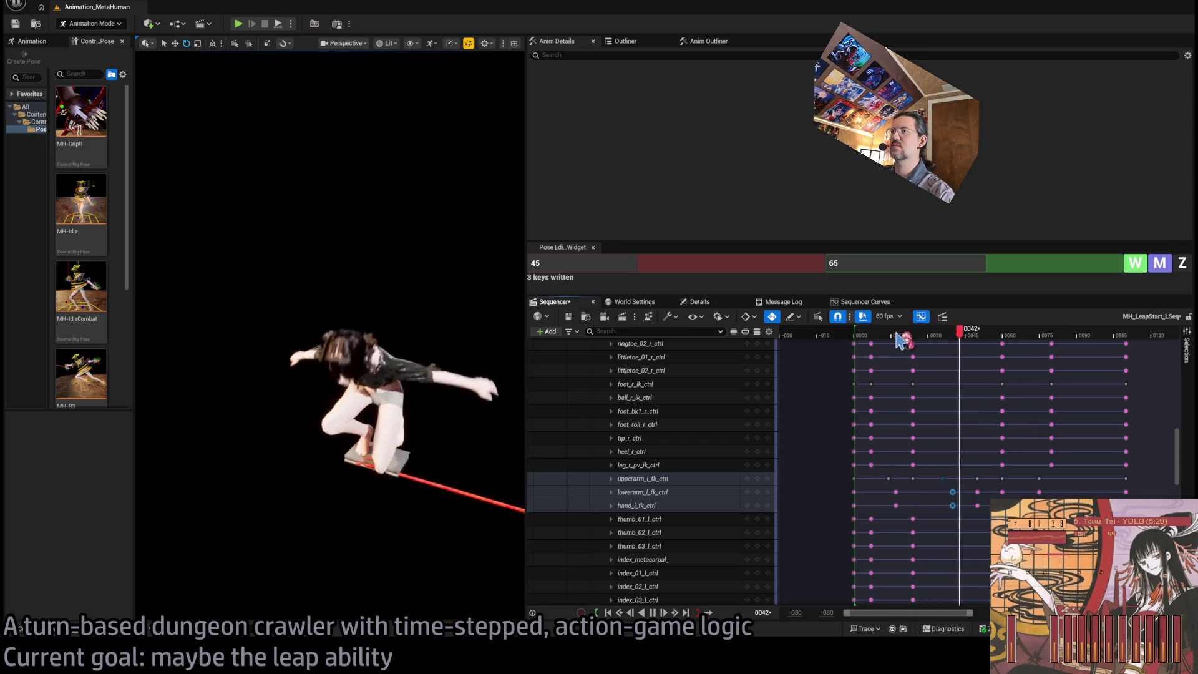
{"action": "left_click_drag", "start_coordinate": [897, 336], "coordinate": [925, 350]}
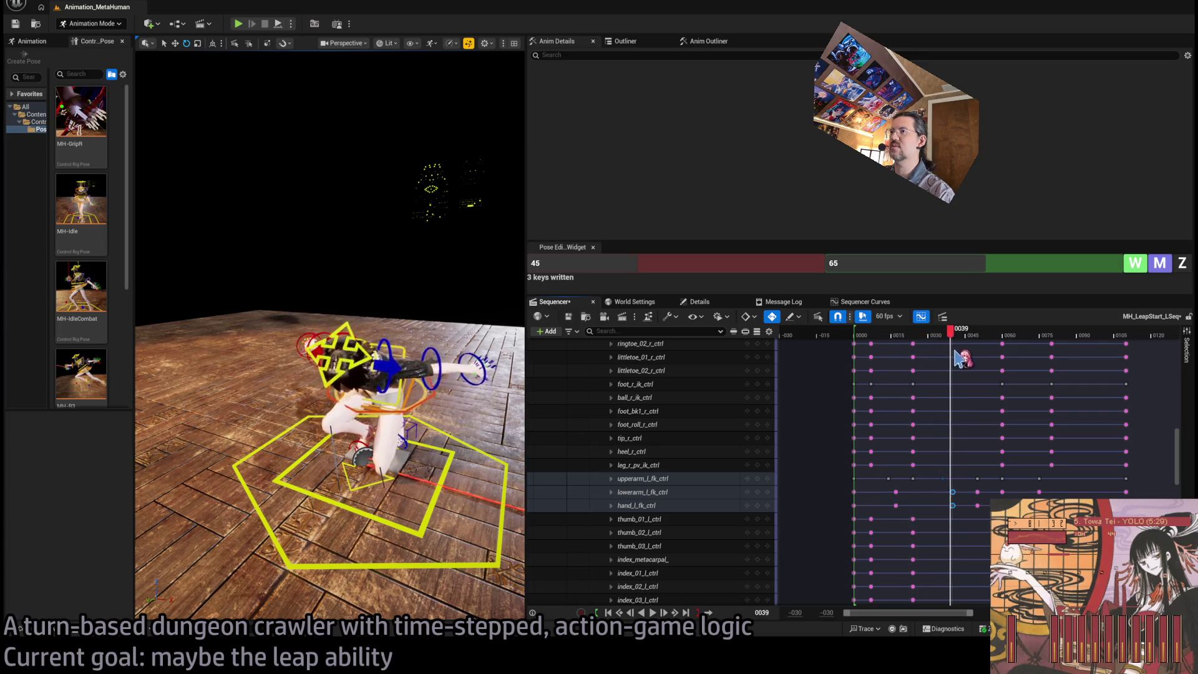
{"action": "mouse_move", "coordinate": [330, 374]}
{"action": "left_mouse_down"}
{"action": "mouse_move", "coordinate": [474, 374]}
{"action": "mouse_move", "coordinate": [497, 134]}
{"action": "left_mouse_up"}
{"action": "left_click_drag", "start_coordinate": [330, 374], "coordinate": [412, 368]}
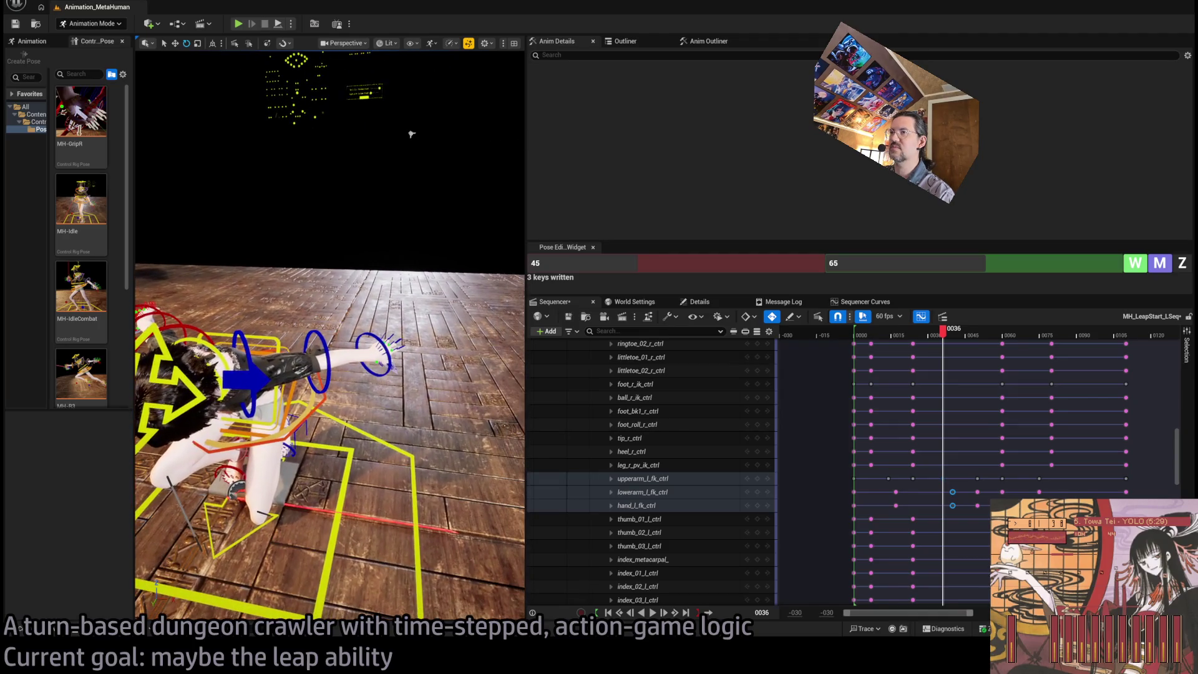
{"action": "mouse_move", "coordinate": [942, 335]}
{"action": "left_mouse_down"}
{"action": "mouse_move", "coordinate": [880, 342]}
{"action": "mouse_move", "coordinate": [985, 342]}
{"action": "mouse_move", "coordinate": [913, 342]}
{"action": "mouse_move", "coordinate": [992, 349]}
{"action": "mouse_move", "coordinate": [926, 373]}
{"action": "mouse_move", "coordinate": [985, 376]}
{"action": "left_mouse_up"}
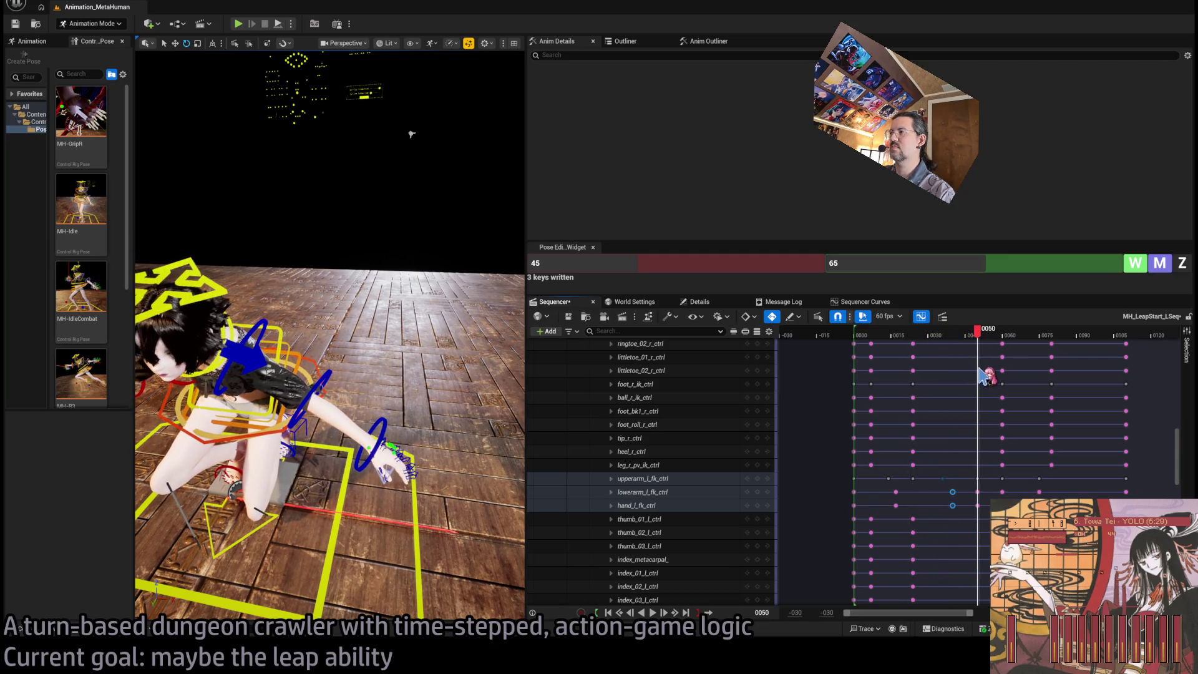
Select the left forearm and hand FK controls and review the crouch and takeoff
{"action": "left_click", "coordinate": [325, 385]}
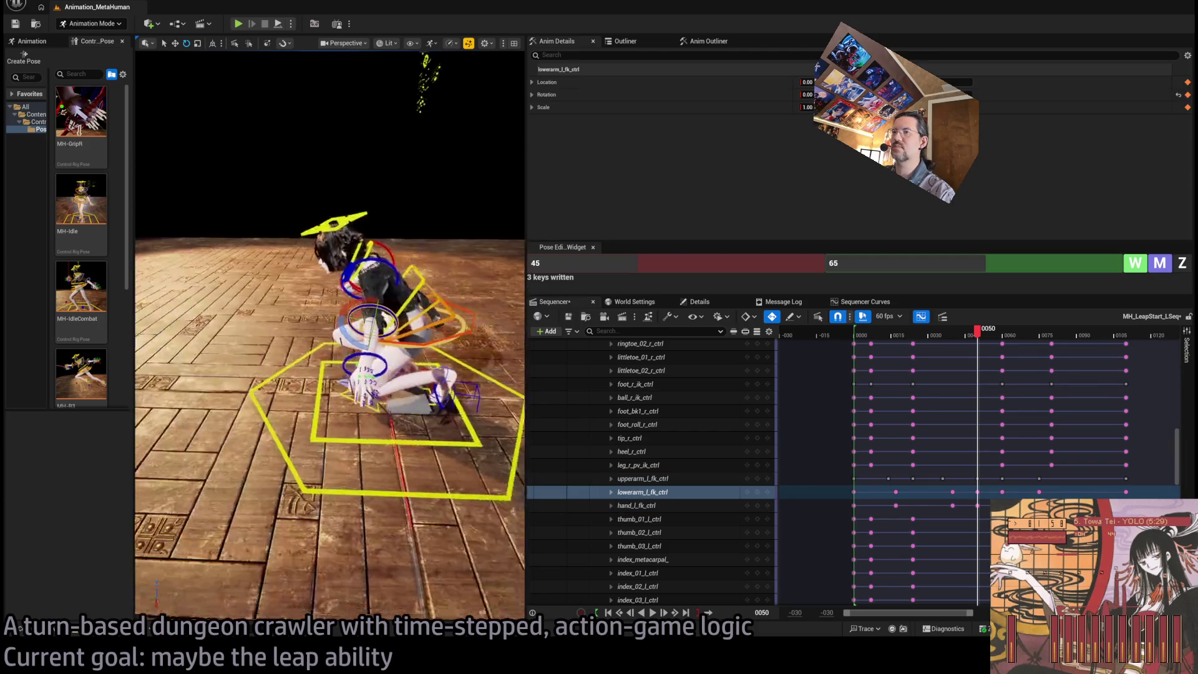
{"action": "mouse_move", "coordinate": [322, 390]}
{"action": "left_mouse_down"}
{"action": "mouse_move", "coordinate": [337, 374]}
{"action": "mouse_move", "coordinate": [322, 390]}
{"action": "left_mouse_up"}
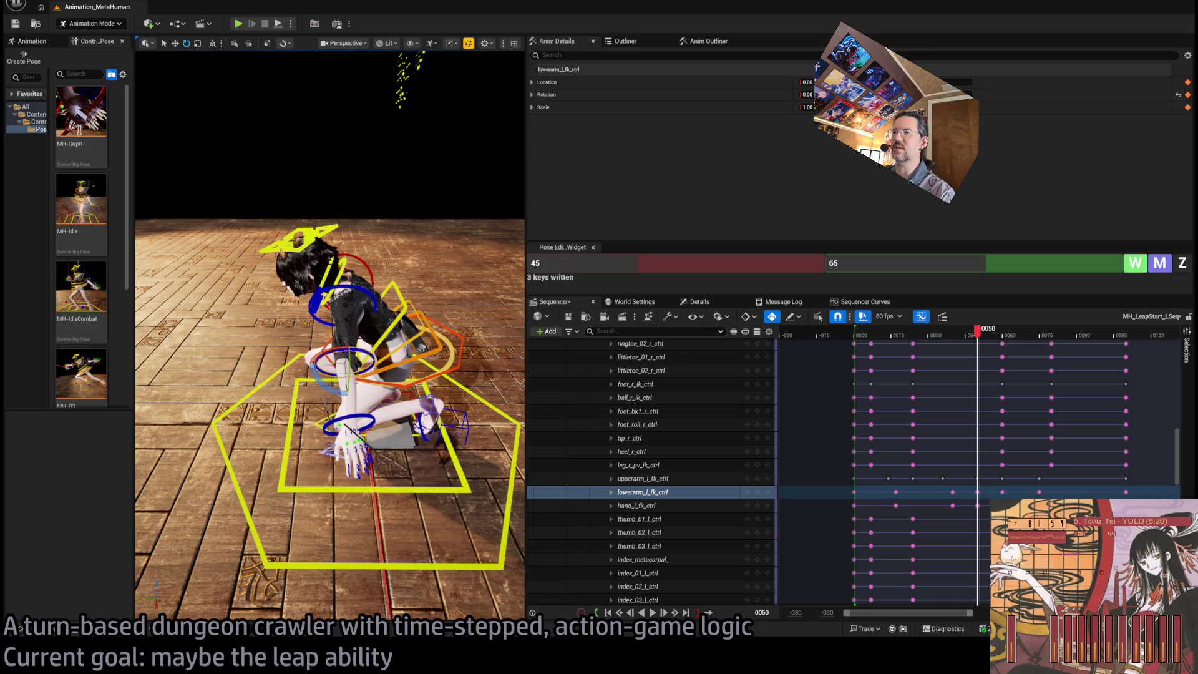
{"action": "left_click", "coordinate": [333, 452]}
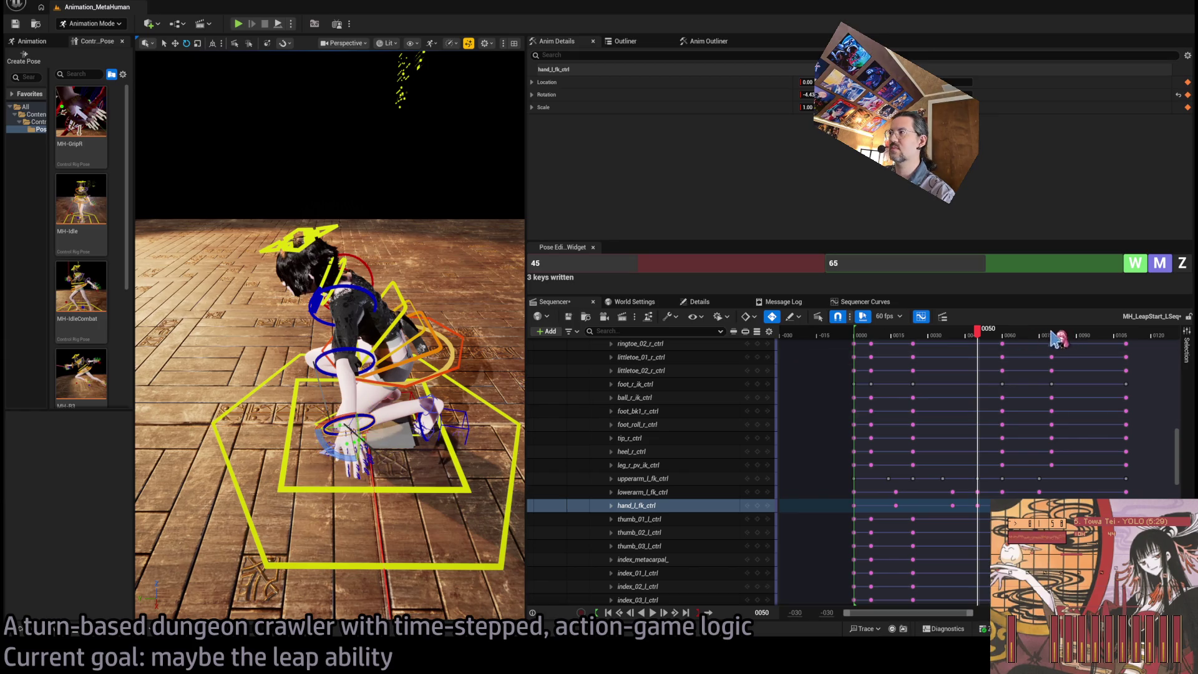
{"action": "mouse_move", "coordinate": [985, 340]}
{"action": "left_mouse_down"}
{"action": "mouse_move", "coordinate": [882, 340]}
{"action": "mouse_move", "coordinate": [998, 357]}
{"action": "mouse_move", "coordinate": [875, 351]}
{"action": "left_mouse_up"}
{"action": "key", "text": "space"}
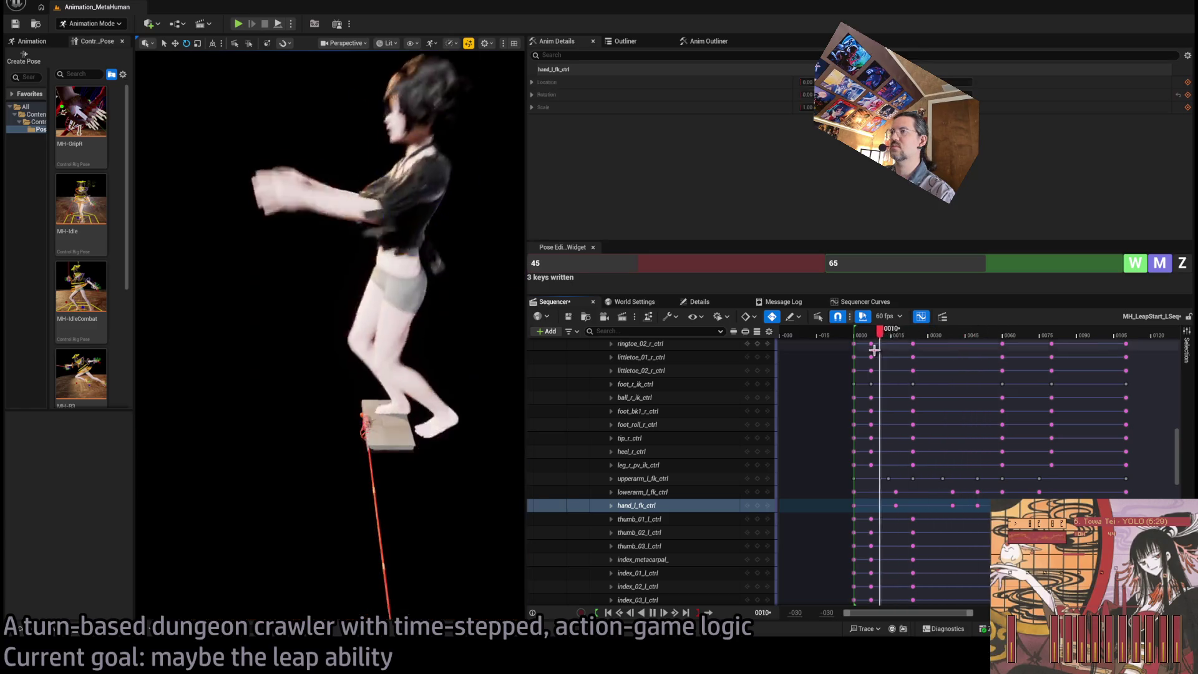
{"action": "key", "text": "space"}
{"action": "mouse_move", "coordinate": [960, 341]}
{"action": "left_mouse_down"}
{"action": "mouse_move", "coordinate": [921, 341]}
{"action": "mouse_move", "coordinate": [973, 343]}
{"action": "left_mouse_up"}
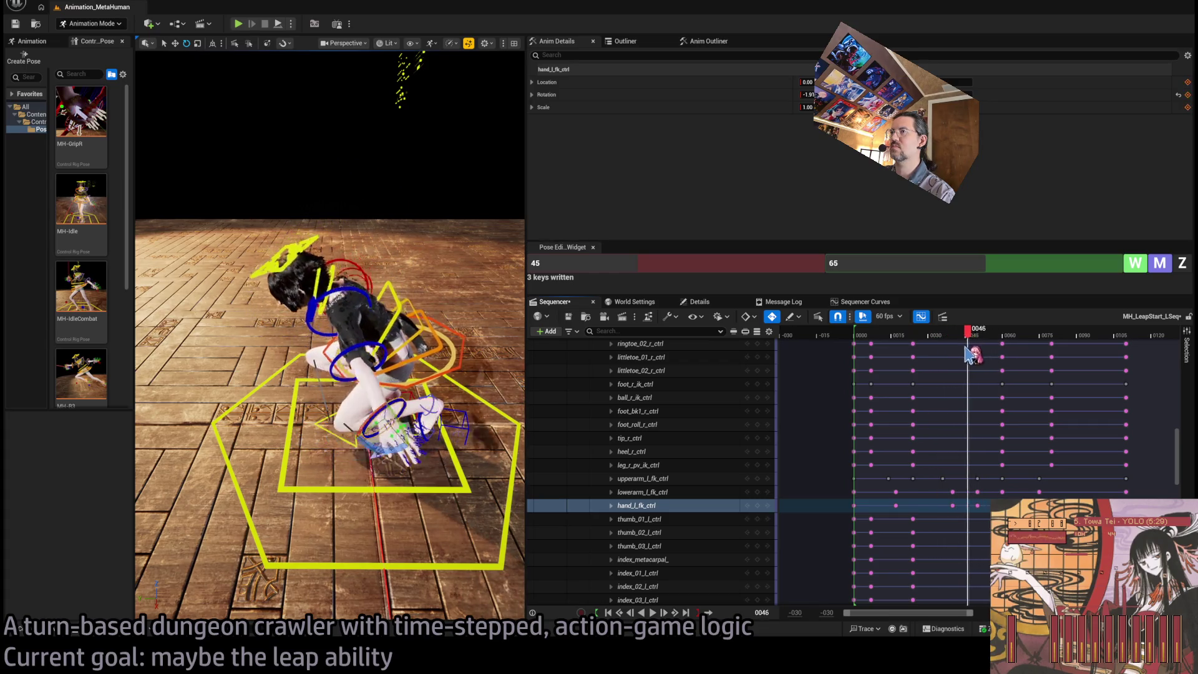
{"action": "mouse_move", "coordinate": [969, 354]}
{"action": "left_mouse_down"}
{"action": "mouse_move", "coordinate": [908, 350]}
{"action": "mouse_move", "coordinate": [1020, 371]}
{"action": "mouse_move", "coordinate": [955, 353]}
{"action": "mouse_move", "coordinate": [959, 341]}
{"action": "mouse_move", "coordinate": [1024, 347]}
{"action": "mouse_move", "coordinate": [994, 351]}
{"action": "mouse_move", "coordinate": [979, 339]}
{"action": "mouse_move", "coordinate": [989, 332]}
{"action": "left_mouse_up"}
{"action": "key", "text": "space"}
{"action": "key", "text": "space"}
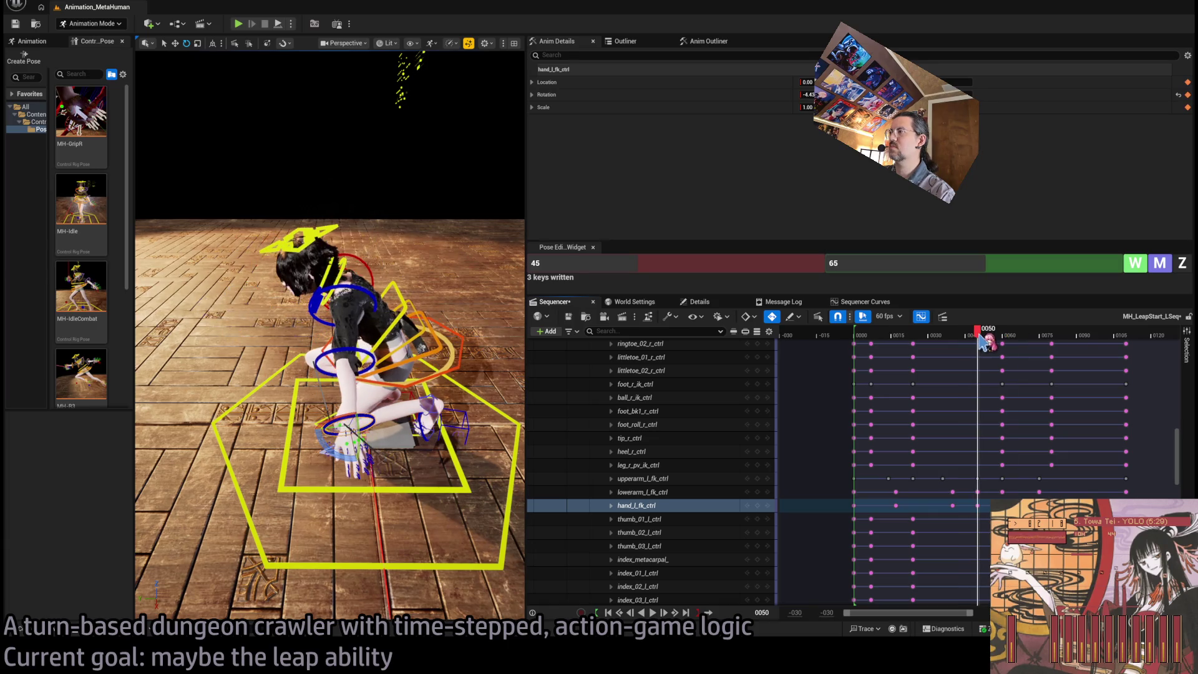
Rotate upperarm_l_fk_ctrl slightly and replay the leap to check the revised arm
{"action": "left_click", "coordinate": [375, 302]}
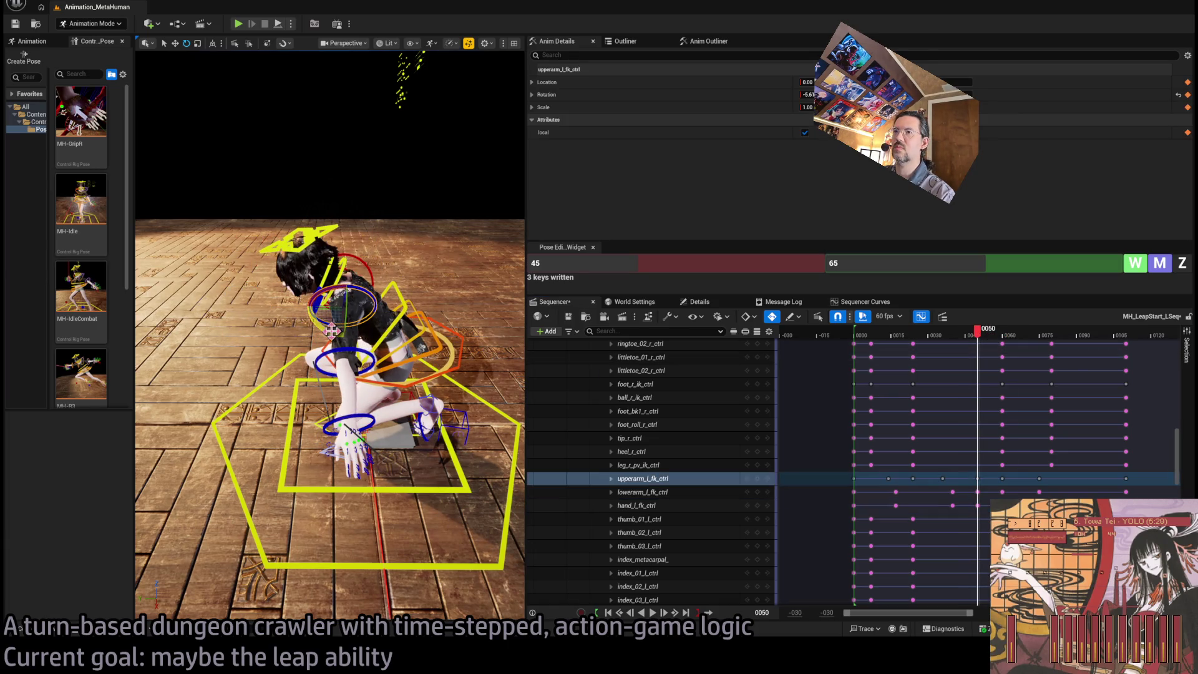
{"action": "left_click_drag", "start_coordinate": [357, 350], "coordinate": [368, 347]}
{"action": "left_click_drag", "start_coordinate": [989, 341], "coordinate": [864, 340]}
{"action": "key", "text": "space"}
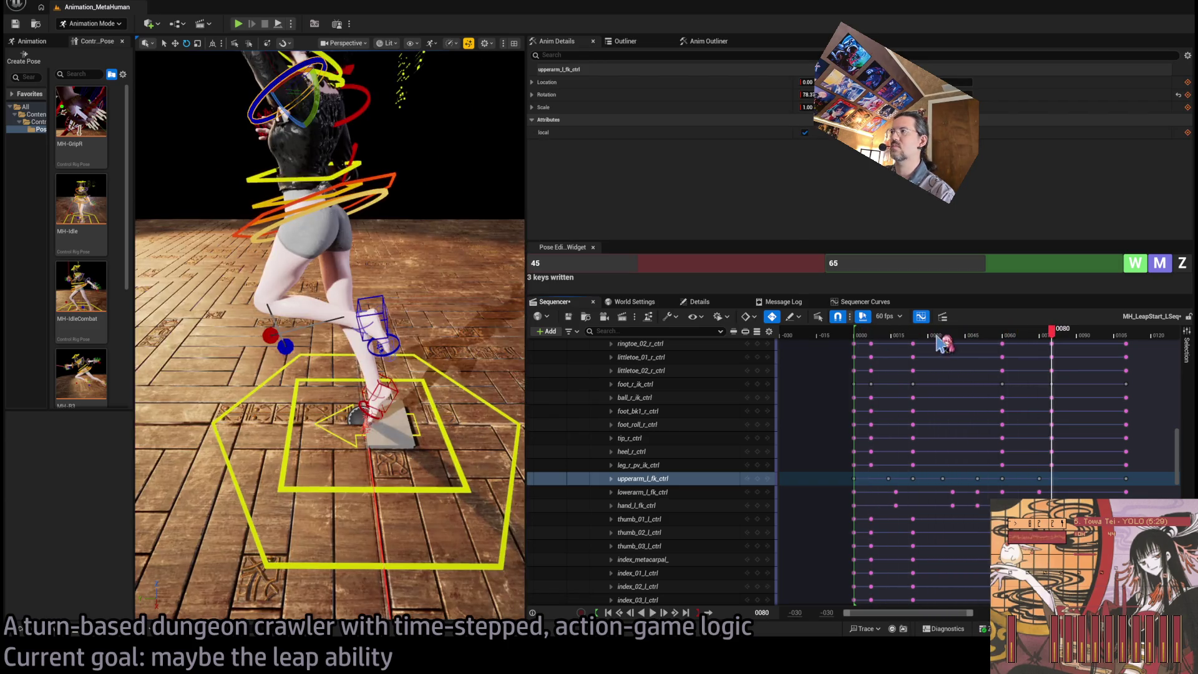
{"action": "key", "text": "space"}
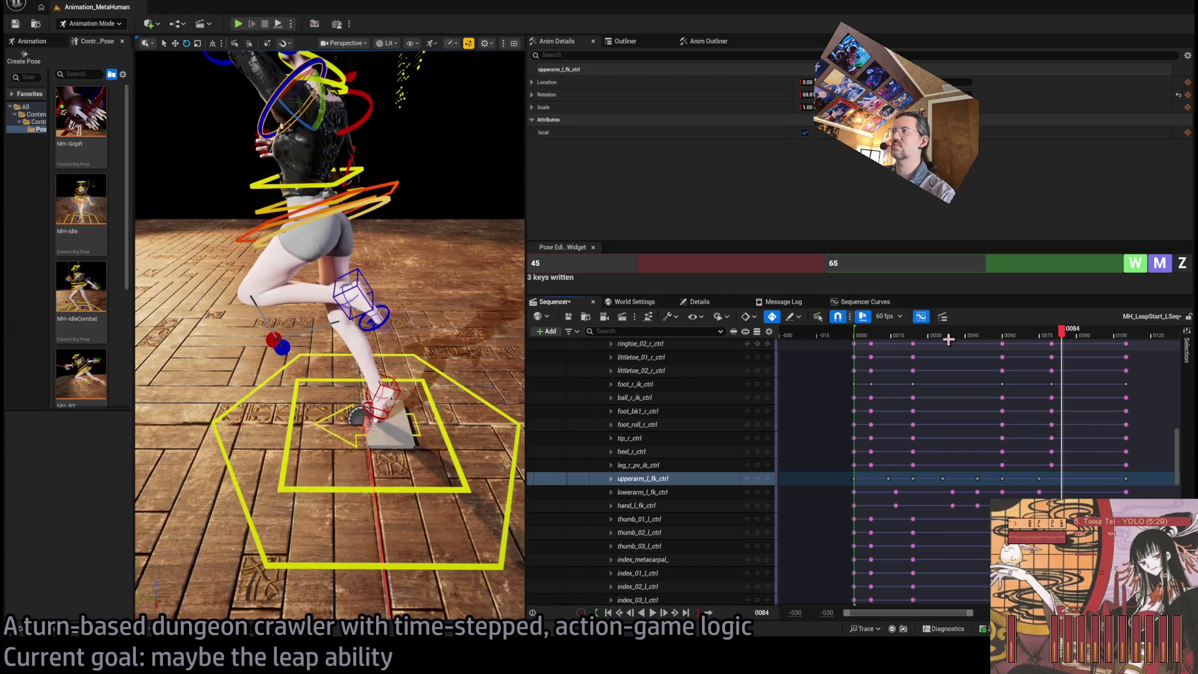
{"action": "mouse_move", "coordinate": [963, 339]}
{"action": "left_mouse_down"}
{"action": "mouse_move", "coordinate": [870, 343]}
{"action": "mouse_move", "coordinate": [981, 337]}
{"action": "mouse_move", "coordinate": [967, 357]}
{"action": "mouse_move", "coordinate": [911, 355]}
{"action": "mouse_move", "coordinate": [976, 368]}
{"action": "left_mouse_up"}
{"action": "key", "text": "space"}
{"action": "key", "text": "space"}
{"action": "key", "text": "space"}
{"action": "key", "text": "space"}
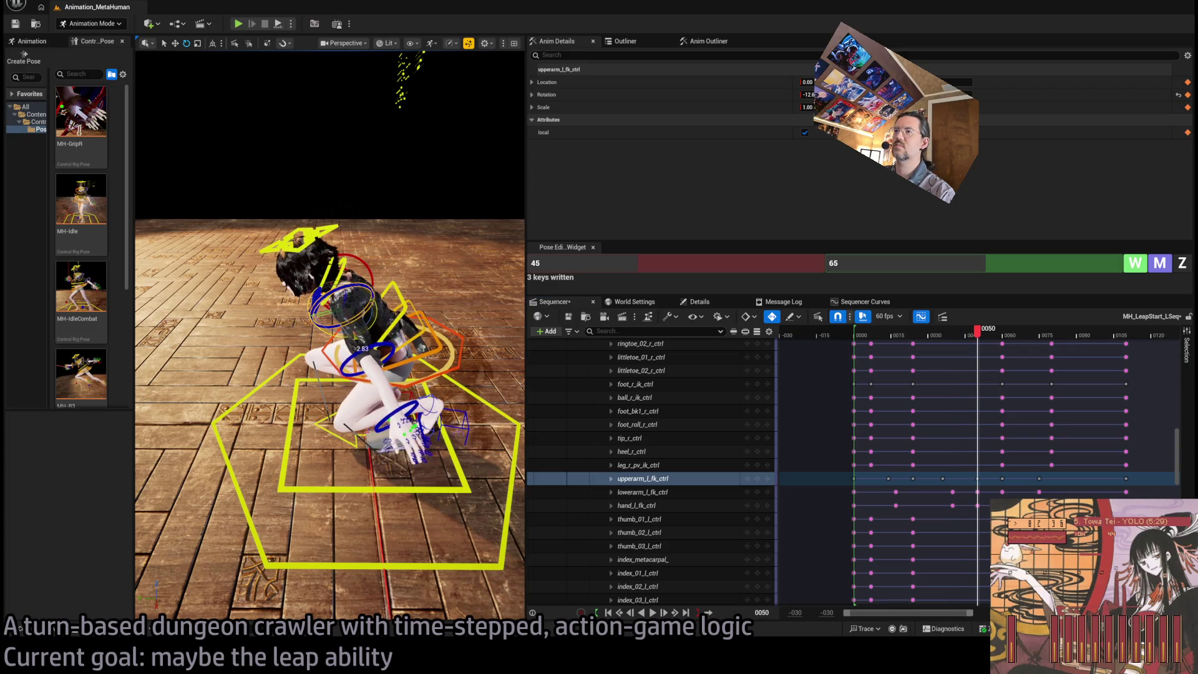
{"action": "mouse_move", "coordinate": [978, 337]}
{"action": "left_mouse_down"}
{"action": "mouse_move", "coordinate": [916, 353]}
{"action": "mouse_move", "coordinate": [1010, 358]}
{"action": "mouse_move", "coordinate": [911, 360]}
{"action": "mouse_move", "coordinate": [888, 335]}
{"action": "left_mouse_up"}
{"action": "key", "text": "space"}
{"action": "key", "text": "space"}
{"action": "mouse_move", "coordinate": [331, 312]}
{"action": "left_mouse_down"}
{"action": "mouse_move", "coordinate": [474, 312]}
{"action": "mouse_move", "coordinate": [370, 332]}
{"action": "left_mouse_up"}
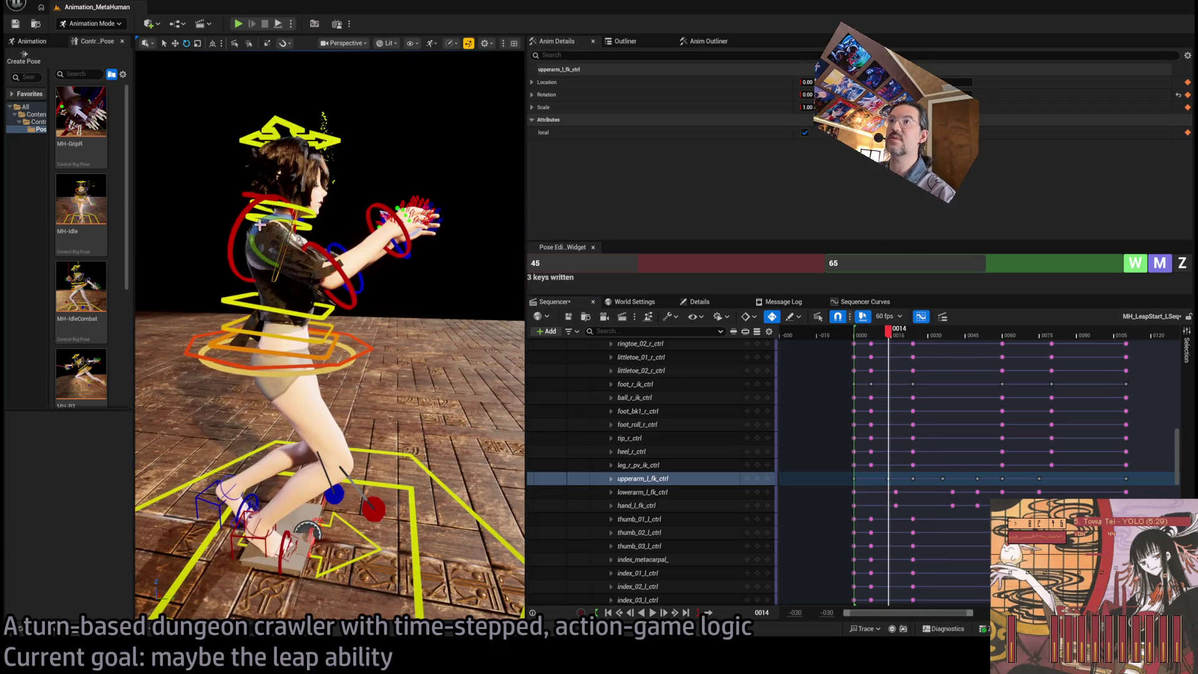
{"action": "left_click", "coordinate": [238, 230]}
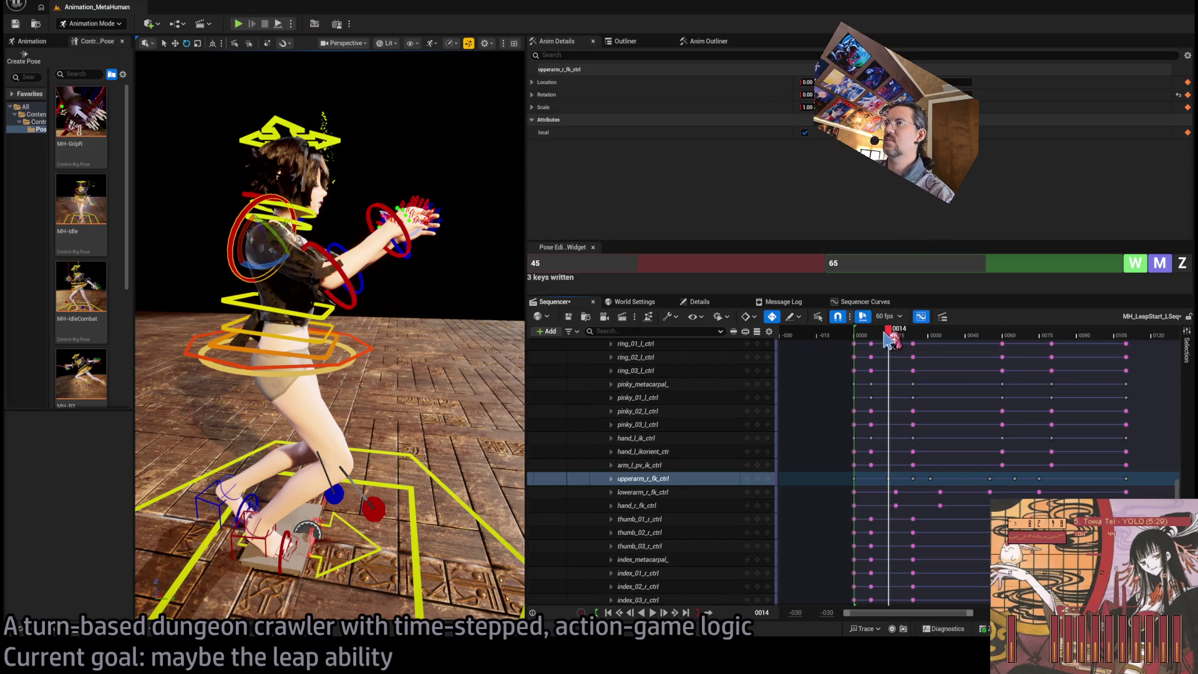
Select the right upper-arm, forearm and hand tracks and move their keys near 0033 to about 0040
{"action": "mouse_move", "coordinate": [890, 340]}
{"action": "left_mouse_down"}
{"action": "mouse_move", "coordinate": [956, 359]}
{"action": "mouse_move", "coordinate": [934, 362]}
{"action": "left_mouse_up"}
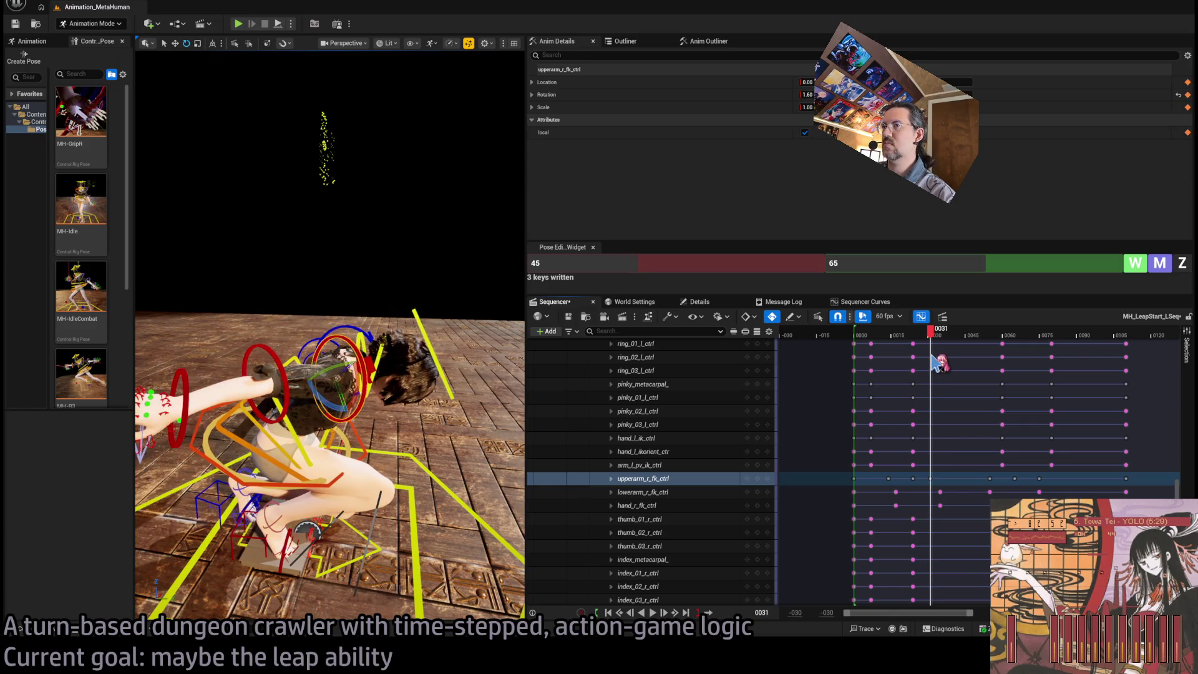
{"action": "left_click", "coordinate": [660, 504], "text": "shift"}
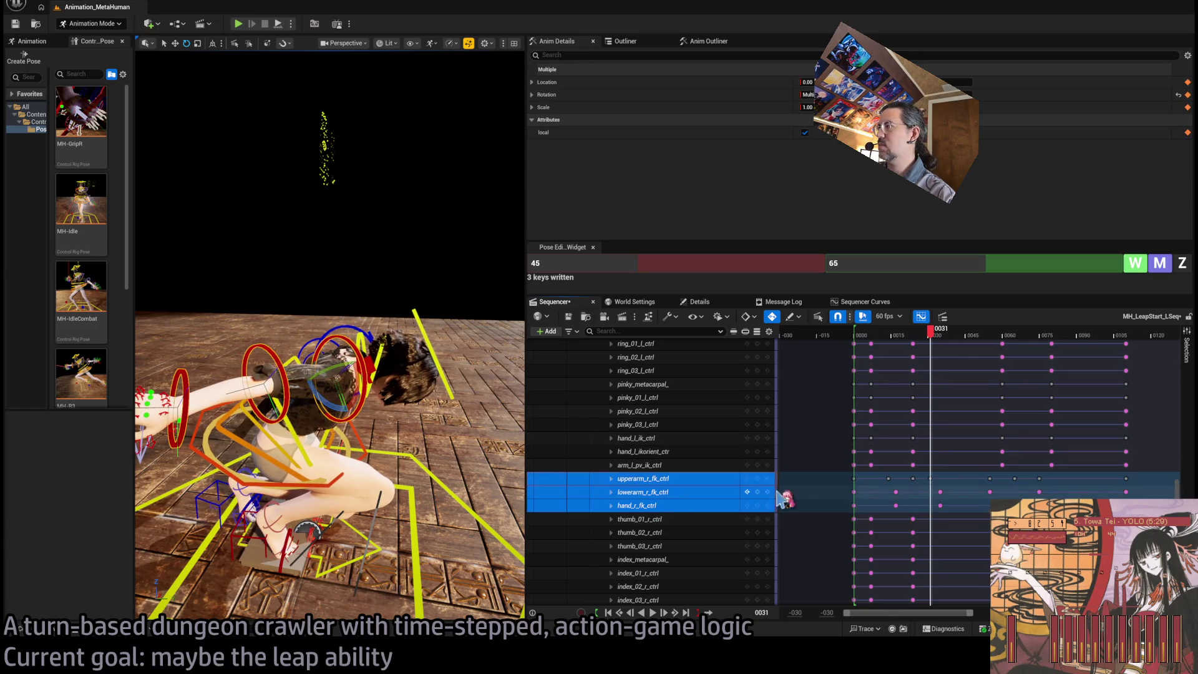
{"action": "mouse_move", "coordinate": [947, 476]}
{"action": "left_mouse_down"}
{"action": "mouse_move", "coordinate": [922, 514]}
{"action": "mouse_move", "coordinate": [952, 494]}
{"action": "left_mouse_up"}
{"action": "left_click", "coordinate": [864, 335]}
Replay and scrub frames 0024–0047 to check the retiming, then key the right arm at 0045
{"action": "key", "text": "space"}
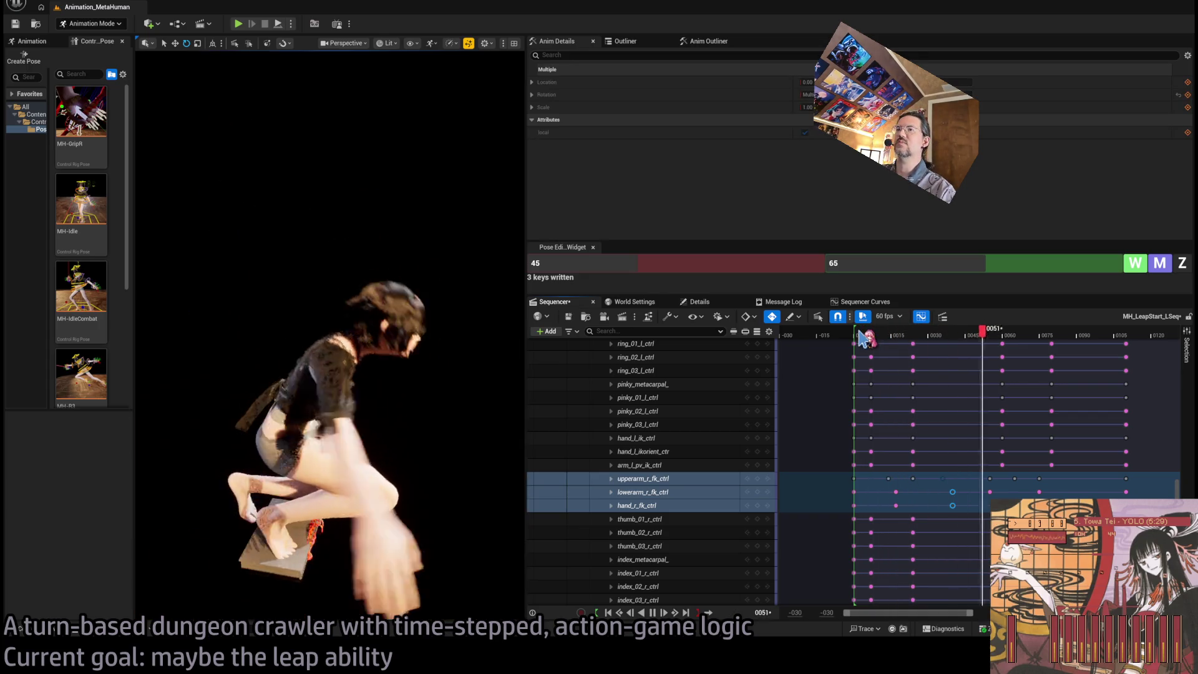
{"action": "key", "text": "space"}
{"action": "mouse_move", "coordinate": [986, 332]}
{"action": "left_mouse_down"}
{"action": "mouse_move", "coordinate": [876, 337]}
{"action": "mouse_move", "coordinate": [1042, 368]}
{"action": "mouse_move", "coordinate": [936, 383]}
{"action": "mouse_move", "coordinate": [869, 374]}
{"action": "left_mouse_up"}
{"action": "key", "text": "space"}
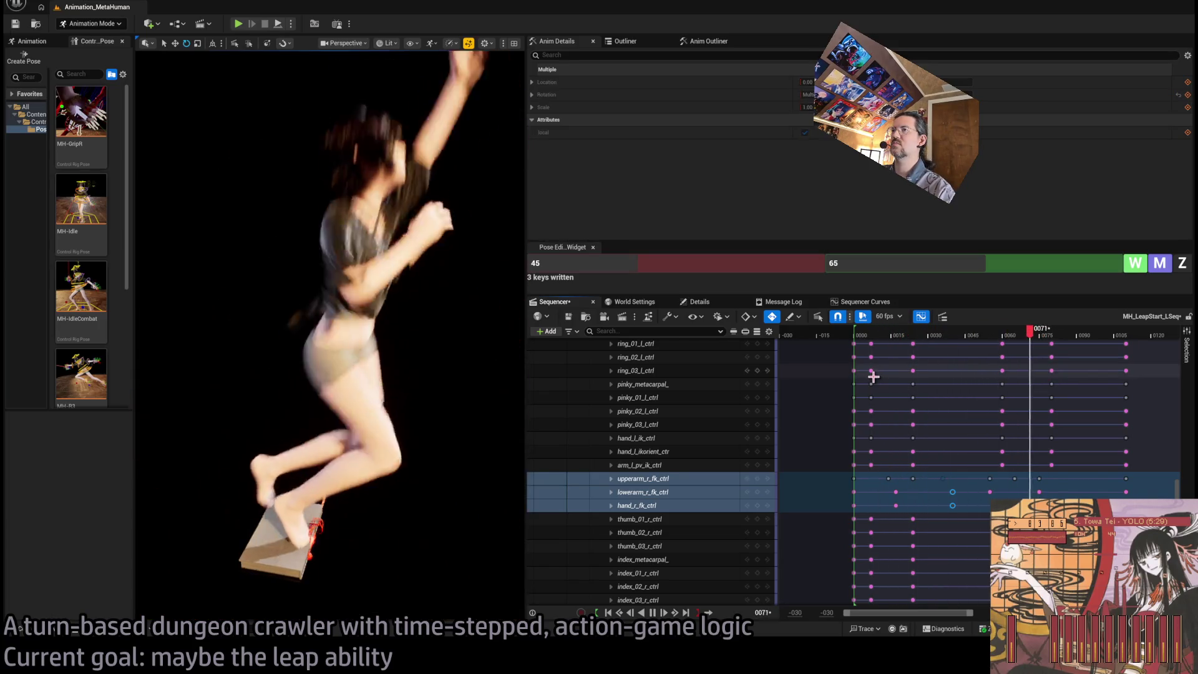
{"action": "key", "text": "space"}
{"action": "mouse_move", "coordinate": [948, 350]}
{"action": "left_mouse_down"}
{"action": "mouse_move", "coordinate": [936, 349]}
{"action": "mouse_move", "coordinate": [1049, 347]}
{"action": "mouse_move", "coordinate": [976, 343]}
{"action": "left_mouse_up"}
{"action": "left_click_drag", "start_coordinate": [947, 348], "coordinate": [970, 341]}
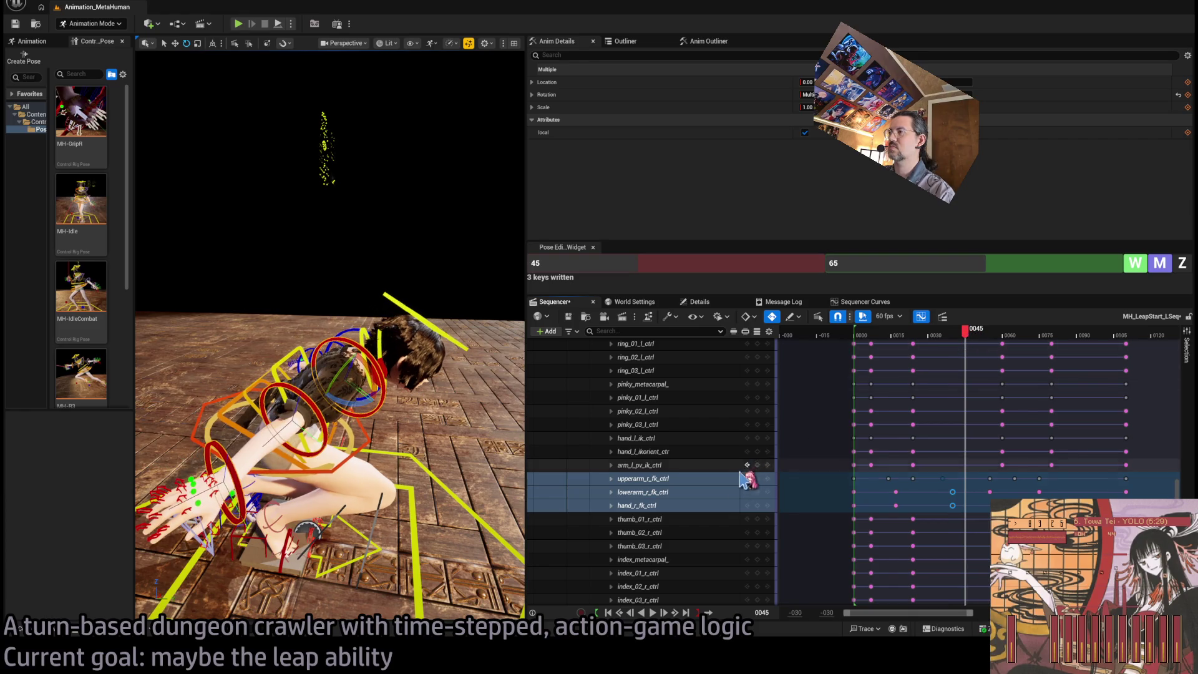
{"action": "left_click", "coordinate": [758, 479]}
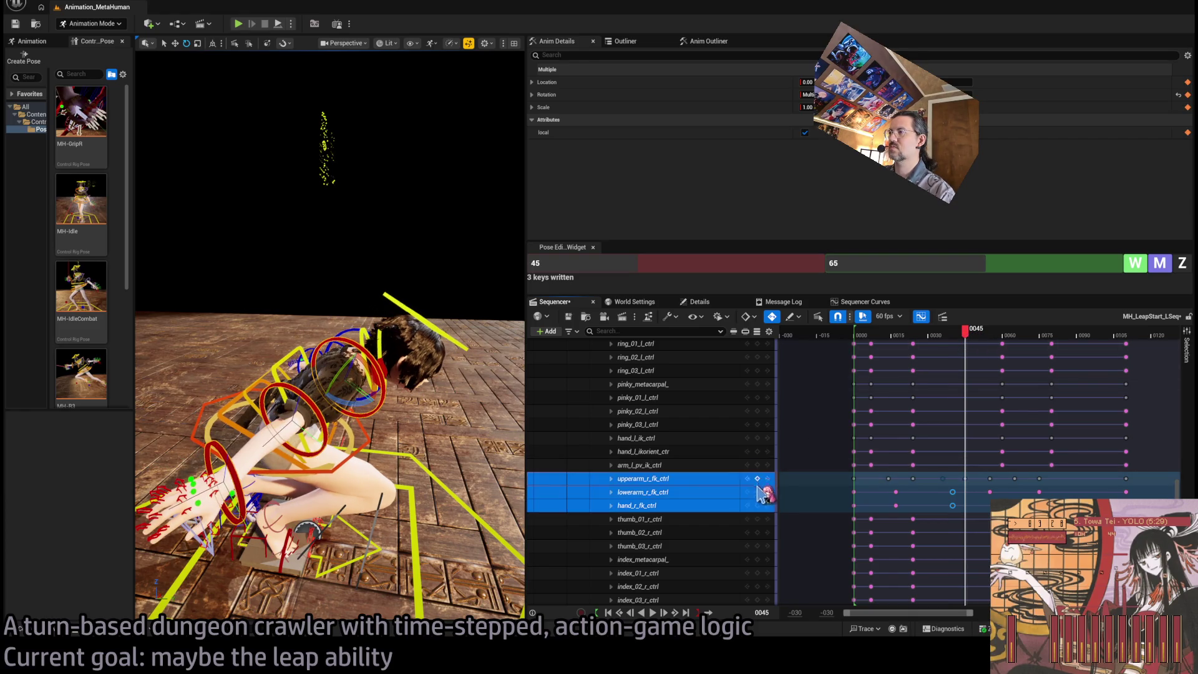
Try moving the right-arm keys 6 frames later, then undo the move
{"action": "left_click_drag", "start_coordinate": [974, 476], "coordinate": [977, 506]}
{"action": "mouse_move", "coordinate": [904, 335]}
{"action": "left_mouse_down"}
{"action": "mouse_move", "coordinate": [985, 363]}
{"action": "mouse_move", "coordinate": [904, 359]}
{"action": "left_mouse_up"}
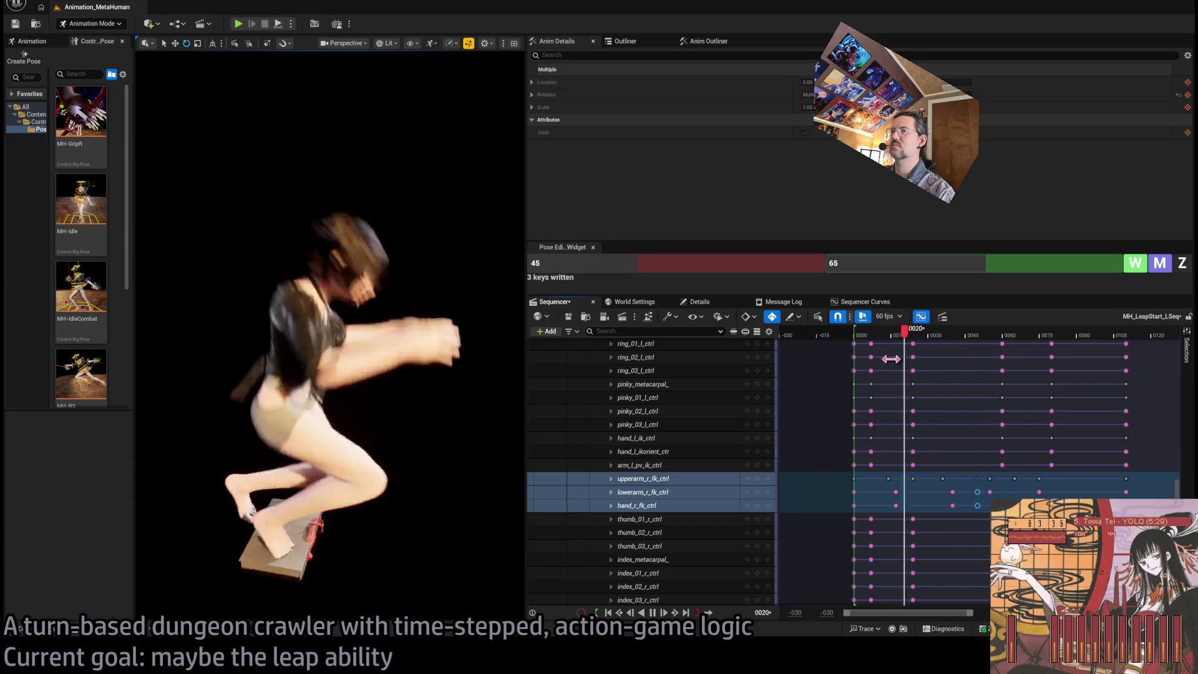
{"action": "key", "text": "space"}
{"action": "mouse_move", "coordinate": [973, 335]}
{"action": "left_mouse_down"}
{"action": "mouse_move", "coordinate": [1041, 343]}
{"action": "mouse_move", "coordinate": [996, 351]}
{"action": "left_mouse_up"}
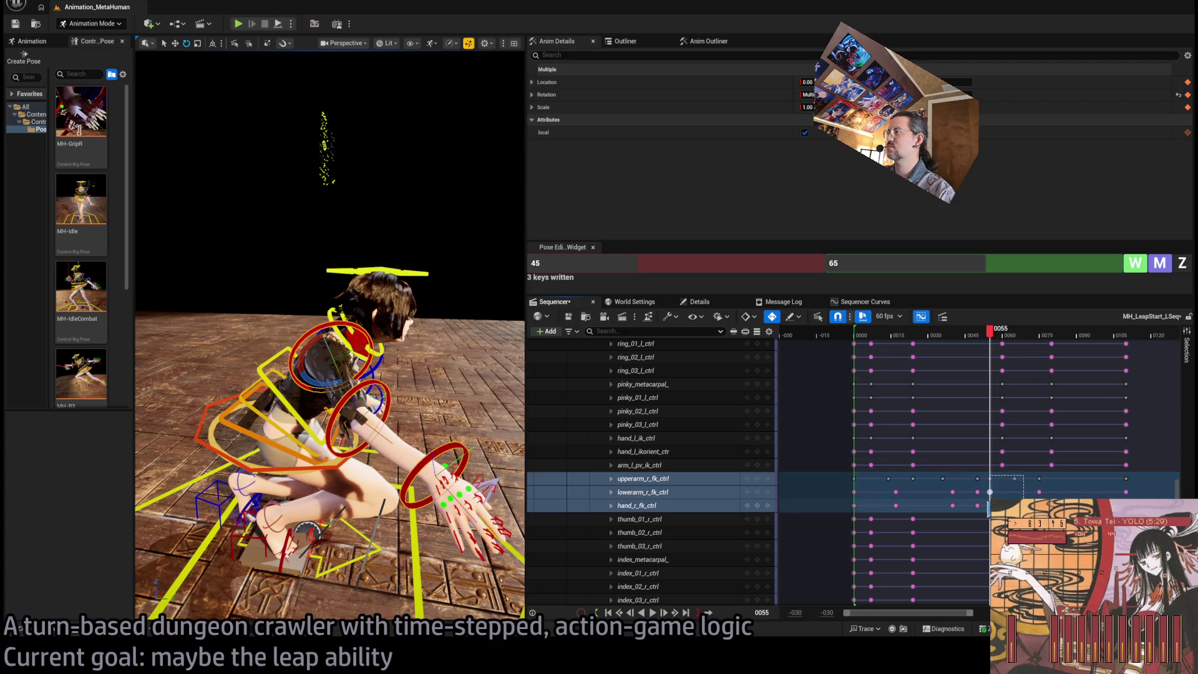
{"action": "left_click_drag", "start_coordinate": [991, 479], "coordinate": [1014, 485]}
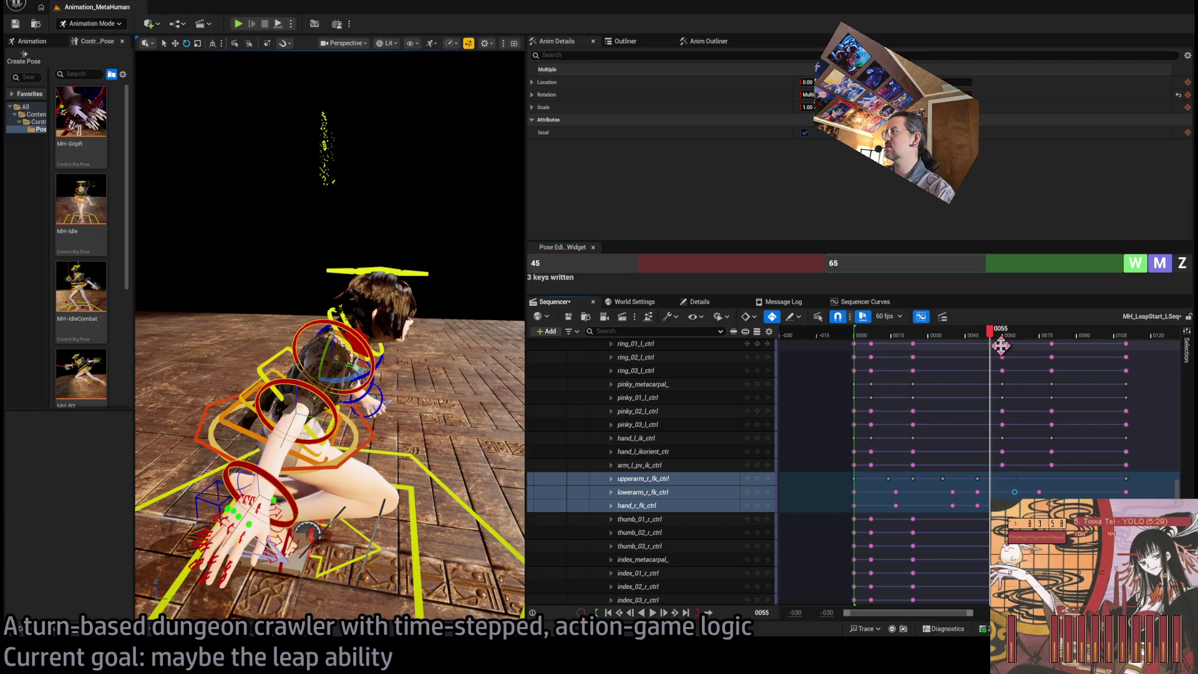
{"action": "mouse_move", "coordinate": [969, 342]}
{"action": "left_mouse_down"}
{"action": "mouse_move", "coordinate": [957, 343]}
{"action": "mouse_move", "coordinate": [1038, 340]}
{"action": "mouse_move", "coordinate": [945, 349]}
{"action": "mouse_move", "coordinate": [1021, 350]}
{"action": "mouse_move", "coordinate": [1014, 337]}
{"action": "left_mouse_up"}
{"action": "key", "text": "ctrl+z"}
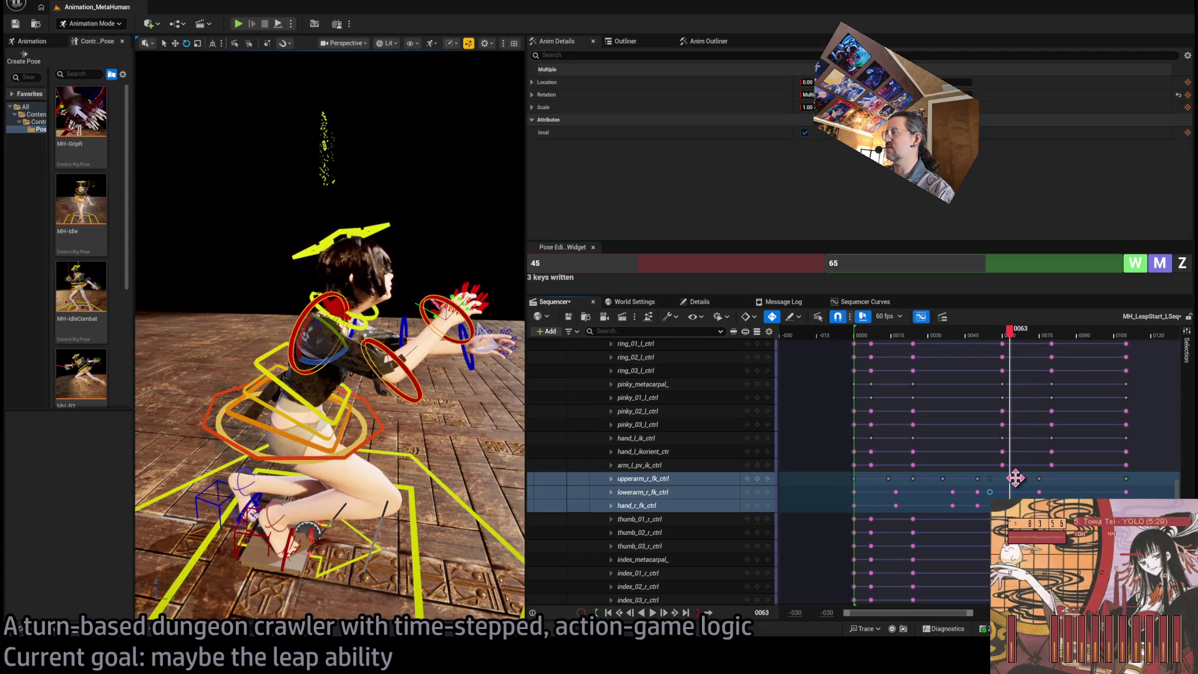
Shift the right upper-arm and forearm keys about 5 frames later and review frames 0077–0095
{"action": "left_click_drag", "start_coordinate": [1015, 478], "coordinate": [1028, 486]}
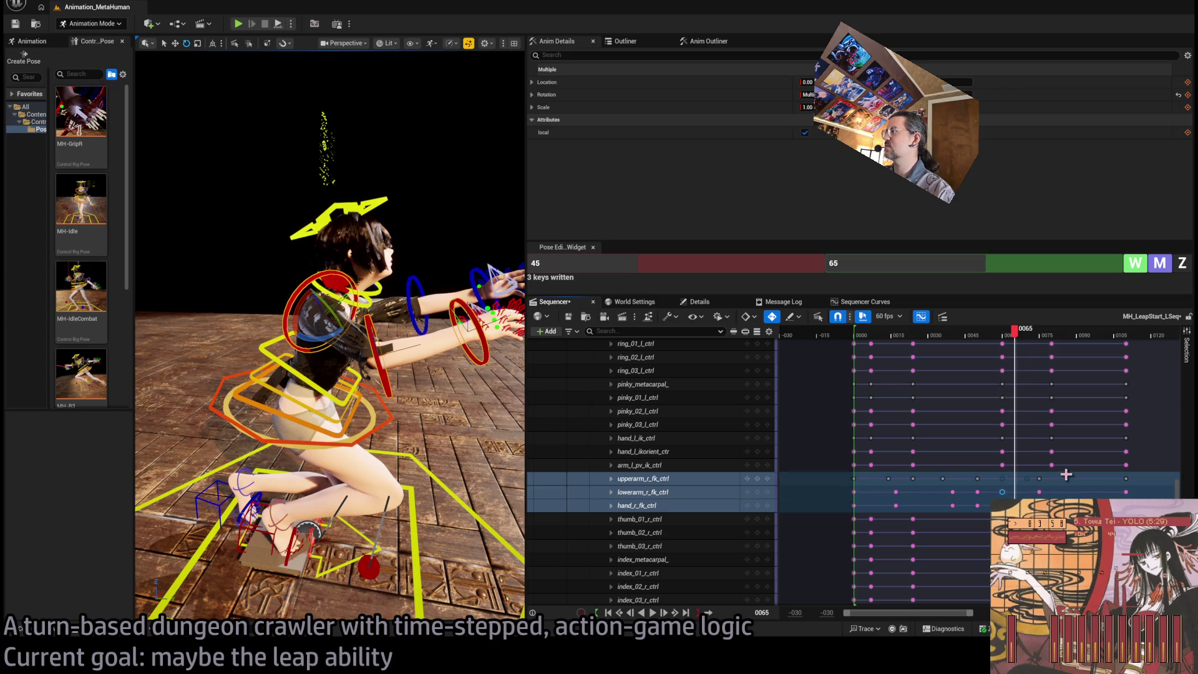
{"action": "left_click_drag", "start_coordinate": [1033, 483], "coordinate": [1046, 481]}
{"action": "left_click", "coordinate": [1033, 336]}
{"action": "left_click", "coordinate": [882, 337]}
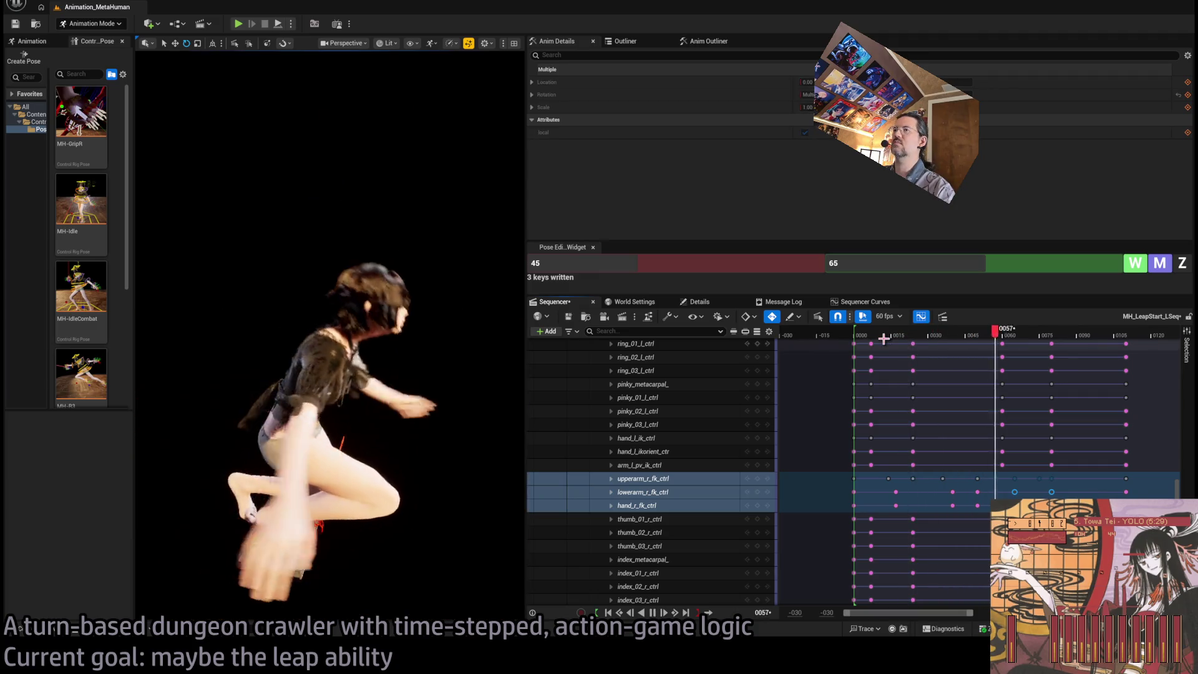
{"action": "mouse_move", "coordinate": [986, 340]}
{"action": "left_mouse_down"}
{"action": "mouse_move", "coordinate": [1064, 344]}
{"action": "mouse_move", "coordinate": [1036, 341]}
{"action": "left_mouse_up"}
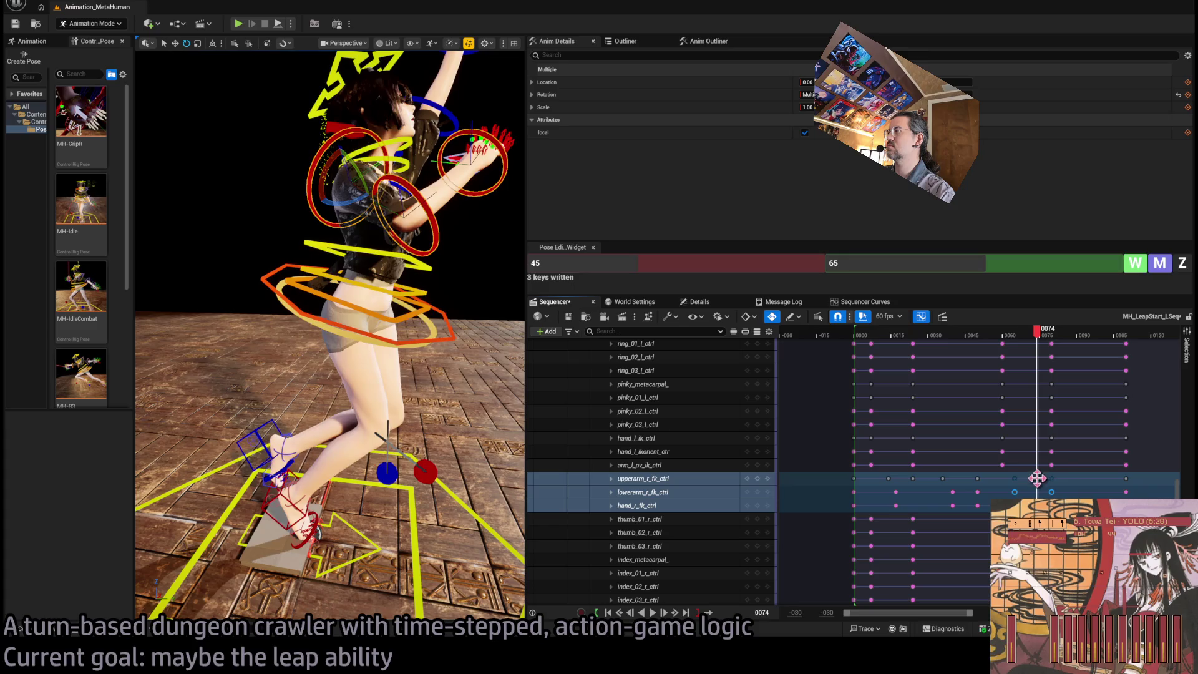
{"action": "key", "text": "Delete"}
{"action": "left_click", "coordinate": [1039, 335]}
{"action": "key", "text": "ctrl+z"}
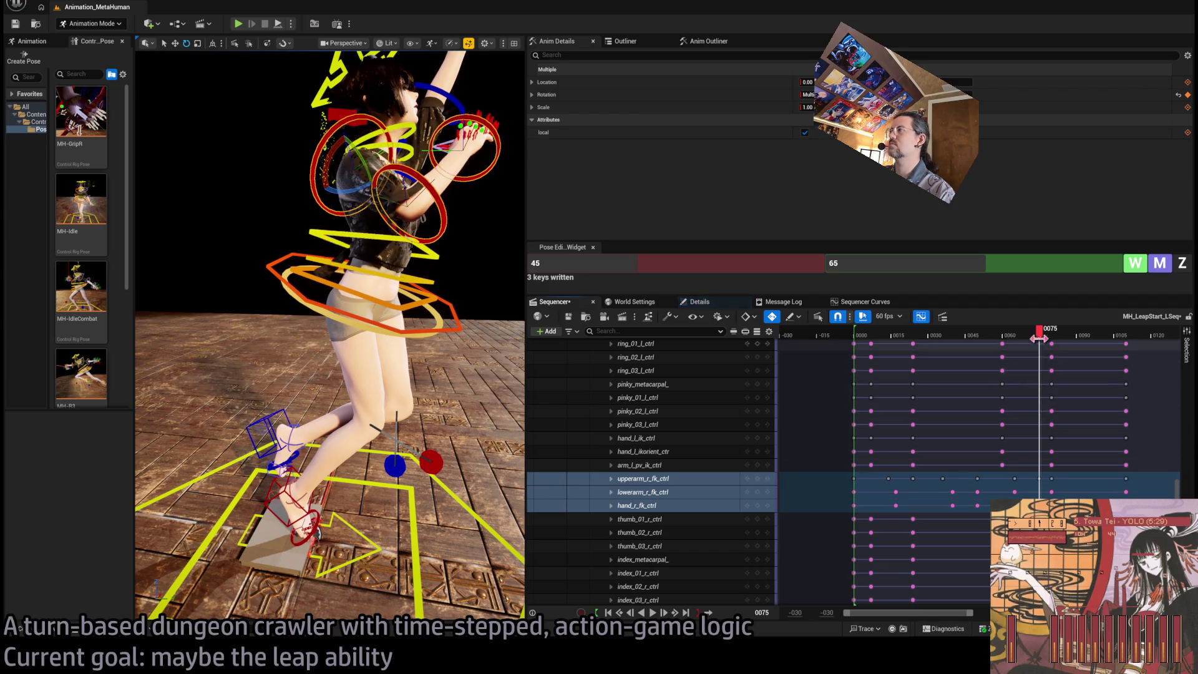
Move the right upper-arm keys another 5 frames later and replay the leap
{"action": "mouse_move", "coordinate": [1039, 337]}
{"action": "left_mouse_down"}
{"action": "mouse_move", "coordinate": [1024, 335]}
{"action": "mouse_move", "coordinate": [1061, 335]}
{"action": "mouse_move", "coordinate": [1040, 335]}
{"action": "left_mouse_up"}
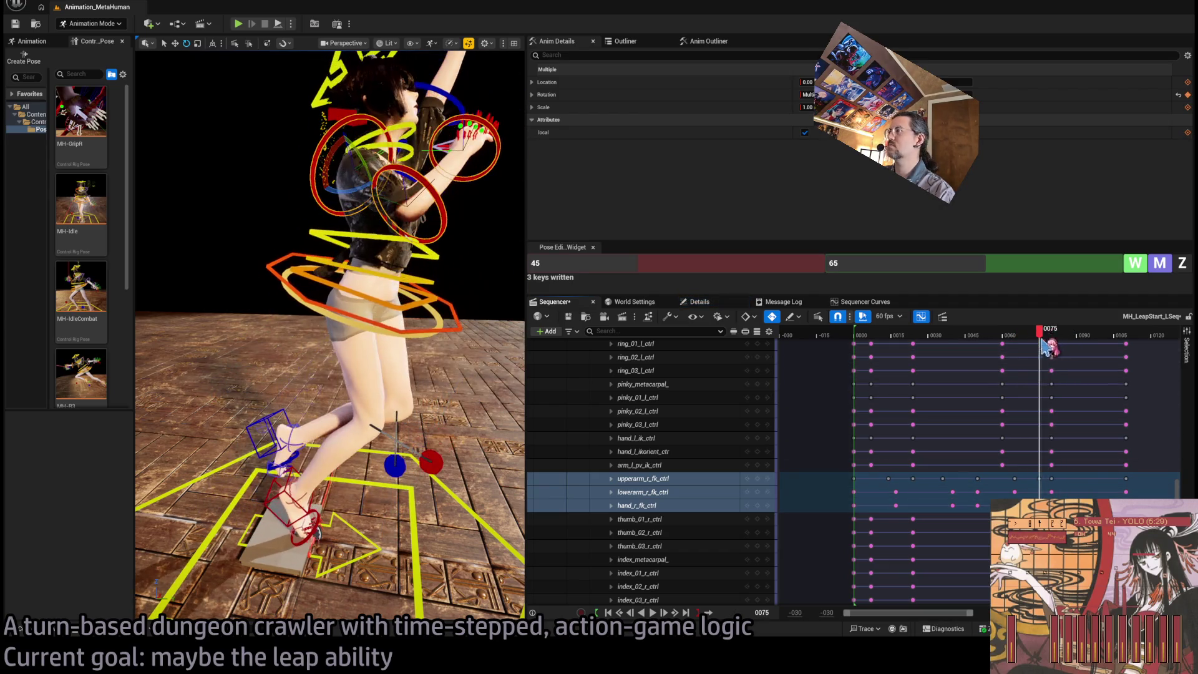
{"action": "key", "text": "space"}
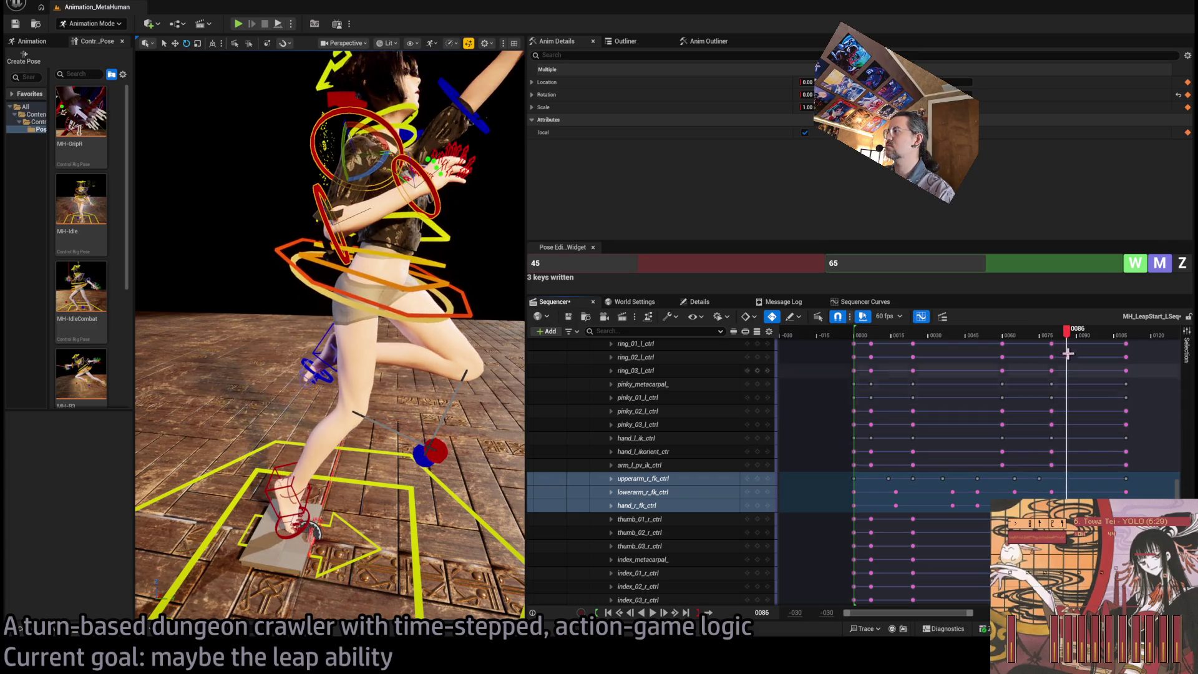
{"action": "key", "text": "space"}
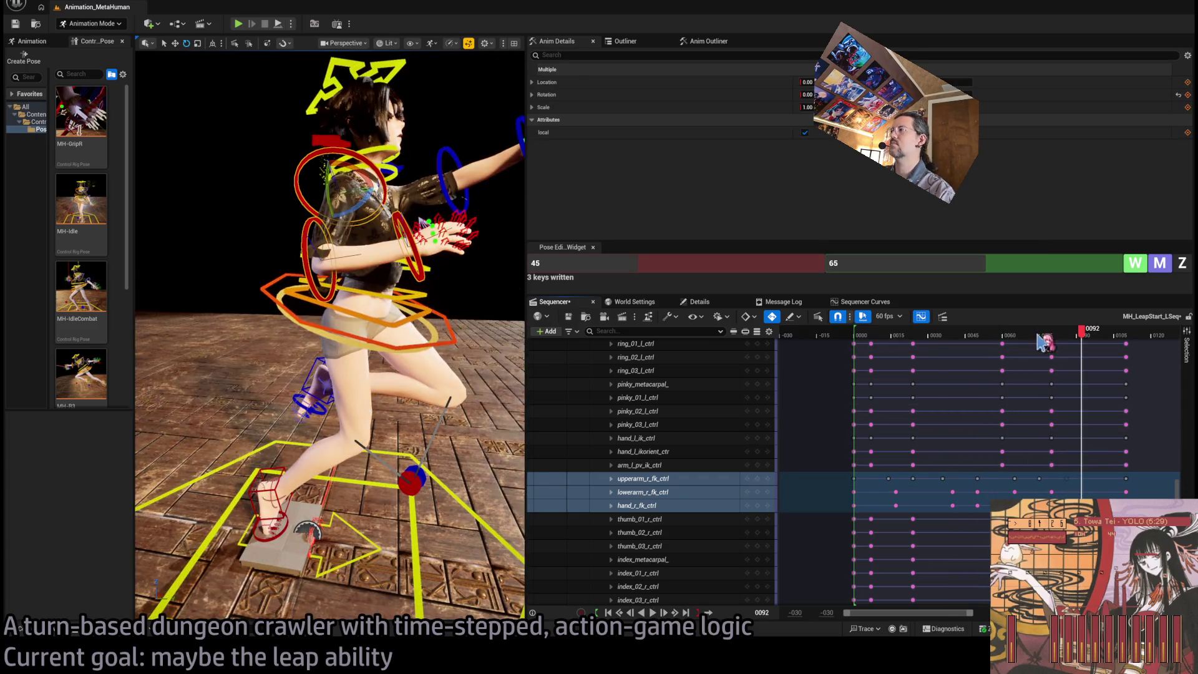
{"action": "left_click_drag", "start_coordinate": [1048, 335], "coordinate": [1002, 335]}
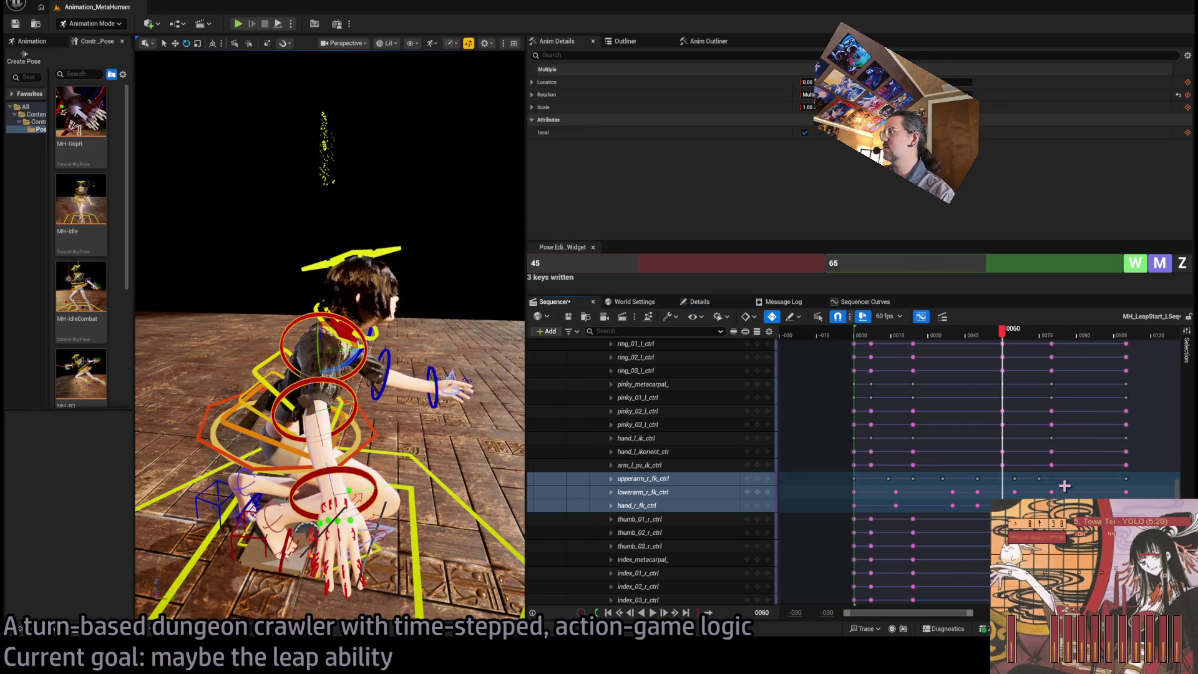
{"action": "left_click_drag", "start_coordinate": [1051, 480], "coordinate": [1064, 492]}
{"action": "key", "text": "space"}
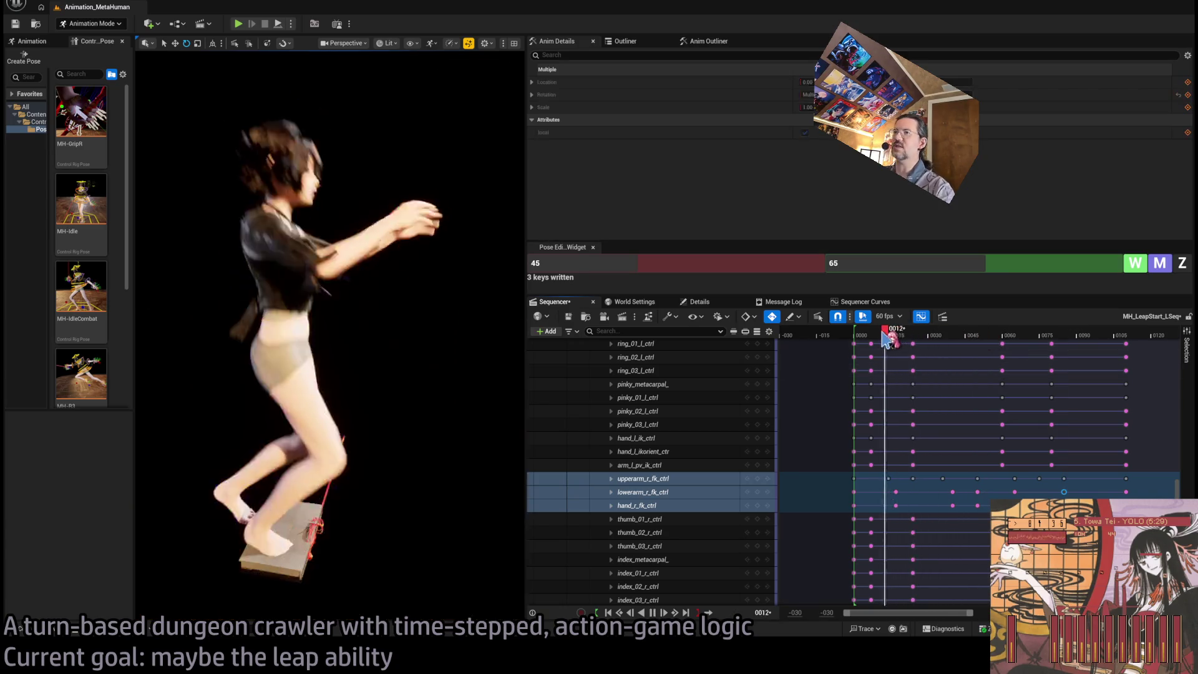
{"action": "key", "text": "space"}
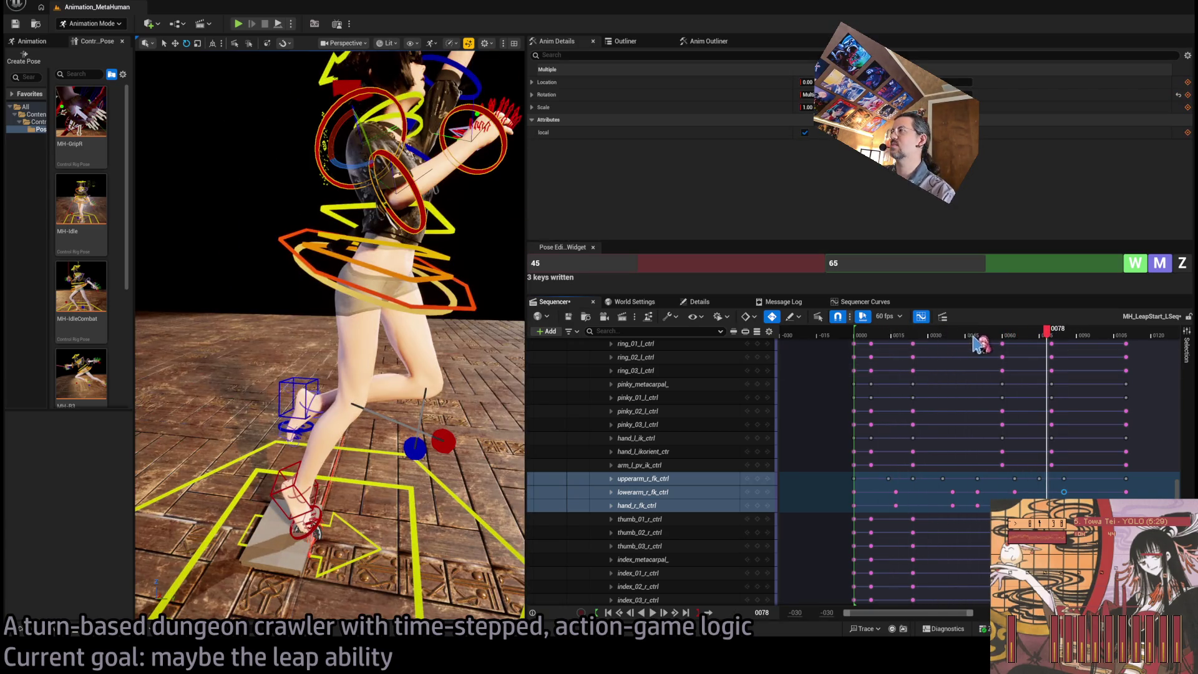
{"action": "key", "text": "space"}
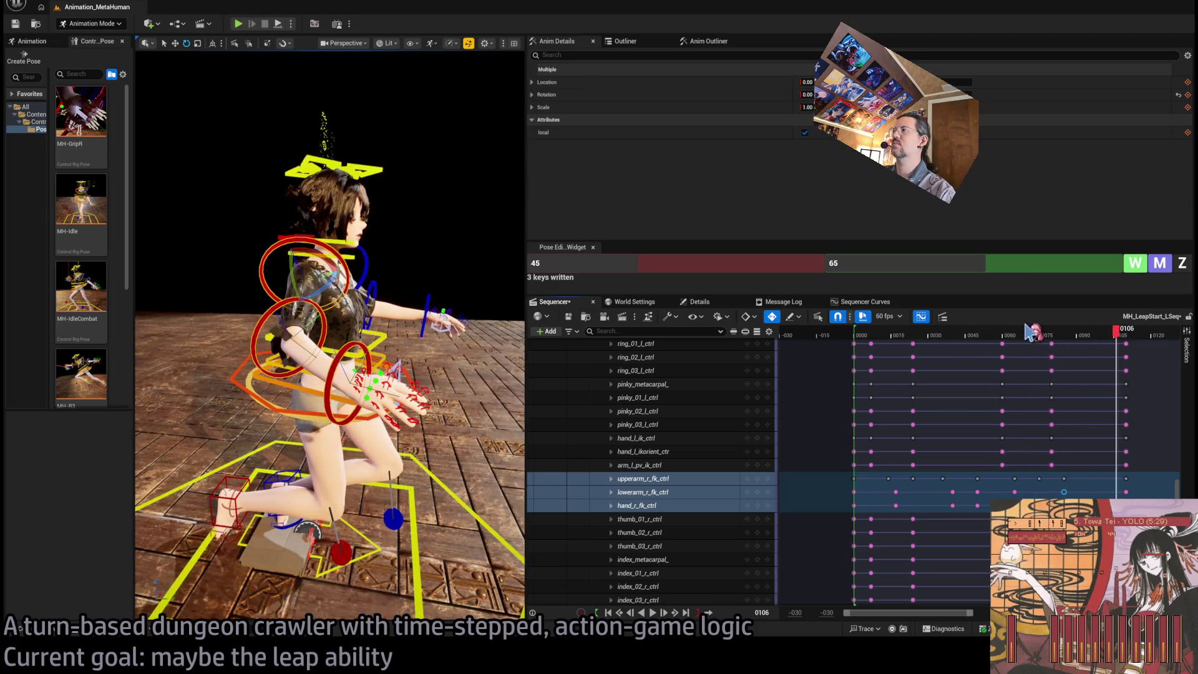
{"action": "mouse_move", "coordinate": [1012, 335]}
{"action": "left_mouse_down"}
{"action": "mouse_move", "coordinate": [990, 335]}
{"action": "mouse_move", "coordinate": [1039, 330]}
{"action": "left_mouse_up"}
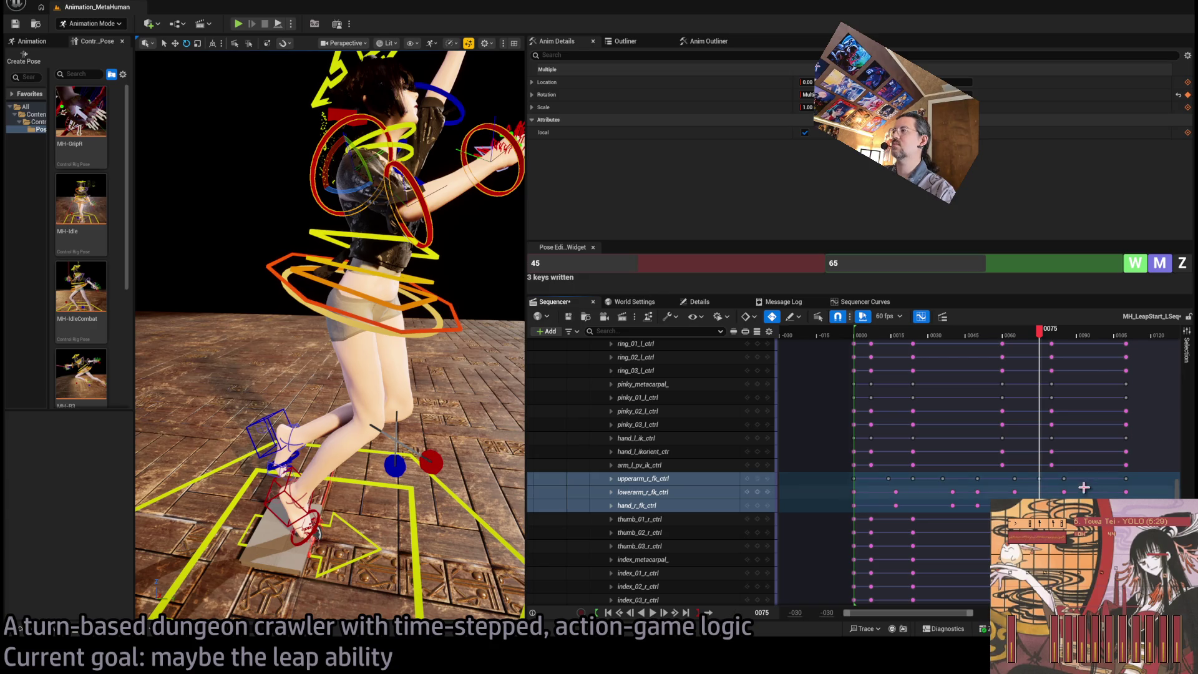
{"action": "mouse_move", "coordinate": [1046, 337]}
{"action": "left_mouse_down"}
{"action": "mouse_move", "coordinate": [1064, 337]}
{"action": "mouse_move", "coordinate": [1000, 347]}
{"action": "mouse_move", "coordinate": [1072, 349]}
{"action": "mouse_move", "coordinate": [974, 347]}
{"action": "mouse_move", "coordinate": [1057, 361]}
{"action": "mouse_move", "coordinate": [949, 369]}
{"action": "mouse_move", "coordinate": [1015, 377]}
{"action": "left_mouse_up"}
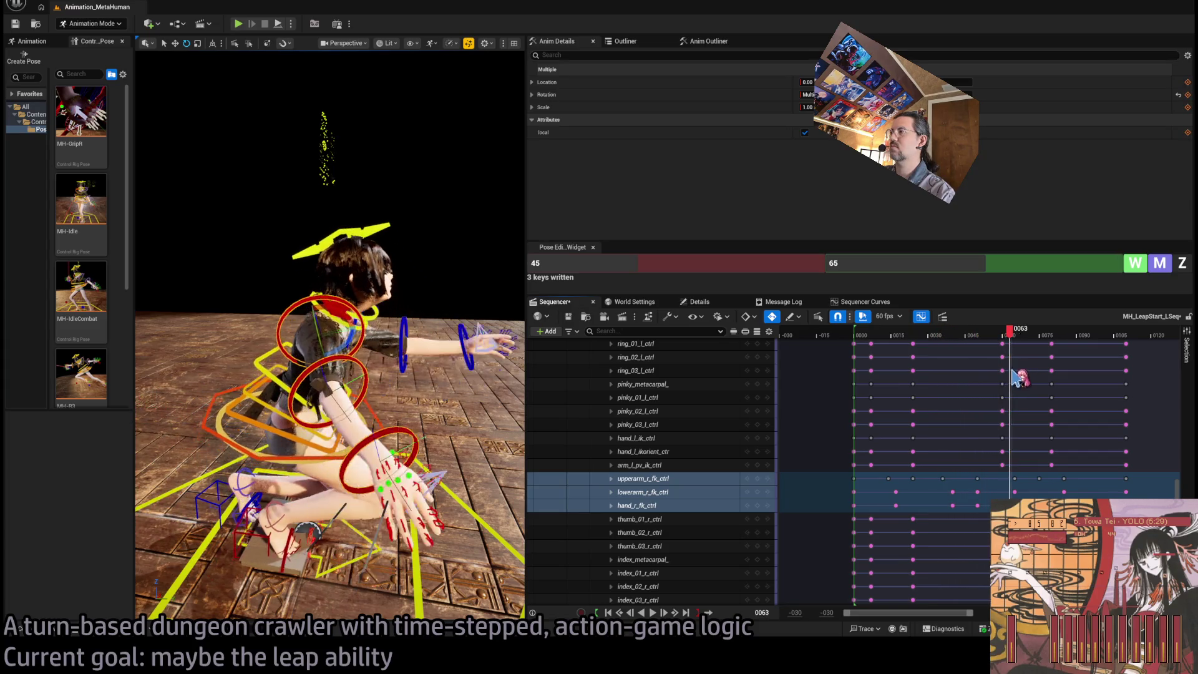
Move the right-arm keys near frames 68–78 ten frames later and check the crouch
{"action": "left_click_drag", "start_coordinate": [1030, 474], "coordinate": [1076, 498]}
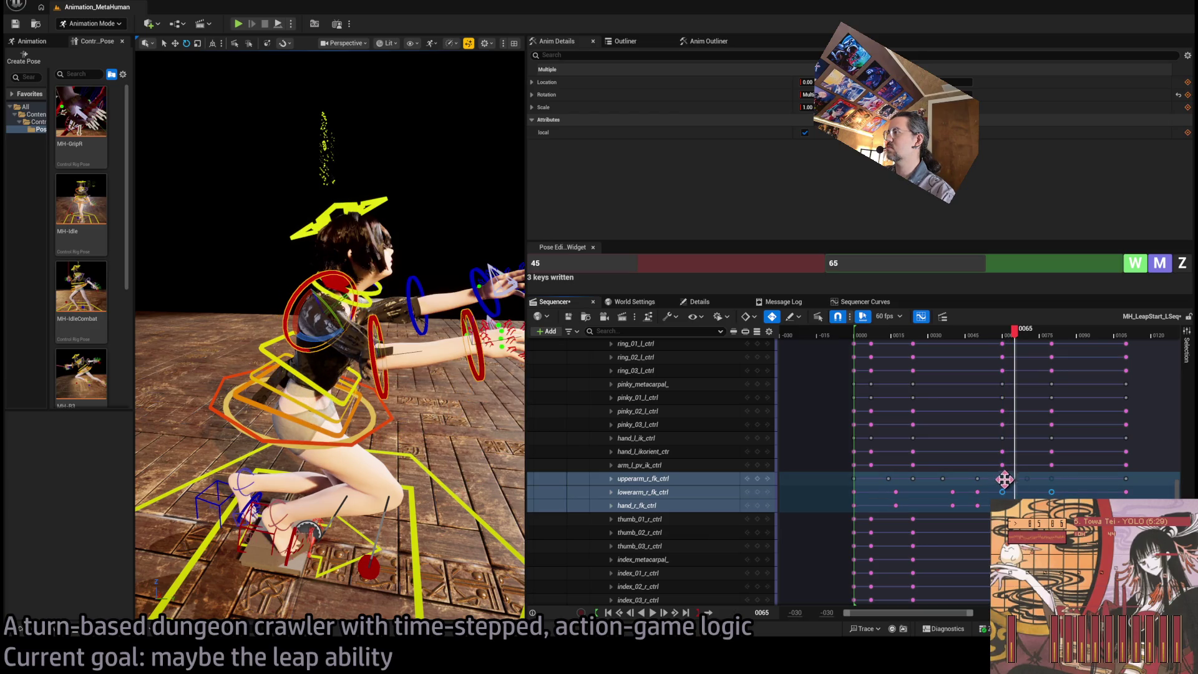
{"action": "left_click_drag", "start_coordinate": [1053, 476], "coordinate": [1076, 476]}
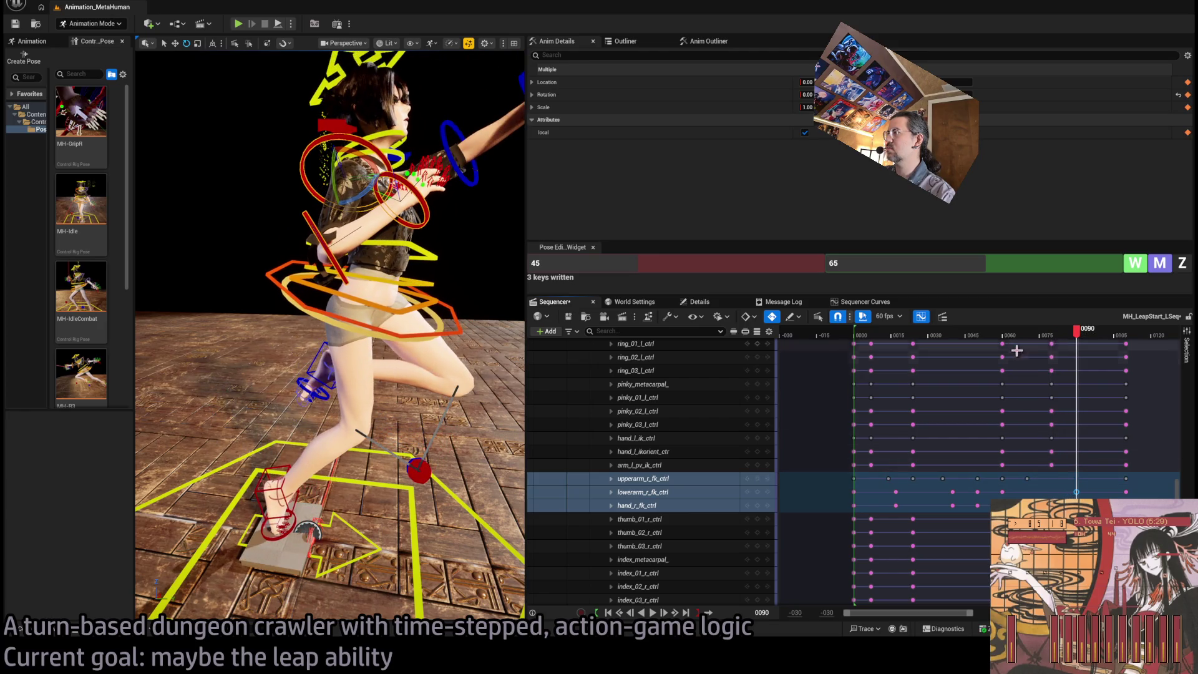
{"action": "left_click", "coordinate": [987, 349]}
{"action": "mouse_move", "coordinate": [948, 357]}
{"action": "left_mouse_down"}
{"action": "mouse_move", "coordinate": [1059, 368]}
{"action": "mouse_move", "coordinate": [987, 370]}
{"action": "left_mouse_up"}
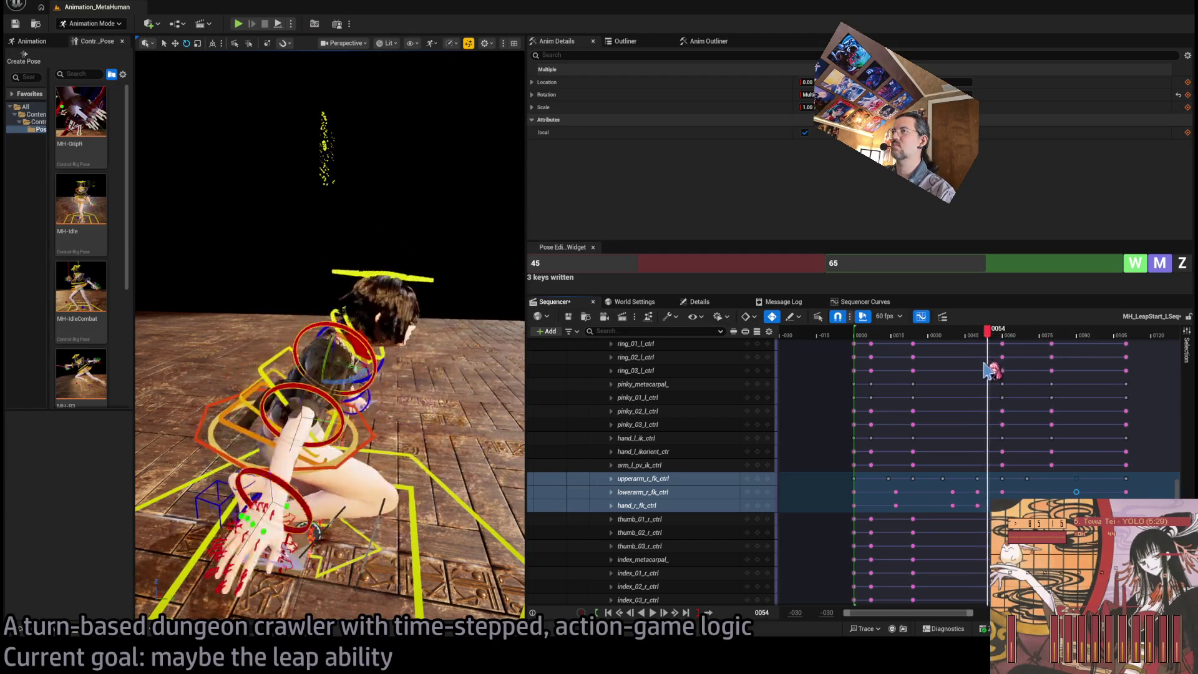
{"action": "key", "text": "space"}
Replay the takeoff between frames 18 and 76, ending on the standing start pose
{"action": "key", "text": "space"}
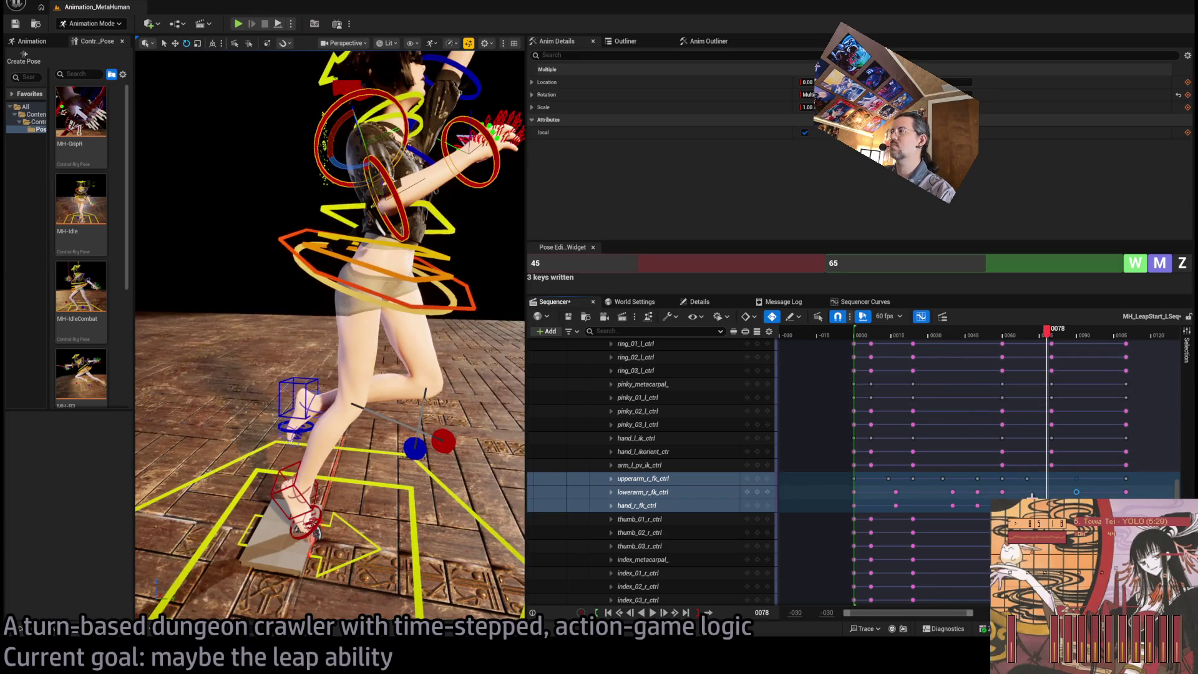
{"action": "left_click", "coordinate": [904, 335]}
{"action": "key", "text": "space"}
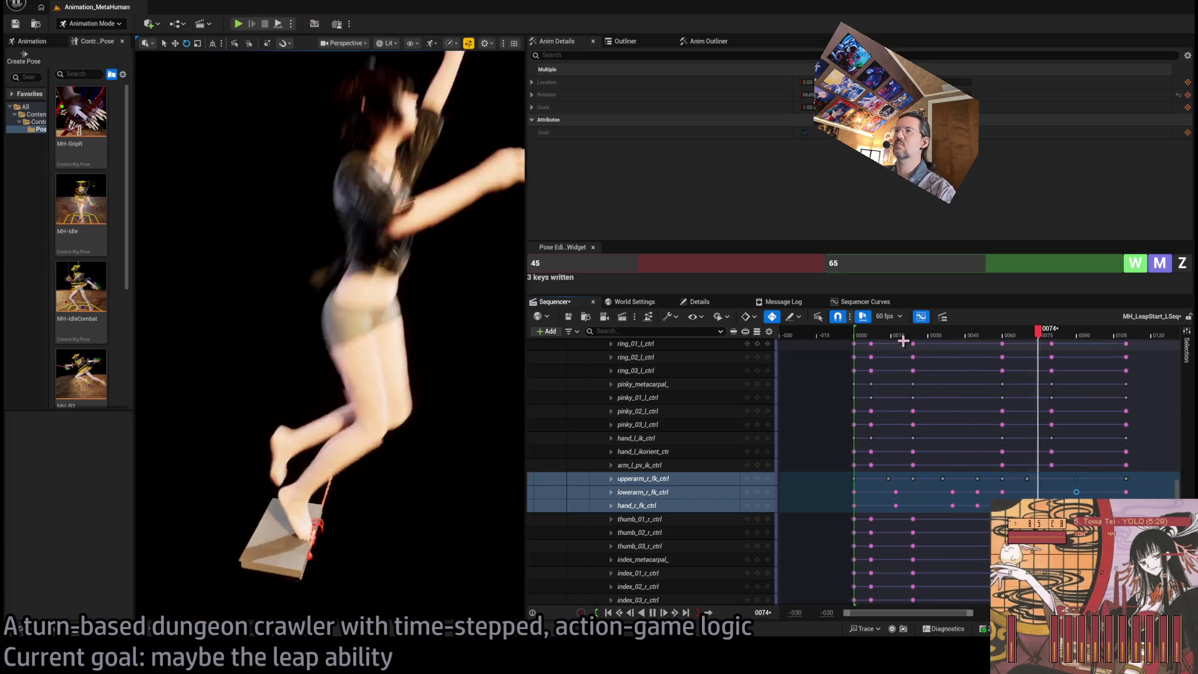
{"action": "key", "text": "space"}
{"action": "left_click", "coordinate": [924, 341]}
{"action": "key", "text": "space"}
{"action": "left_click", "coordinate": [904, 337]}
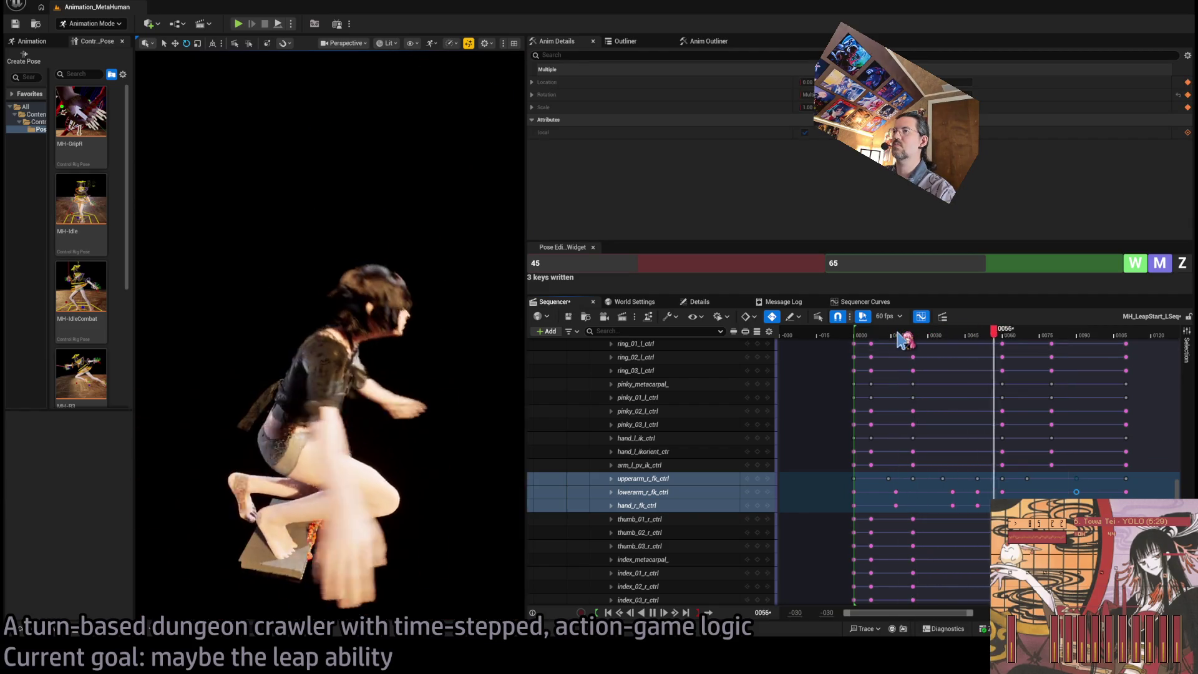
{"action": "key", "text": "space"}
{"action": "left_click", "coordinate": [931, 337]}
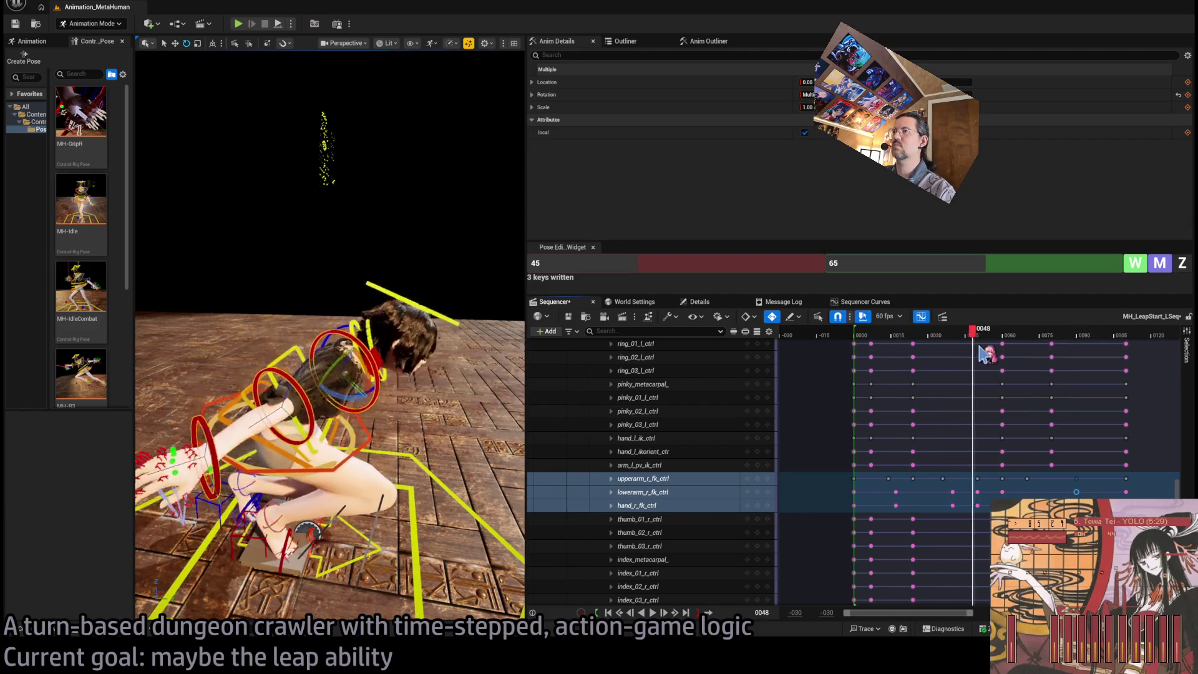
{"action": "mouse_move", "coordinate": [1018, 357]}
{"action": "left_mouse_down"}
{"action": "mouse_move", "coordinate": [1091, 368]}
{"action": "mouse_move", "coordinate": [947, 363]}
{"action": "left_mouse_up"}
{"action": "left_click_drag", "start_coordinate": [879, 339], "coordinate": [853, 337]}
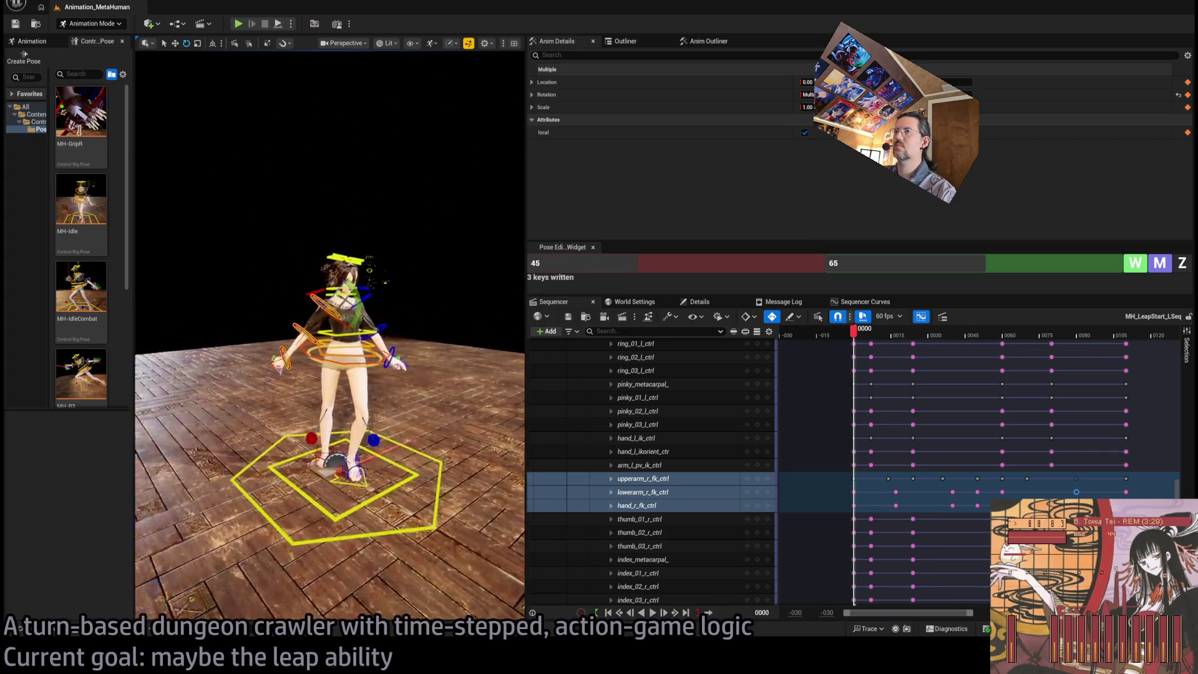
Play and scrub the leap repeatedly to review the early crouch pose before retiming
{"action": "key", "text": "space"}
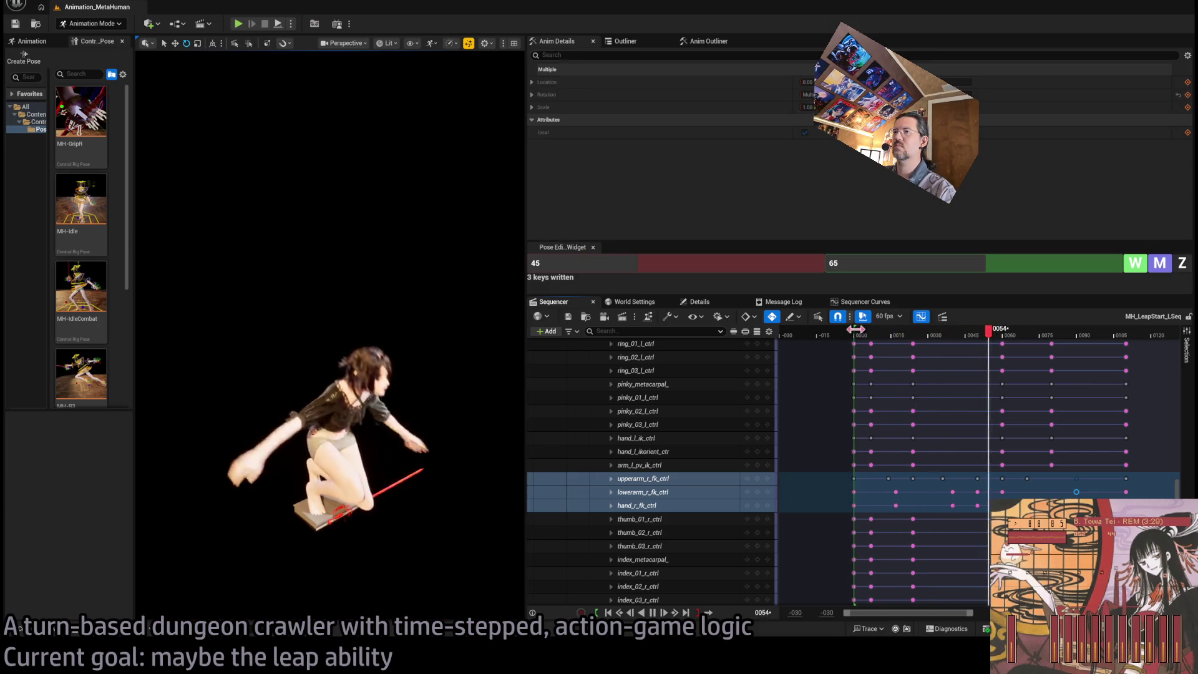
{"action": "left_click", "coordinate": [861, 337]}
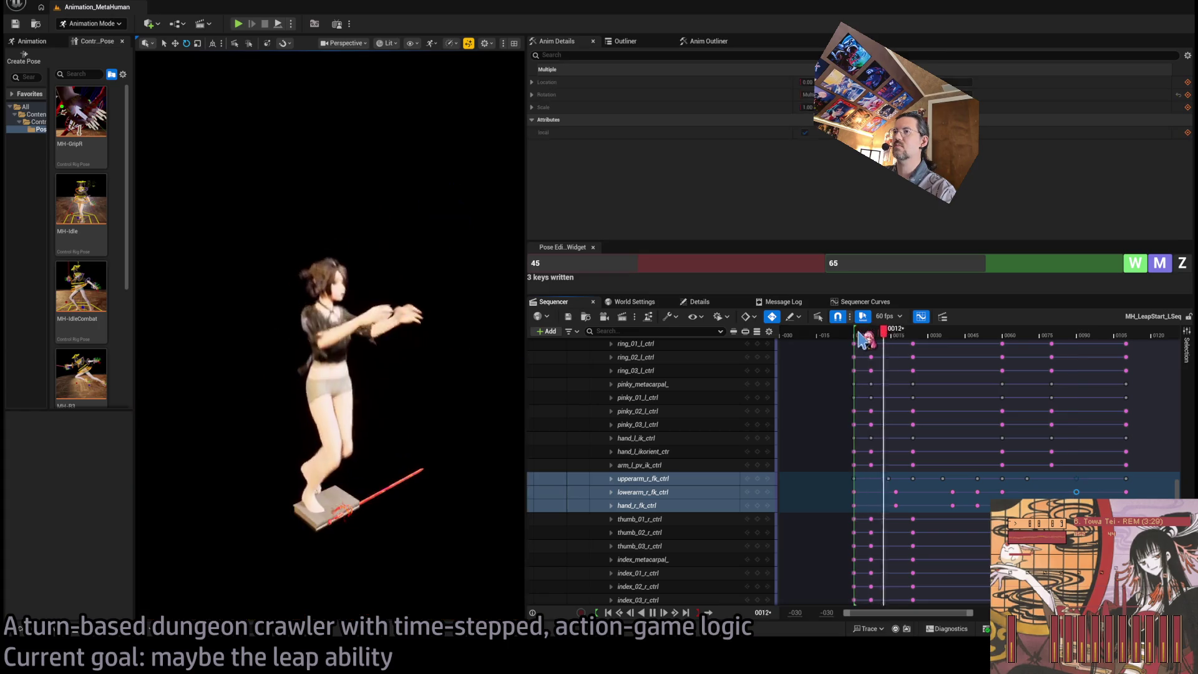
{"action": "key", "text": "space"}
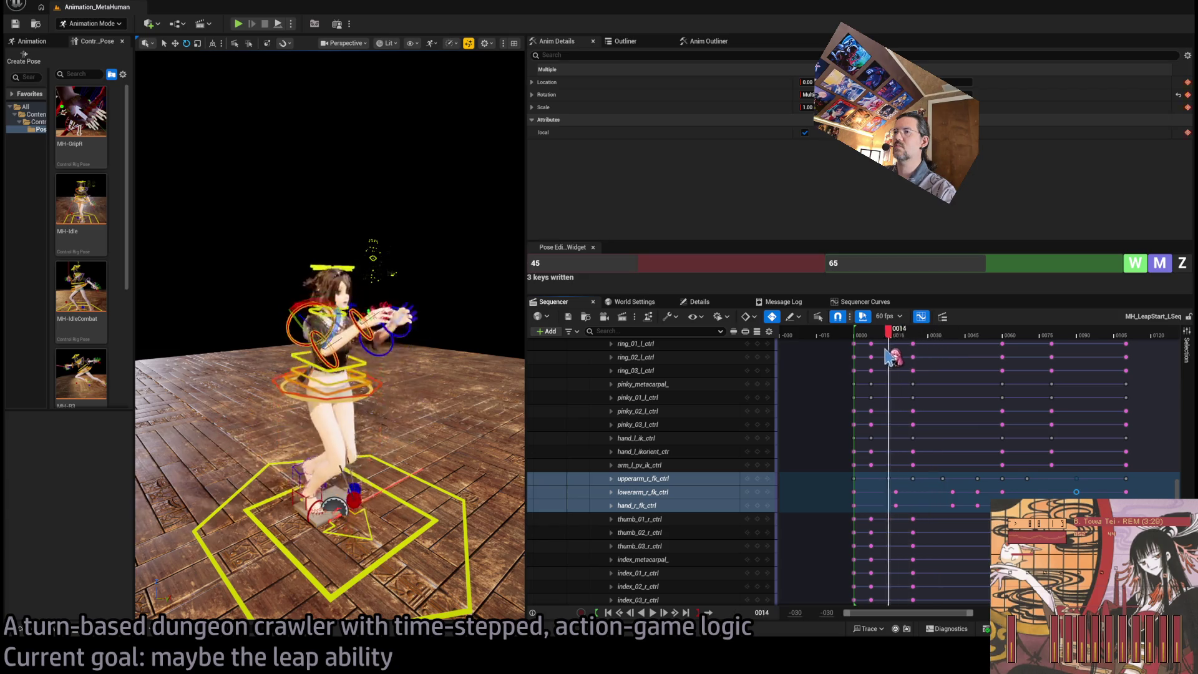
{"action": "key", "text": "space"}
{"action": "key", "text": "space"}
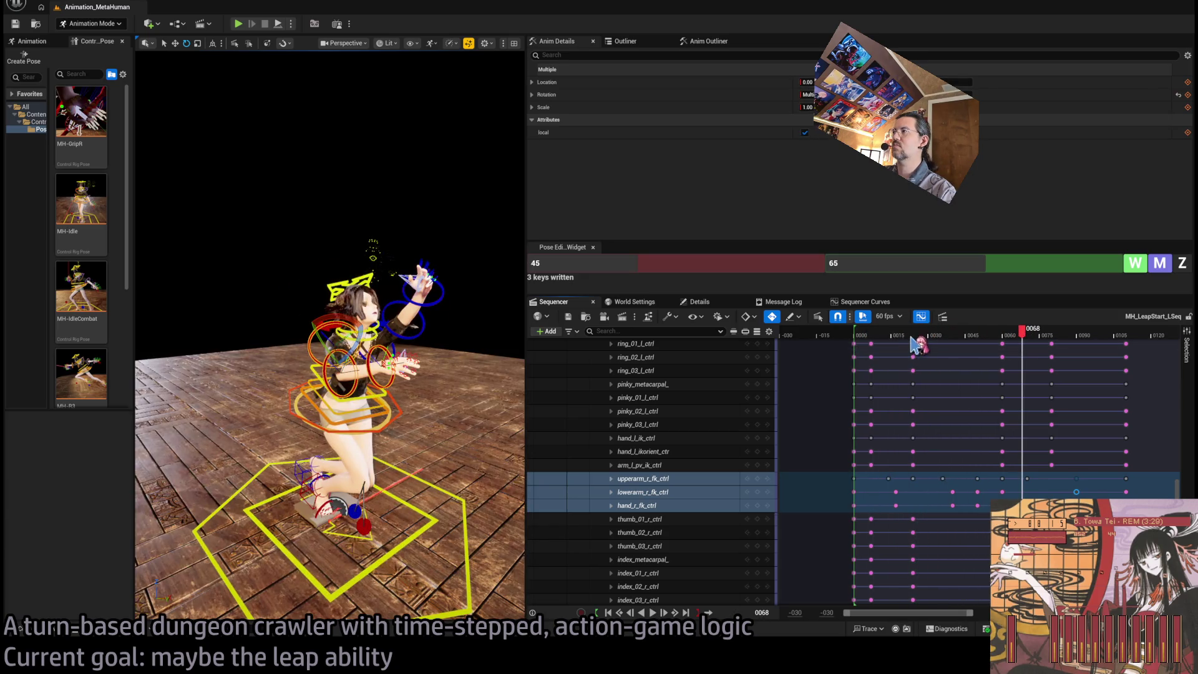
{"action": "left_click_drag", "start_coordinate": [374, 187], "coordinate": [281, 187]}
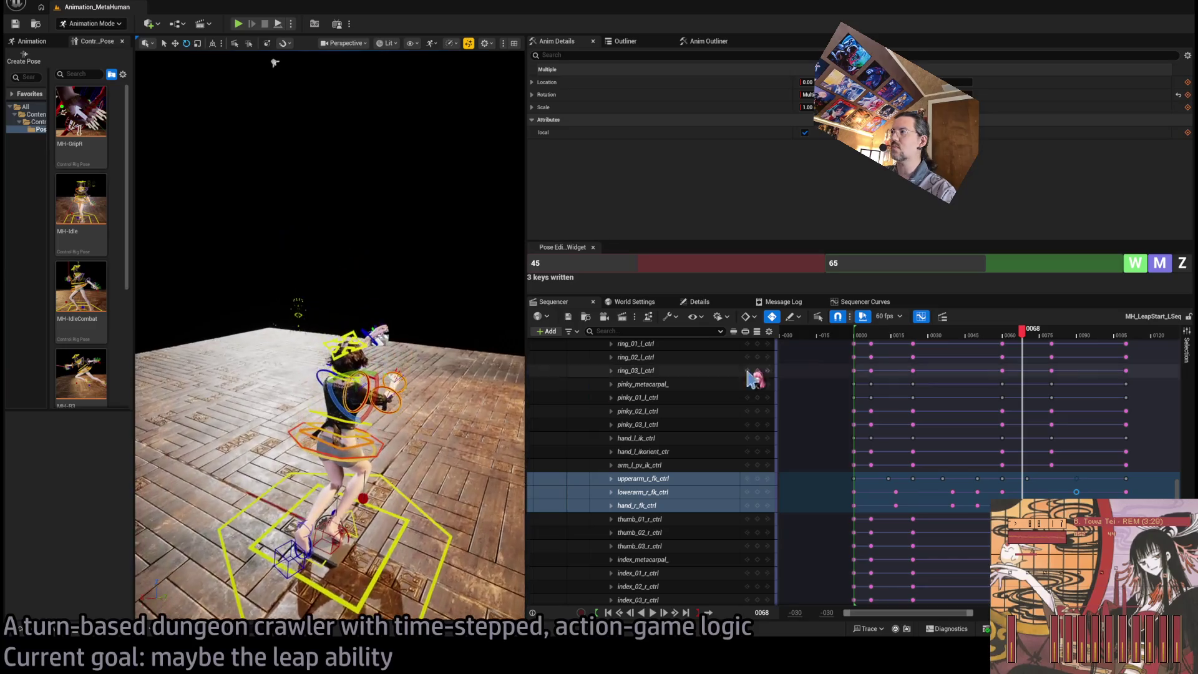
{"action": "key", "text": "space"}
{"action": "key", "text": "space"}
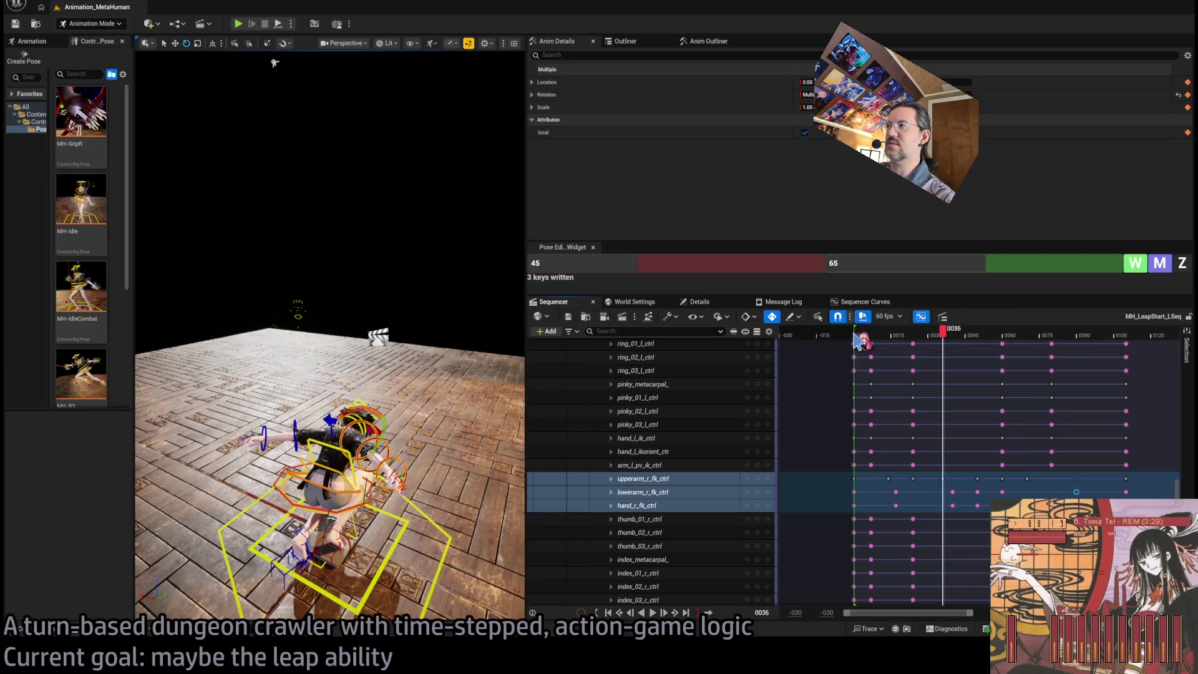
{"action": "key", "text": "space"}
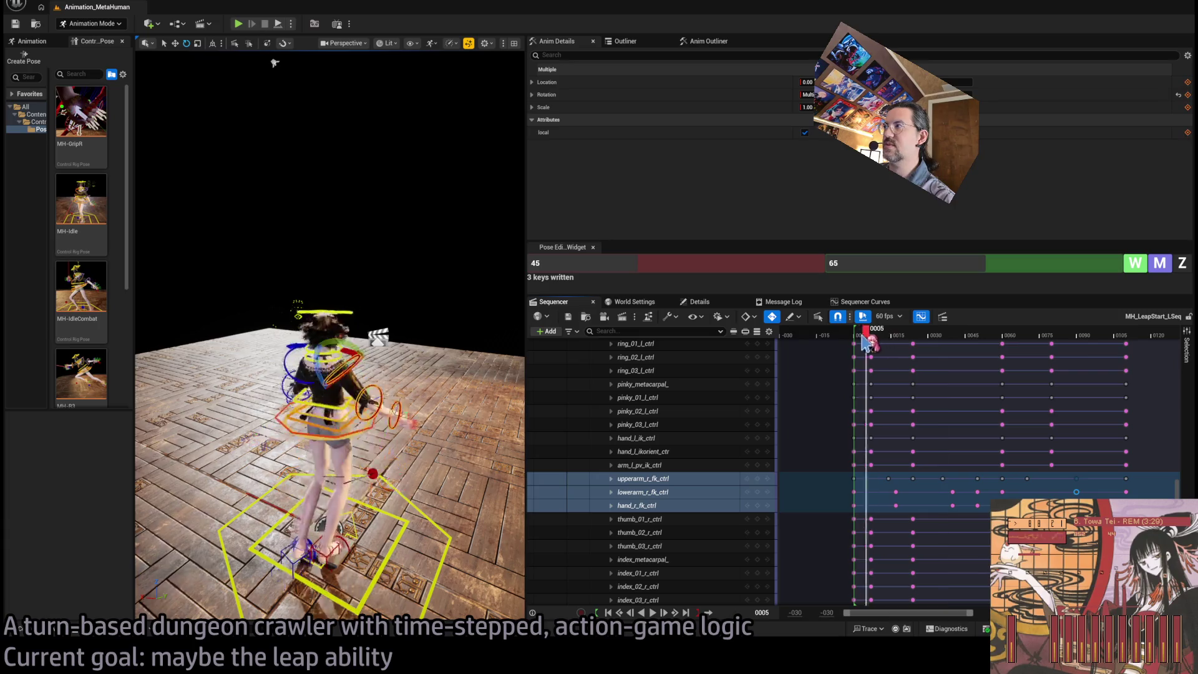
{"action": "key", "text": "space"}
{"action": "key", "text": "space"}
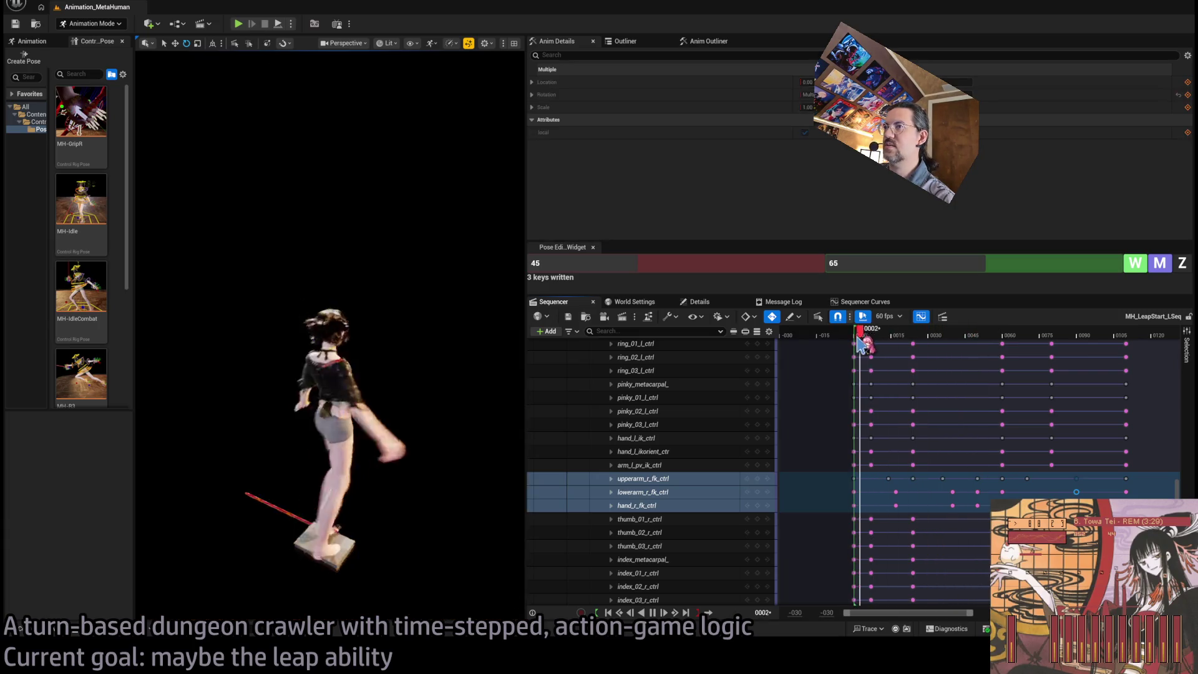
{"action": "key", "text": "space"}
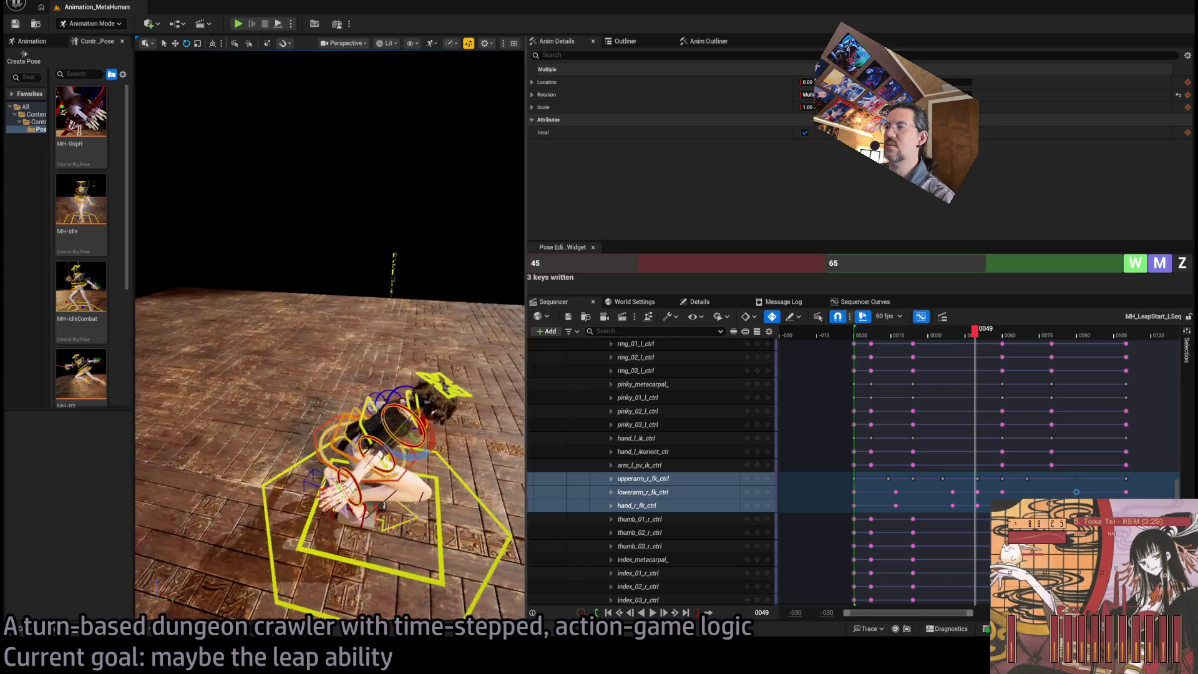
{"action": "key", "text": "space"}
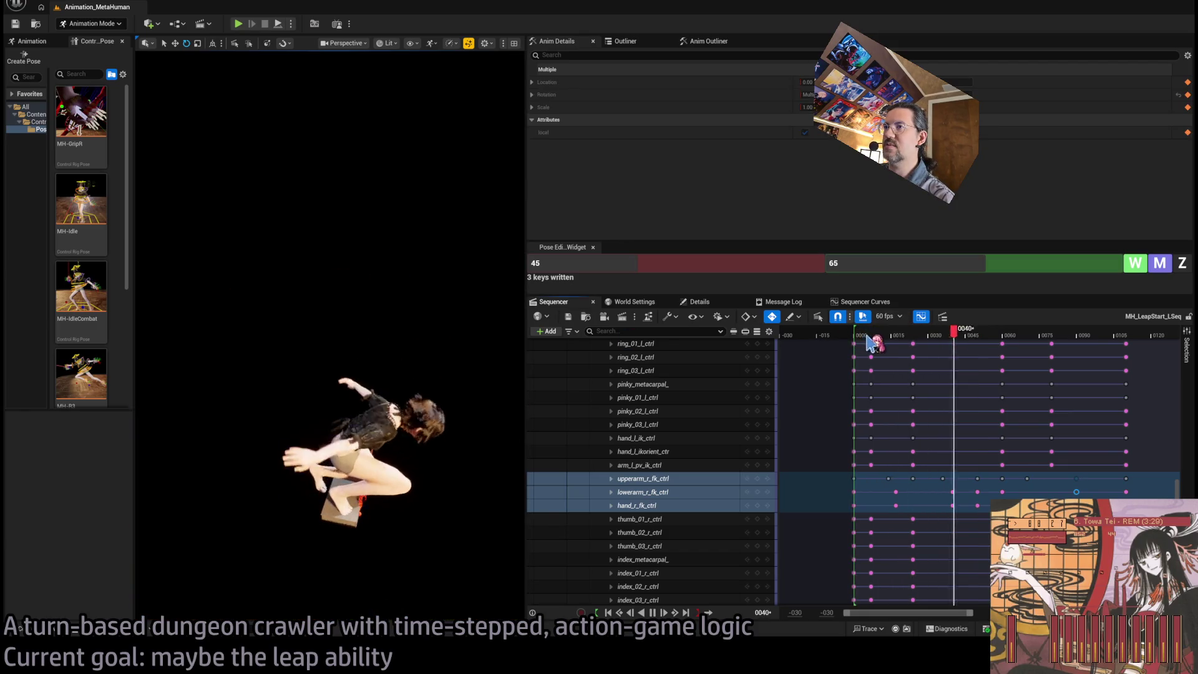
{"action": "key", "text": "space"}
{"action": "key", "text": "space"}
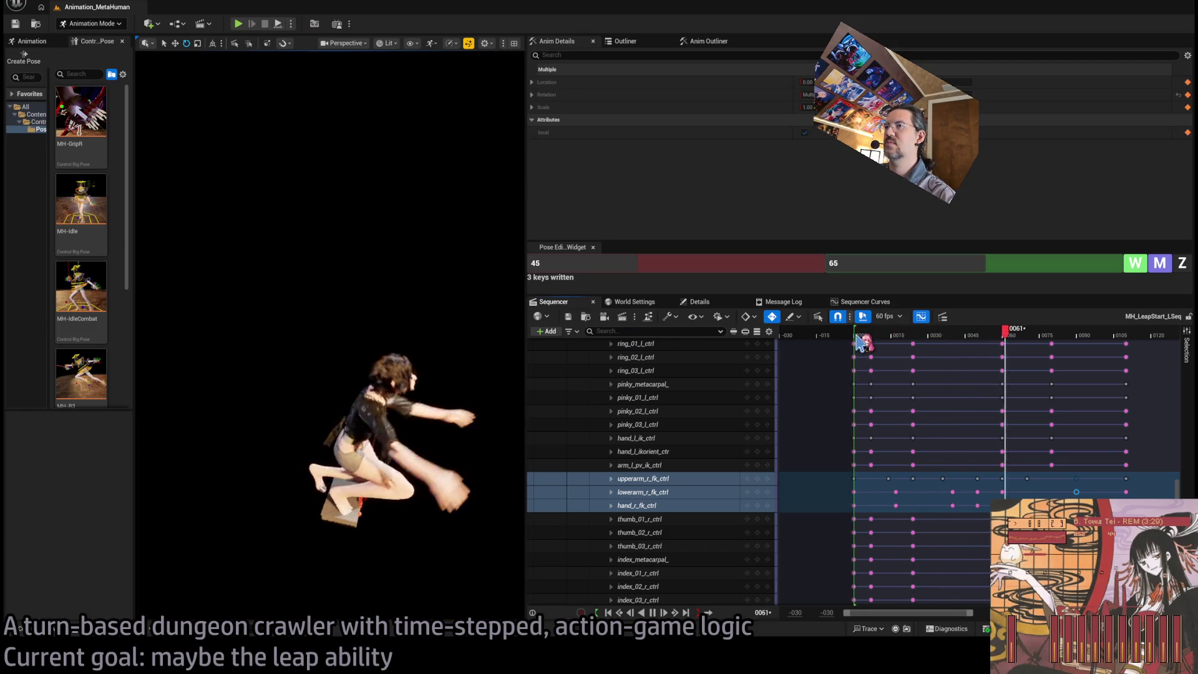
{"action": "key", "text": "space"}
{"action": "key", "text": "space"}
{"action": "key", "text": "space"}
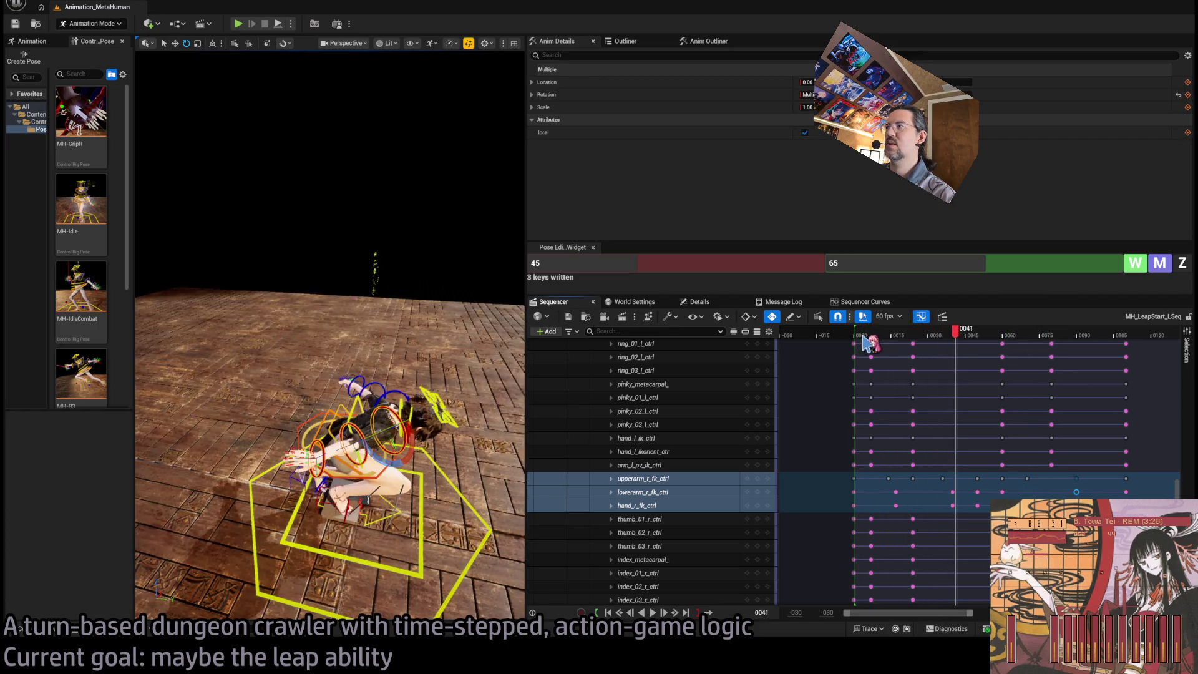
{"action": "left_click_drag", "start_coordinate": [863, 336], "coordinate": [874, 336]}
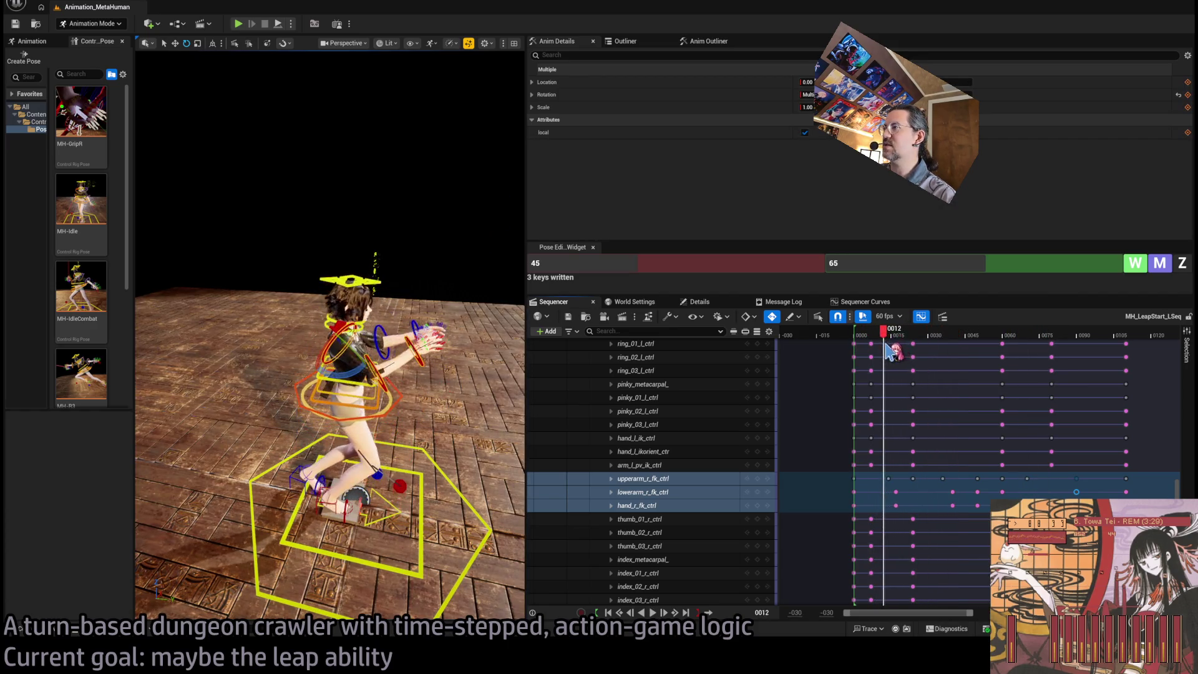
{"action": "mouse_move", "coordinate": [917, 347]}
{"action": "left_mouse_down"}
{"action": "mouse_move", "coordinate": [936, 344]}
{"action": "mouse_move", "coordinate": [918, 345]}
{"action": "left_mouse_up"}
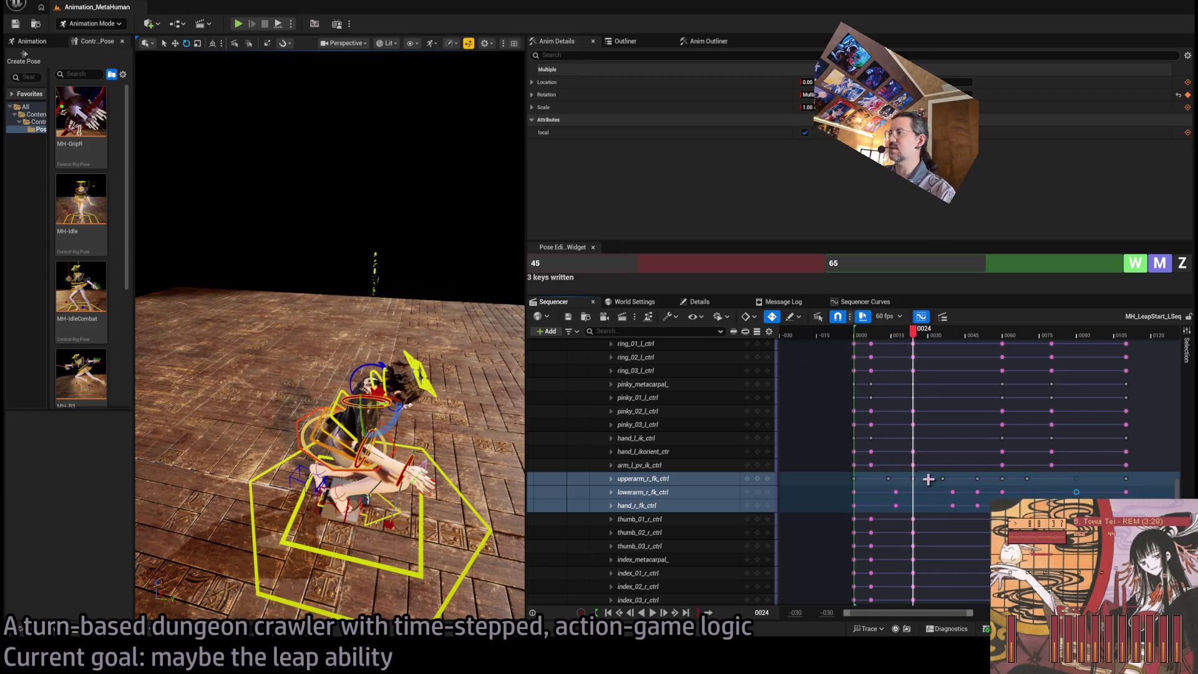
Move the early lowerarm_r and hand_r keys to about frame 17 and replay to check the timing
{"action": "left_click_drag", "start_coordinate": [925, 472], "coordinate": [870, 509]}
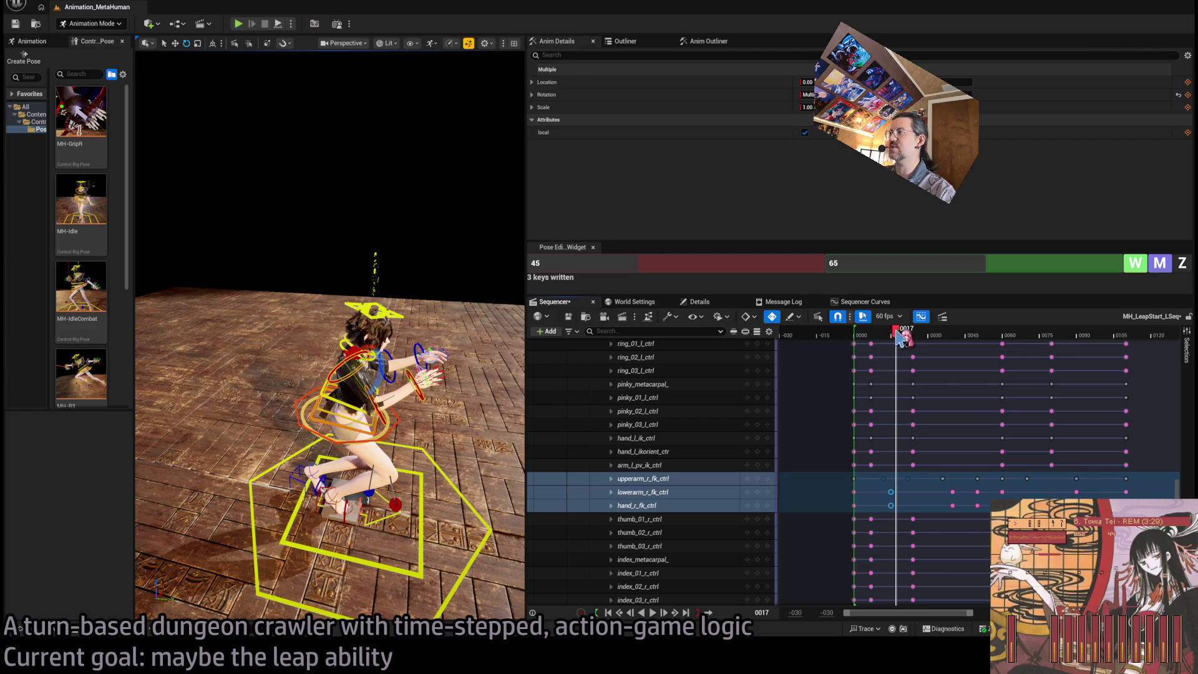
{"action": "key", "text": "space"}
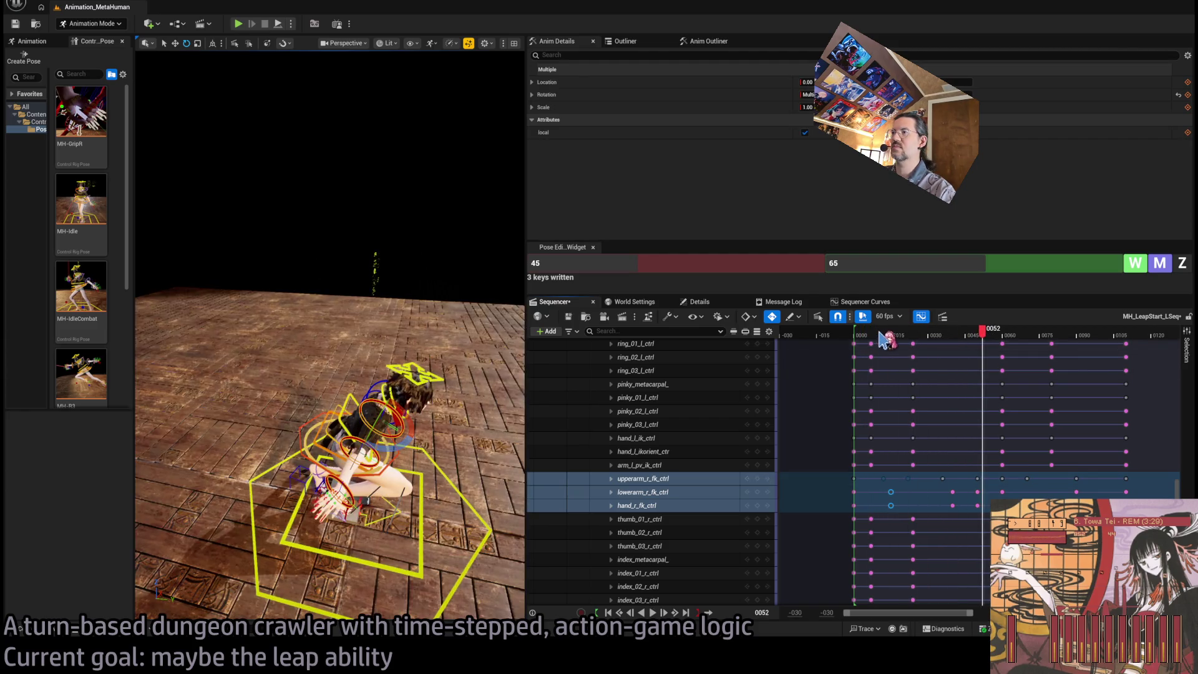
{"action": "key", "text": "space"}
{"action": "mouse_move", "coordinate": [863, 341]}
{"action": "left_mouse_down"}
{"action": "mouse_move", "coordinate": [967, 342]}
{"action": "mouse_move", "coordinate": [880, 345]}
{"action": "left_mouse_up"}
{"action": "key", "text": "space"}
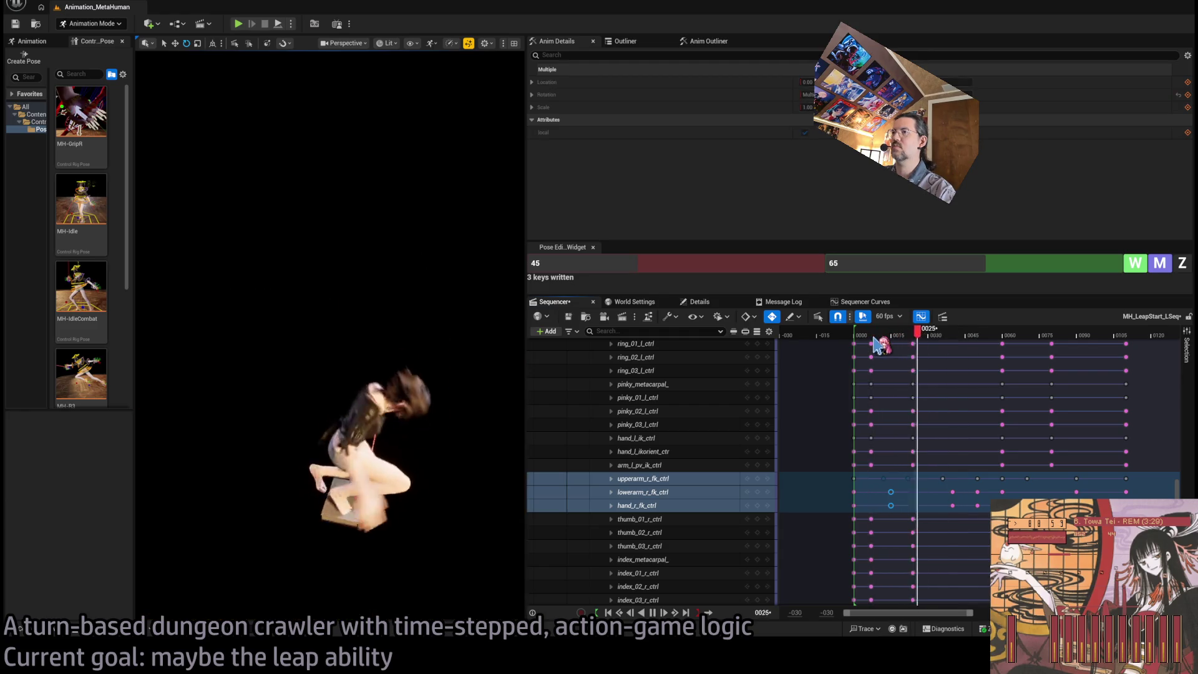
{"action": "key", "text": "space"}
{"action": "scroll", "coordinate": [945, 496], "scroll_direction": "up", "scroll_amount": 5}
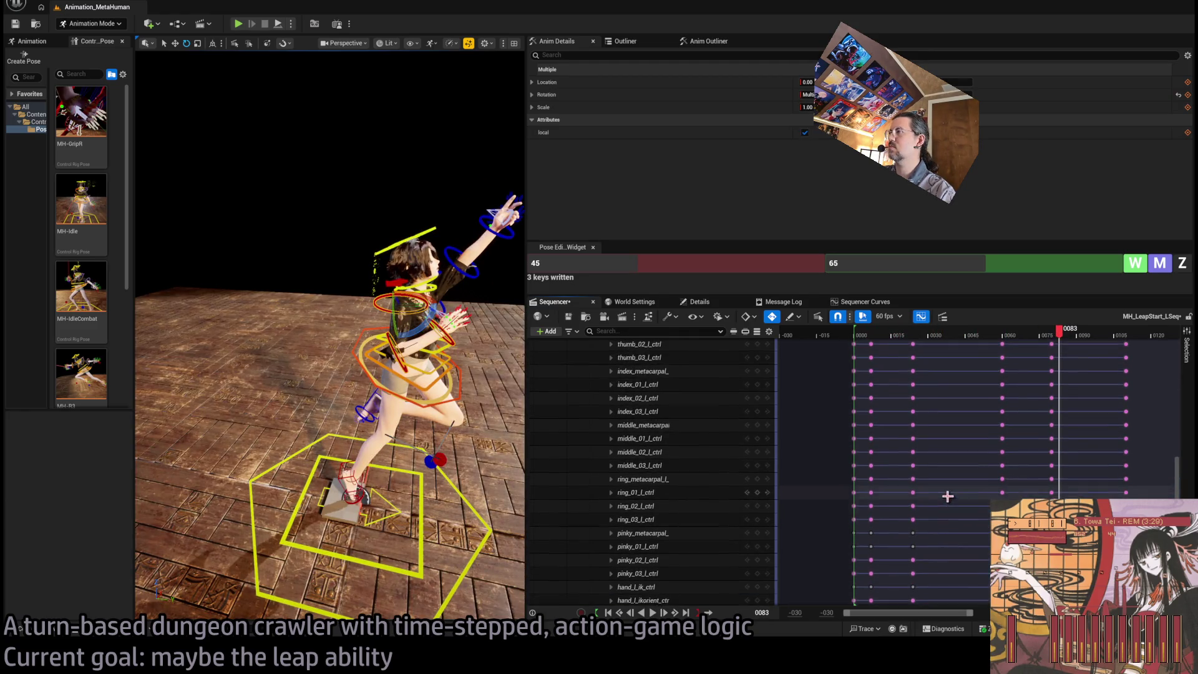
Select lowerarm_l_fk_ctrl and shift its early forearm and hand keys to frame 17, then play back
{"action": "left_click", "coordinate": [463, 272]}
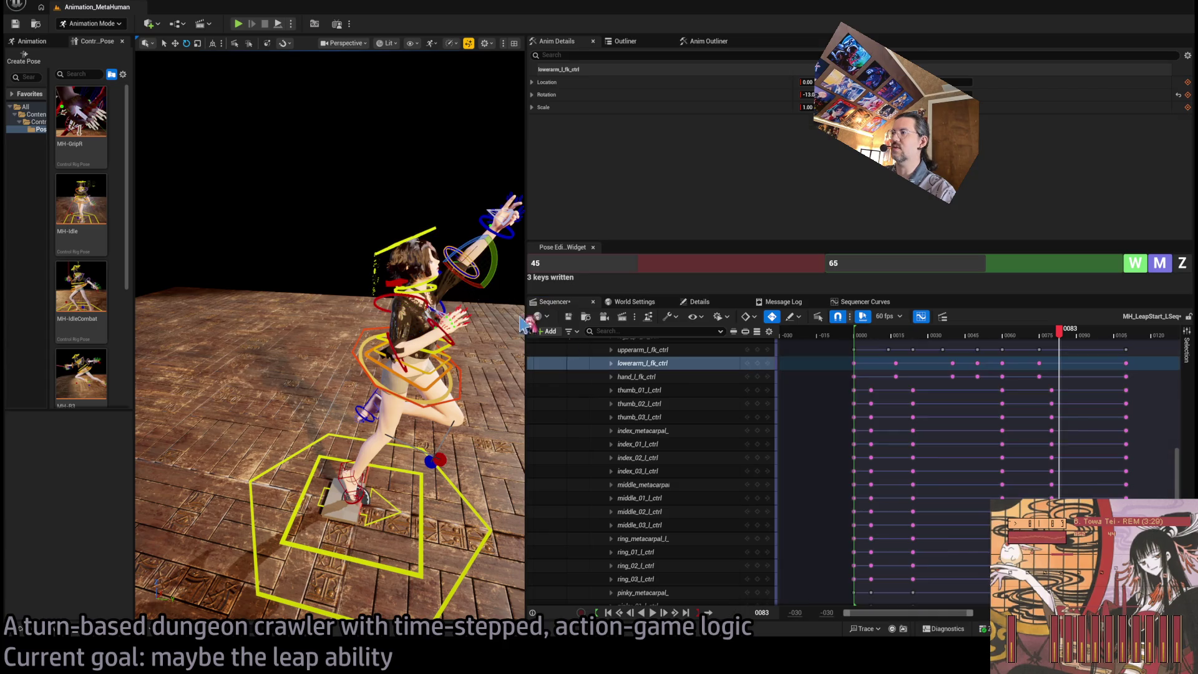
{"action": "scroll", "coordinate": [811, 474], "scroll_direction": "up", "scroll_amount": 2}
{"action": "left_click_drag", "start_coordinate": [886, 447], "coordinate": [905, 469]}
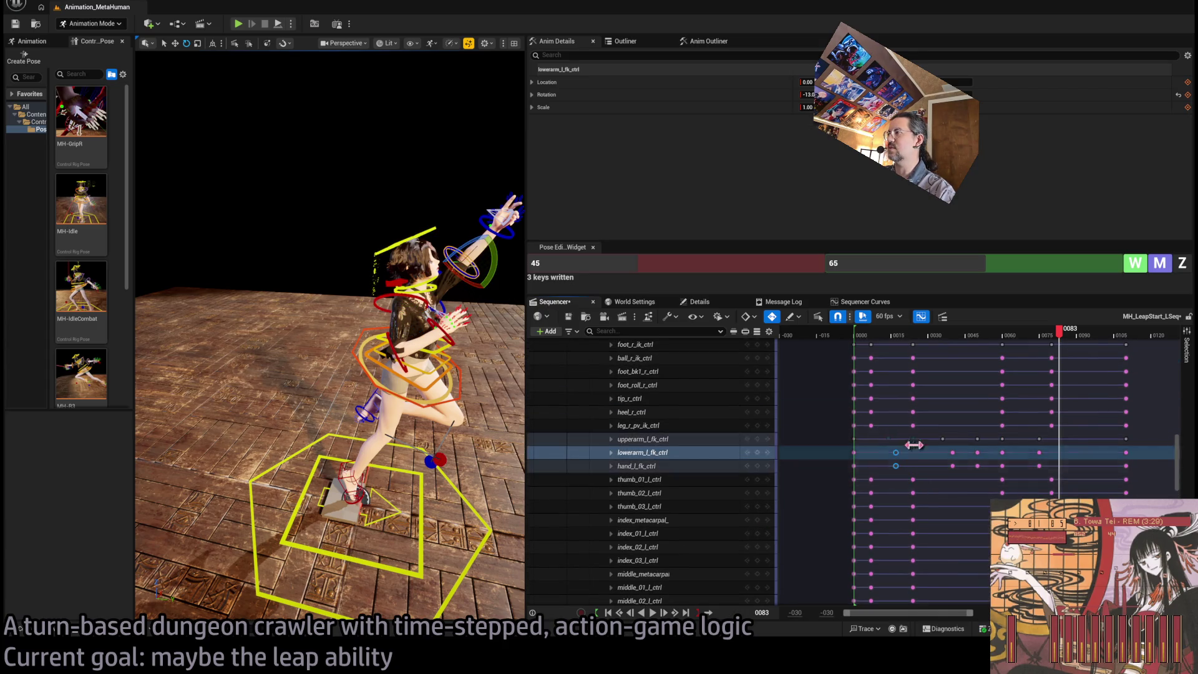
{"action": "left_click", "coordinate": [896, 450]}
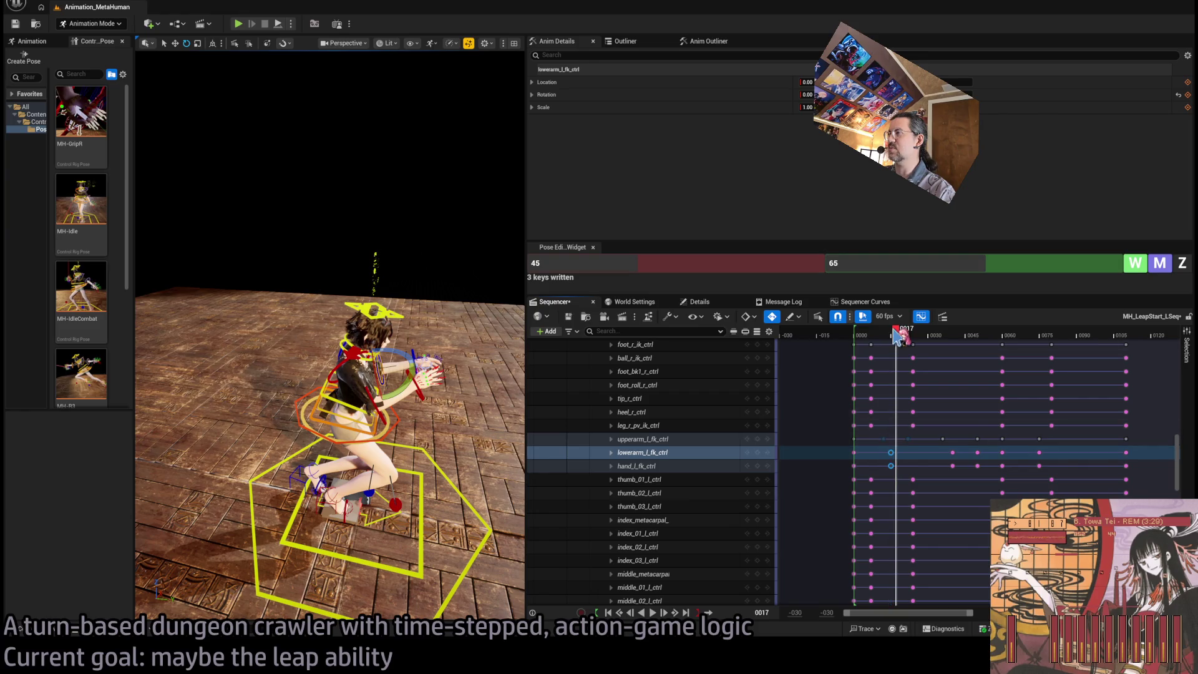
{"action": "left_click_drag", "start_coordinate": [896, 337], "coordinate": [862, 336]}
{"action": "key", "text": "space"}
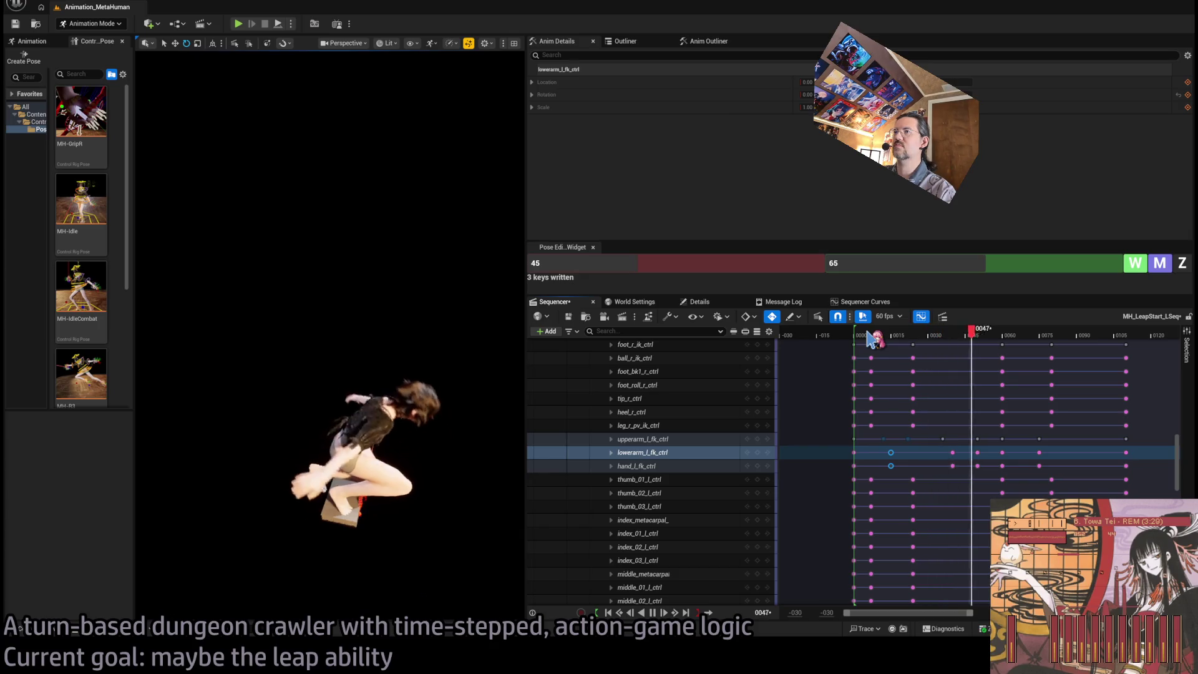
Frame the character with F and review the leap's final frames around frame 80
{"action": "mouse_move", "coordinate": [1046, 338]}
{"action": "left_mouse_down"}
{"action": "mouse_move", "coordinate": [1074, 336]}
{"action": "mouse_move", "coordinate": [1058, 338]}
{"action": "left_mouse_up"}
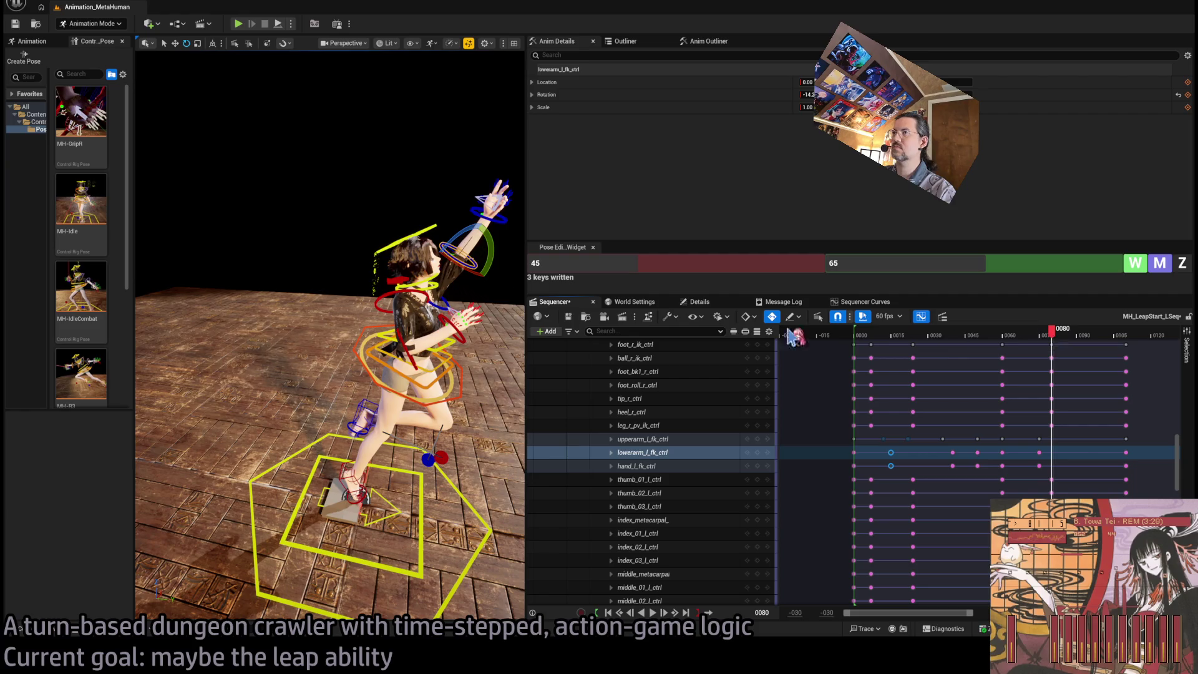
{"action": "left_click_drag", "start_coordinate": [491, 373], "coordinate": [478, 374]}
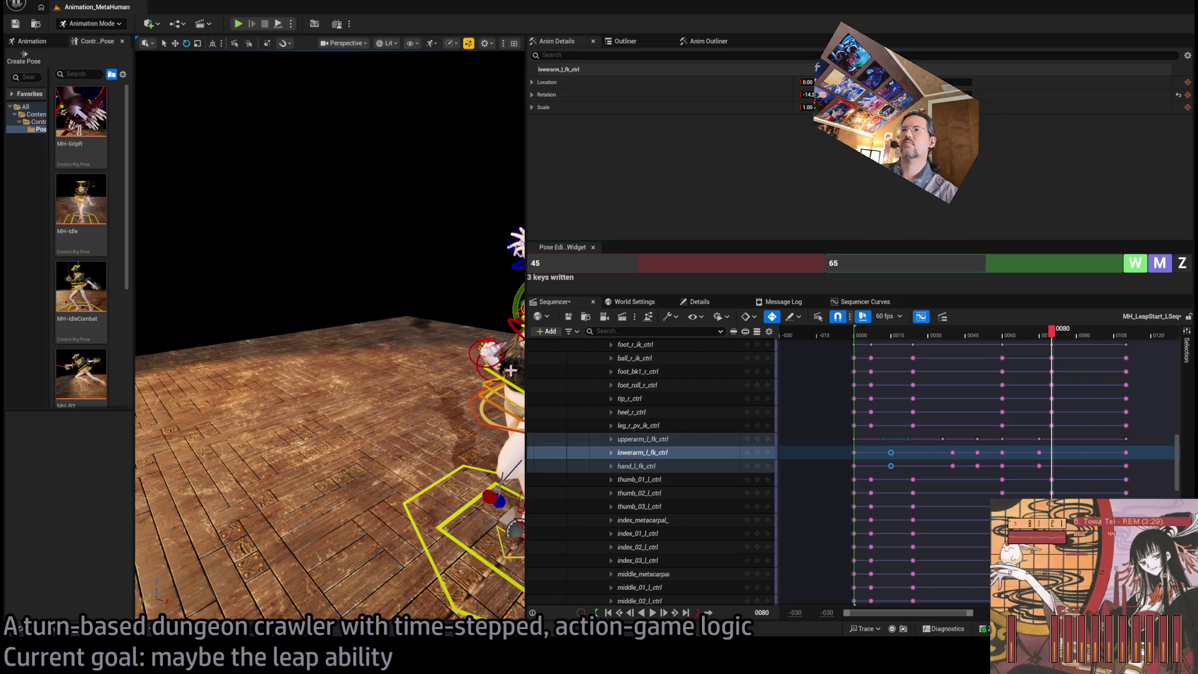
{"action": "key", "text": "f"}
{"action": "left_click", "coordinate": [966, 336]}
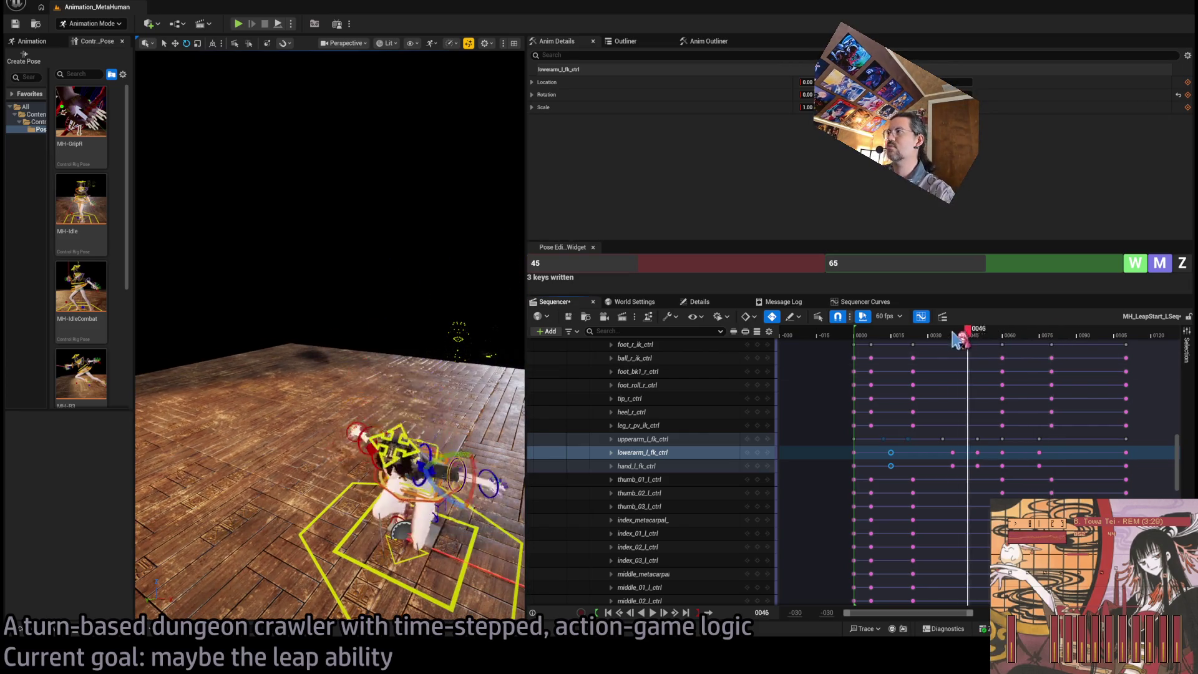
{"action": "key", "text": "space"}
{"action": "mouse_move", "coordinate": [1029, 336]}
{"action": "left_mouse_down"}
{"action": "mouse_move", "coordinate": [1107, 340]}
{"action": "mouse_move", "coordinate": [1071, 341]}
{"action": "left_mouse_up"}
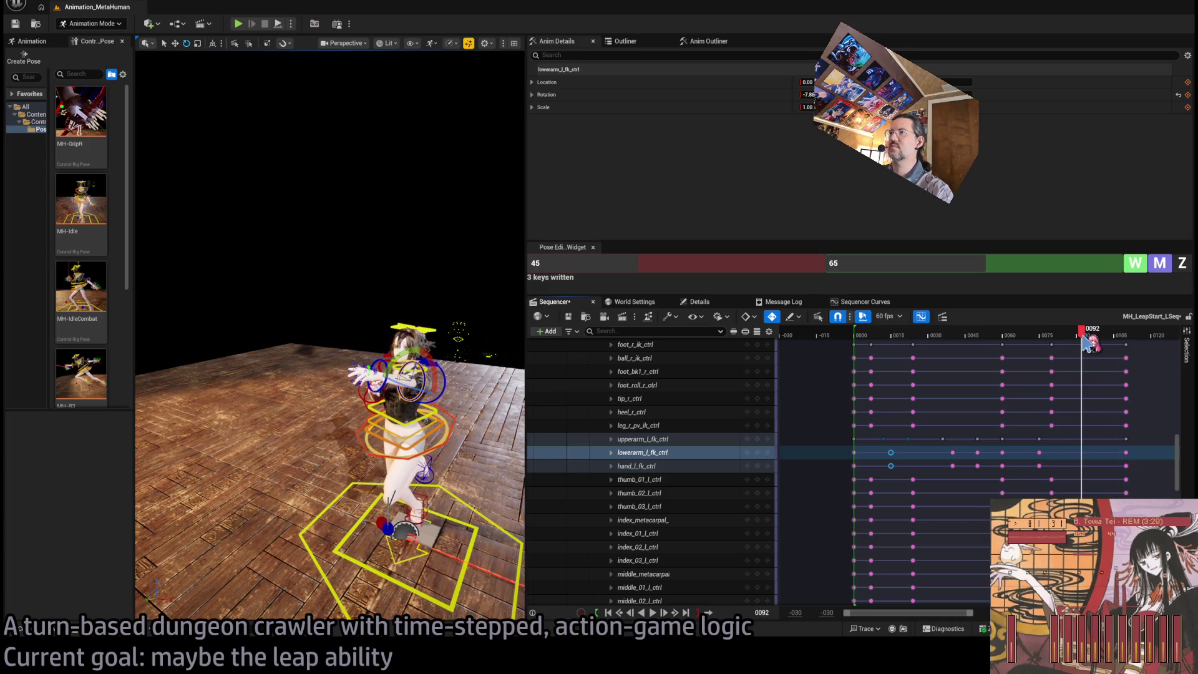
{"action": "mouse_move", "coordinate": [1084, 337]}
{"action": "left_mouse_down"}
{"action": "mouse_move", "coordinate": [935, 340]}
{"action": "mouse_move", "coordinate": [1054, 353]}
{"action": "left_mouse_up"}
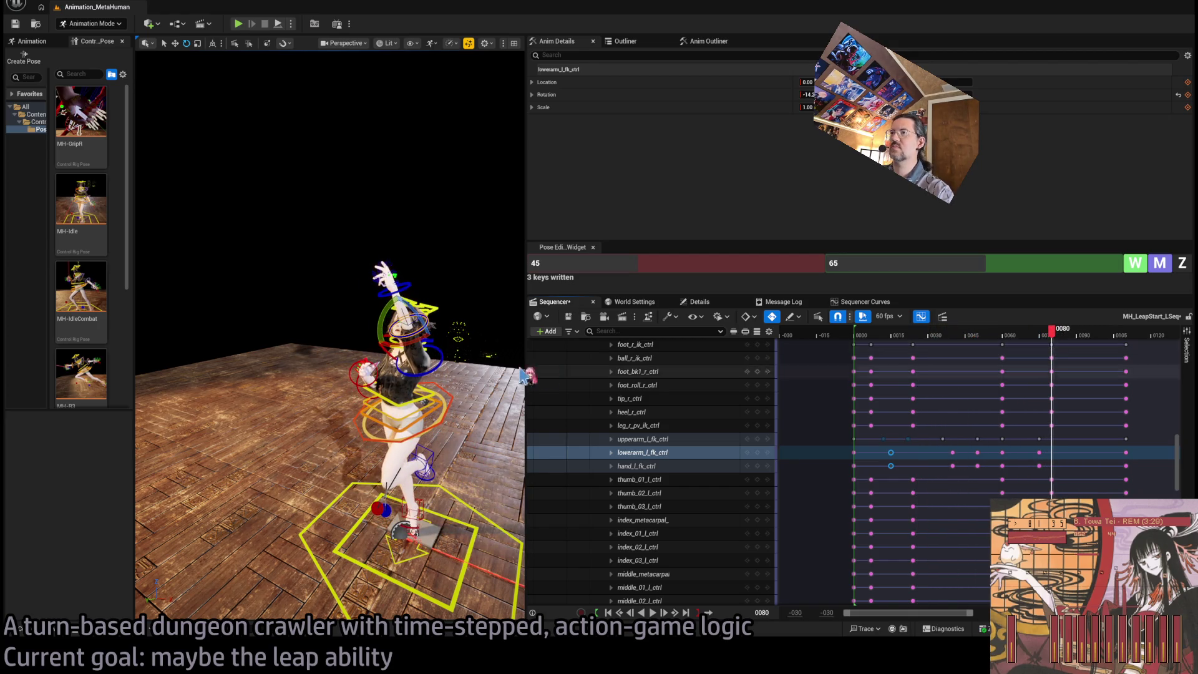
{"action": "left_click", "coordinate": [643, 439]}
Key the left upper arm, forearm and hand with pose-edit values 75 and 80
{"action": "key", "text": "f"}
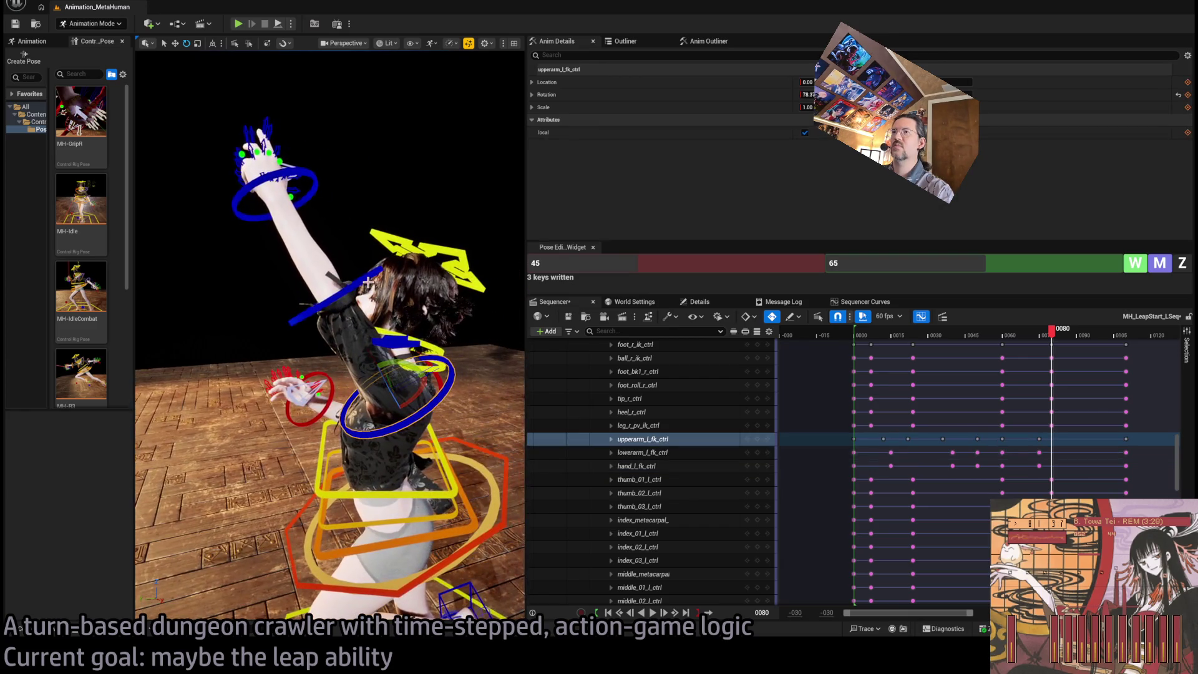
{"action": "left_click", "coordinate": [313, 202], "text": "ctrl"}
{"action": "left_click", "coordinate": [322, 185], "text": "ctrl"}
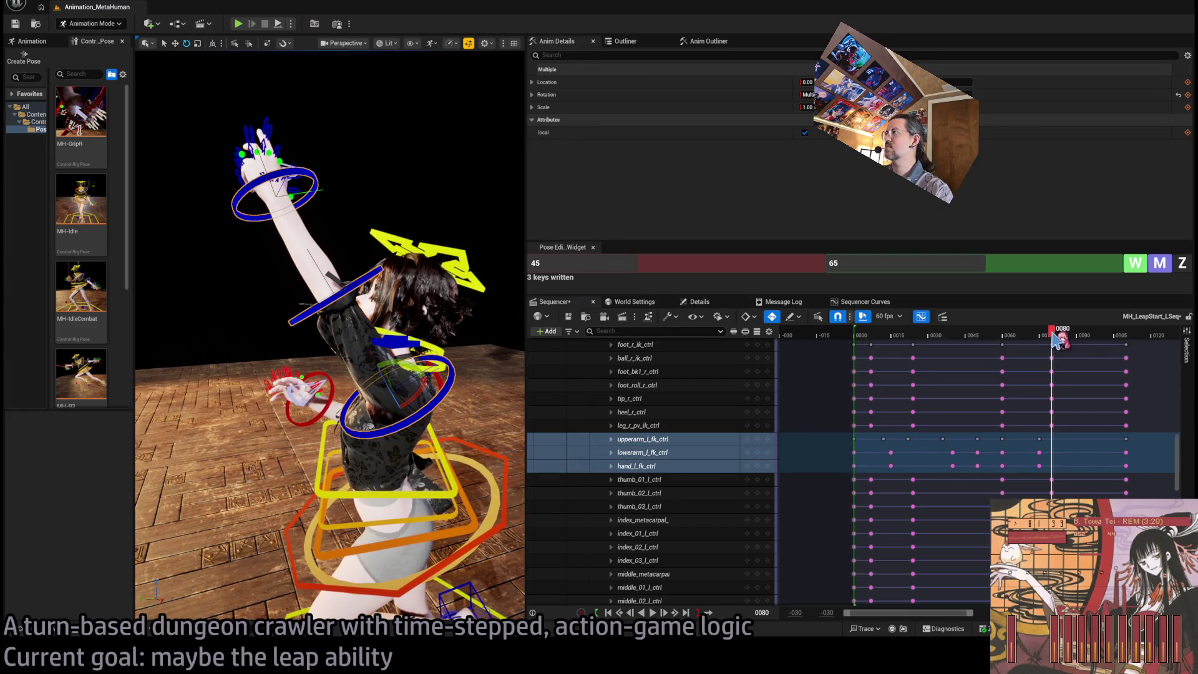
{"action": "mouse_move", "coordinate": [1052, 336]}
{"action": "left_mouse_down"}
{"action": "mouse_move", "coordinate": [1063, 336]}
{"action": "mouse_move", "coordinate": [1041, 341]}
{"action": "mouse_move", "coordinate": [1066, 341]}
{"action": "mouse_move", "coordinate": [1042, 341]}
{"action": "mouse_move", "coordinate": [1052, 345]}
{"action": "left_mouse_up"}
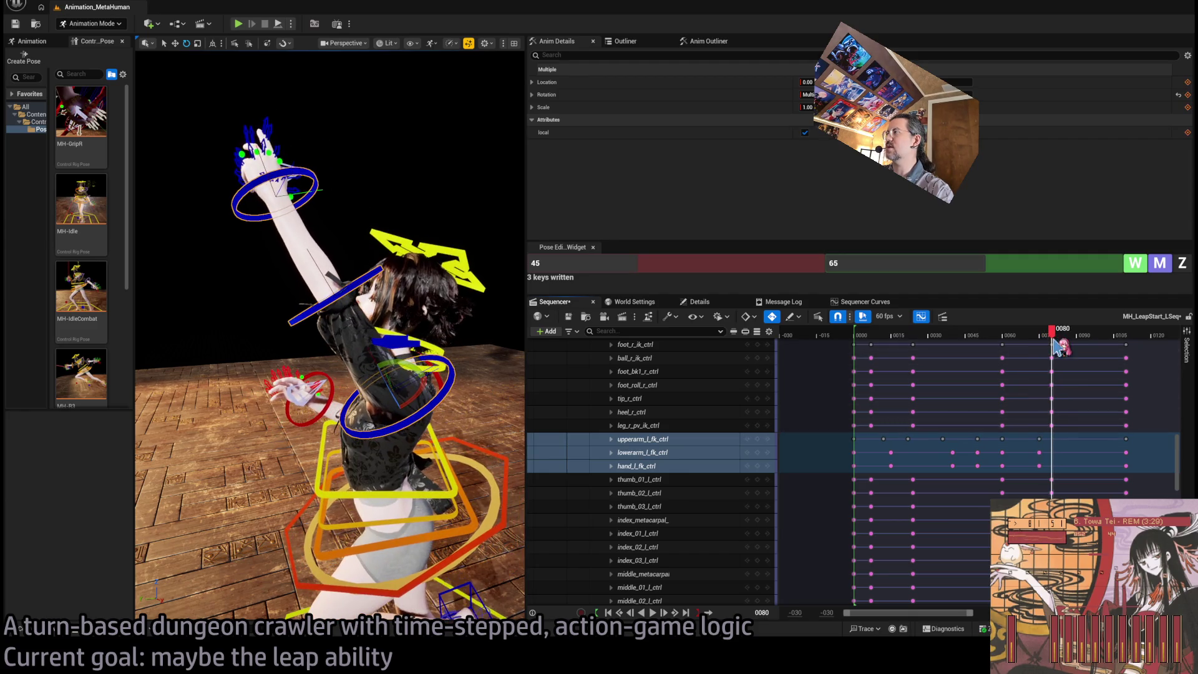
{"action": "left_click", "coordinate": [701, 266]}
{"action": "type", "text": "75"}
{"action": "key", "text": "Tab"}
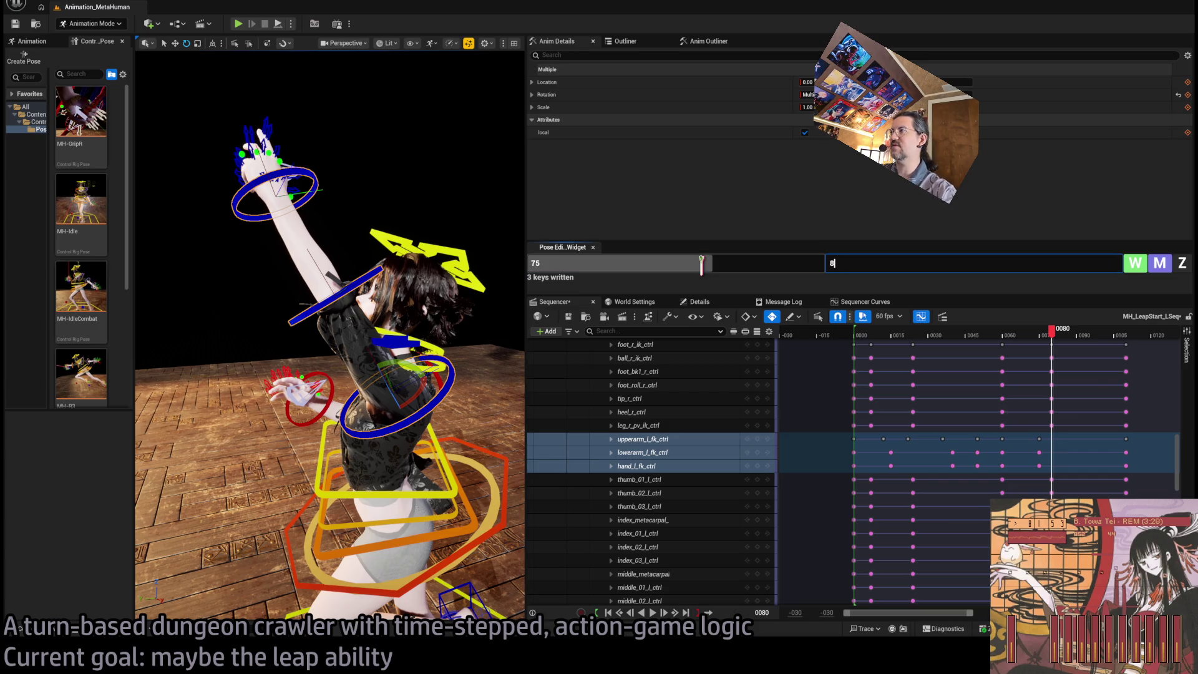
{"action": "type", "text": "0"}
{"action": "key", "text": "Return"}
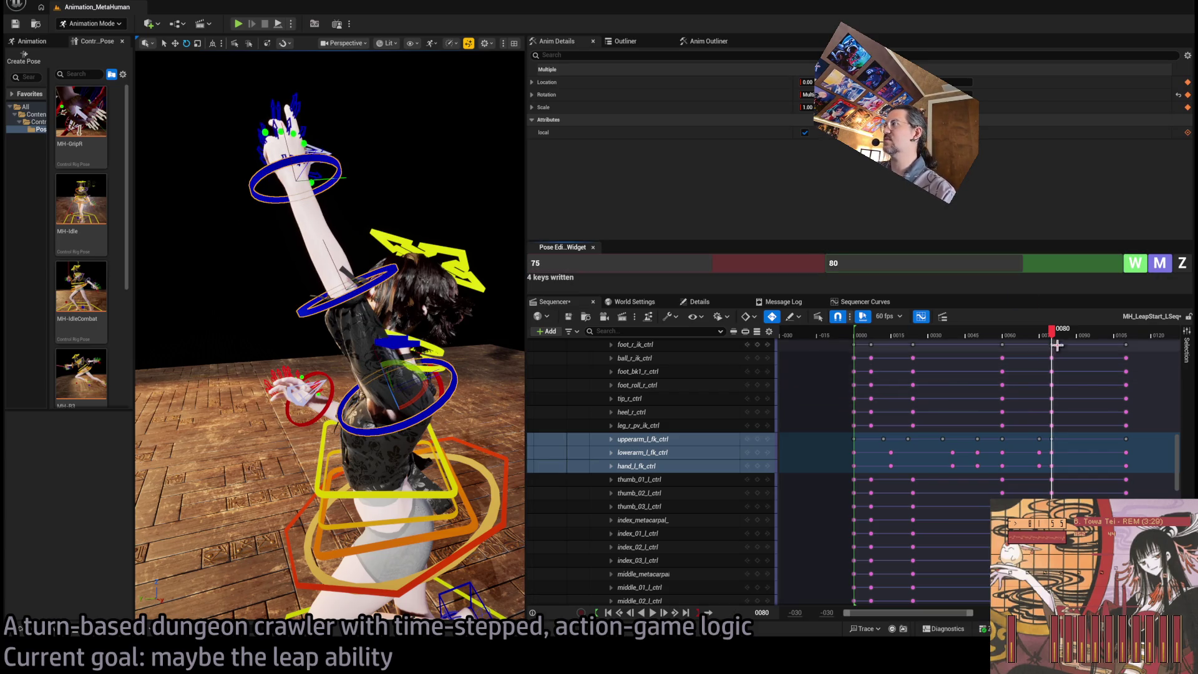
Review the raised left arm between frames 80 and 88, selecting the forearm and hand keys at 80
{"action": "mouse_move", "coordinate": [1052, 345]}
{"action": "left_mouse_down"}
{"action": "mouse_move", "coordinate": [987, 342]}
{"action": "mouse_move", "coordinate": [1081, 342]}
{"action": "mouse_move", "coordinate": [1052, 345]}
{"action": "left_mouse_up"}
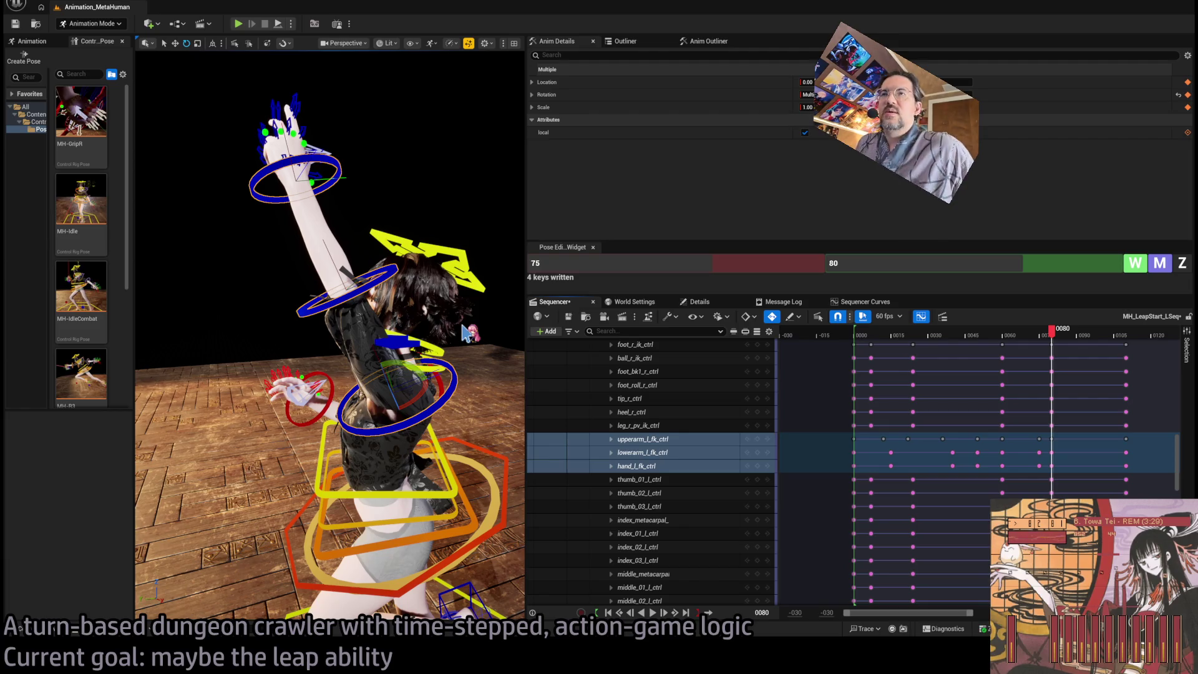
{"action": "mouse_move", "coordinate": [310, 306]}
{"action": "left_mouse_down"}
{"action": "mouse_move", "coordinate": [337, 293]}
{"action": "mouse_move", "coordinate": [318, 293]}
{"action": "mouse_move", "coordinate": [318, 324]}
{"action": "left_mouse_up"}
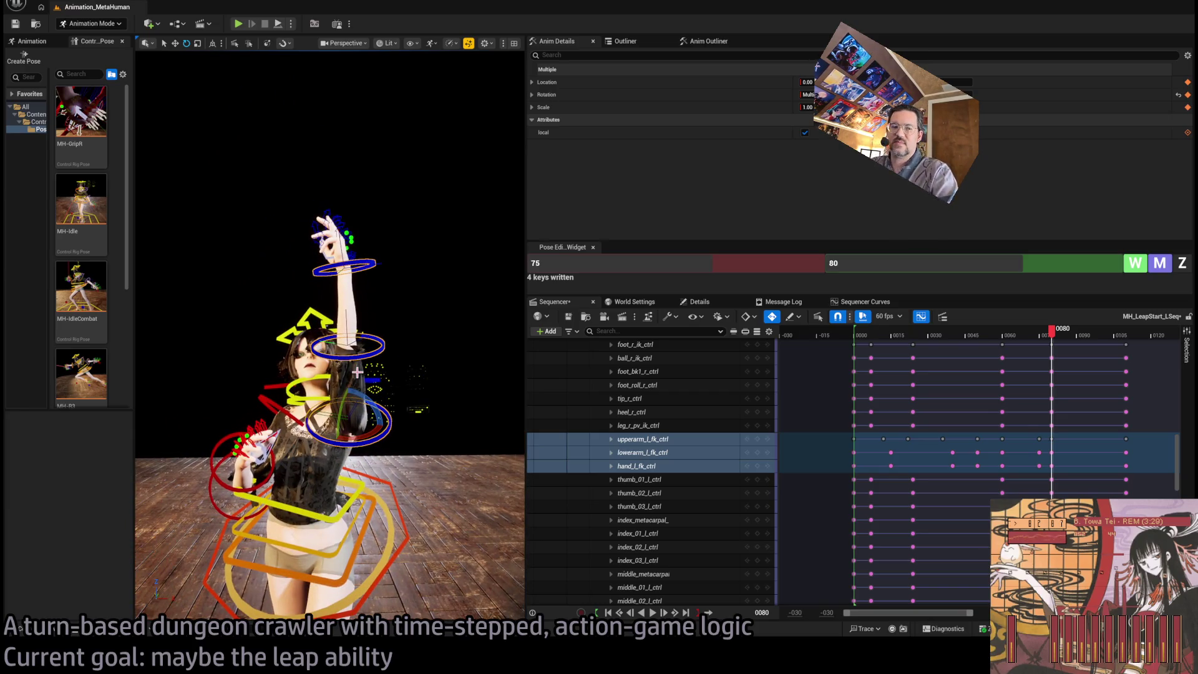
{"action": "mouse_move", "coordinate": [357, 372]}
{"action": "left_mouse_down"}
{"action": "mouse_move", "coordinate": [368, 365]}
{"action": "mouse_move", "coordinate": [356, 374]}
{"action": "left_mouse_up"}
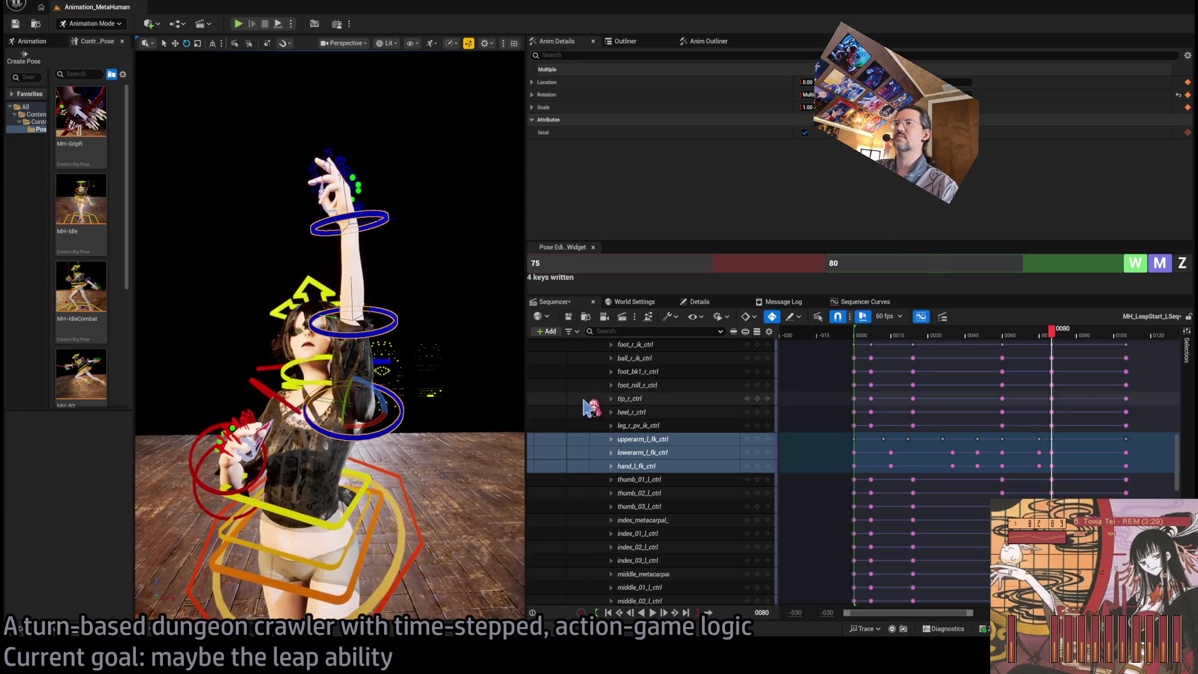
{"action": "mouse_move", "coordinate": [1066, 337]}
{"action": "left_mouse_down"}
{"action": "mouse_move", "coordinate": [1001, 337]}
{"action": "mouse_move", "coordinate": [1086, 337]}
{"action": "left_mouse_up"}
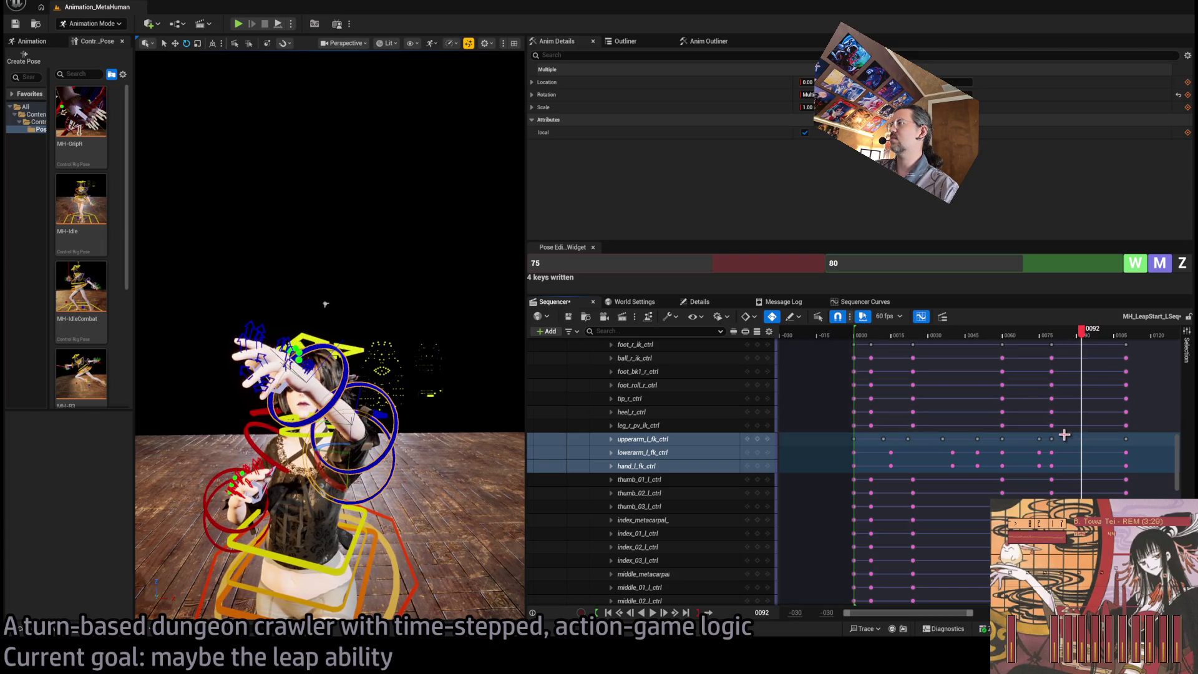
{"action": "left_click_drag", "start_coordinate": [1063, 435], "coordinate": [1054, 471]}
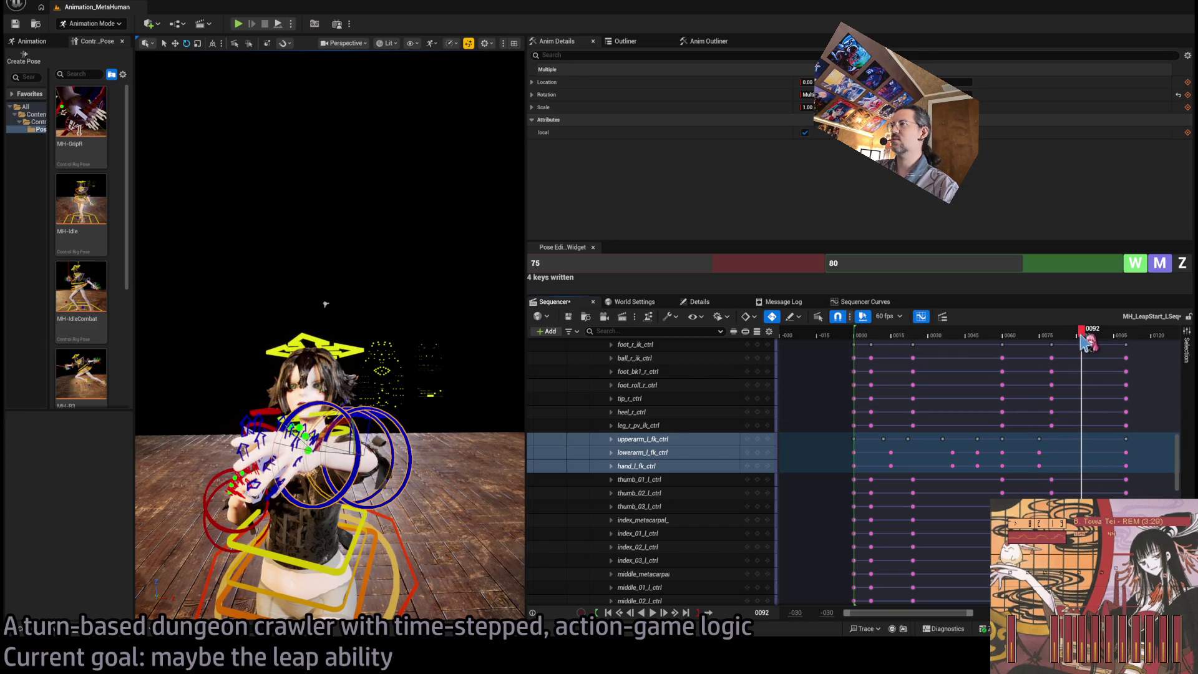
{"action": "mouse_move", "coordinate": [1083, 337]}
{"action": "left_mouse_down"}
{"action": "mouse_move", "coordinate": [1073, 337]}
{"action": "mouse_move", "coordinate": [1098, 341]}
{"action": "mouse_move", "coordinate": [1039, 347]}
{"action": "mouse_move", "coordinate": [1083, 351]}
{"action": "mouse_move", "coordinate": [1072, 348]}
{"action": "left_mouse_up"}
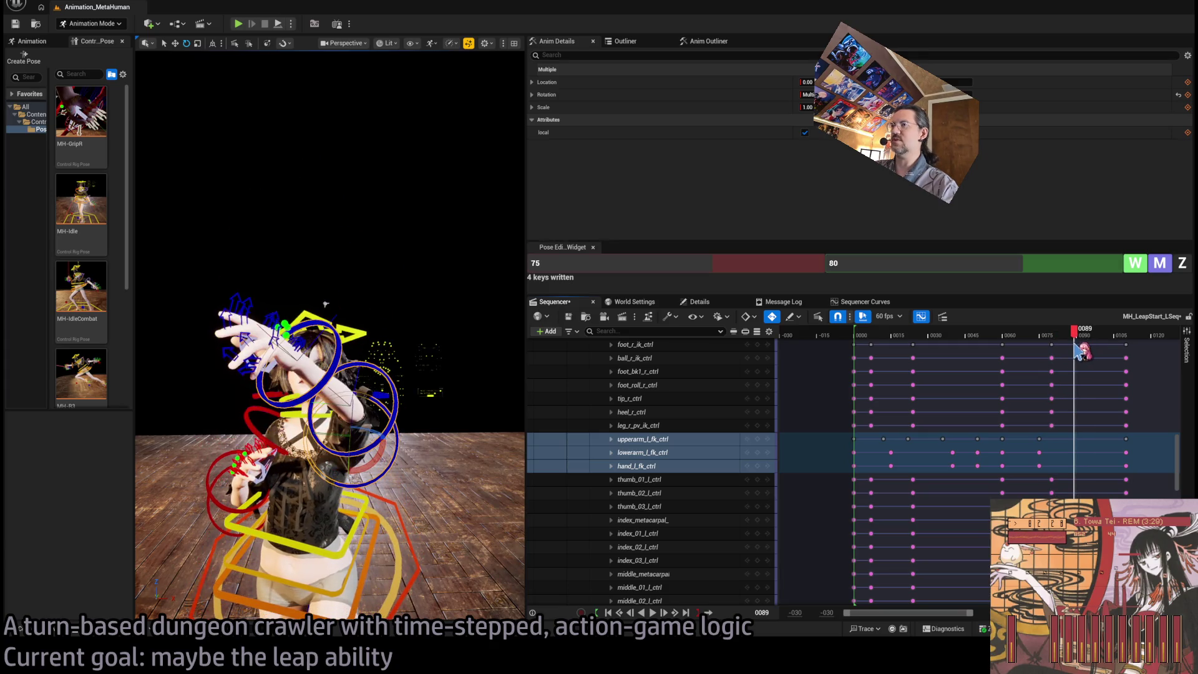
Rotate the left forearm outward, then select upperarm_l and lowerarm_l FK controls and show their curves
{"action": "left_click", "coordinate": [396, 445]}
{"action": "left_click", "coordinate": [395, 404]}
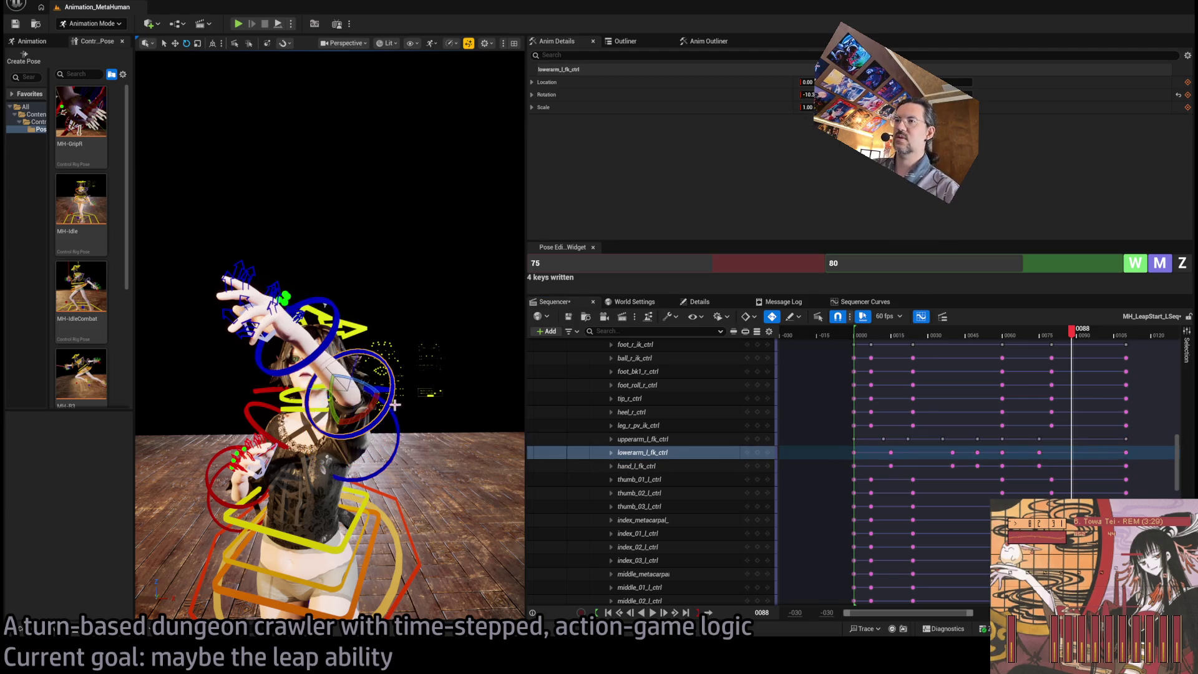
{"action": "left_click_drag", "start_coordinate": [368, 387], "coordinate": [305, 376]}
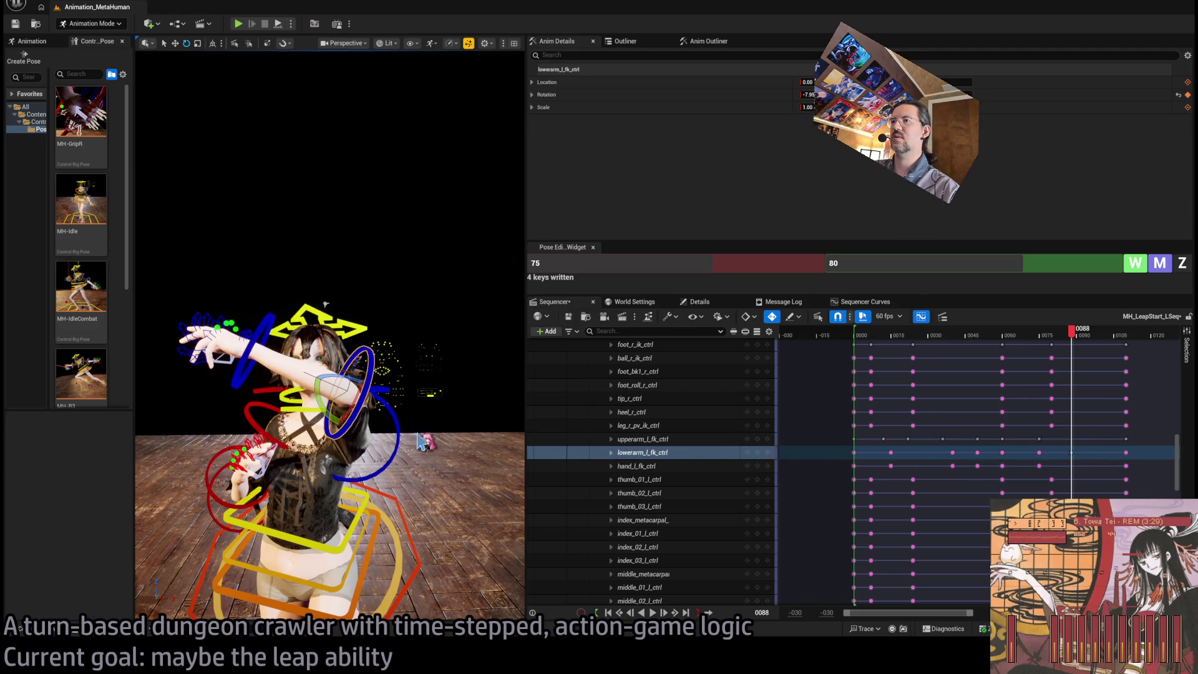
{"action": "left_click", "coordinate": [376, 462]}
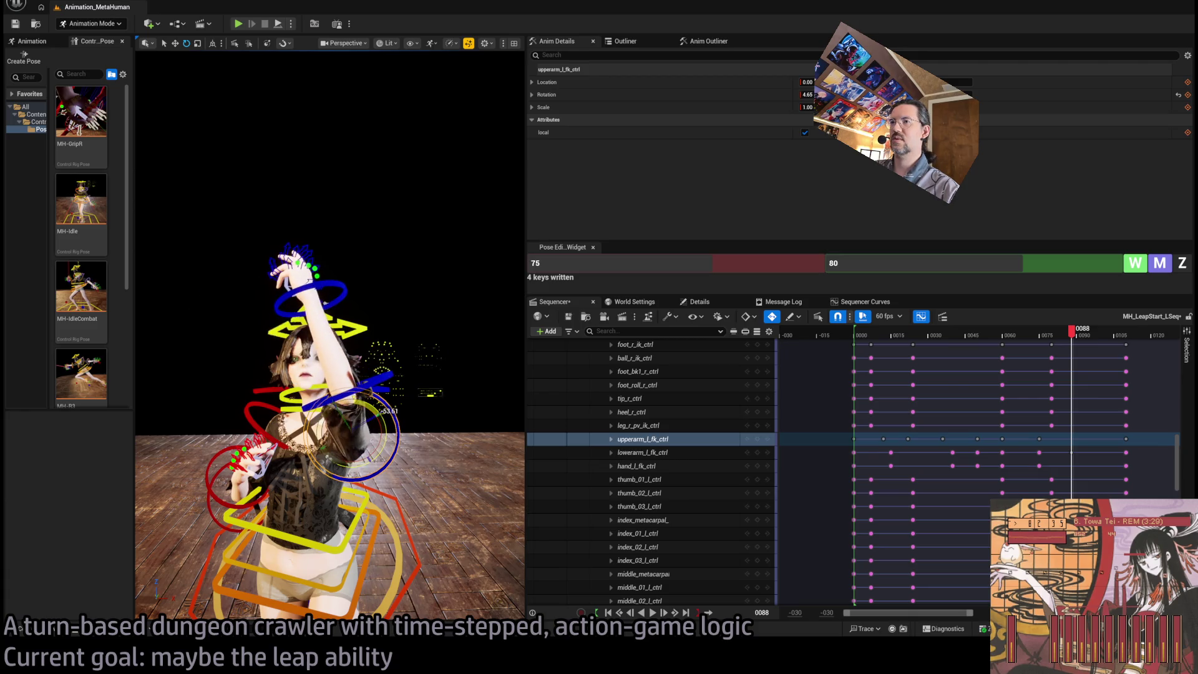
{"action": "mouse_move", "coordinate": [1075, 339]}
{"action": "left_mouse_down"}
{"action": "mouse_move", "coordinate": [998, 338]}
{"action": "mouse_move", "coordinate": [1109, 338]}
{"action": "mouse_move", "coordinate": [1023, 337]}
{"action": "mouse_move", "coordinate": [1088, 339]}
{"action": "mouse_move", "coordinate": [1024, 354]}
{"action": "mouse_move", "coordinate": [985, 339]}
{"action": "mouse_move", "coordinate": [1144, 339]}
{"action": "mouse_move", "coordinate": [1029, 339]}
{"action": "mouse_move", "coordinate": [1077, 340]}
{"action": "mouse_move", "coordinate": [1075, 353]}
{"action": "left_mouse_up"}
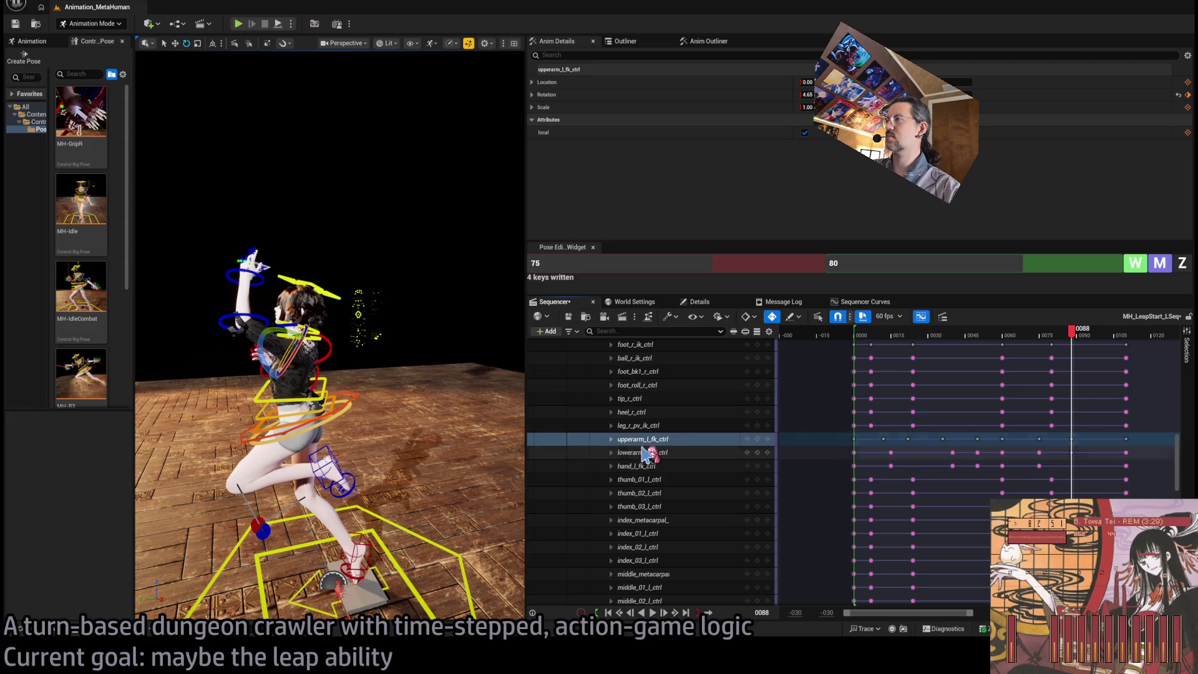
{"action": "left_click", "coordinate": [683, 454], "text": "shift"}
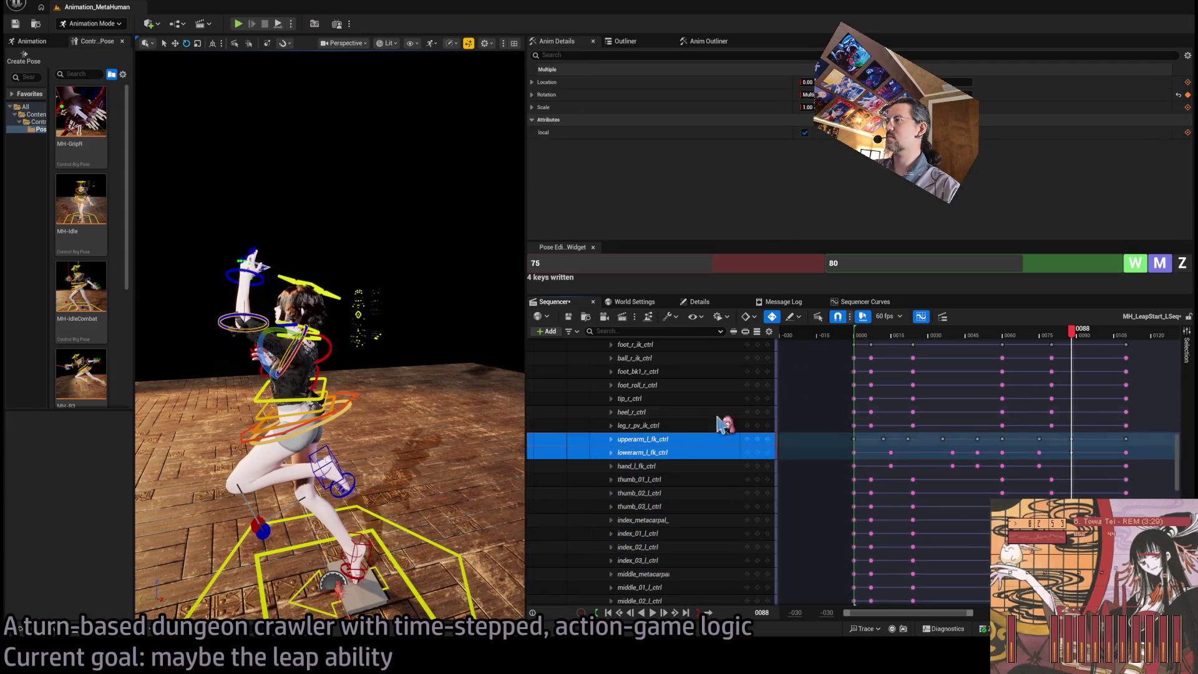
{"action": "left_click", "coordinate": [870, 304]}
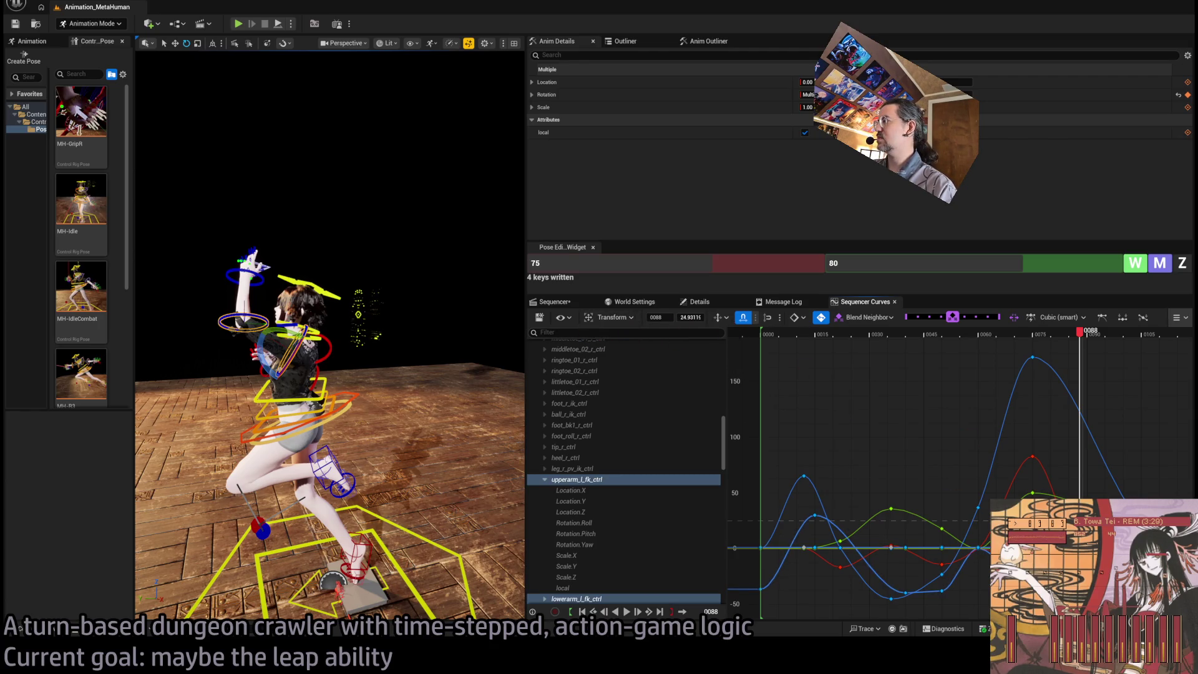
Lower the upper arm's rotation at frame 88 and review the motion between frames 70 and 93
{"action": "left_click_drag", "start_coordinate": [691, 317], "coordinate": [671, 317]}
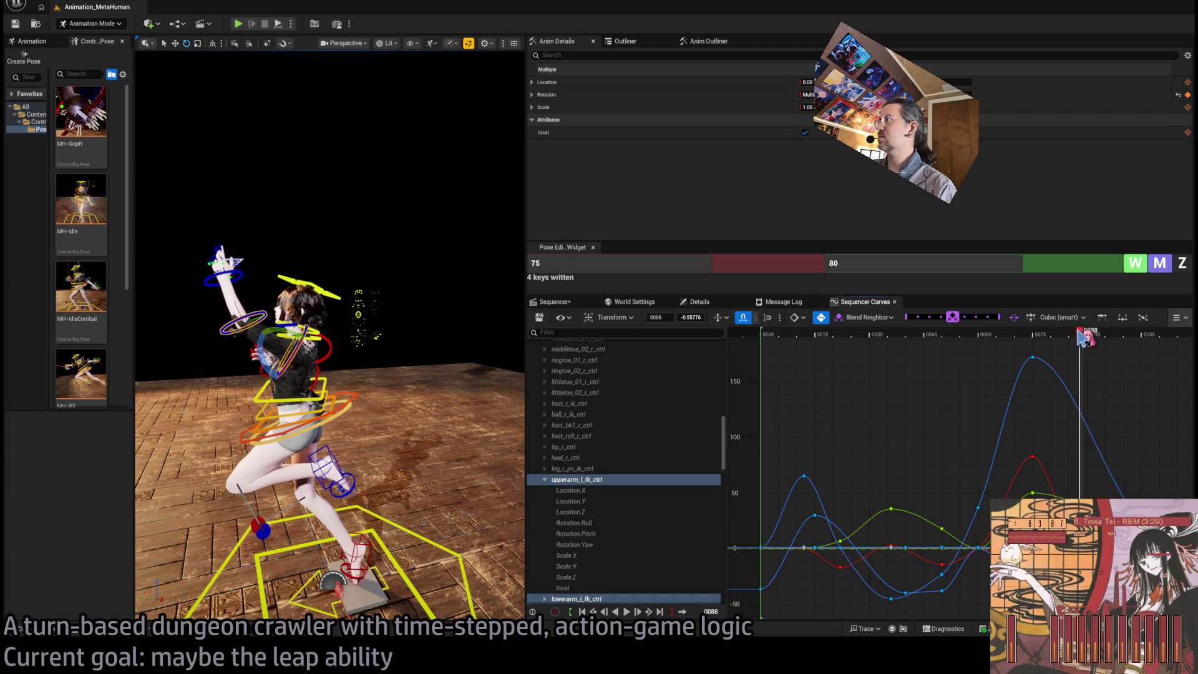
{"action": "mouse_move", "coordinate": [1084, 337]}
{"action": "left_mouse_down"}
{"action": "mouse_move", "coordinate": [994, 340]}
{"action": "mouse_move", "coordinate": [1102, 340]}
{"action": "mouse_move", "coordinate": [1069, 353]}
{"action": "mouse_move", "coordinate": [1017, 347]}
{"action": "mouse_move", "coordinate": [1101, 349]}
{"action": "mouse_move", "coordinate": [1050, 368]}
{"action": "mouse_move", "coordinate": [1116, 349]}
{"action": "mouse_move", "coordinate": [1044, 384]}
{"action": "mouse_move", "coordinate": [1076, 386]}
{"action": "left_mouse_up"}
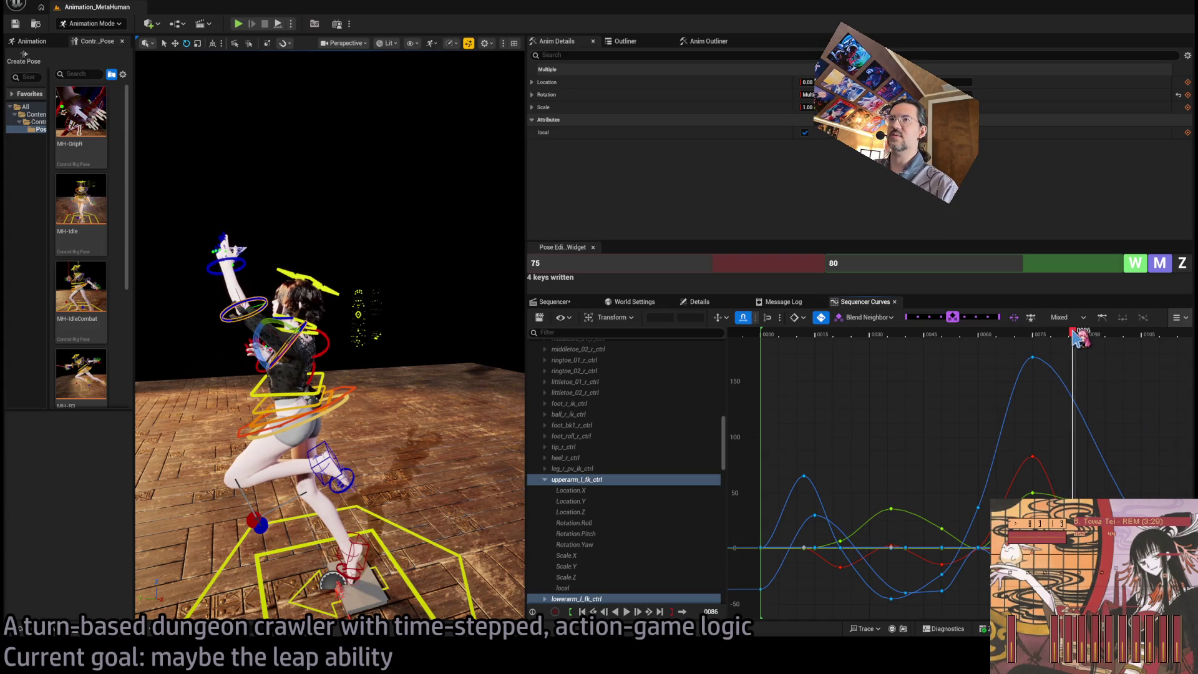
{"action": "mouse_move", "coordinate": [1076, 337]}
{"action": "left_mouse_down"}
{"action": "mouse_move", "coordinate": [1010, 338]}
{"action": "mouse_move", "coordinate": [1080, 337]}
{"action": "left_mouse_up"}
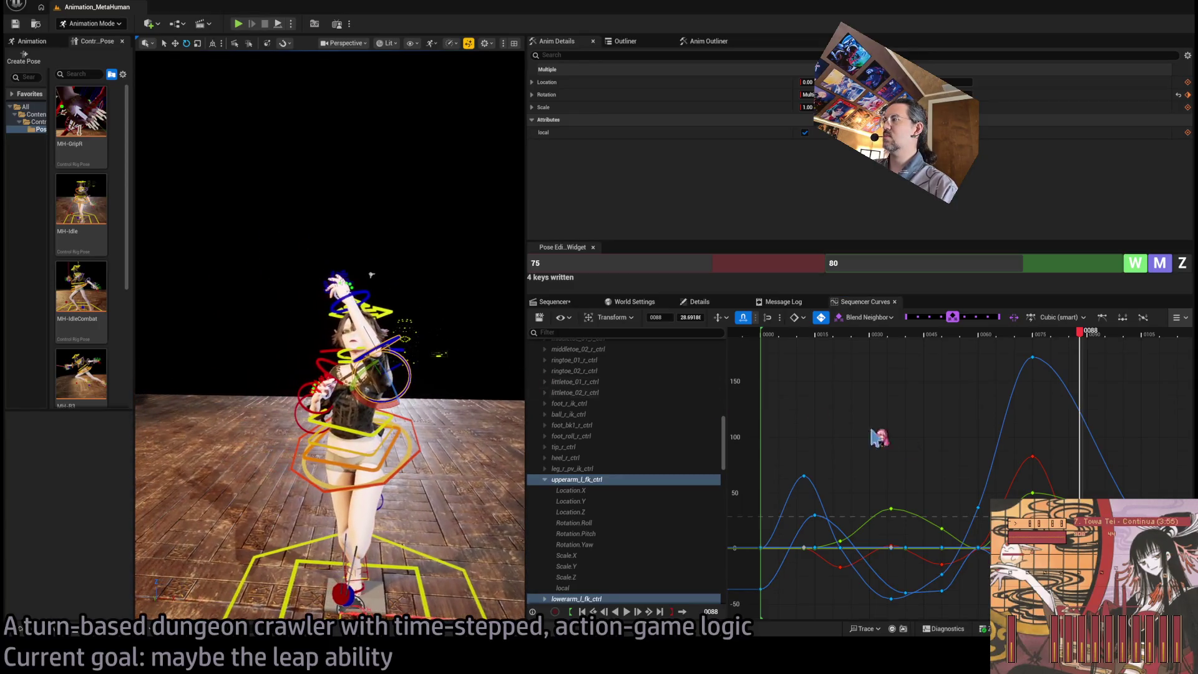
{"action": "mouse_move", "coordinate": [1080, 340]}
{"action": "left_mouse_down"}
{"action": "mouse_move", "coordinate": [1002, 342]}
{"action": "mouse_move", "coordinate": [1064, 349]}
{"action": "mouse_move", "coordinate": [1021, 351]}
{"action": "mouse_move", "coordinate": [1063, 365]}
{"action": "mouse_move", "coordinate": [1033, 377]}
{"action": "left_mouse_up"}
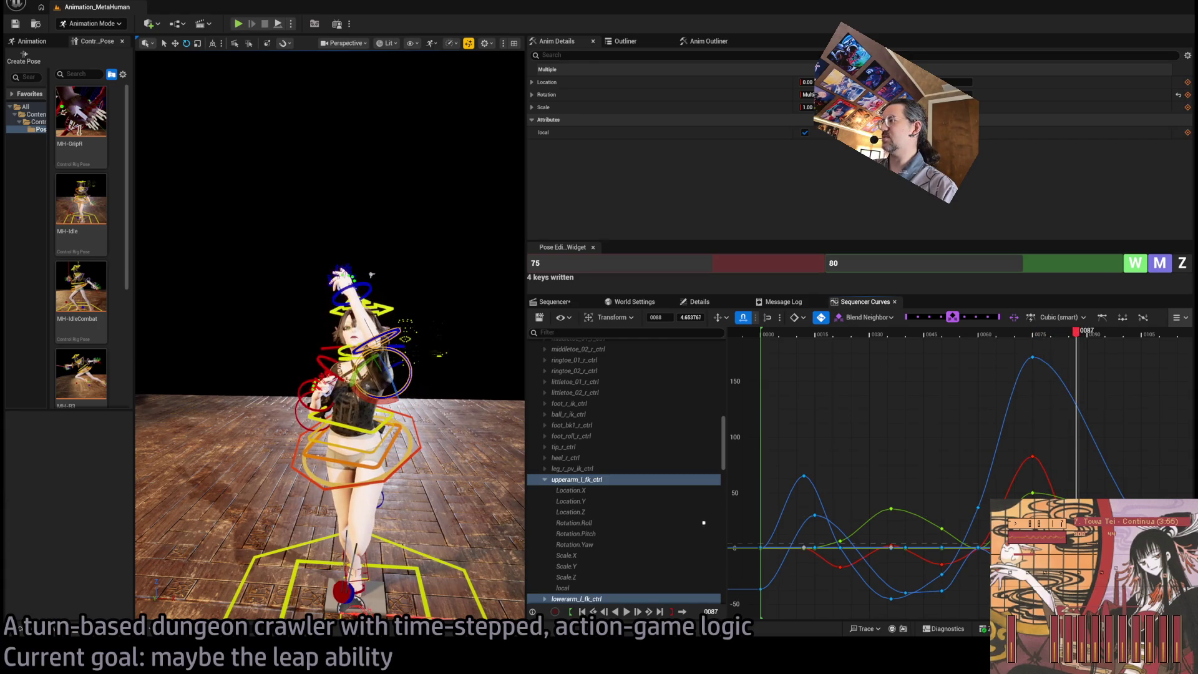
{"action": "mouse_move", "coordinate": [1076, 344]}
{"action": "left_mouse_down"}
{"action": "mouse_move", "coordinate": [1024, 332]}
{"action": "mouse_move", "coordinate": [1101, 337]}
{"action": "mouse_move", "coordinate": [1019, 335]}
{"action": "mouse_move", "coordinate": [1078, 344]}
{"action": "mouse_move", "coordinate": [1037, 334]}
{"action": "left_mouse_up"}
{"action": "left_click", "coordinate": [1082, 541]}
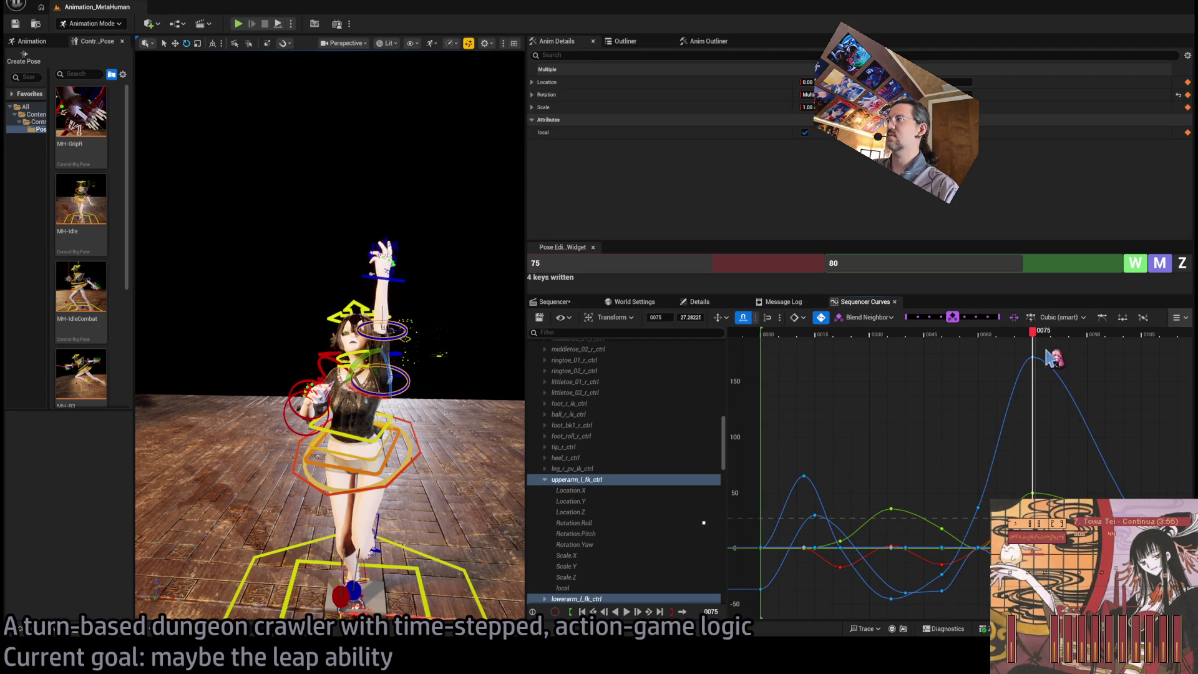
{"action": "mouse_move", "coordinate": [1034, 336]}
{"action": "left_mouse_down"}
{"action": "mouse_move", "coordinate": [977, 337]}
{"action": "mouse_move", "coordinate": [1050, 342]}
{"action": "mouse_move", "coordinate": [1005, 348]}
{"action": "mouse_move", "coordinate": [1035, 354]}
{"action": "left_mouse_up"}
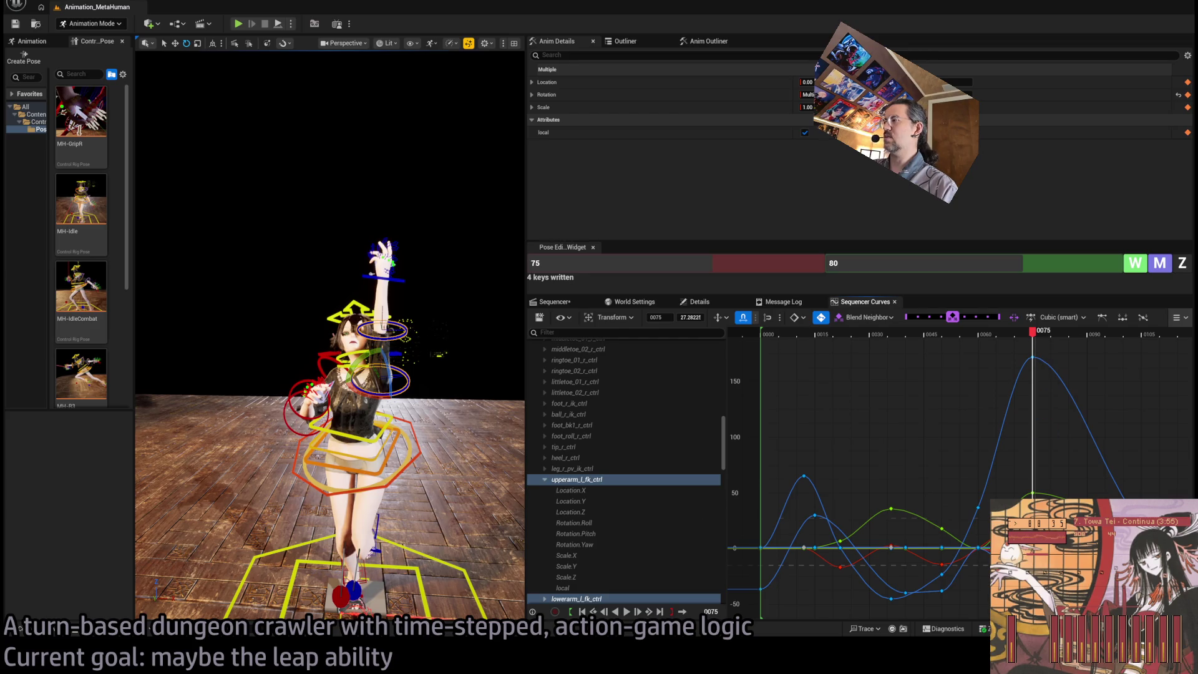
{"action": "mouse_move", "coordinate": [1037, 337]}
{"action": "left_mouse_down"}
{"action": "mouse_move", "coordinate": [989, 340]}
{"action": "mouse_move", "coordinate": [1056, 342]}
{"action": "mouse_move", "coordinate": [939, 377]}
{"action": "mouse_move", "coordinate": [1032, 359]}
{"action": "mouse_move", "coordinate": [1034, 374]}
{"action": "left_mouse_up"}
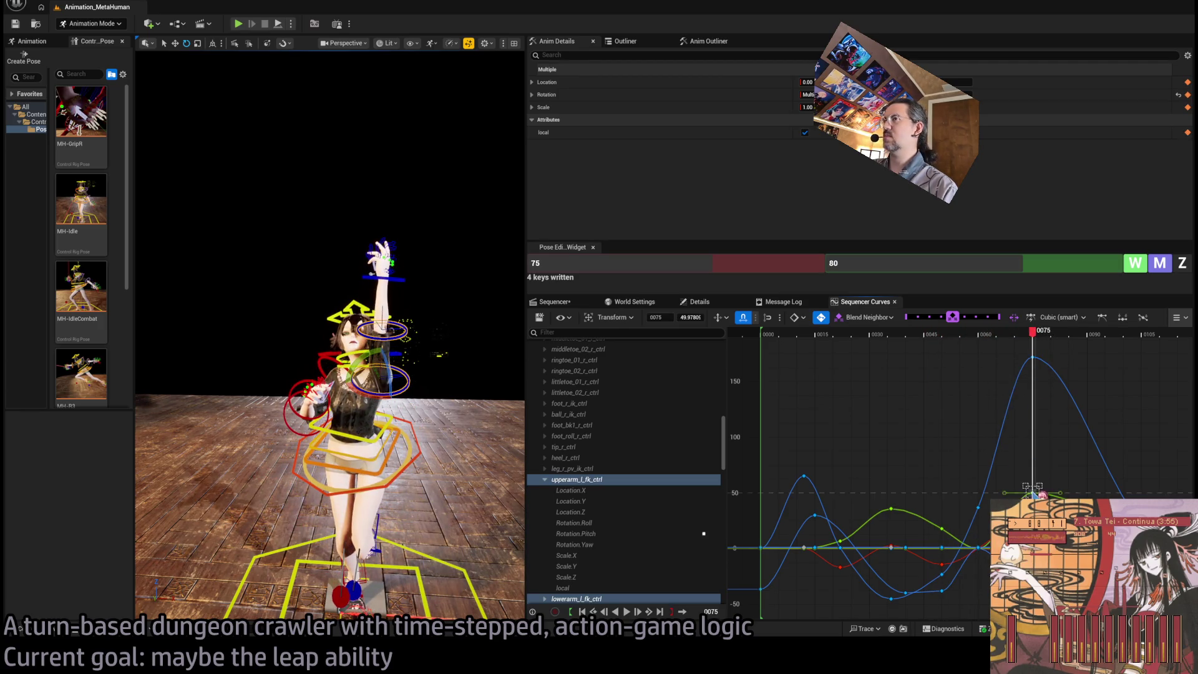
Undo the bad edit and raise the green rotation key at frame 75 to about 50
{"action": "key", "text": "ctrl+z"}
{"action": "left_click_drag", "start_coordinate": [1032, 547], "coordinate": [1032, 492]}
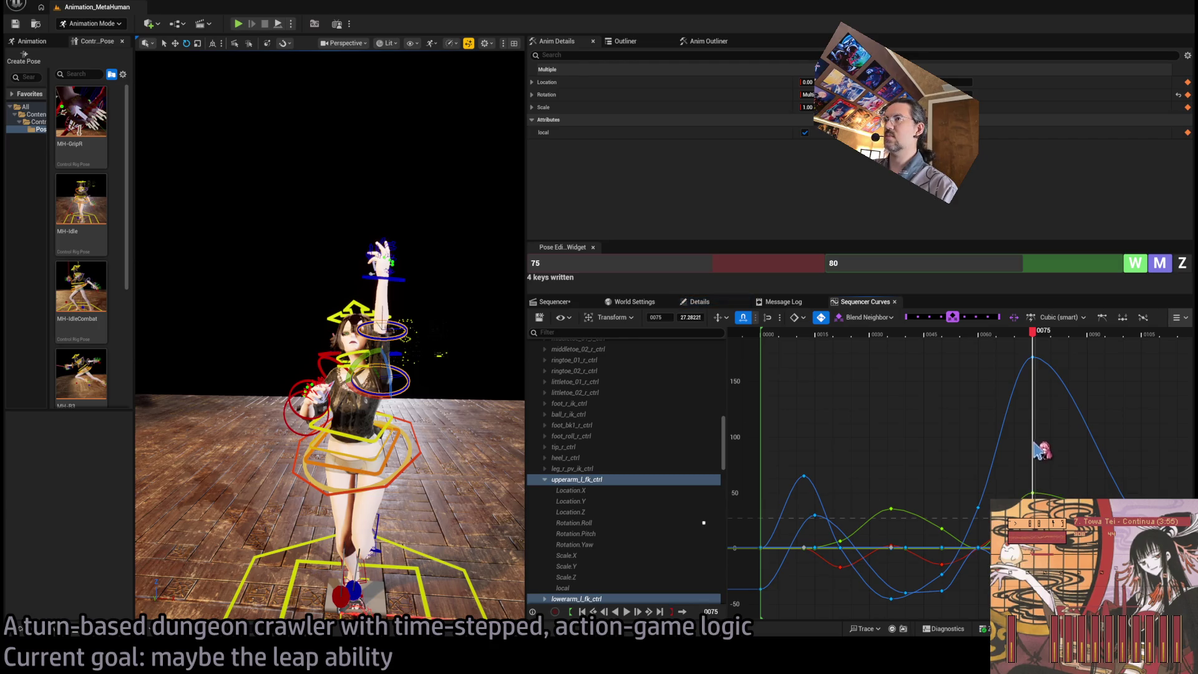
{"action": "mouse_move", "coordinate": [1038, 449]}
{"action": "left_mouse_down"}
{"action": "mouse_move", "coordinate": [1044, 355]}
{"action": "mouse_move", "coordinate": [1002, 335]}
{"action": "mouse_move", "coordinate": [1058, 336]}
{"action": "mouse_move", "coordinate": [1012, 335]}
{"action": "mouse_move", "coordinate": [1039, 333]}
{"action": "left_mouse_up"}
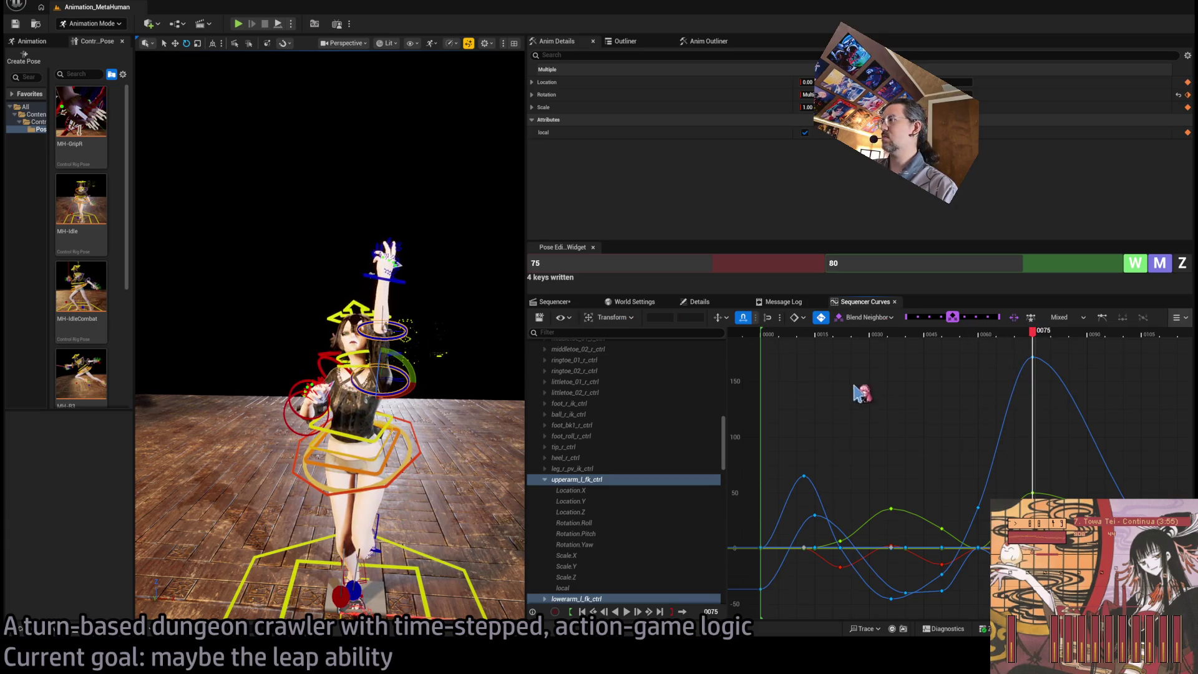
{"action": "left_click", "coordinate": [401, 282]}
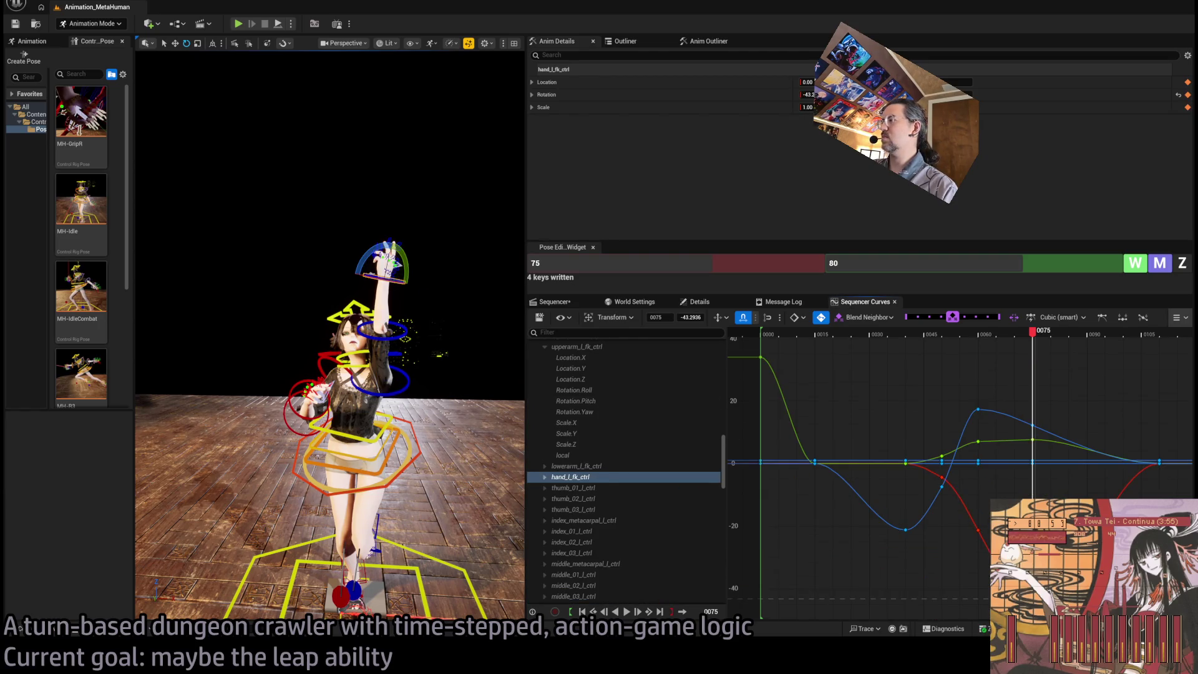
Replay the leap, select the upper-arm peak key at frame 75, then display the lower-arm curves
{"action": "mouse_move", "coordinate": [1034, 337]}
{"action": "left_mouse_down"}
{"action": "mouse_move", "coordinate": [960, 337]}
{"action": "mouse_move", "coordinate": [1080, 342]}
{"action": "mouse_move", "coordinate": [999, 354]}
{"action": "mouse_move", "coordinate": [1037, 340]}
{"action": "mouse_move", "coordinate": [922, 340]}
{"action": "mouse_move", "coordinate": [1109, 342]}
{"action": "left_mouse_up"}
{"action": "key", "text": "space"}
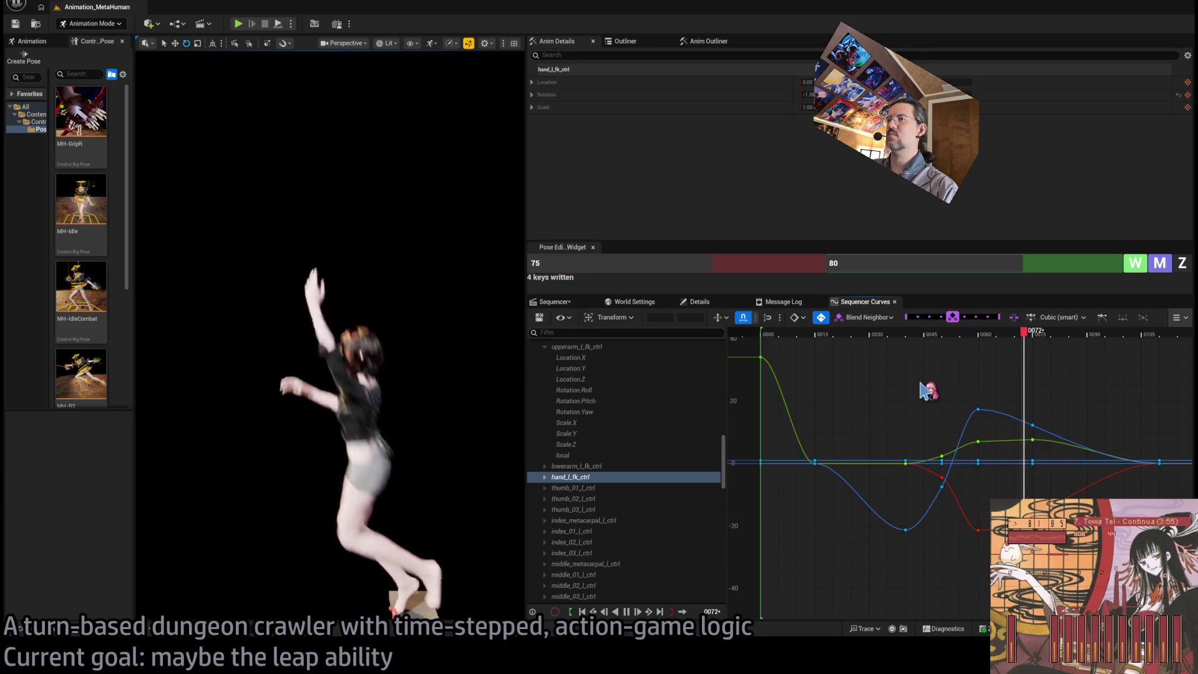
{"action": "mouse_move", "coordinate": [980, 340]}
{"action": "left_mouse_down"}
{"action": "mouse_move", "coordinate": [1076, 334]}
{"action": "mouse_move", "coordinate": [1008, 334]}
{"action": "mouse_move", "coordinate": [1064, 322]}
{"action": "mouse_move", "coordinate": [1026, 323]}
{"action": "left_mouse_up"}
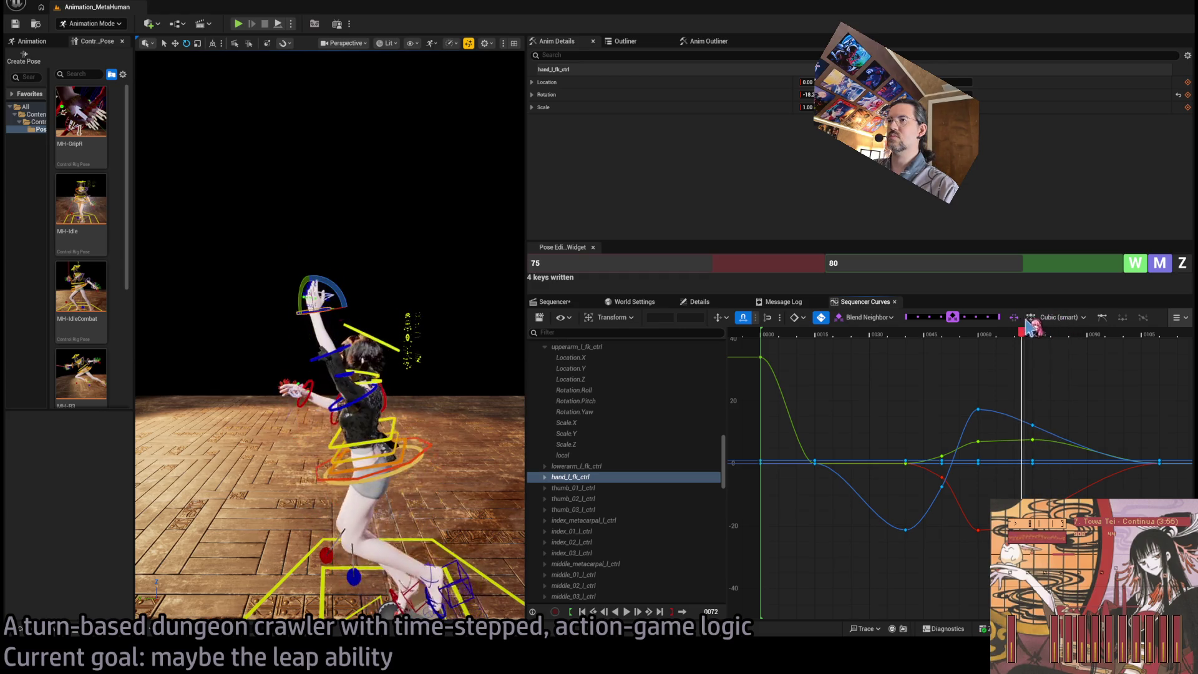
{"action": "left_click", "coordinate": [422, 391]}
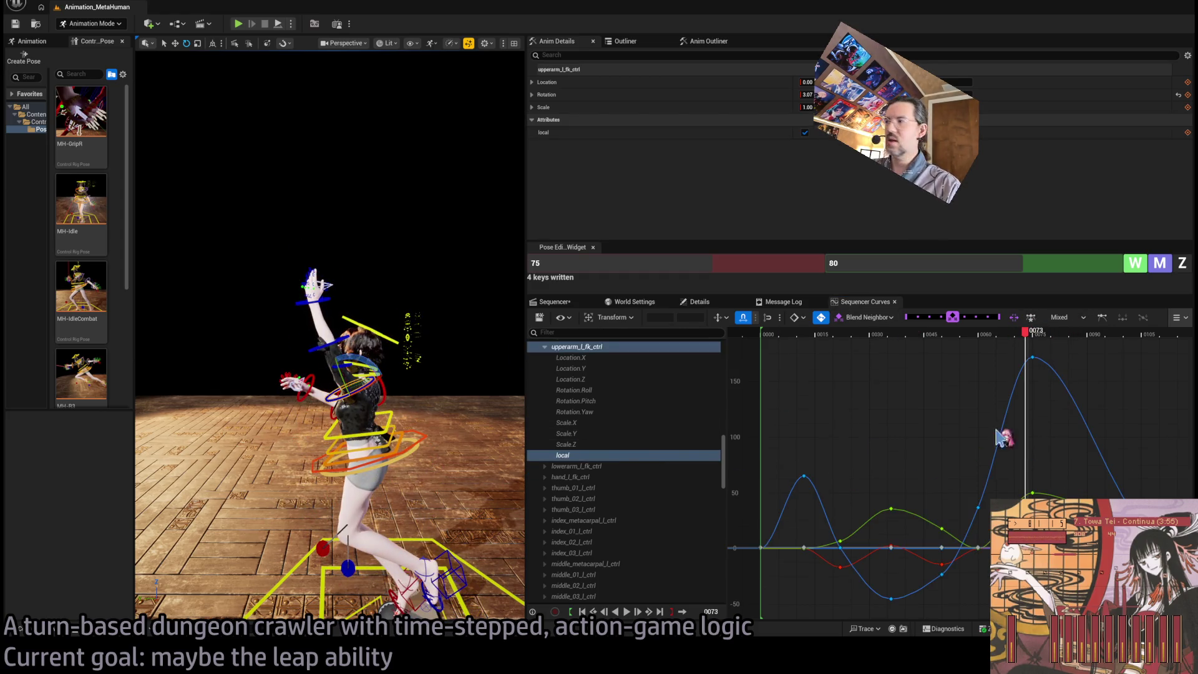
{"action": "mouse_move", "coordinate": [1029, 340]}
{"action": "left_mouse_down"}
{"action": "mouse_move", "coordinate": [1010, 335]}
{"action": "mouse_move", "coordinate": [1035, 335]}
{"action": "left_mouse_up"}
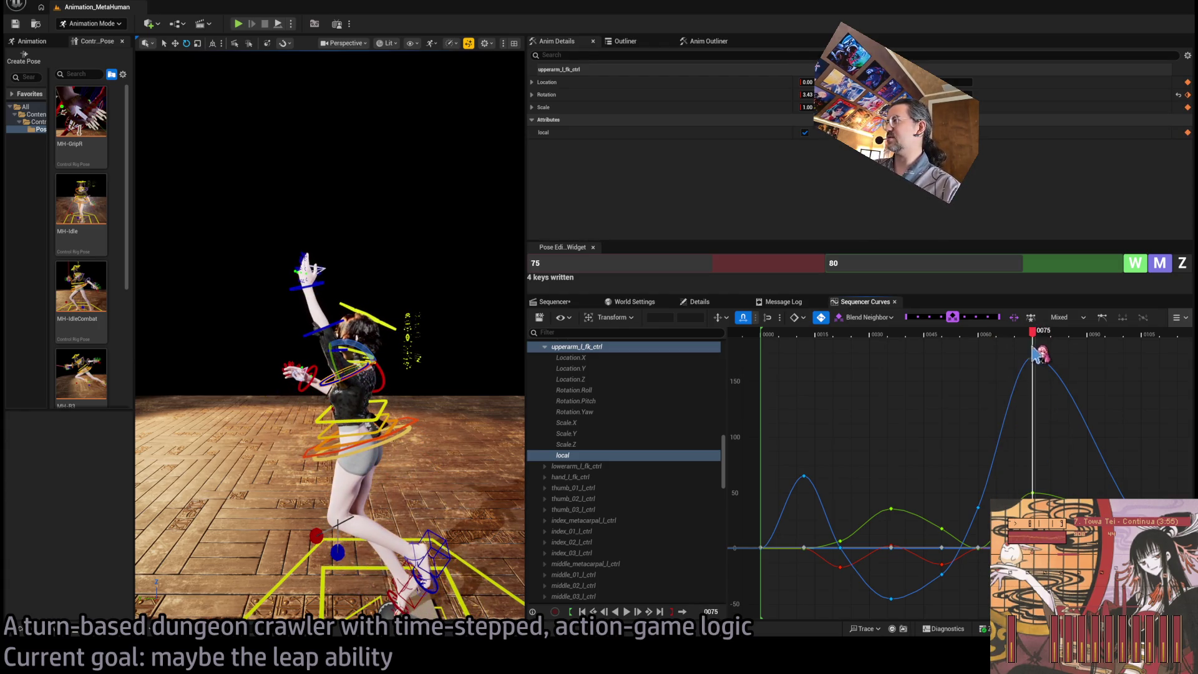
{"action": "left_click", "coordinate": [1030, 356]}
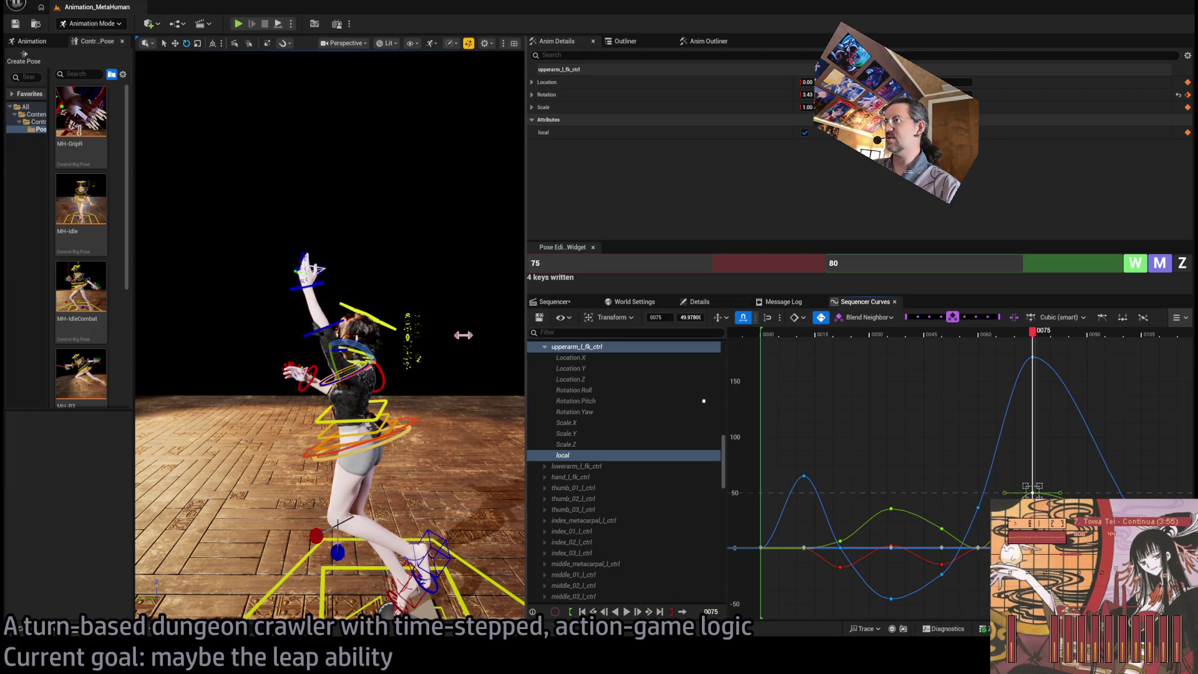
{"action": "left_click", "coordinate": [577, 466]}
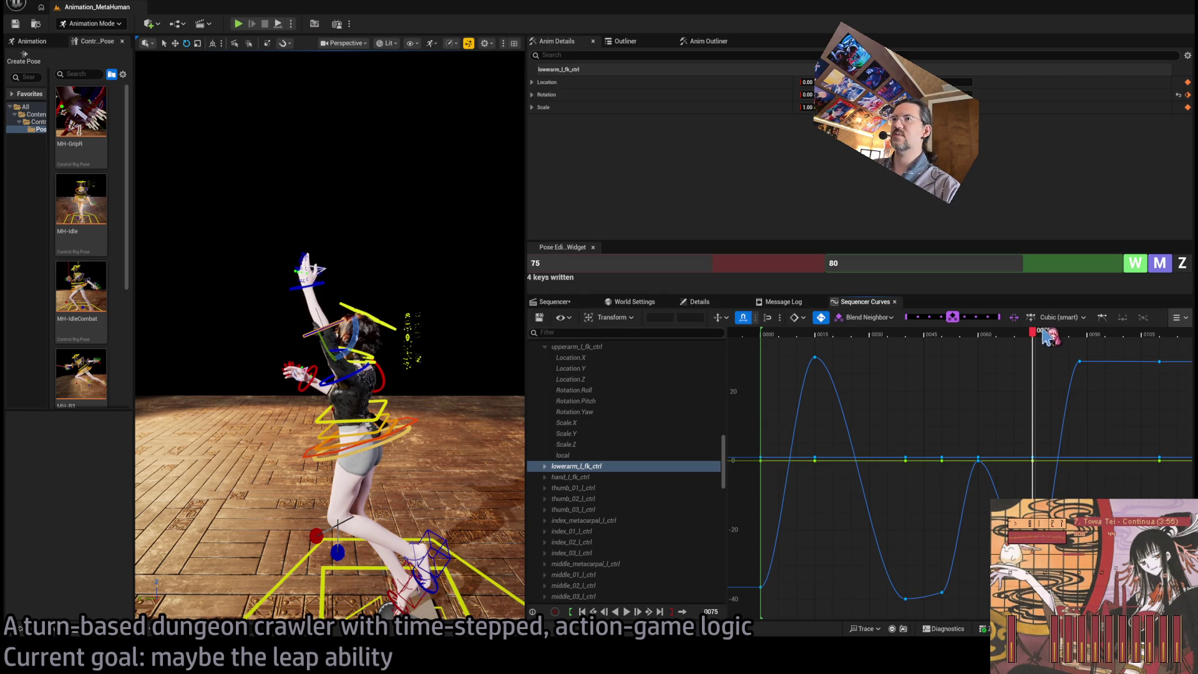
Add a red lower-arm rotation key dipping to about -8 at frame 88
{"action": "mouse_move", "coordinate": [1036, 331]}
{"action": "left_mouse_down"}
{"action": "mouse_move", "coordinate": [998, 342]}
{"action": "mouse_move", "coordinate": [1091, 342]}
{"action": "mouse_move", "coordinate": [1008, 347]}
{"action": "mouse_move", "coordinate": [1061, 340]}
{"action": "mouse_move", "coordinate": [1039, 339]}
{"action": "left_mouse_up"}
{"action": "middle_click", "coordinate": [1073, 337]}
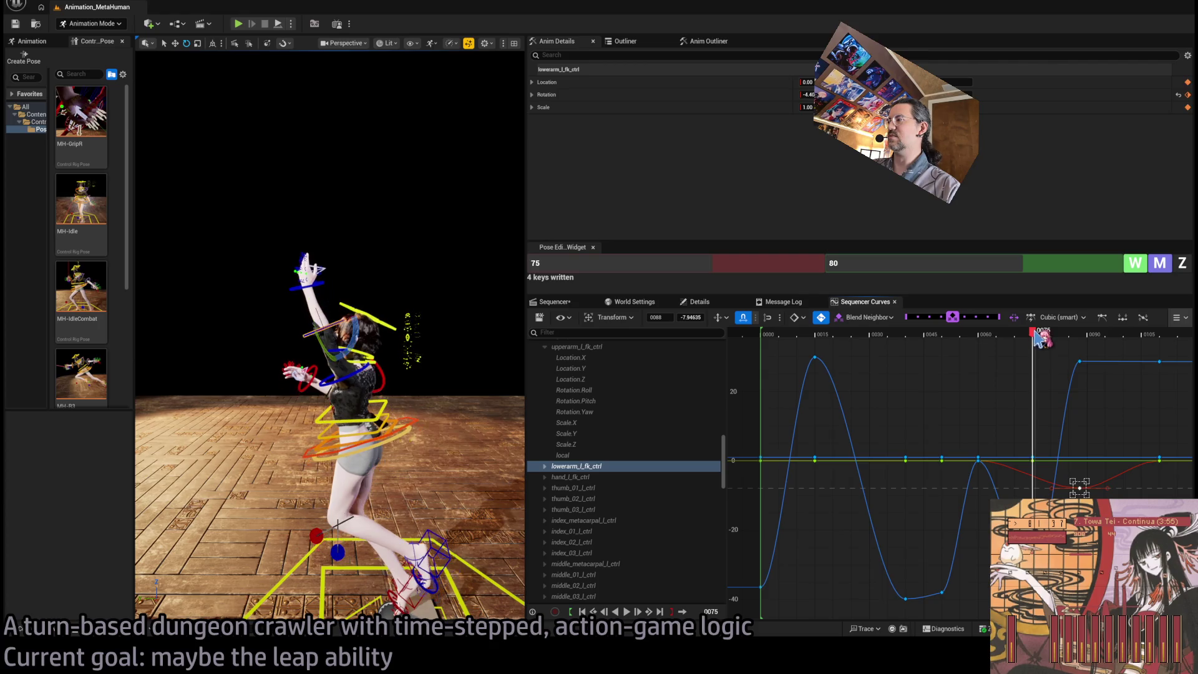
{"action": "left_click", "coordinate": [977, 460]}
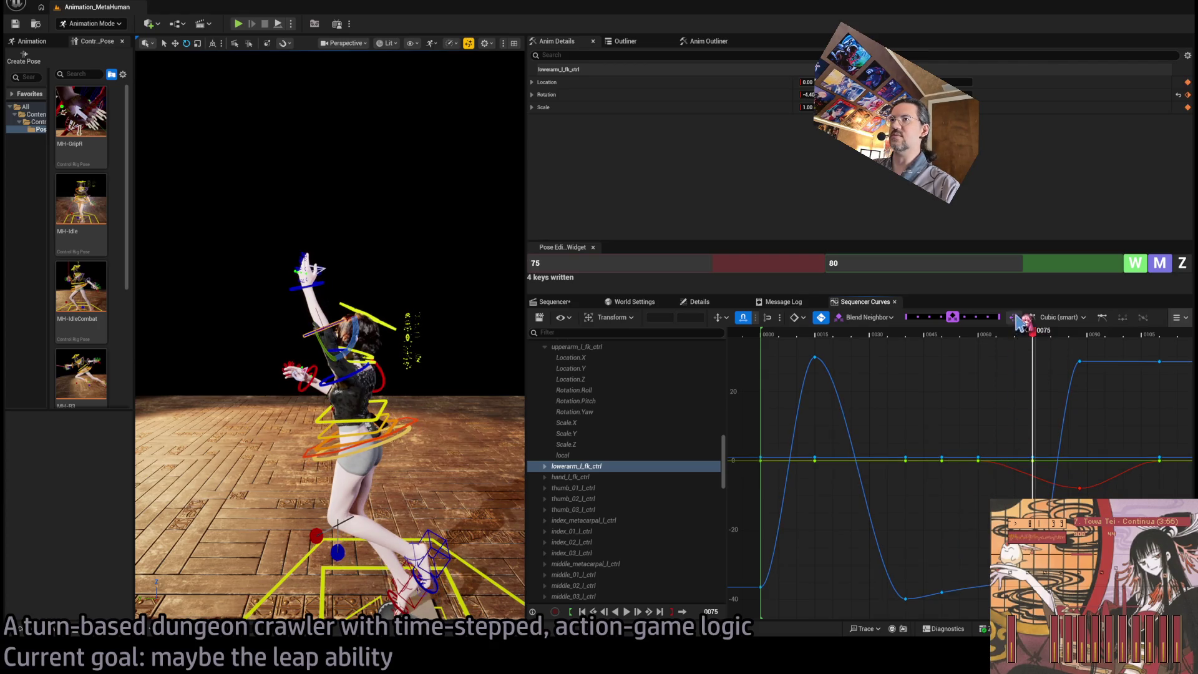
Review the new lower-arm motion from several angles around frames 71–87 and play it back
{"action": "mouse_move", "coordinate": [1037, 323]}
{"action": "left_mouse_down"}
{"action": "mouse_move", "coordinate": [953, 332]}
{"action": "mouse_move", "coordinate": [1078, 338]}
{"action": "mouse_move", "coordinate": [977, 343]}
{"action": "mouse_move", "coordinate": [978, 364]}
{"action": "mouse_move", "coordinate": [851, 342]}
{"action": "mouse_move", "coordinate": [1039, 352]}
{"action": "mouse_move", "coordinate": [1077, 379]}
{"action": "mouse_move", "coordinate": [1019, 378]}
{"action": "mouse_move", "coordinate": [1084, 372]}
{"action": "left_mouse_up"}
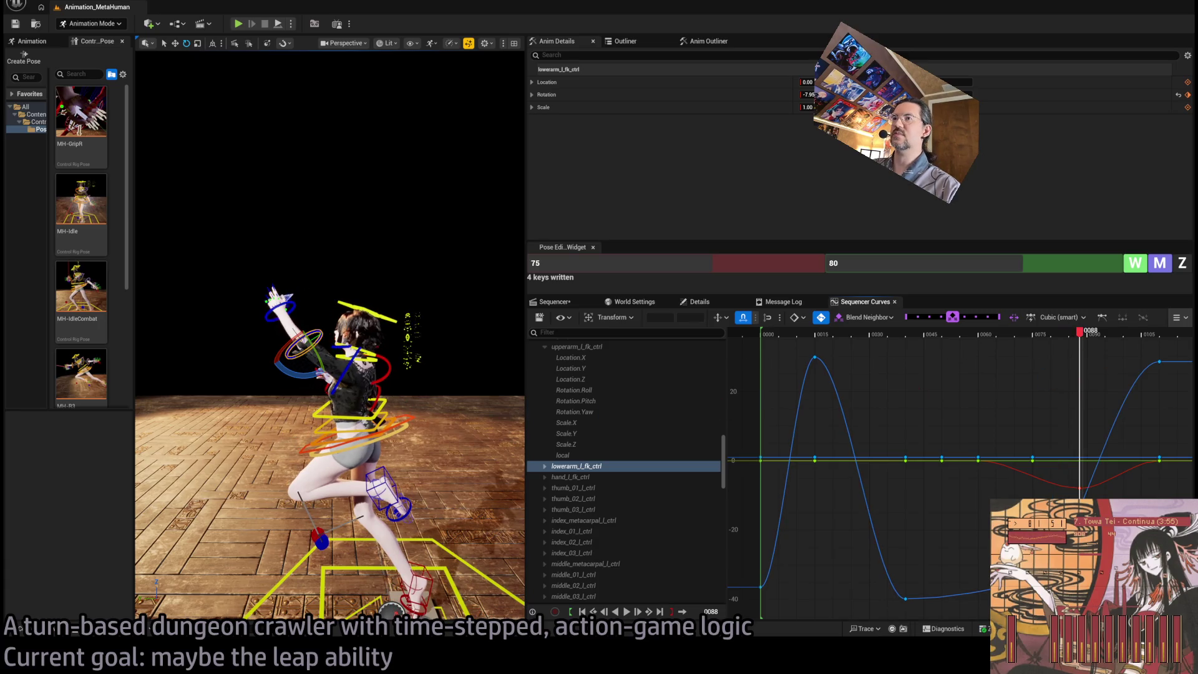
{"action": "left_click_drag", "start_coordinate": [399, 383], "coordinate": [686, 384]}
{"action": "mouse_move", "coordinate": [1081, 337]}
{"action": "left_mouse_down"}
{"action": "mouse_move", "coordinate": [1038, 355]}
{"action": "mouse_move", "coordinate": [1007, 349]}
{"action": "mouse_move", "coordinate": [1096, 353]}
{"action": "mouse_move", "coordinate": [1061, 365]}
{"action": "mouse_move", "coordinate": [1017, 349]}
{"action": "left_mouse_up"}
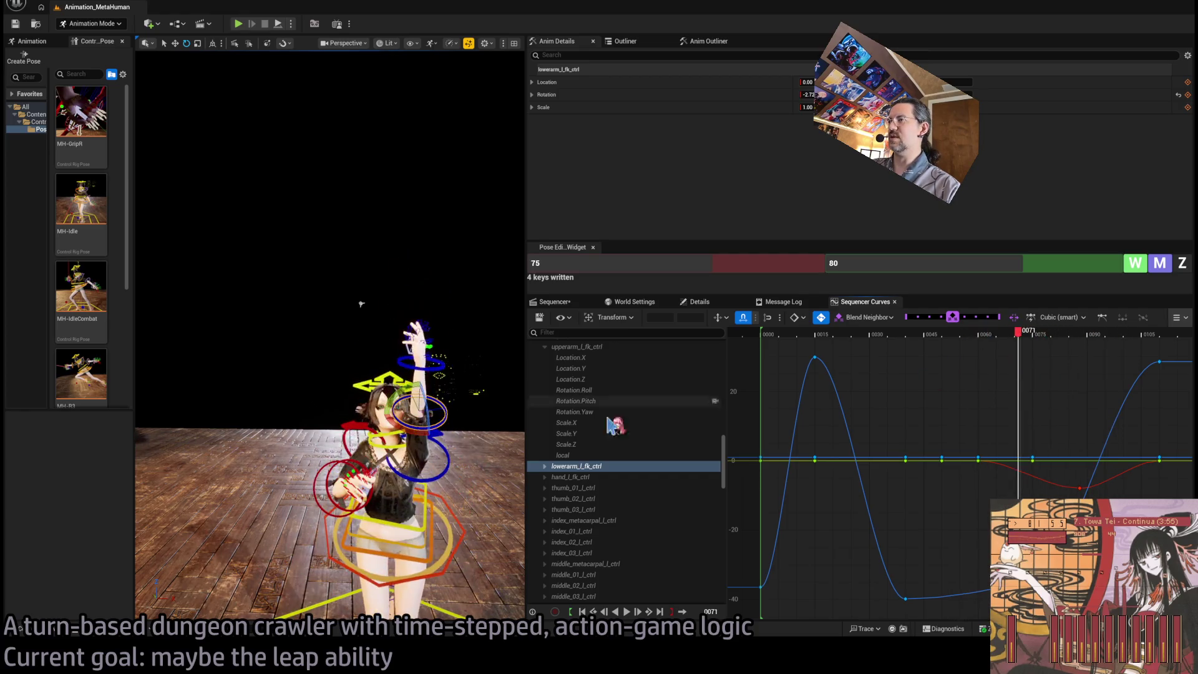
{"action": "left_click_drag", "start_coordinate": [374, 374], "coordinate": [499, 374]}
{"action": "mouse_move", "coordinate": [1015, 341]}
{"action": "left_mouse_down"}
{"action": "mouse_move", "coordinate": [958, 344]}
{"action": "mouse_move", "coordinate": [1136, 344]}
{"action": "mouse_move", "coordinate": [1042, 345]}
{"action": "left_mouse_up"}
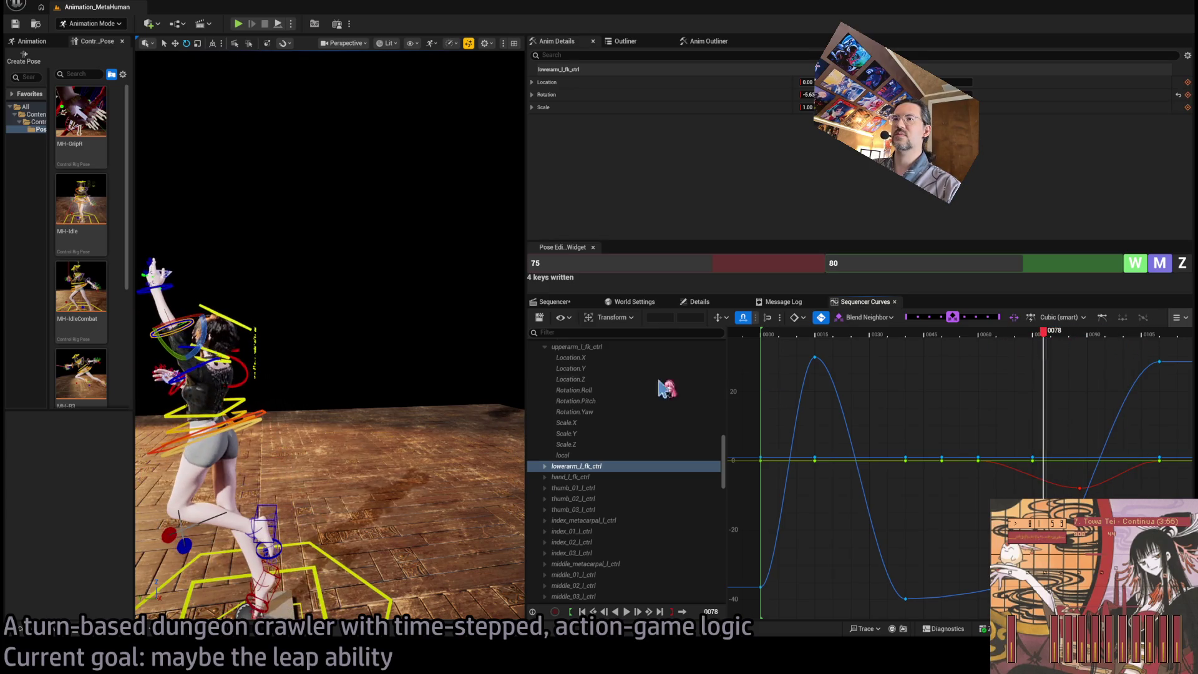
{"action": "left_click_drag", "start_coordinate": [349, 375], "coordinate": [462, 378]}
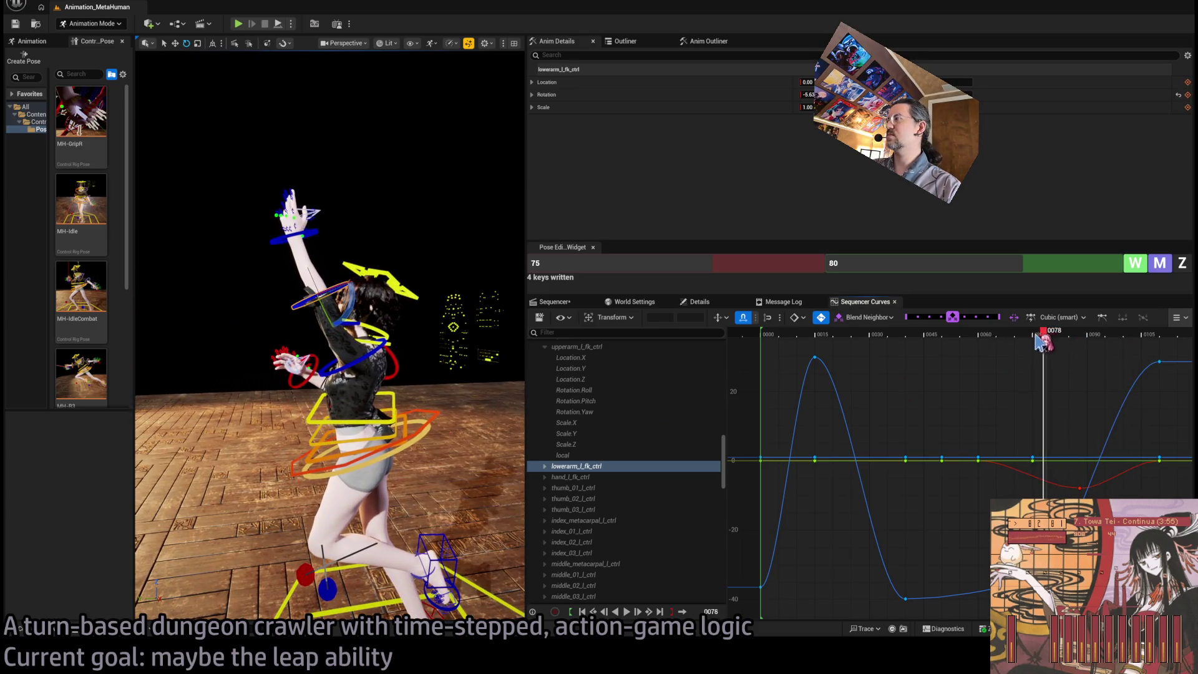
{"action": "mouse_move", "coordinate": [1040, 342]}
{"action": "left_mouse_down"}
{"action": "mouse_move", "coordinate": [863, 374]}
{"action": "mouse_move", "coordinate": [1110, 369]}
{"action": "mouse_move", "coordinate": [1059, 373]}
{"action": "left_mouse_up"}
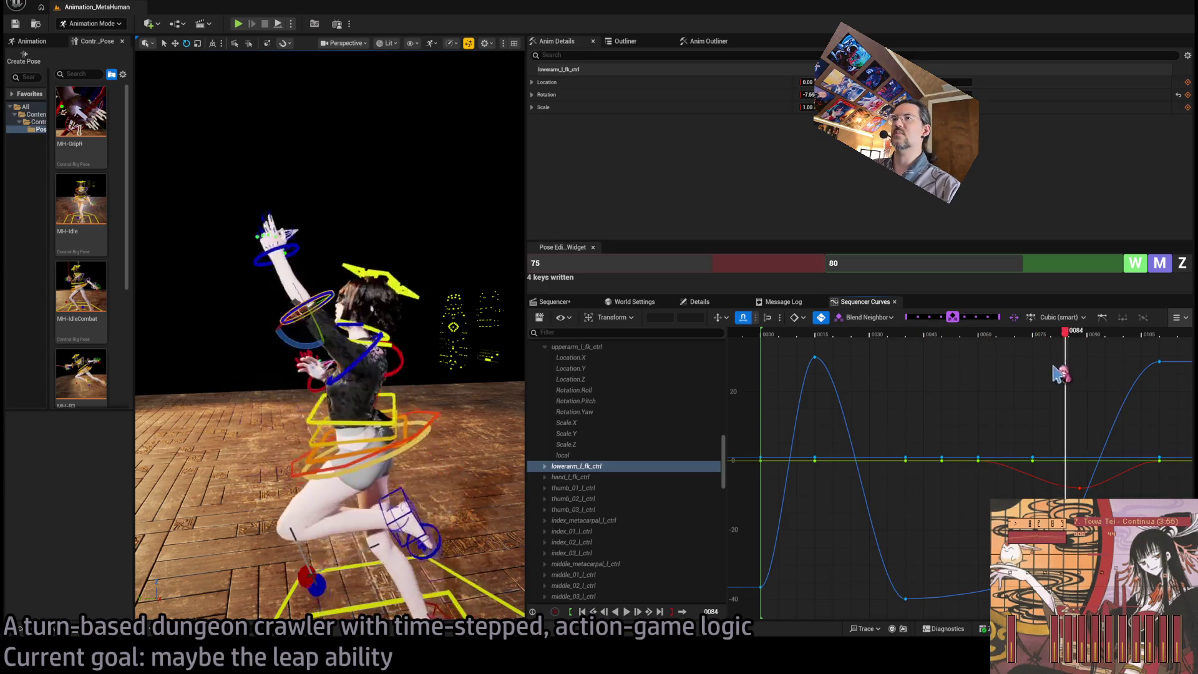
{"action": "key", "text": "space"}
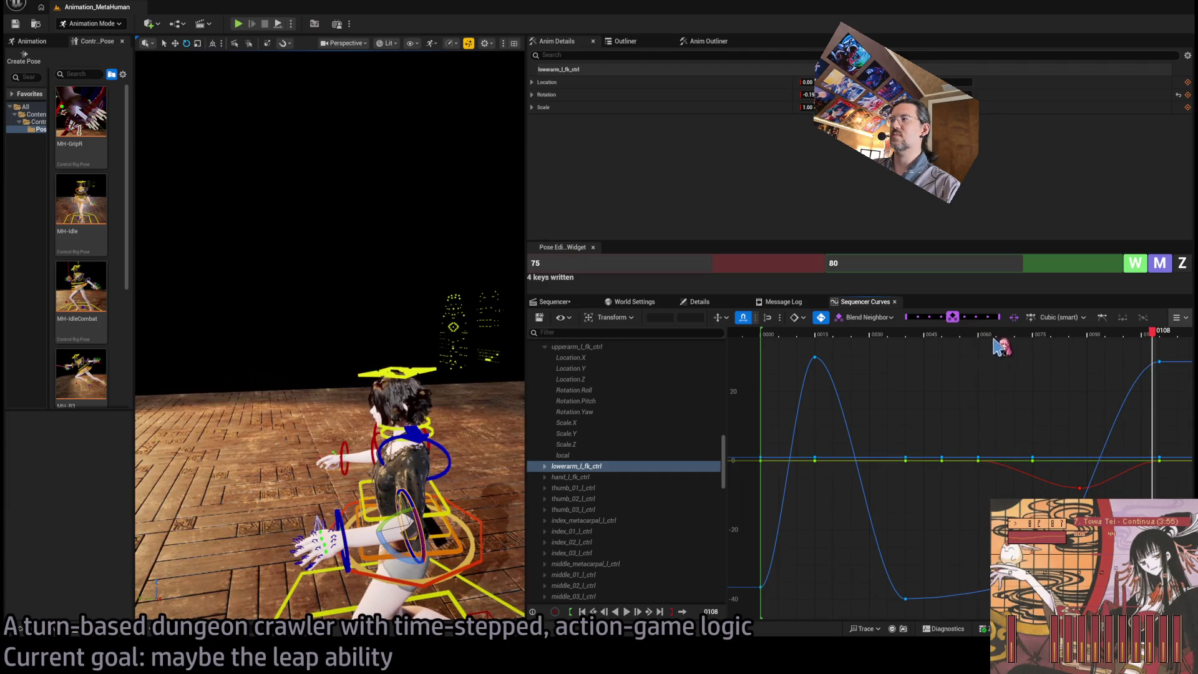
{"action": "mouse_move", "coordinate": [1000, 347]}
{"action": "left_mouse_down"}
{"action": "mouse_move", "coordinate": [1013, 343]}
{"action": "mouse_move", "coordinate": [966, 344]}
{"action": "left_mouse_up"}
{"action": "left_click", "coordinate": [583, 303]}
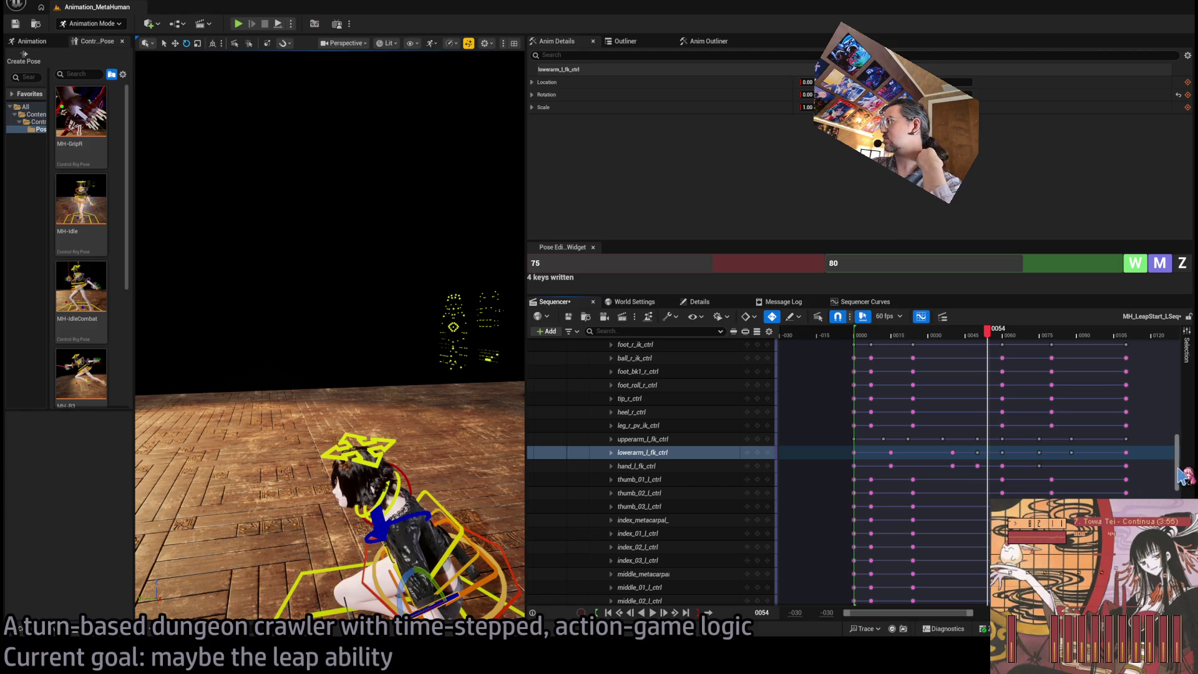
Extend the Body control-rig section end to about frame 0130 and preview the leap
{"action": "left_click_drag", "start_coordinate": [1181, 476], "coordinate": [1179, 368]}
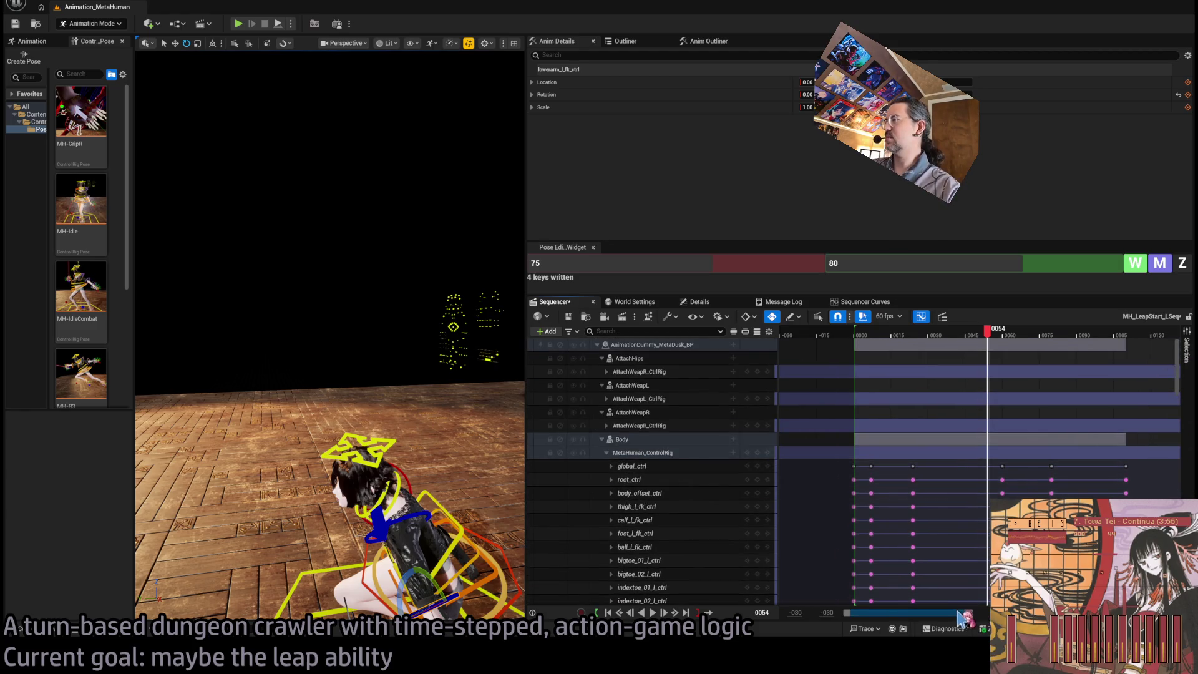
{"action": "left_click_drag", "start_coordinate": [964, 616], "coordinate": [1016, 616]}
{"action": "scroll", "coordinate": [958, 471], "scroll_direction": "down", "scroll_amount": 2}
{"action": "left_click", "coordinate": [608, 413]}
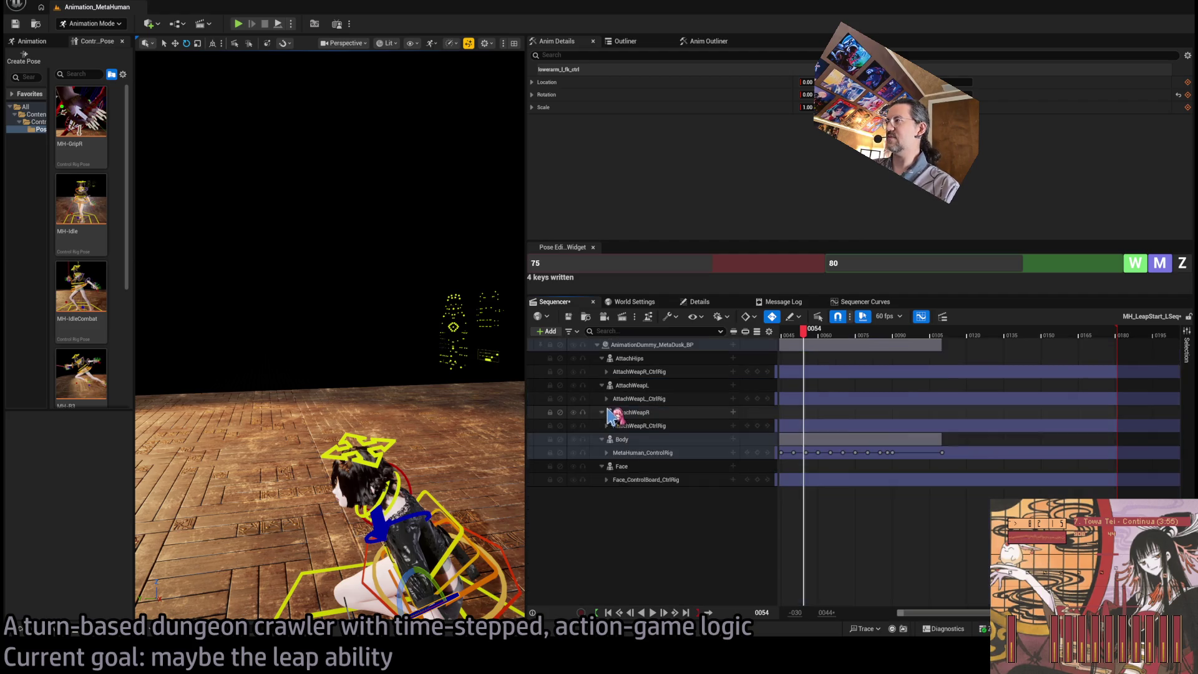
{"action": "left_click_drag", "start_coordinate": [941, 452], "coordinate": [992, 473]}
{"action": "left_click", "coordinate": [801, 335]}
{"action": "key", "text": "space"}
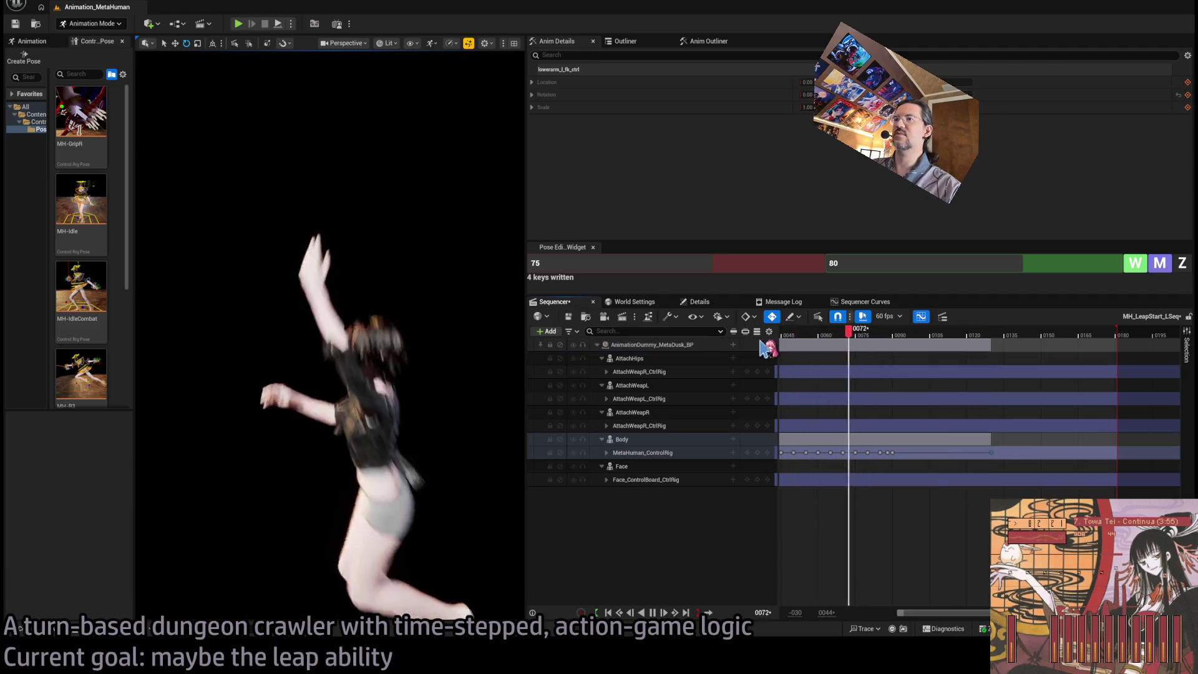
{"action": "key", "text": "space"}
Move the playback range end to near frame 0125
{"action": "key", "text": "ctrl+z"}
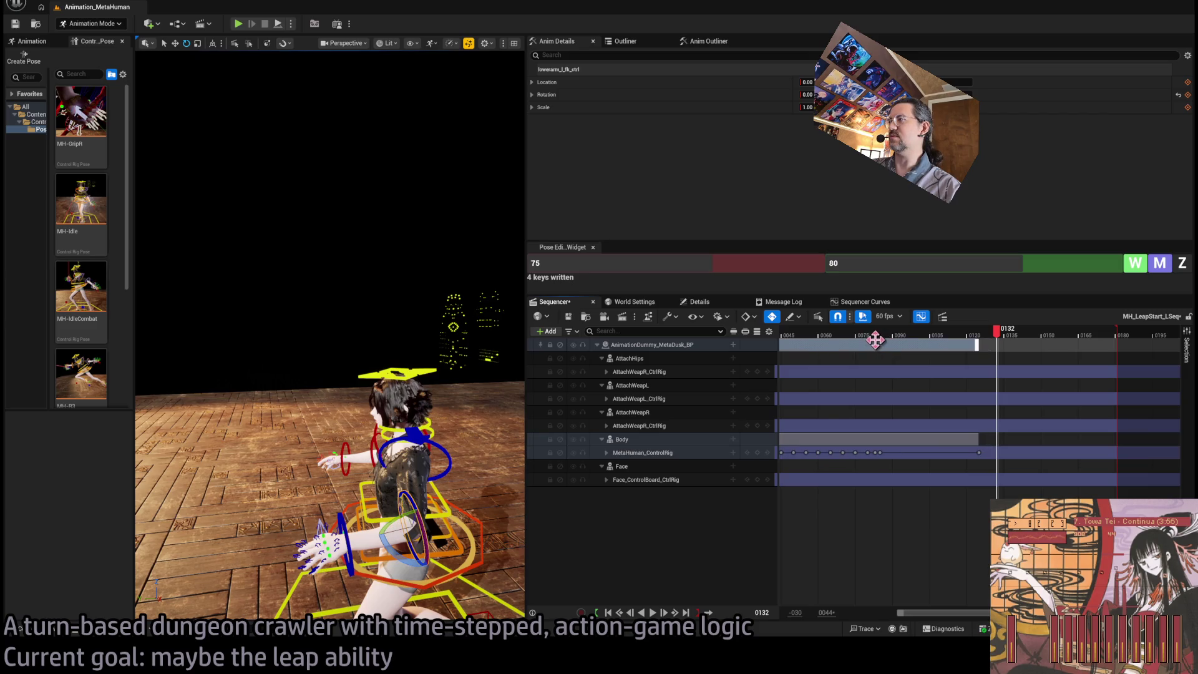
{"action": "left_click", "coordinate": [788, 336]}
{"action": "key", "text": "space"}
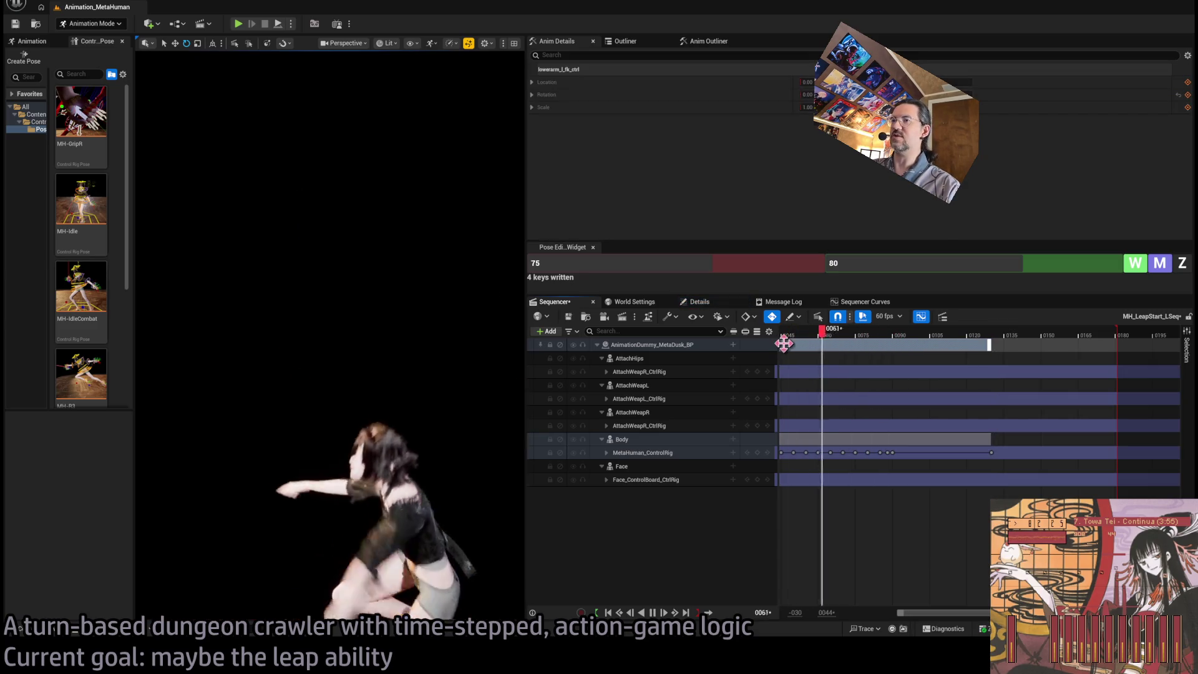
{"action": "key", "text": "space"}
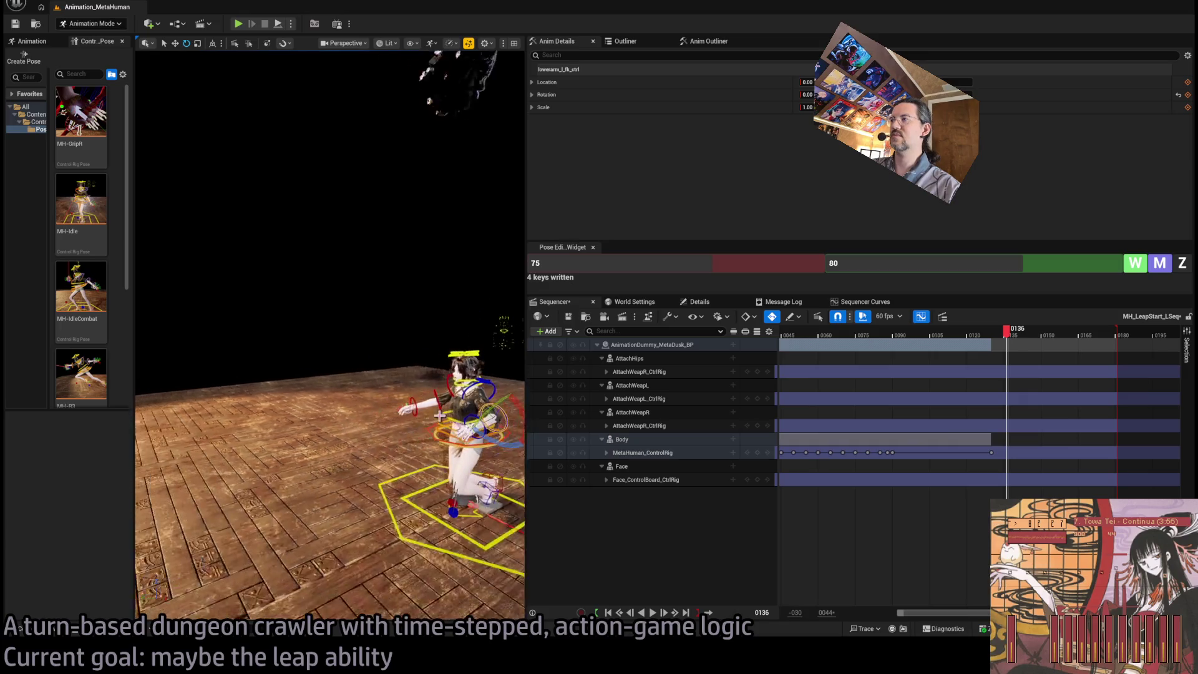
{"action": "mouse_move", "coordinate": [902, 612]}
{"action": "left_mouse_down"}
{"action": "mouse_move", "coordinate": [882, 613]}
{"action": "mouse_move", "coordinate": [904, 612]}
{"action": "left_mouse_up"}
{"action": "left_click_drag", "start_coordinate": [1119, 331], "coordinate": [995, 474]}
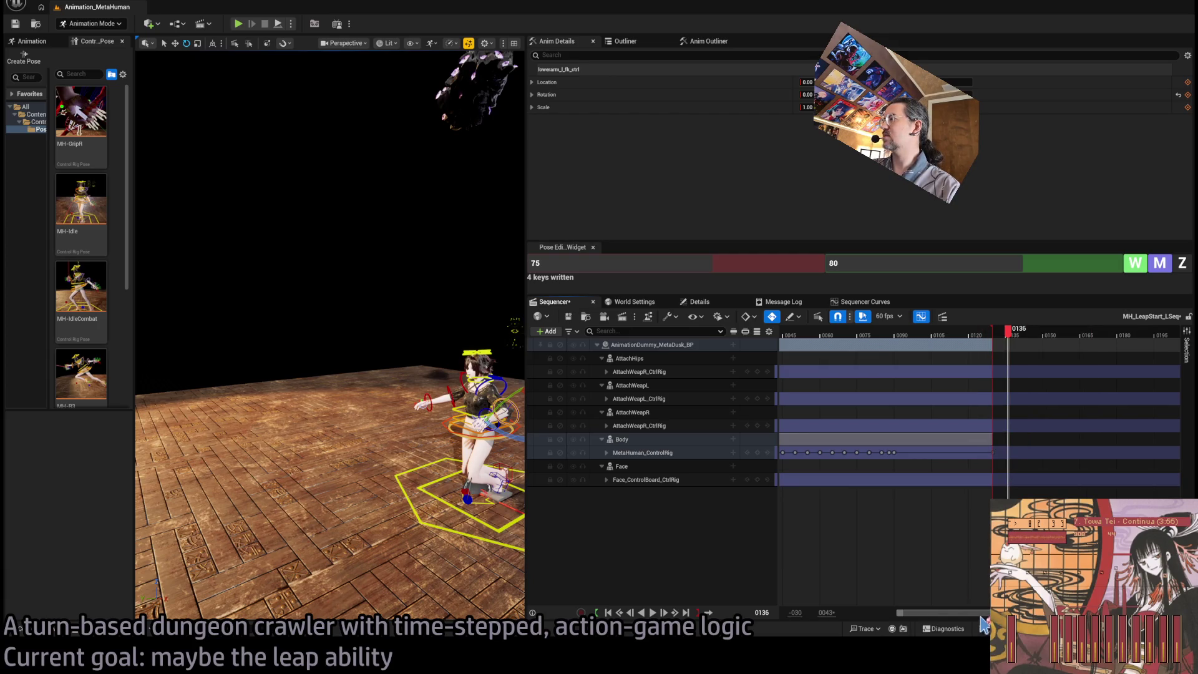
Replay the full leap from the start, checking the crouch pose around frames 14–18
{"action": "left_click_drag", "start_coordinate": [948, 614], "coordinate": [936, 614]}
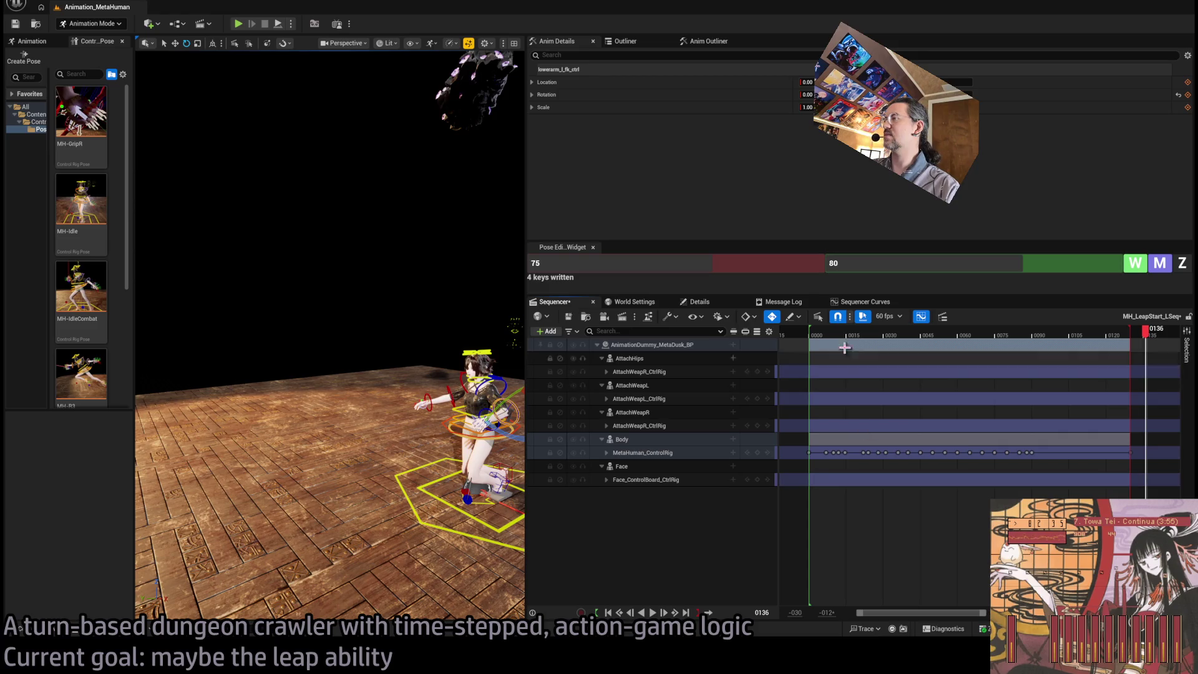
{"action": "left_click", "coordinate": [806, 336]}
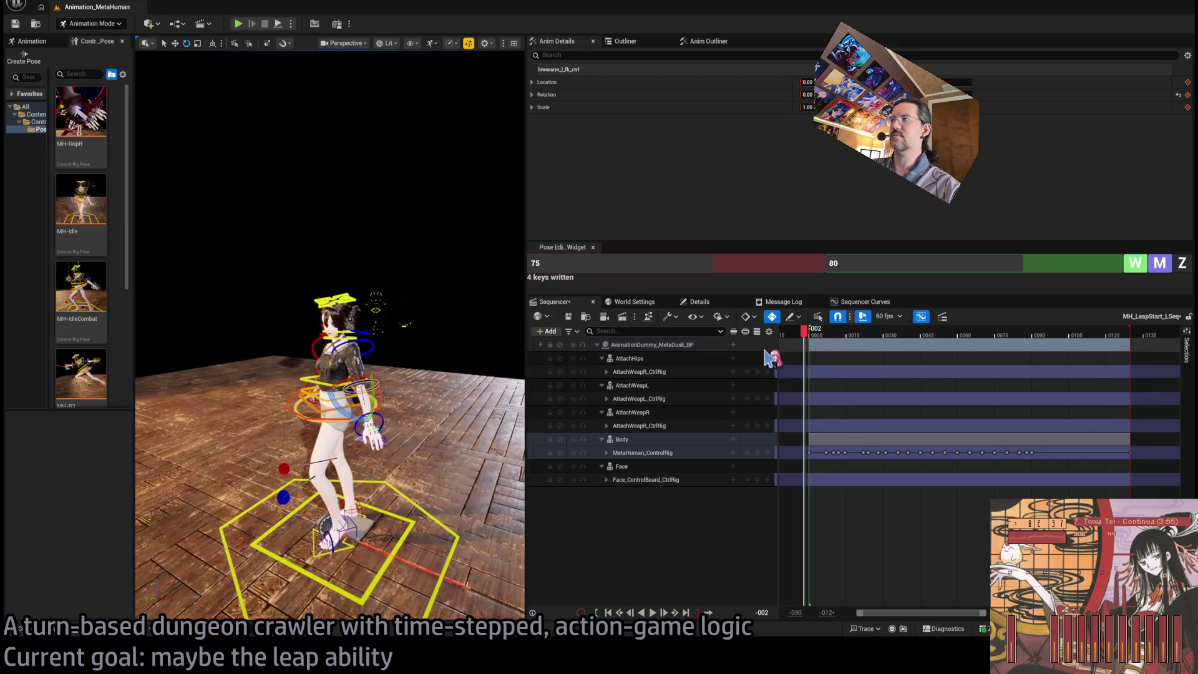
{"action": "key", "text": "space"}
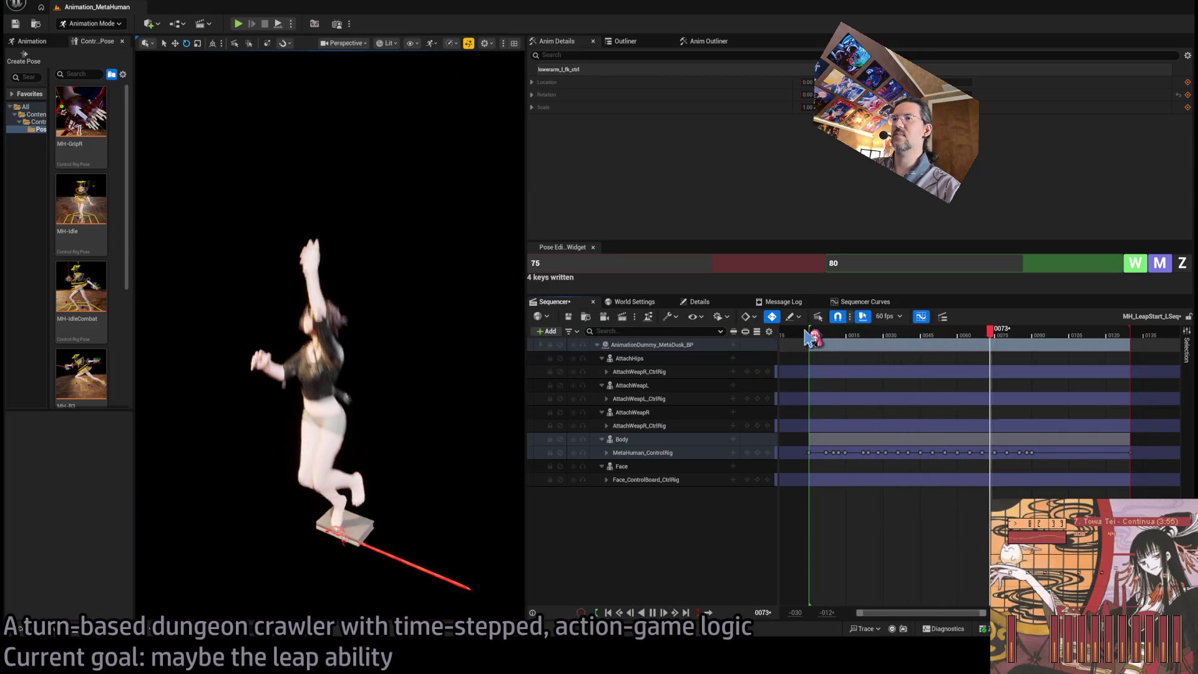
{"action": "left_click", "coordinate": [817, 335]}
{"action": "mouse_move", "coordinate": [823, 337]}
{"action": "left_mouse_down"}
{"action": "mouse_move", "coordinate": [868, 338]}
{"action": "mouse_move", "coordinate": [810, 342]}
{"action": "left_mouse_up"}
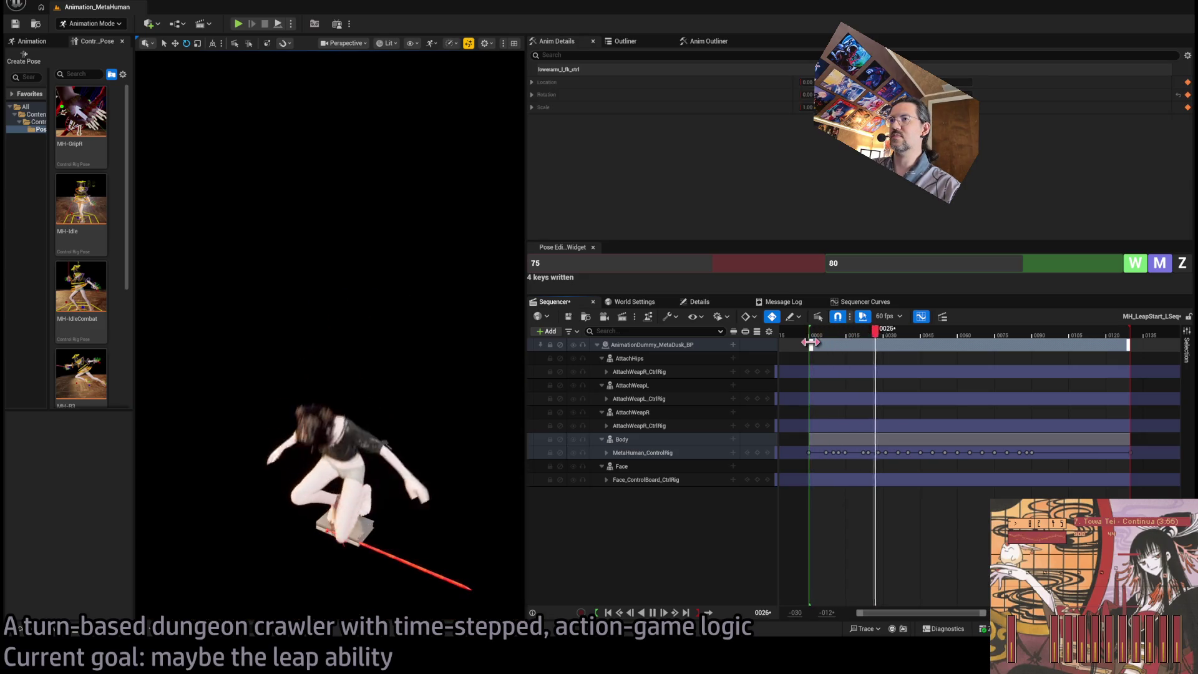
{"action": "left_click", "coordinate": [815, 336]}
{"action": "key", "text": "space"}
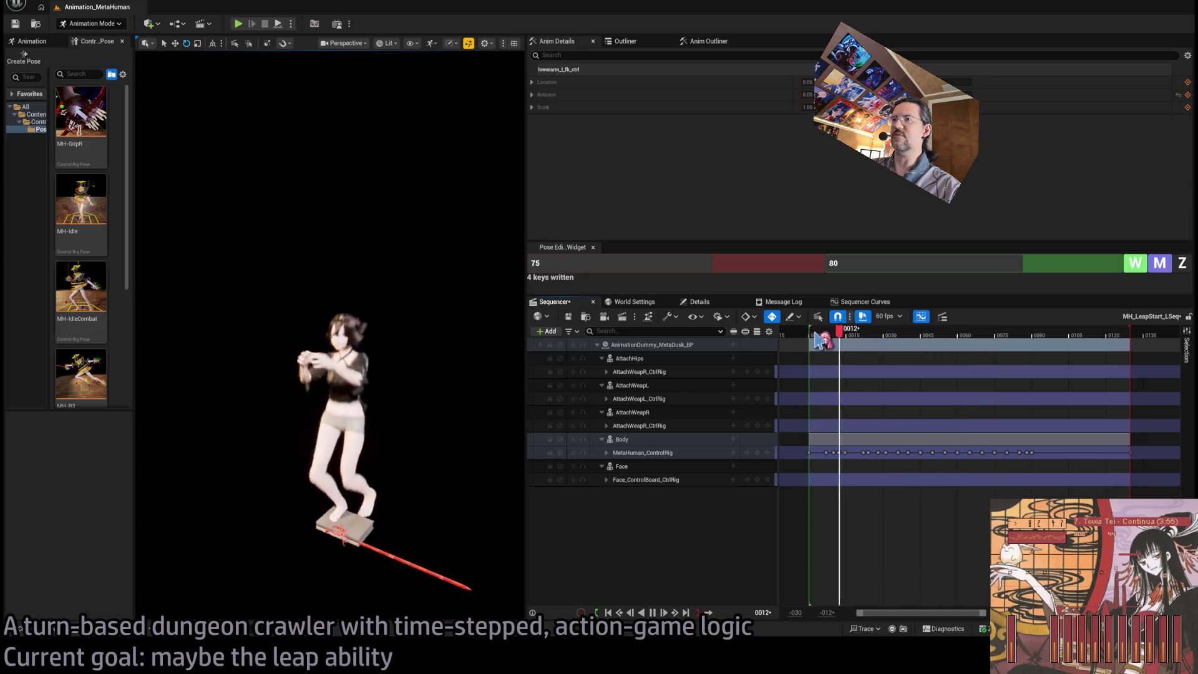
{"action": "key", "text": "space"}
{"action": "mouse_move", "coordinate": [824, 340]}
{"action": "left_mouse_down"}
{"action": "mouse_move", "coordinate": [859, 340]}
{"action": "mouse_move", "coordinate": [820, 343]}
{"action": "left_mouse_up"}
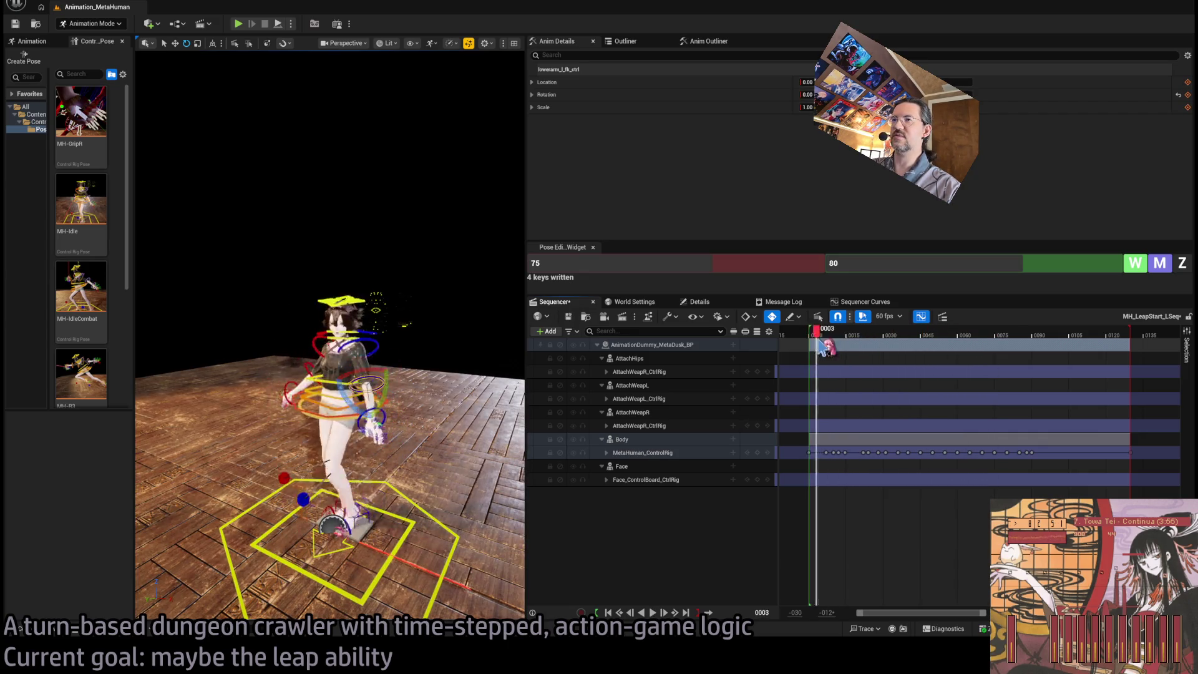
{"action": "key", "text": "space"}
{"action": "left_click", "coordinate": [822, 340]}
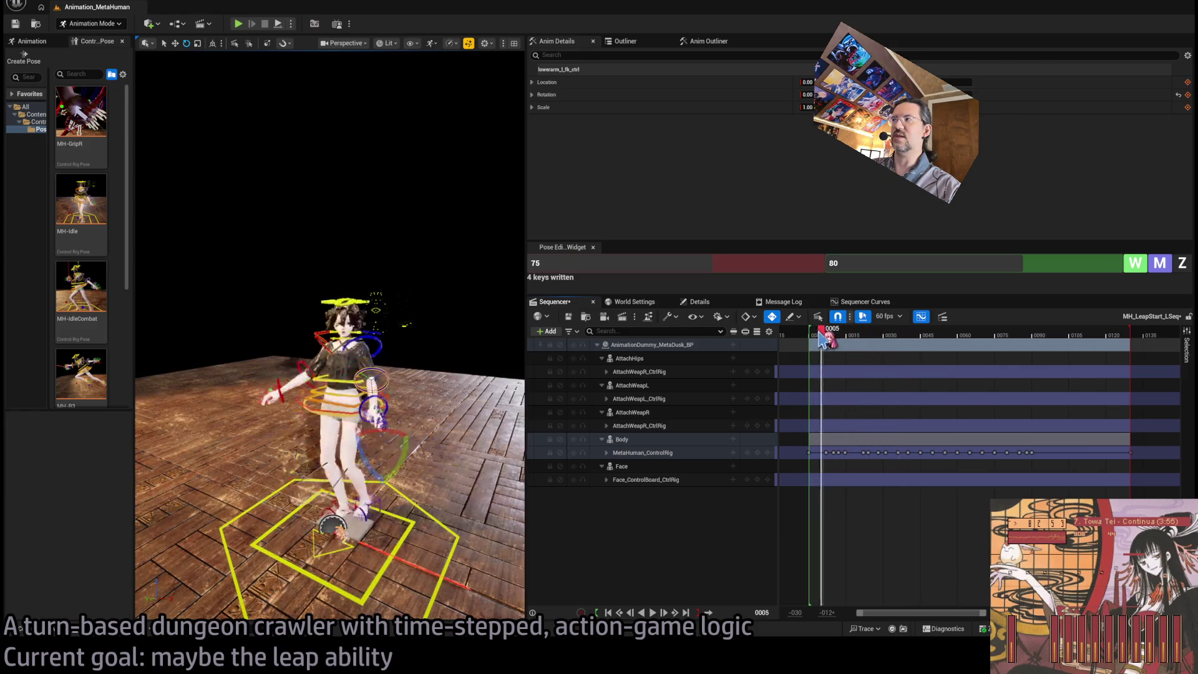
{"action": "key", "text": "space"}
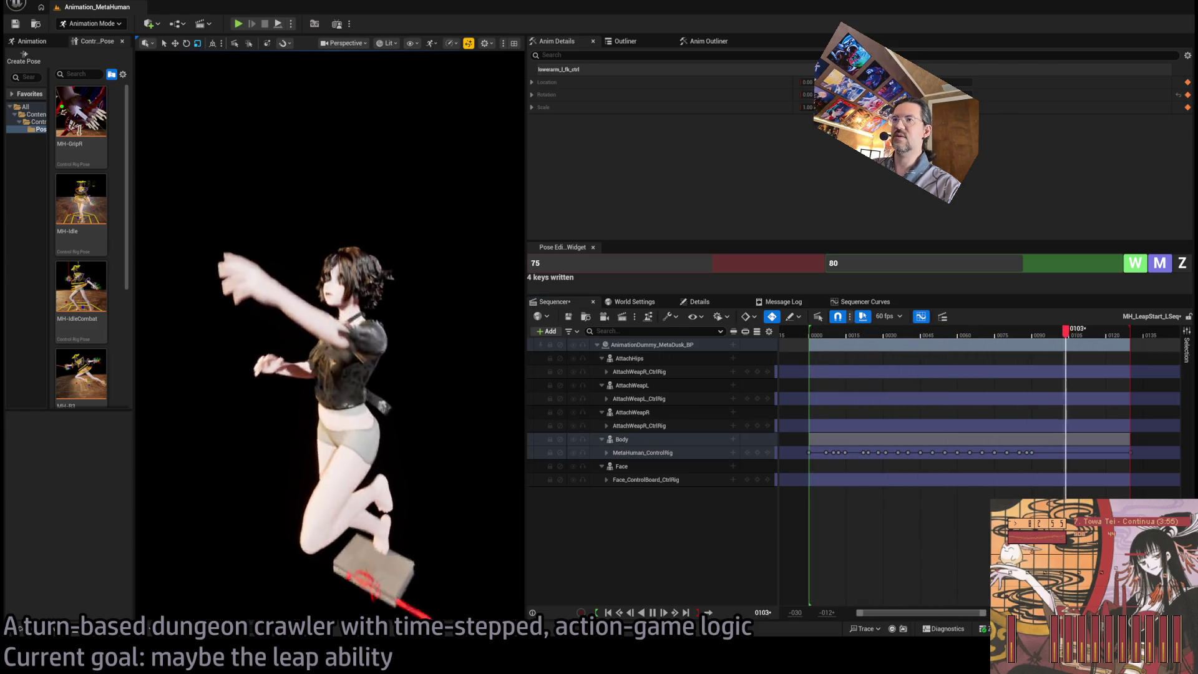
Find the takeoff pose near frame 0012 and marquee-select the Body keys after frame 0011
{"action": "scroll", "coordinate": [413, 432], "scroll_direction": "down", "scroll_amount": 3}
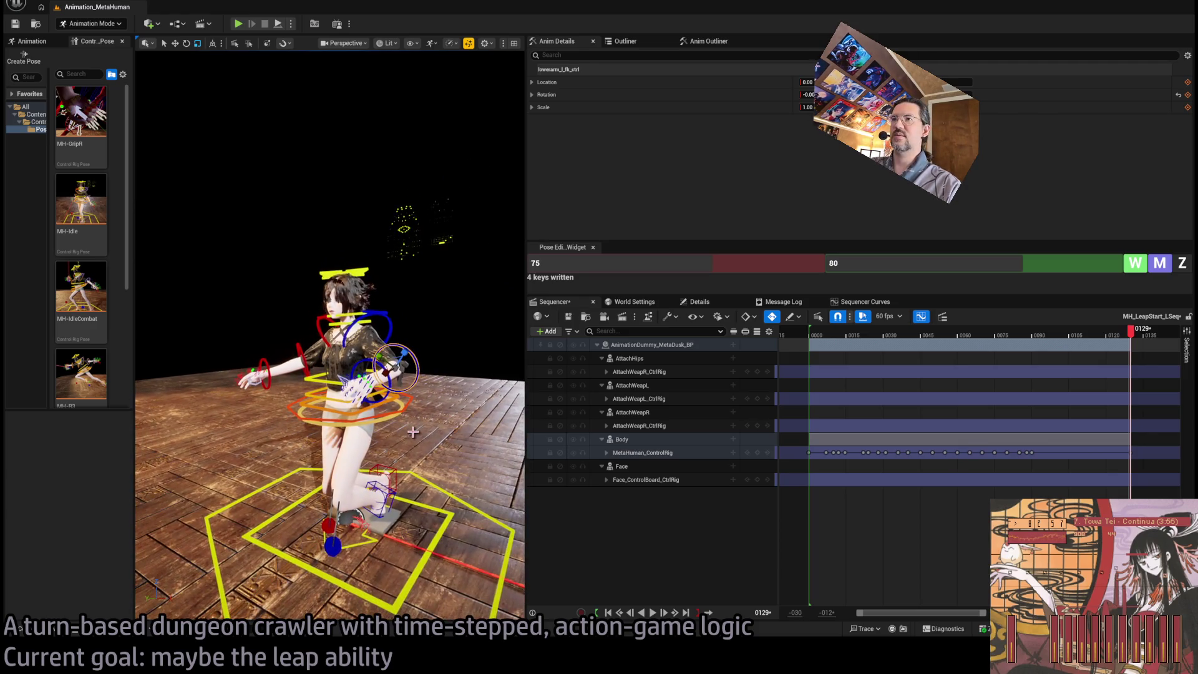
{"action": "left_click", "coordinate": [813, 338]}
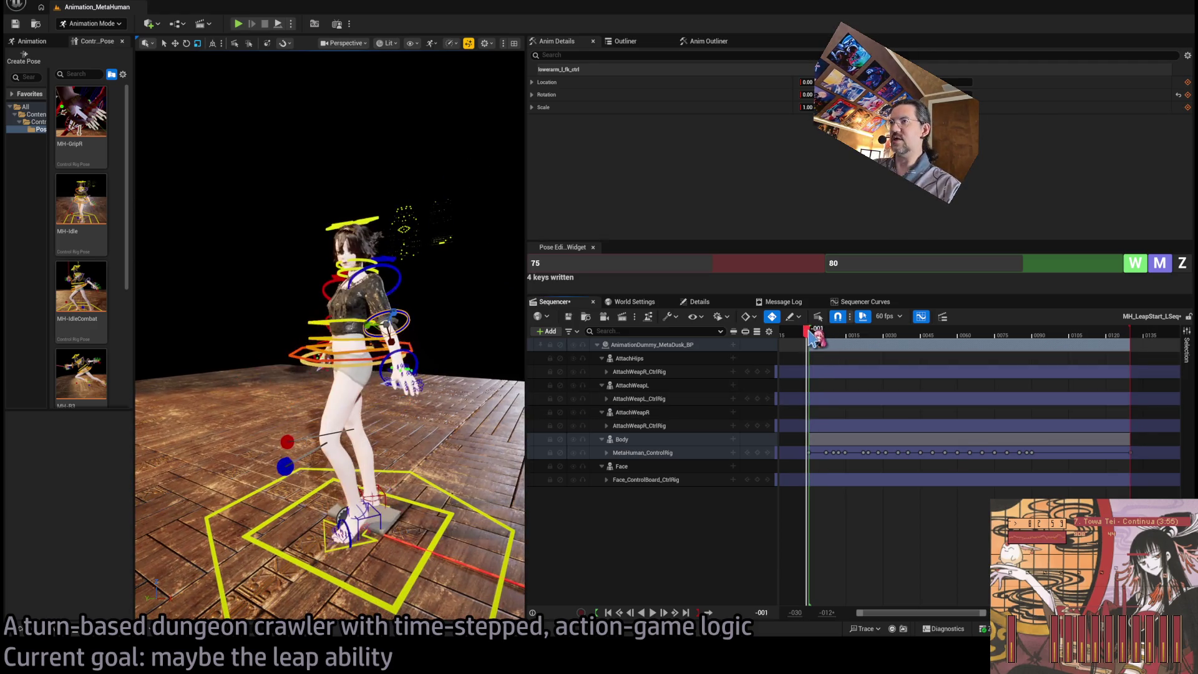
{"action": "key", "text": "space"}
{"action": "mouse_move", "coordinate": [811, 338]}
{"action": "left_mouse_down"}
{"action": "mouse_move", "coordinate": [829, 339]}
{"action": "mouse_move", "coordinate": [807, 342]}
{"action": "left_mouse_up"}
{"action": "key", "text": "space"}
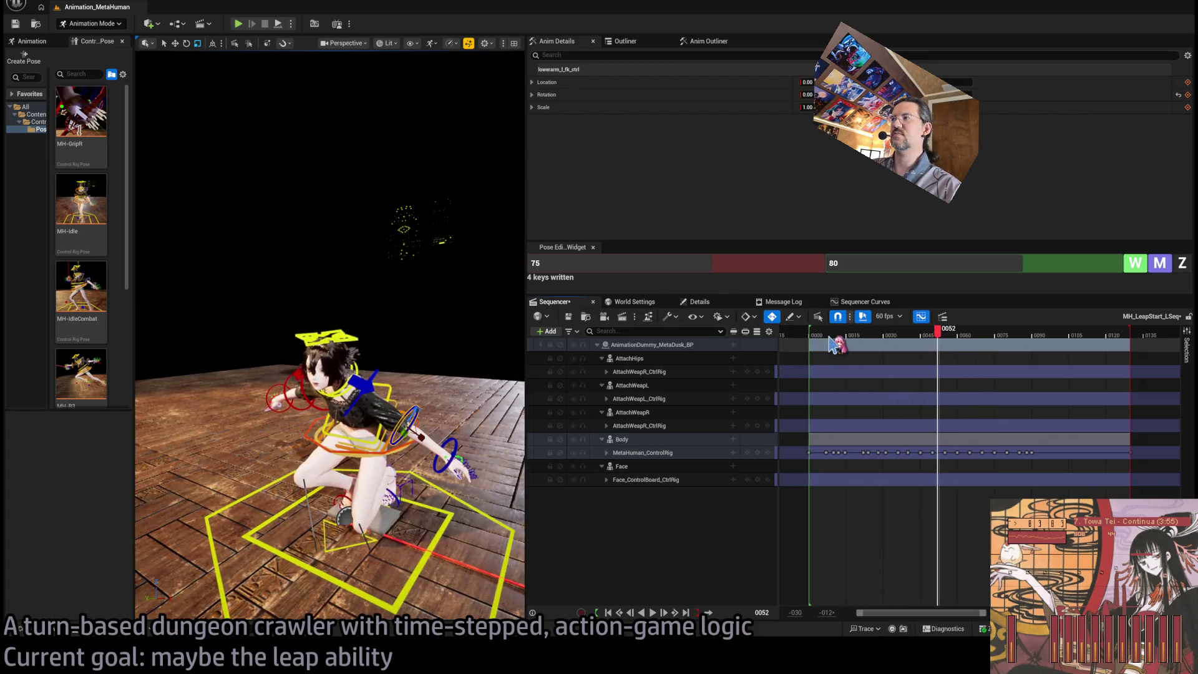
{"action": "left_click", "coordinate": [813, 337]}
{"action": "key", "text": "space"}
{"action": "left_click", "coordinate": [819, 338]}
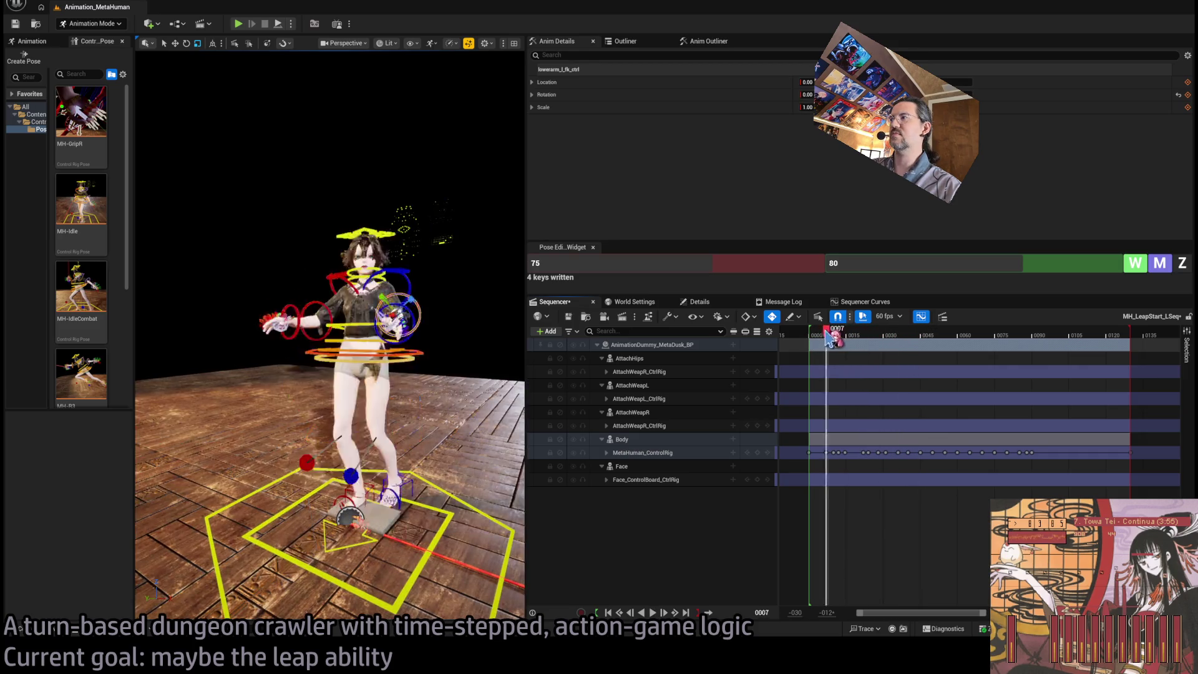
{"action": "left_click_drag", "start_coordinate": [822, 339], "coordinate": [840, 335]}
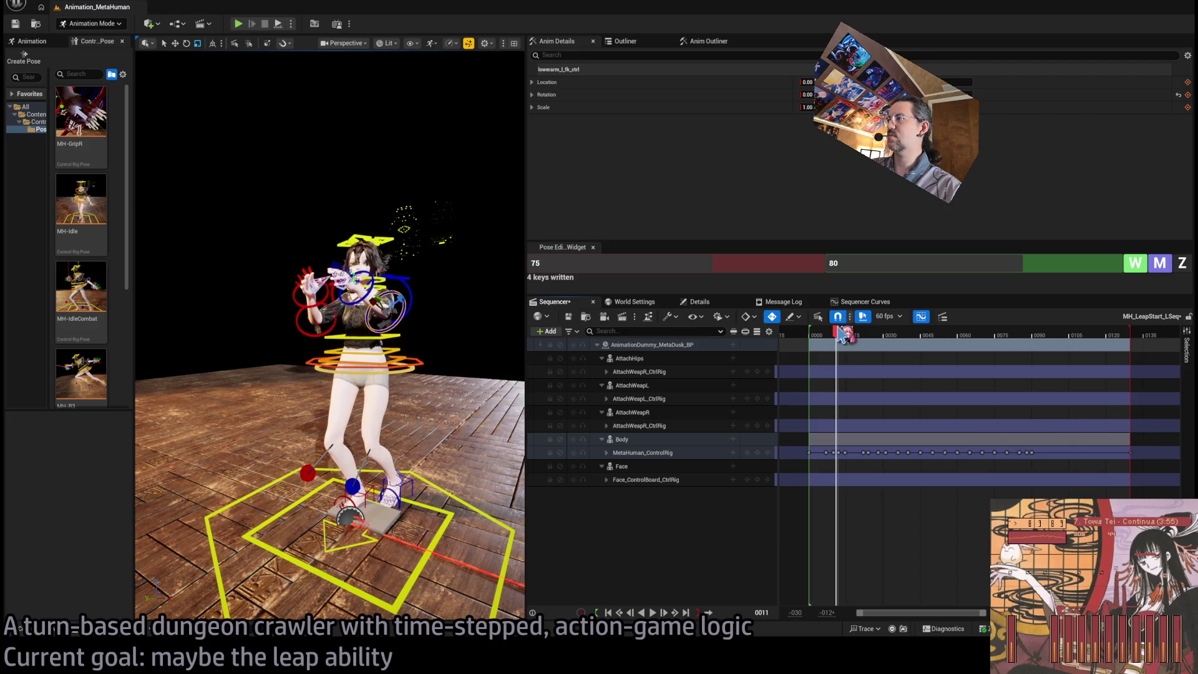
{"action": "left_click_drag", "start_coordinate": [888, 487], "coordinate": [830, 453]}
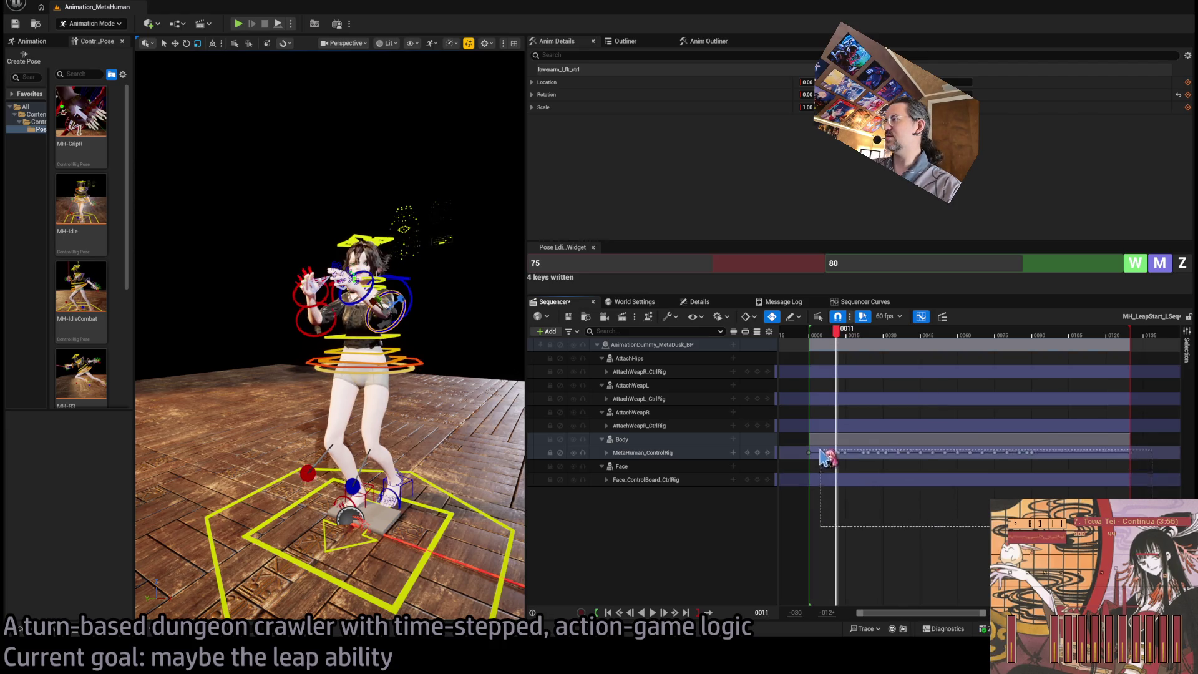
Shift the selected Body keys after frame 0011 a few frames later and replay the retimed leap
{"action": "key", "text": "Left"}
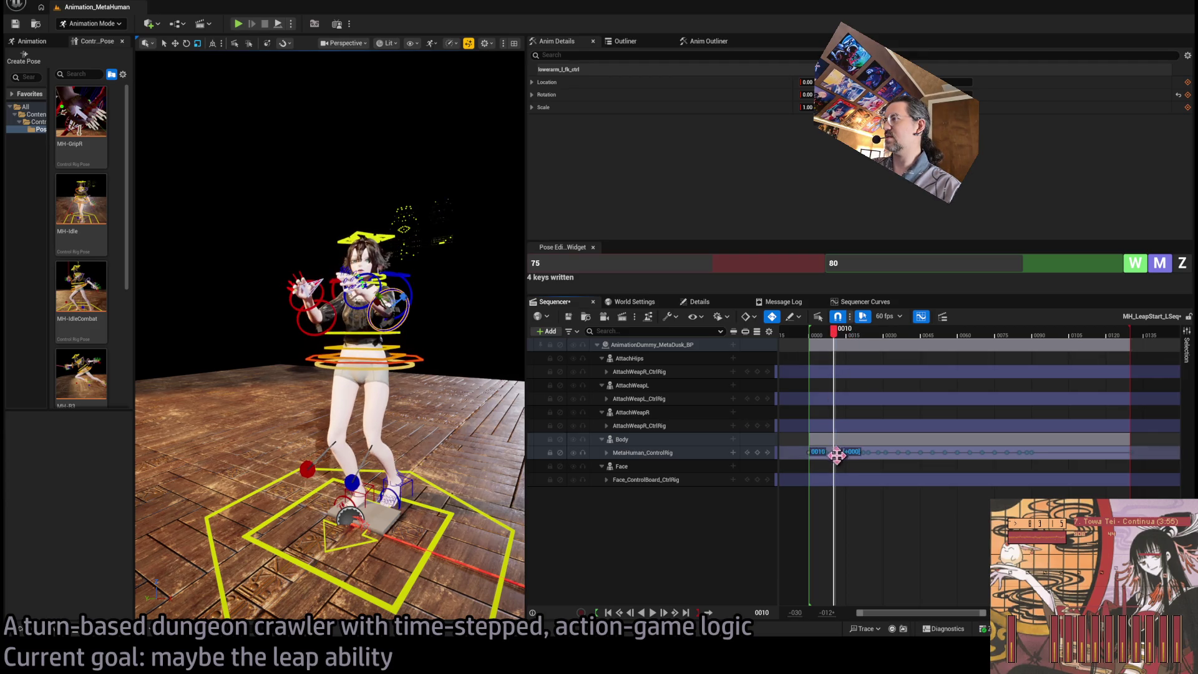
{"action": "left_click_drag", "start_coordinate": [837, 455], "coordinate": [846, 459]}
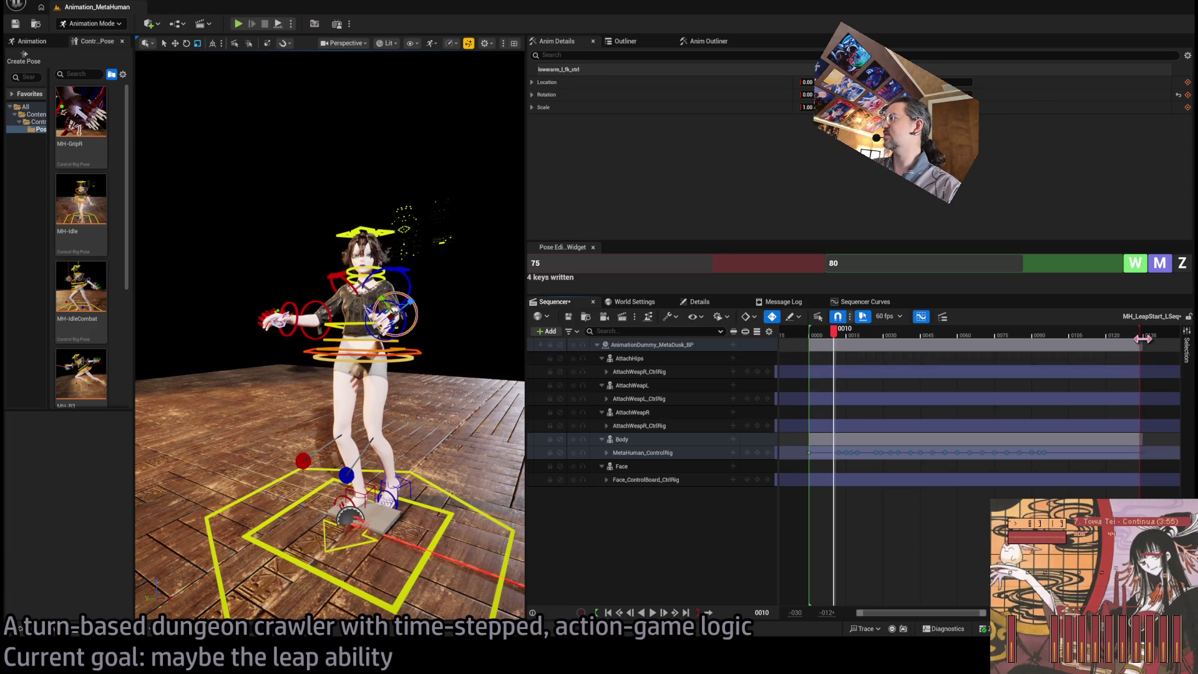
{"action": "mouse_move", "coordinate": [844, 338]}
{"action": "left_mouse_down"}
{"action": "mouse_move", "coordinate": [817, 342]}
{"action": "mouse_move", "coordinate": [856, 336]}
{"action": "left_mouse_up"}
{"action": "key", "text": "space"}
{"action": "key", "text": "space"}
{"action": "key", "text": "space"}
{"action": "key", "text": "space"}
{"action": "key", "text": "space"}
{"action": "key", "text": "space"}
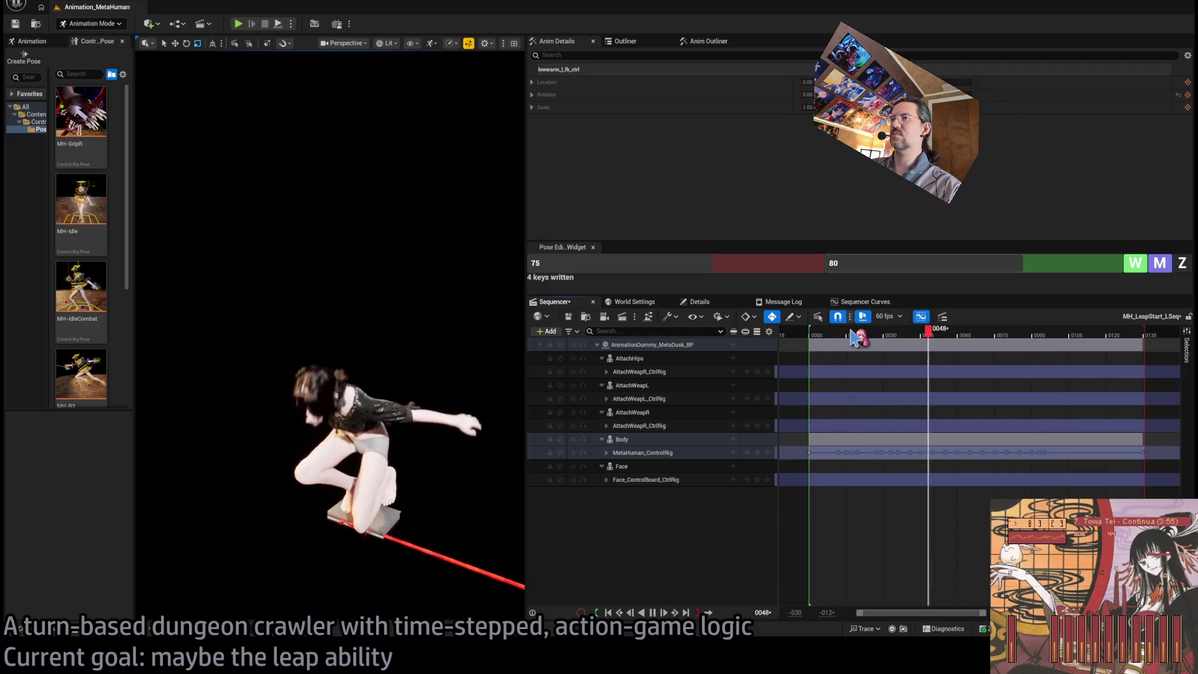
{"action": "key", "text": "space"}
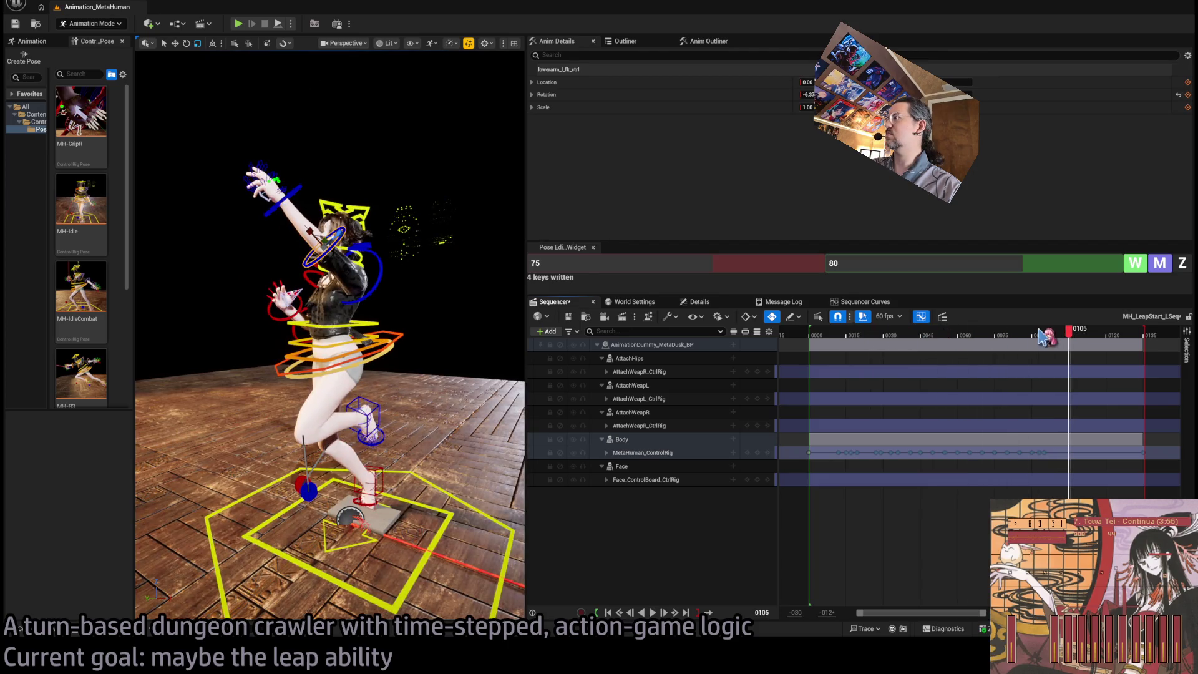
Replay the leap from frame 0000, stop around frame 0091, and orbit to inspect the raised-arm pose
{"action": "left_click_drag", "start_coordinate": [1043, 337], "coordinate": [814, 343]}
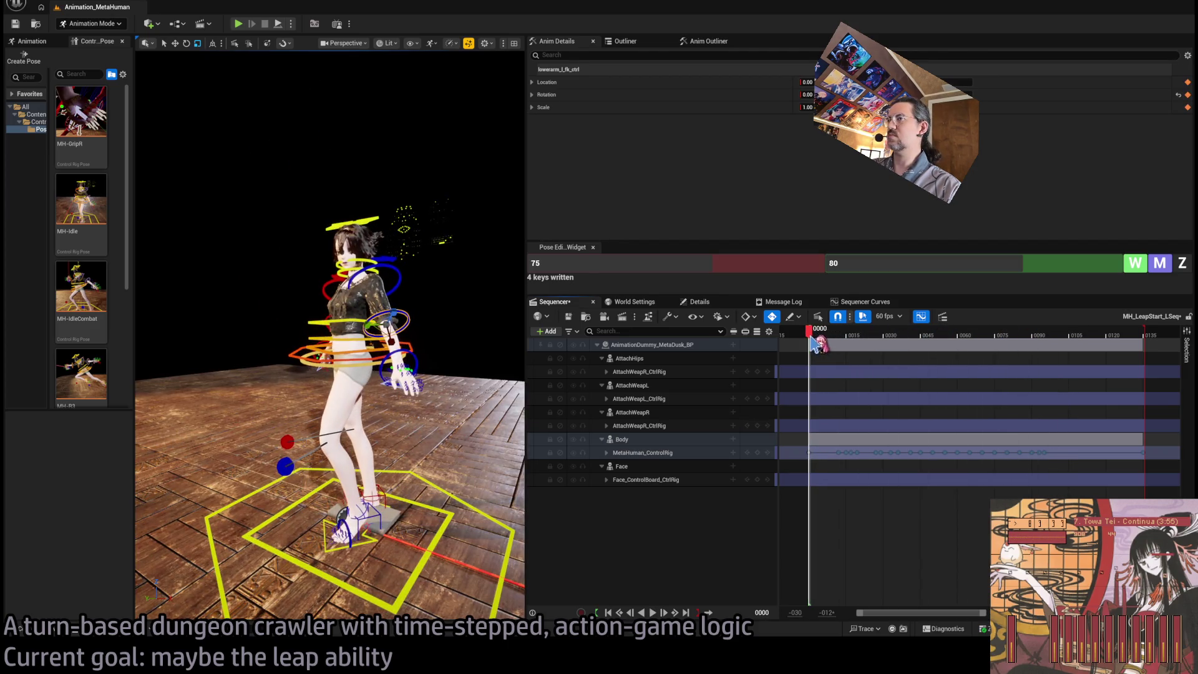
{"action": "key", "text": "space"}
{"action": "key", "text": "space"}
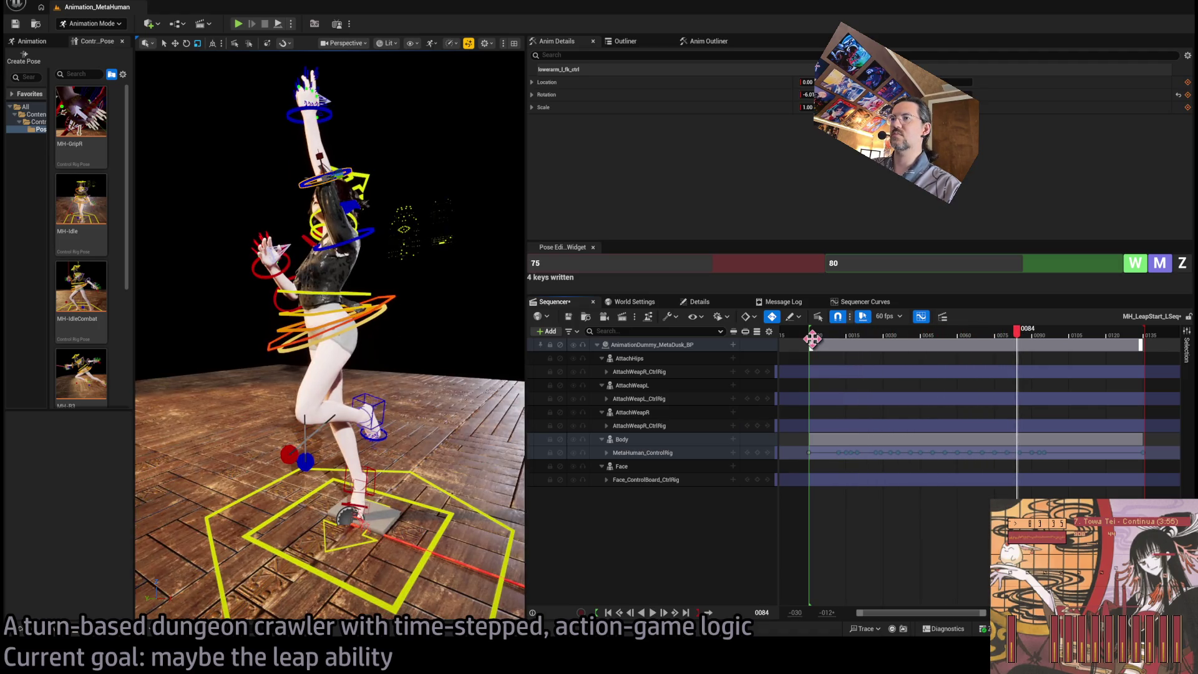
{"action": "left_click", "coordinate": [815, 337]}
{"action": "key", "text": "space"}
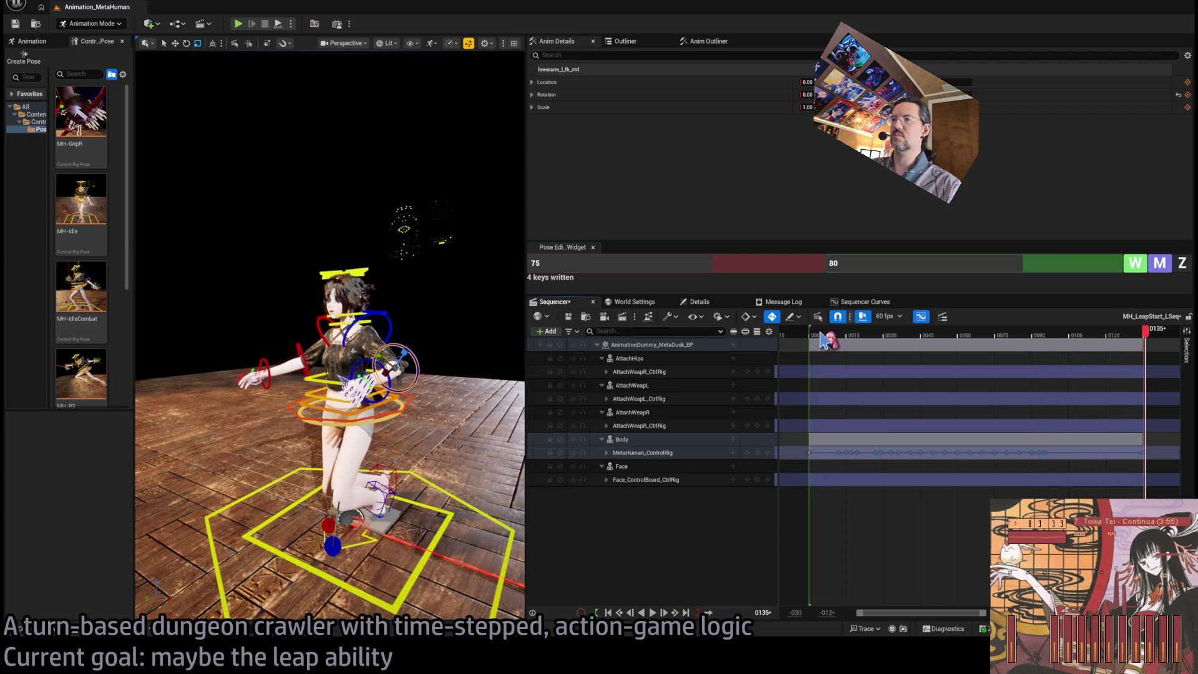
{"action": "key", "text": "space"}
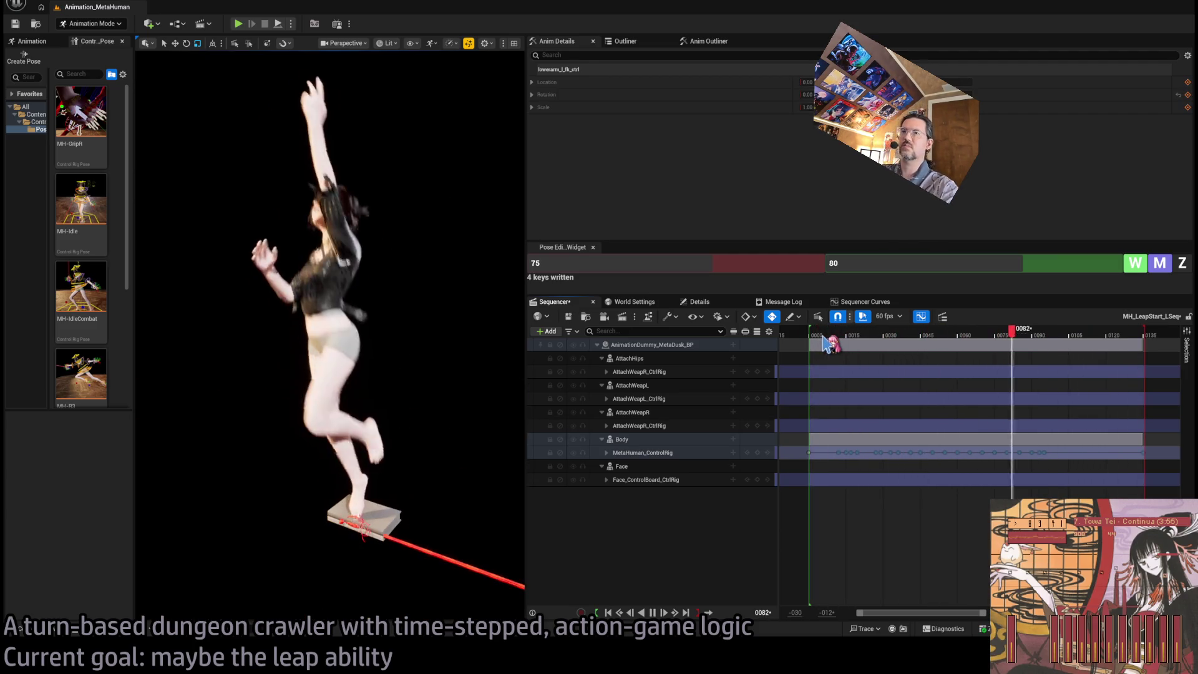
{"action": "key", "text": "space"}
{"action": "left_click_drag", "start_coordinate": [430, 474], "coordinate": [429, 451]}
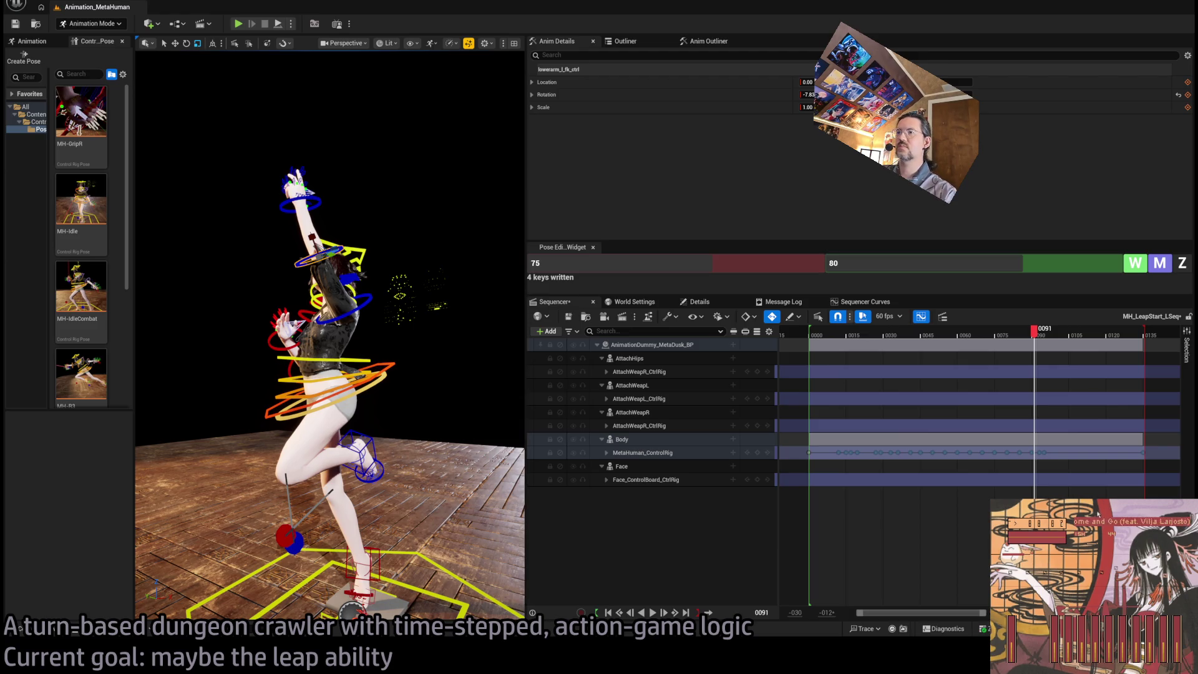
{"action": "left_click_drag", "start_coordinate": [444, 363], "coordinate": [444, 393]}
Play the leap animation from frame 0000, stop it, rewind to 0000, and save the sequence
{"action": "left_click_drag", "start_coordinate": [847, 340], "coordinate": [810, 336]}
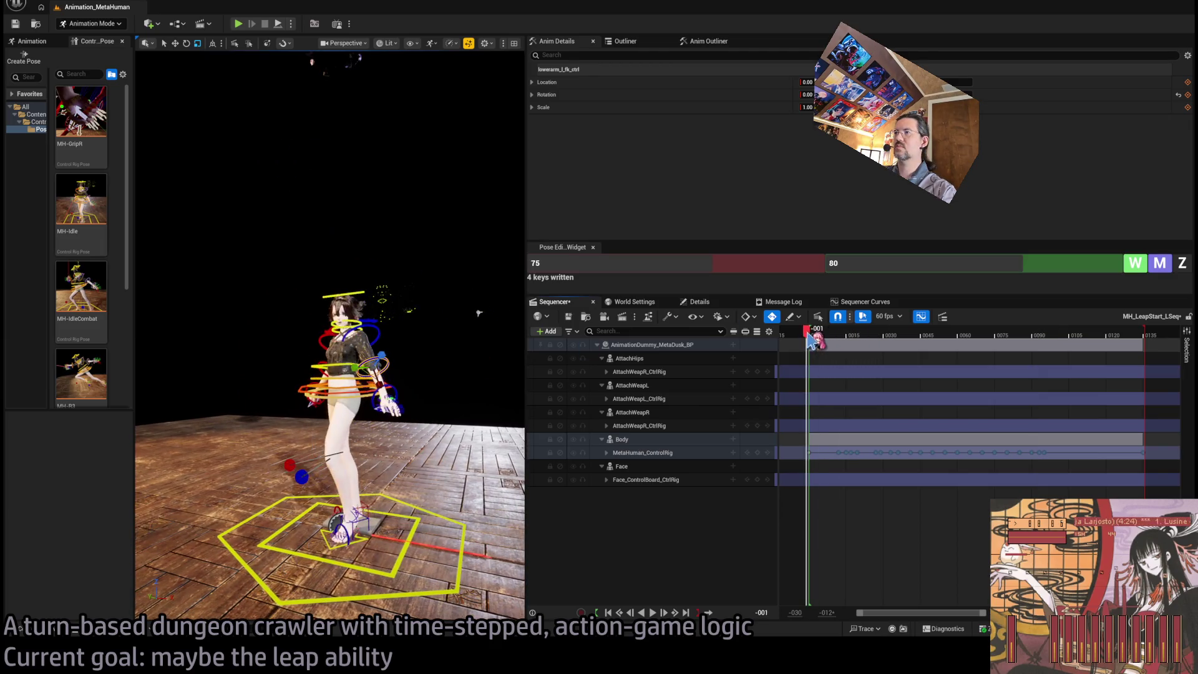
{"action": "key", "text": "space"}
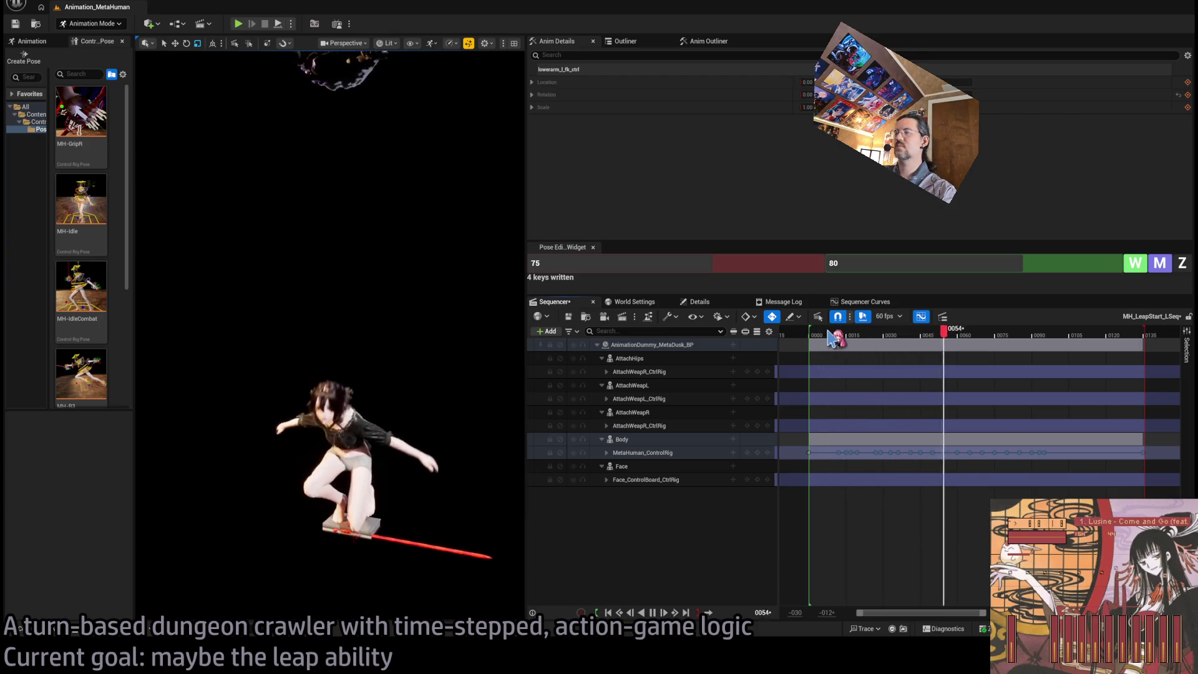
{"action": "key", "text": "space"}
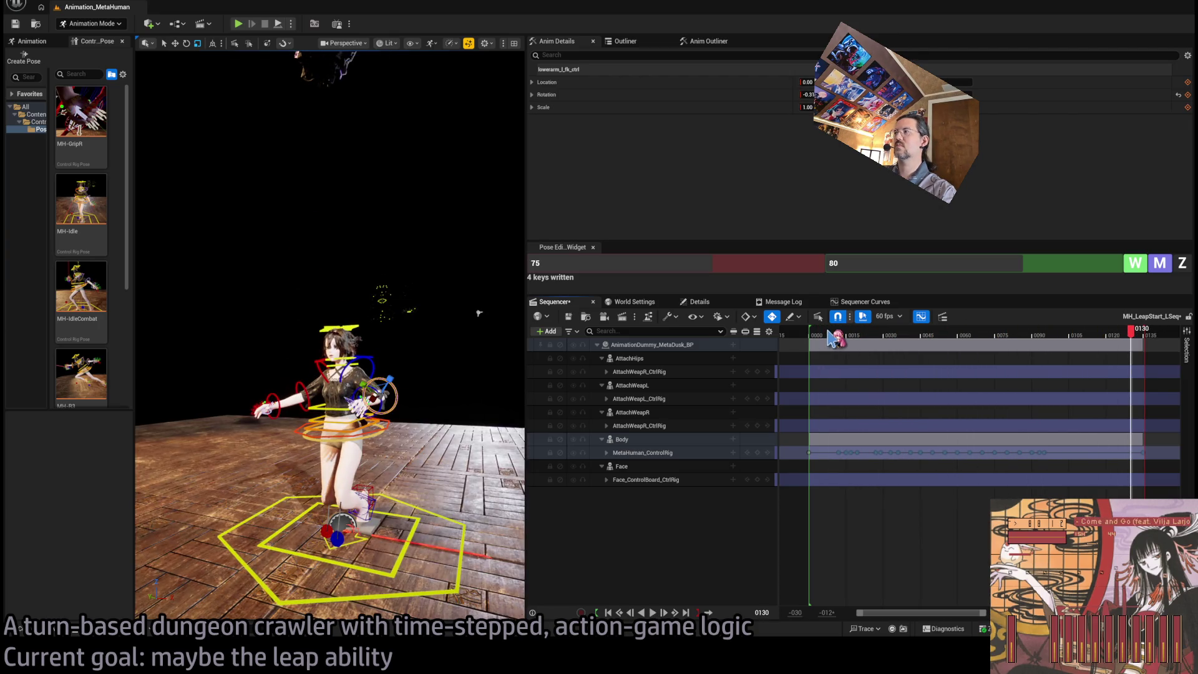
{"action": "left_click_drag", "start_coordinate": [832, 338], "coordinate": [812, 343]}
{"action": "key", "text": "ctrl+s"}
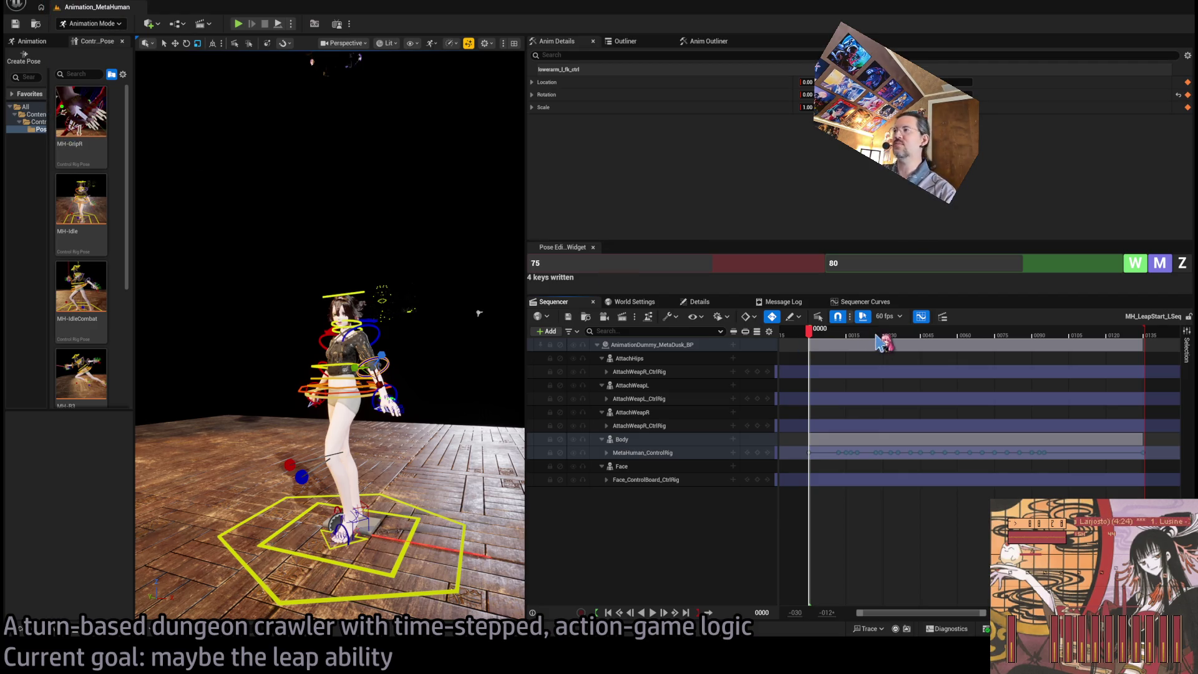
Replay the leap, park the playhead at frame 0008, and expand the MetaHuman_ControlRig track
{"action": "mouse_move", "coordinate": [809, 340]}
{"action": "left_mouse_down"}
{"action": "mouse_move", "coordinate": [1056, 347]}
{"action": "mouse_move", "coordinate": [812, 360]}
{"action": "left_mouse_up"}
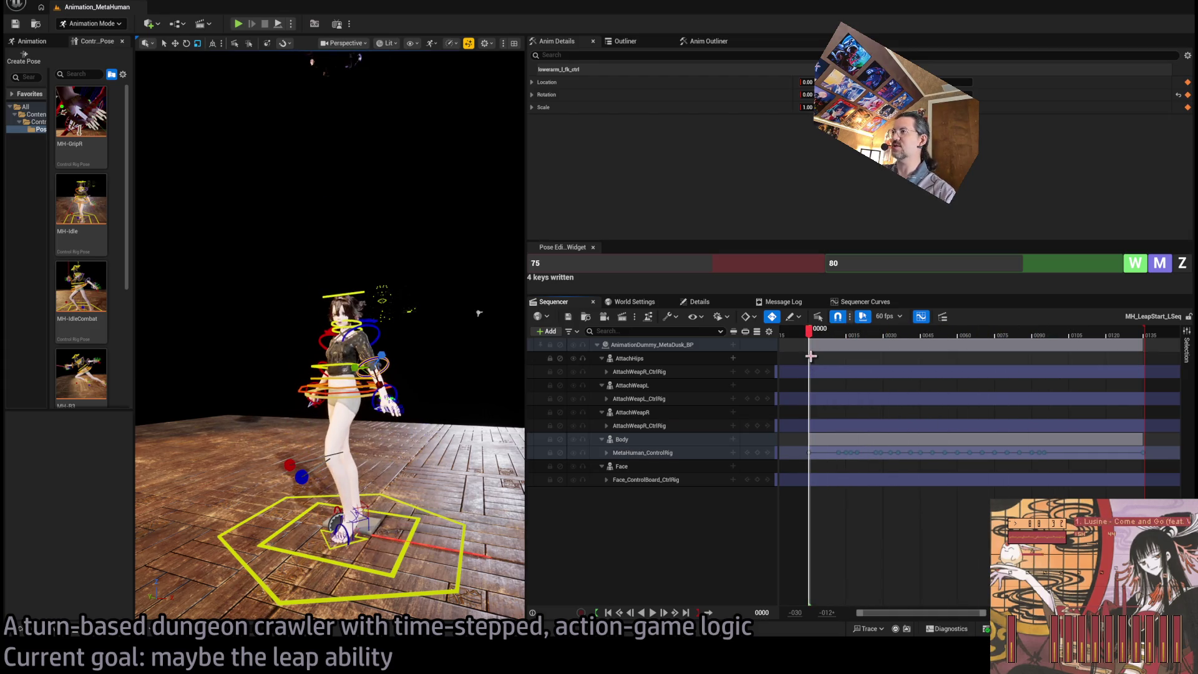
{"action": "key", "text": "space"}
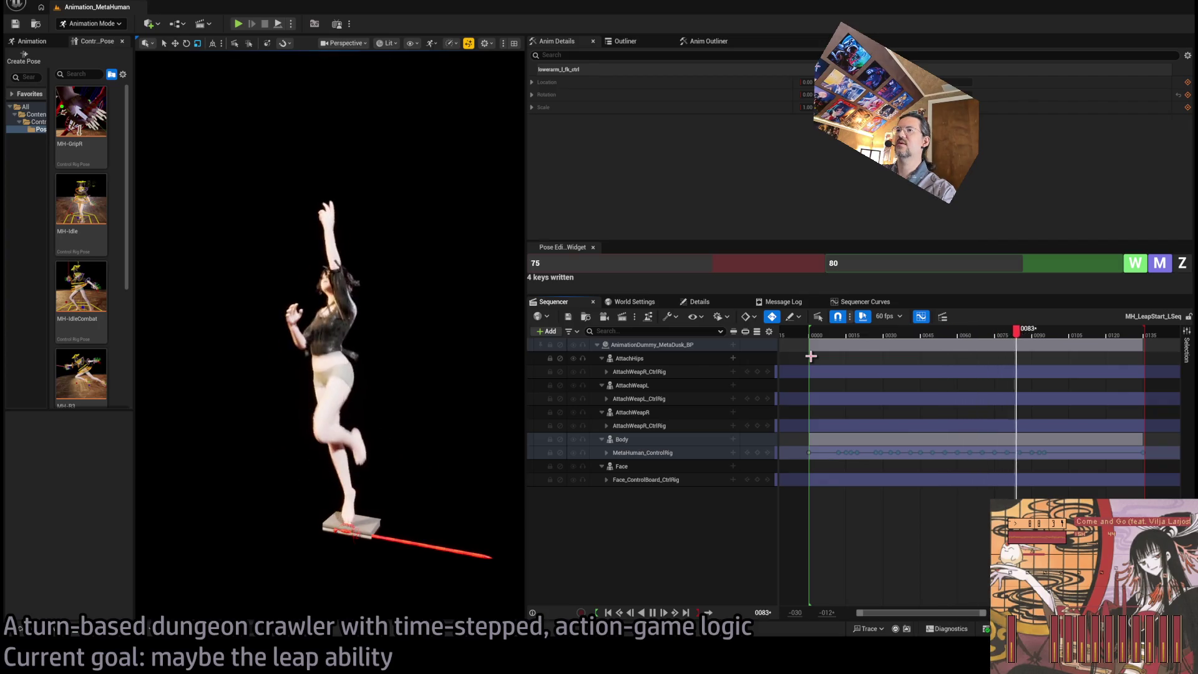
{"action": "key", "text": "space"}
{"action": "left_click_drag", "start_coordinate": [846, 340], "coordinate": [828, 342]}
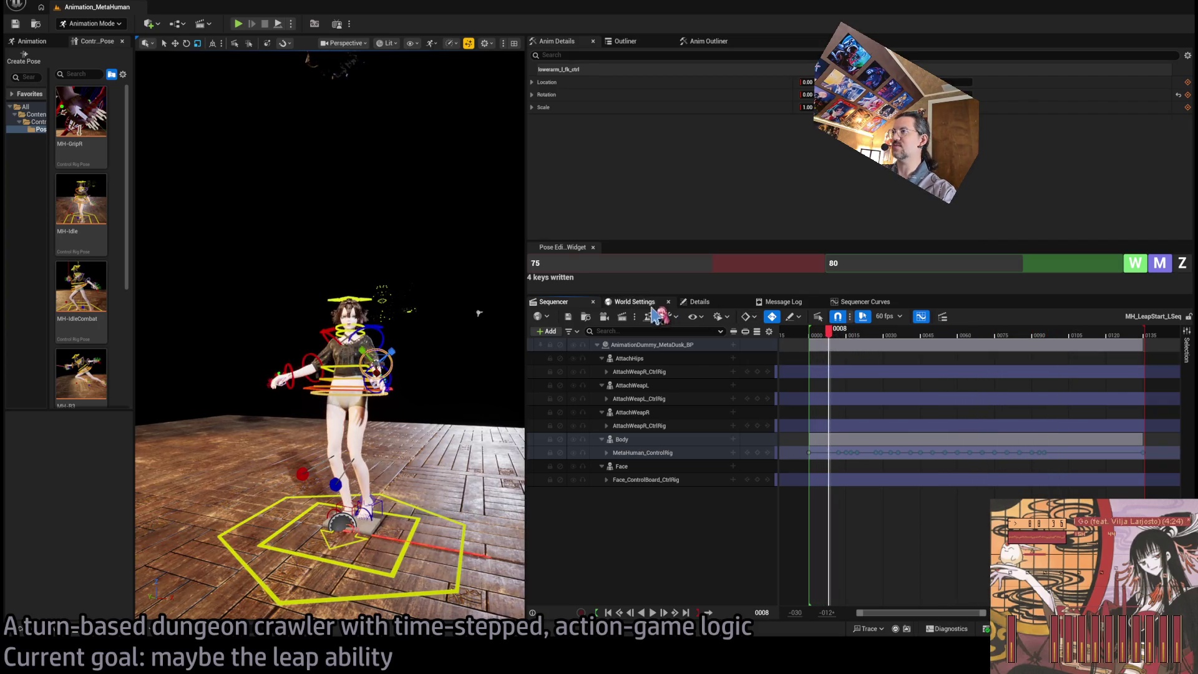
{"action": "left_click", "coordinate": [653, 454]}
{"action": "double_click", "coordinate": [617, 454]}
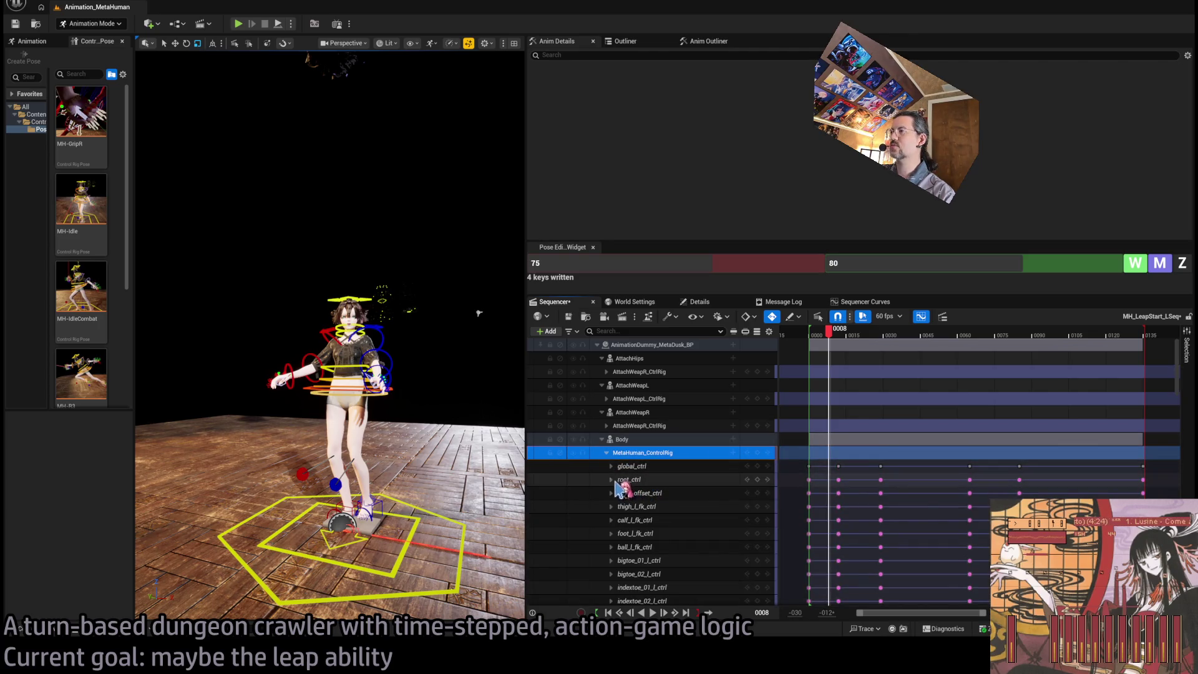
Expand root_ctrl to show its transform channels
{"action": "left_click", "coordinate": [611, 479]}
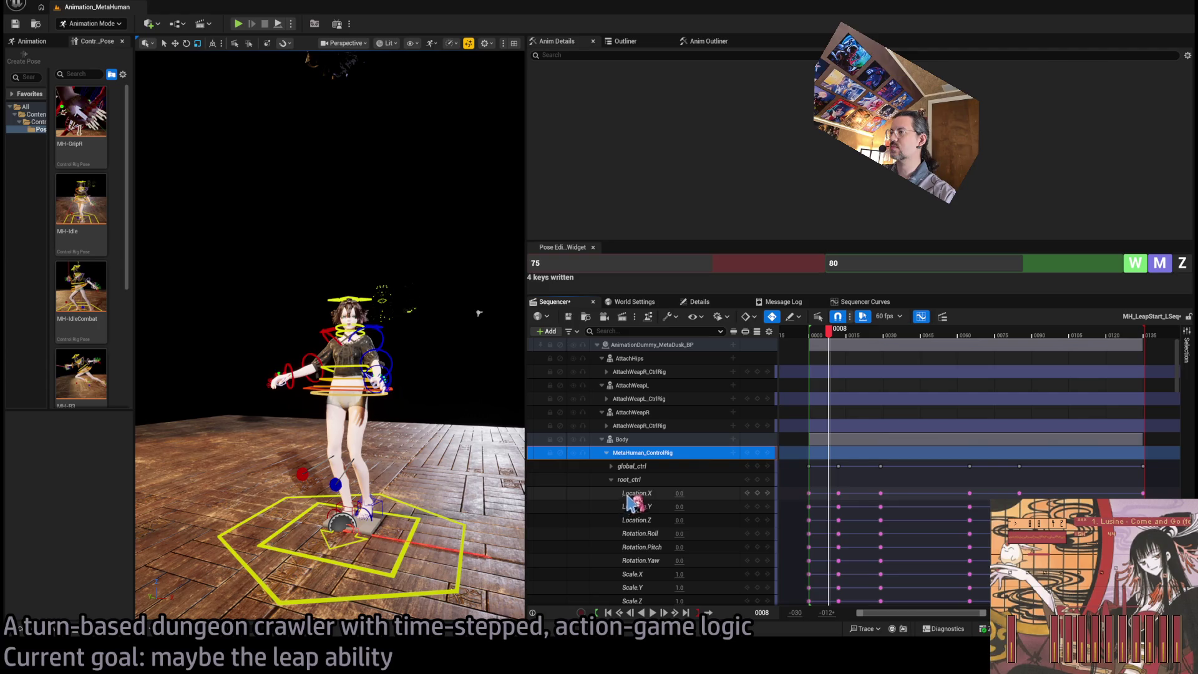
{"action": "left_click", "coordinate": [612, 479]}
{"action": "left_click", "coordinate": [630, 479]}
{"action": "scroll", "coordinate": [802, 489], "scroll_direction": "left", "scroll_amount": 3}
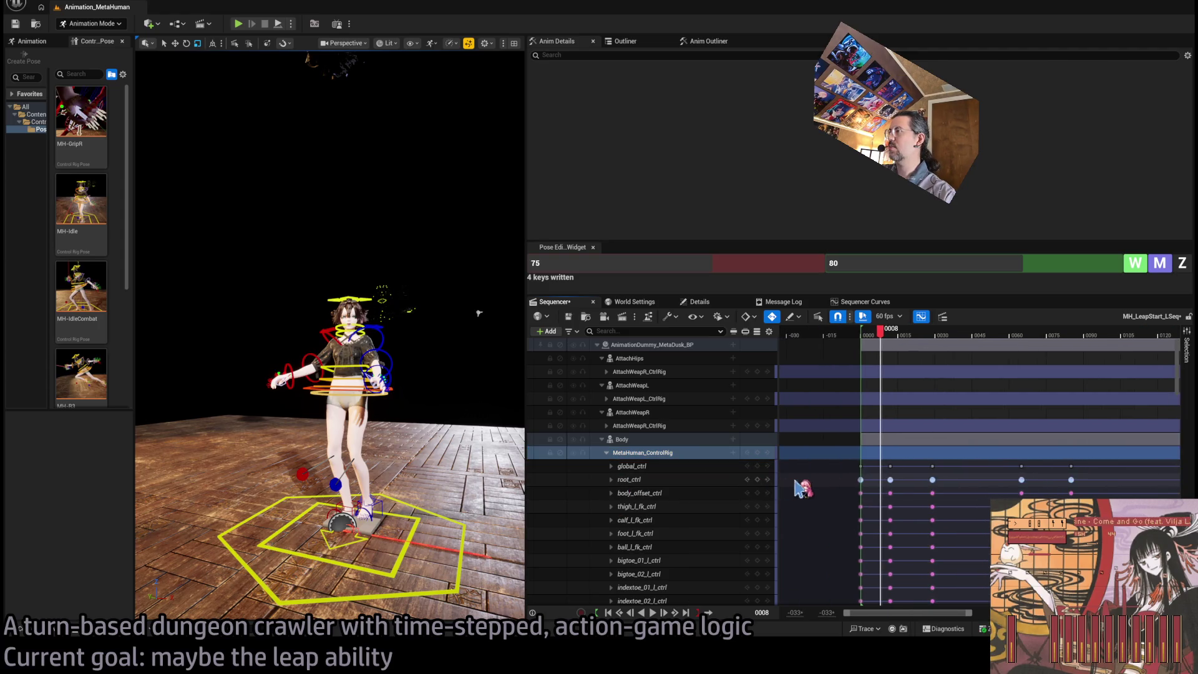
{"action": "left_click", "coordinate": [611, 479]}
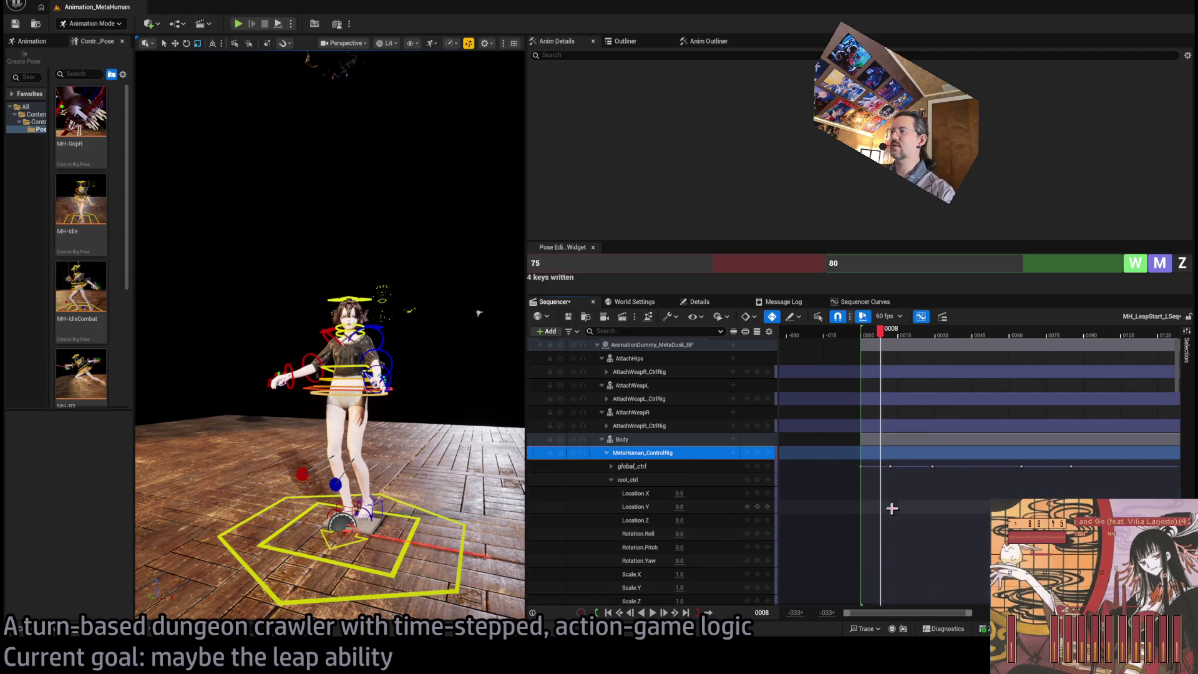
{"action": "scroll", "coordinate": [739, 509], "scroll_direction": "down", "scroll_amount": 5}
{"action": "scroll", "coordinate": [739, 509], "scroll_direction": "down", "scroll_amount": 5}
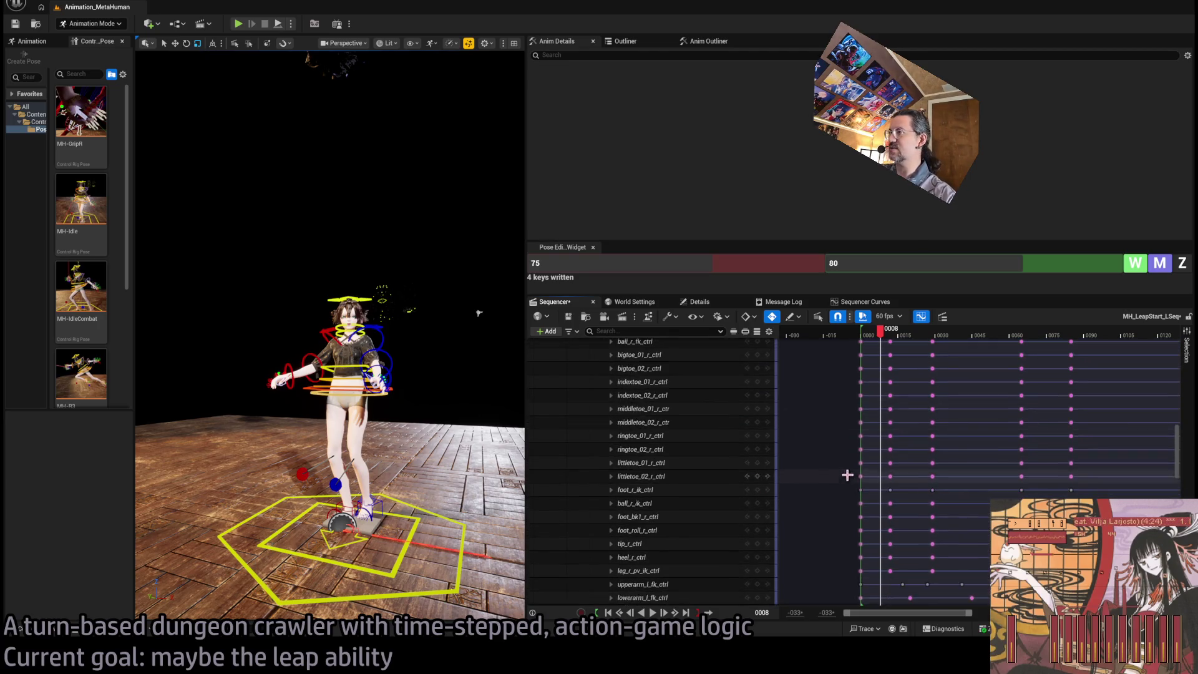
{"action": "scroll", "coordinate": [798, 499], "scroll_direction": "down", "scroll_amount": 3}
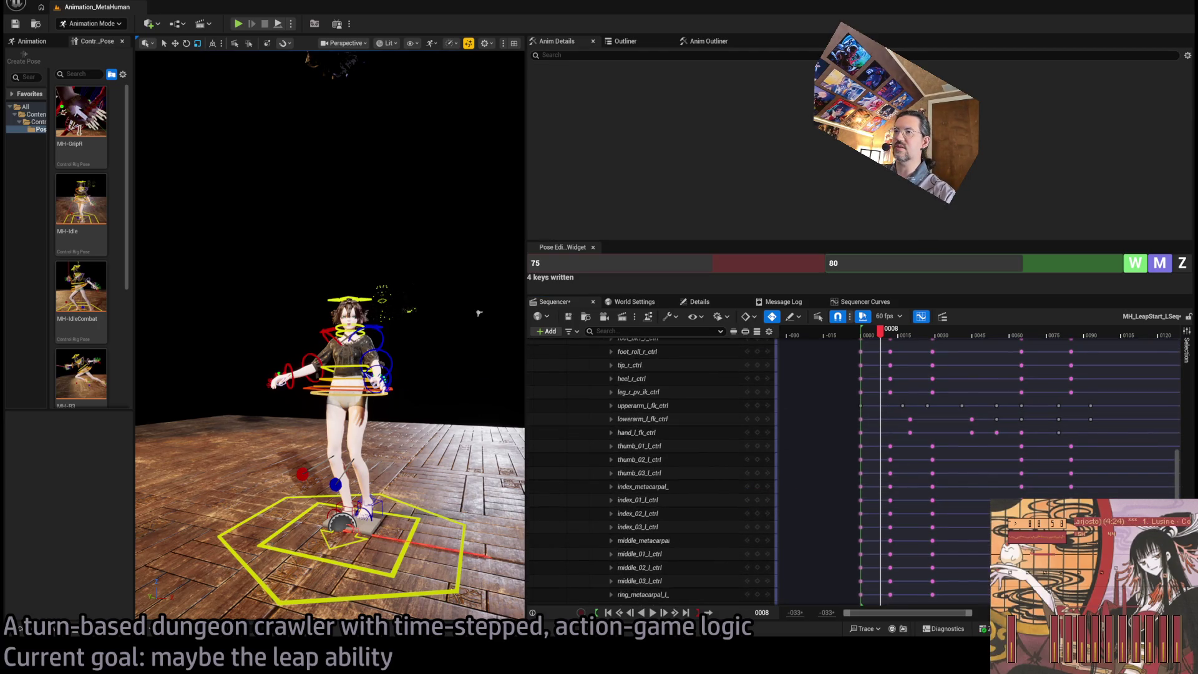
Expand body_ctrl's location, rotation and scale channels and return the playhead to frame 0000
{"action": "left_click", "coordinate": [374, 391]}
{"action": "left_click", "coordinate": [612, 478]}
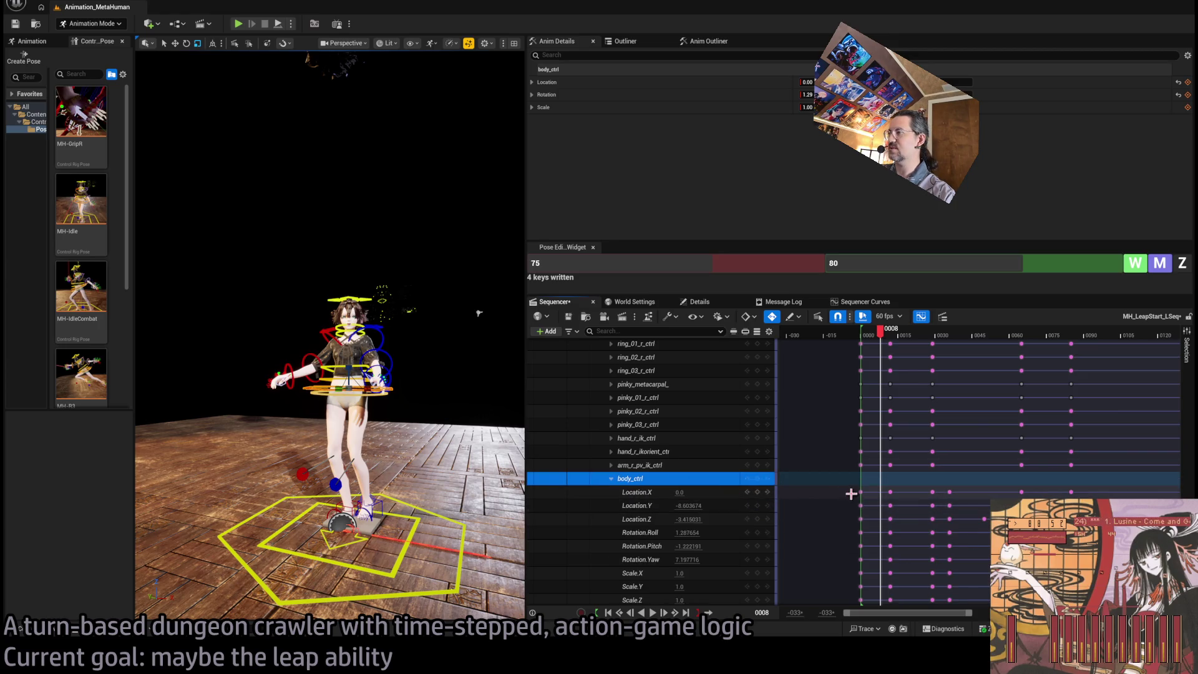
{"action": "left_click", "coordinate": [872, 501]}
{"action": "scroll", "coordinate": [873, 424], "scroll_direction": "up", "scroll_amount": 10}
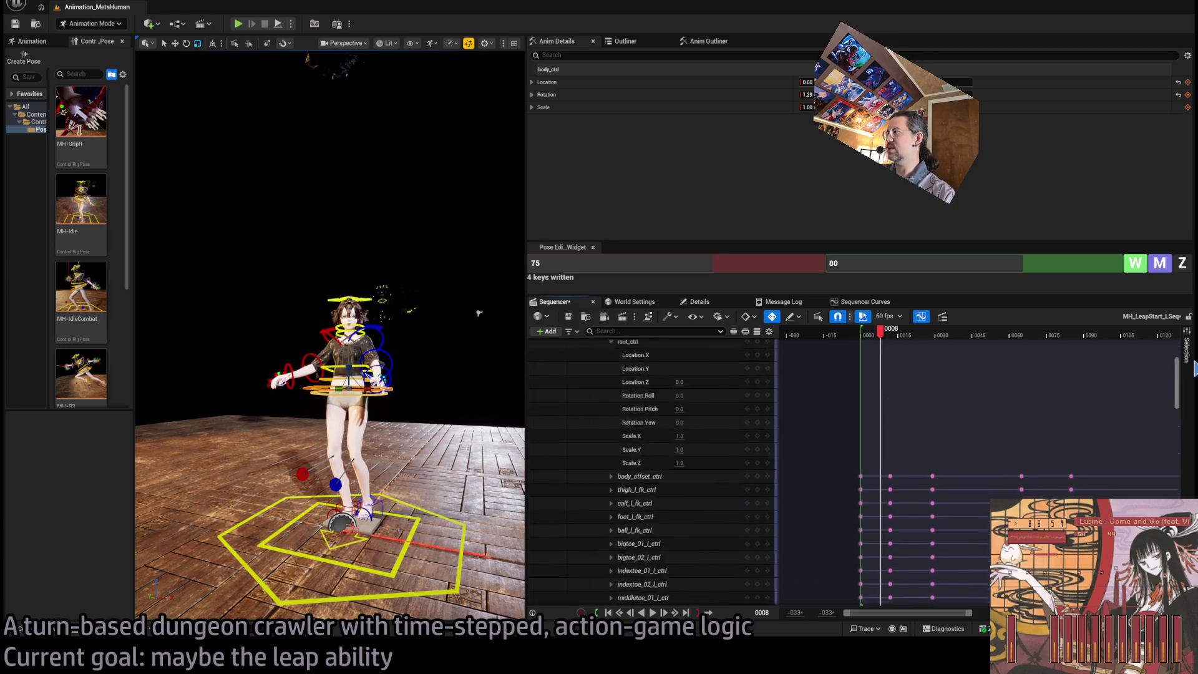
{"action": "left_click_drag", "start_coordinate": [893, 339], "coordinate": [861, 339]}
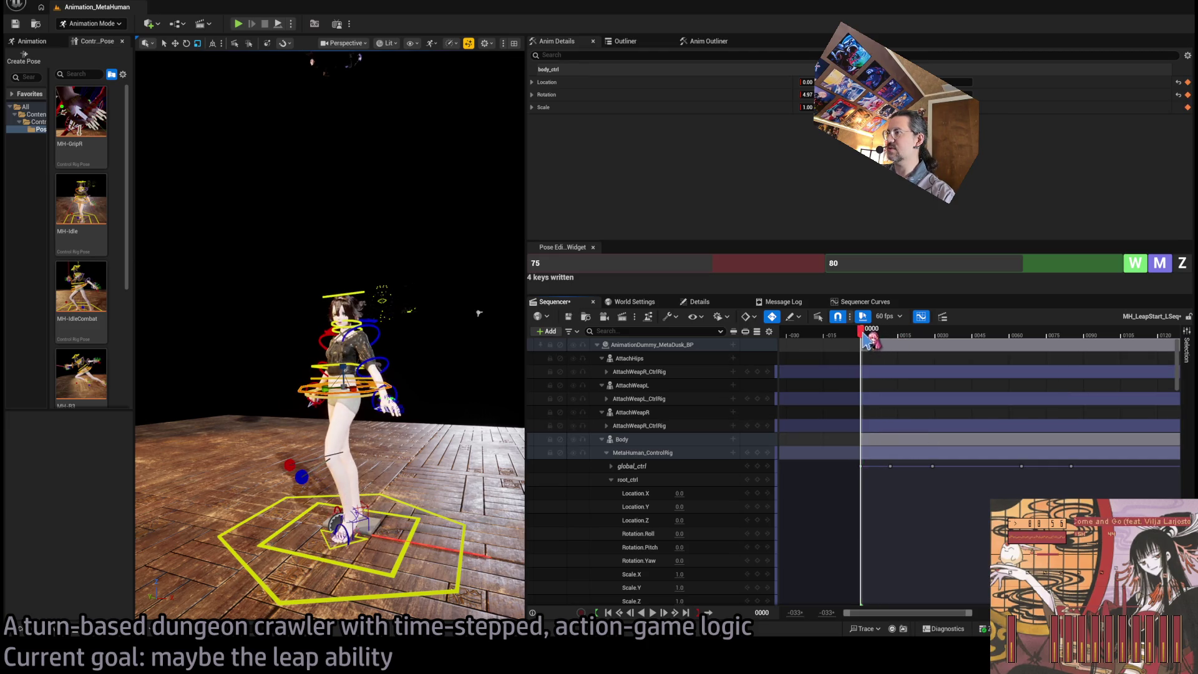
Select root_ctrl's Location.X channel and inspect its keys along the timeline
{"action": "left_click", "coordinate": [637, 493]}
{"action": "scroll", "coordinate": [1157, 449], "scroll_direction": "down", "scroll_amount": 10}
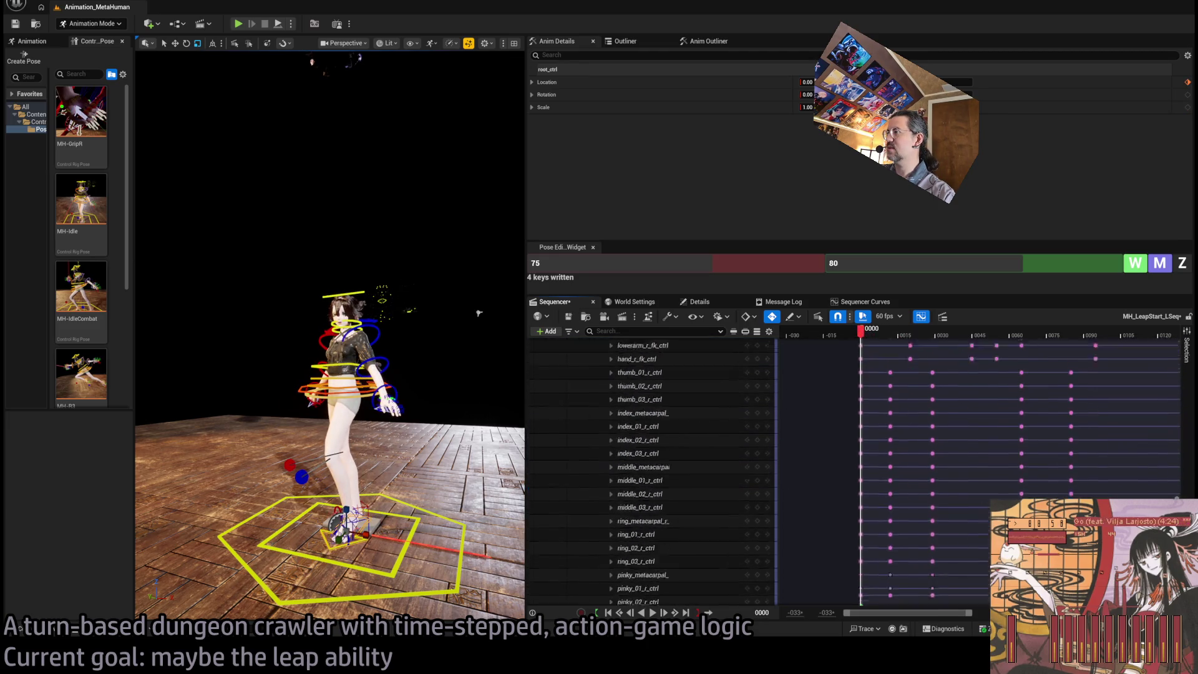
{"action": "scroll", "coordinate": [843, 427], "scroll_direction": "down", "scroll_amount": 5}
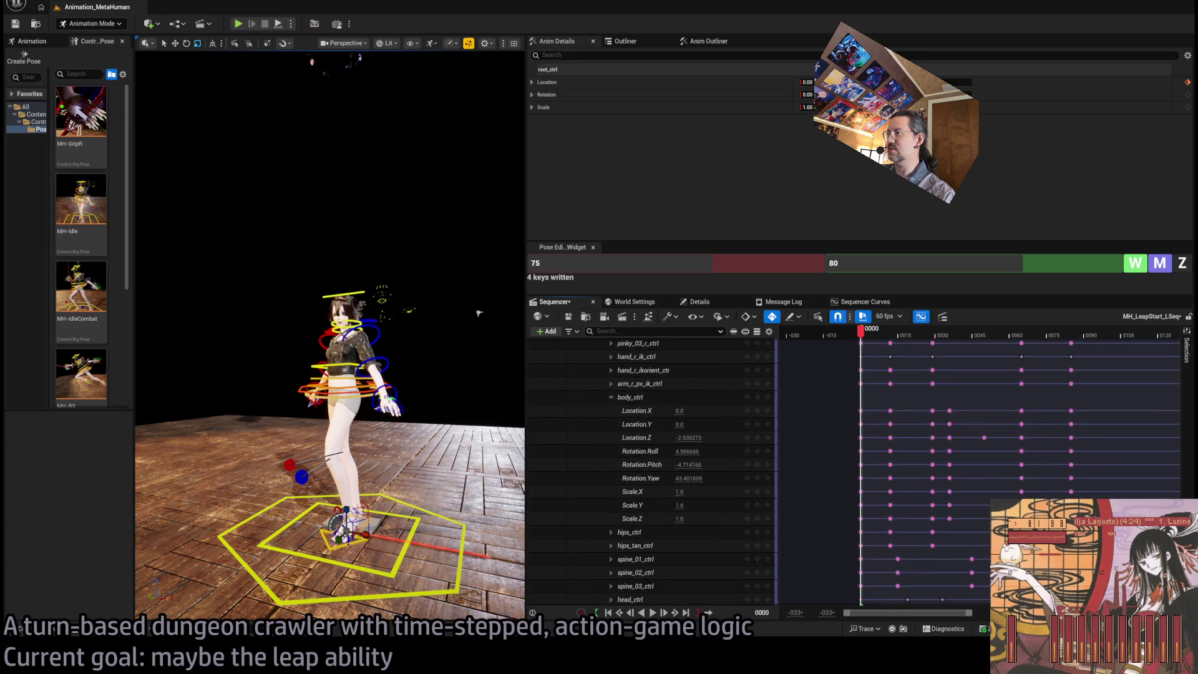
{"action": "left_click_drag", "start_coordinate": [843, 421], "coordinate": [1102, 429]}
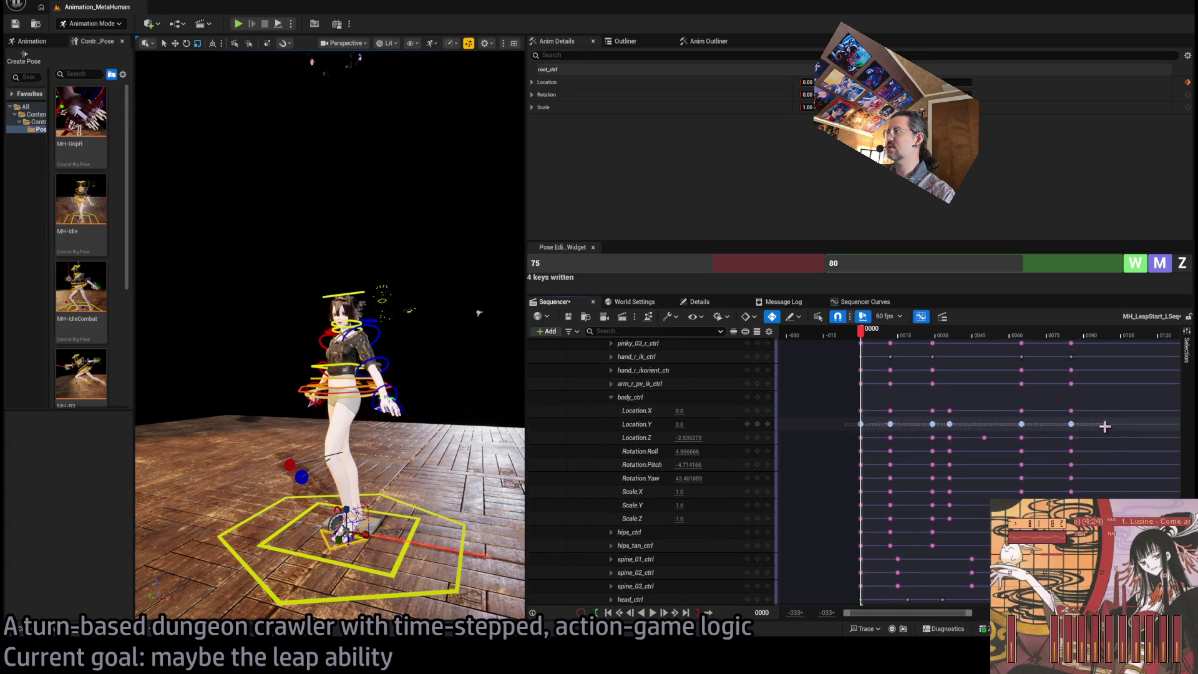
{"action": "scroll", "coordinate": [1101, 424], "scroll_direction": "up", "scroll_amount": 5}
{"action": "scroll", "coordinate": [1102, 400], "scroll_direction": "up", "scroll_amount": 10}
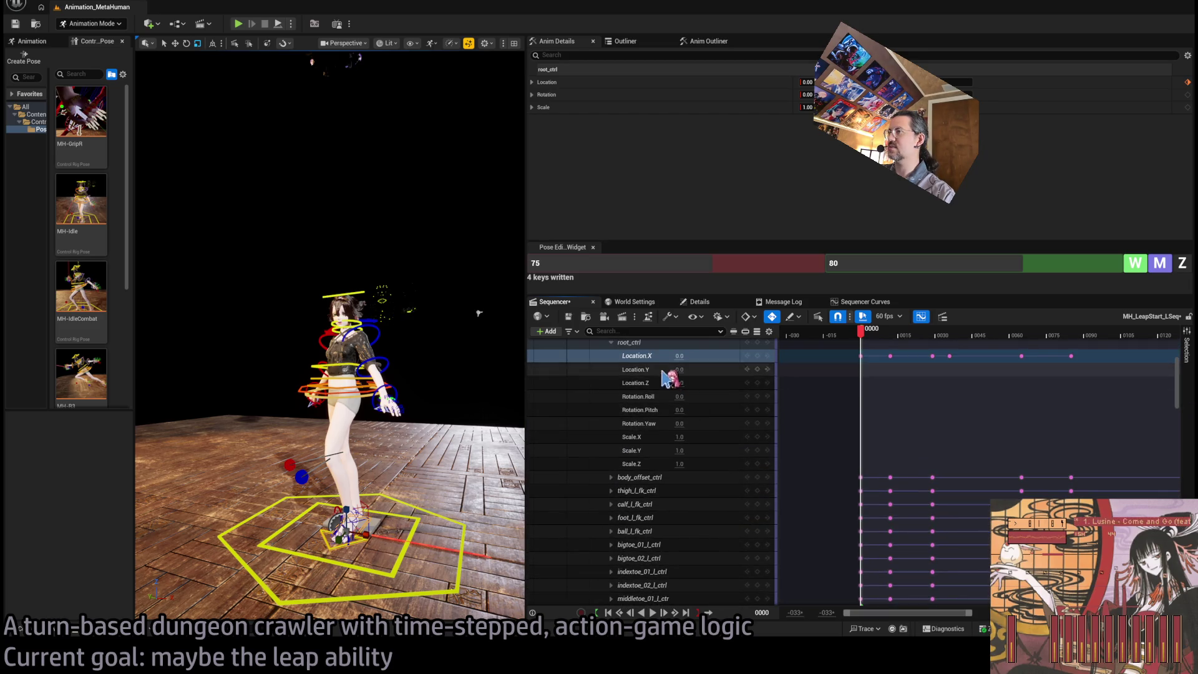
Collapse the root_ctrl and body_ctrl channel lists
{"action": "double_click", "coordinate": [660, 399]}
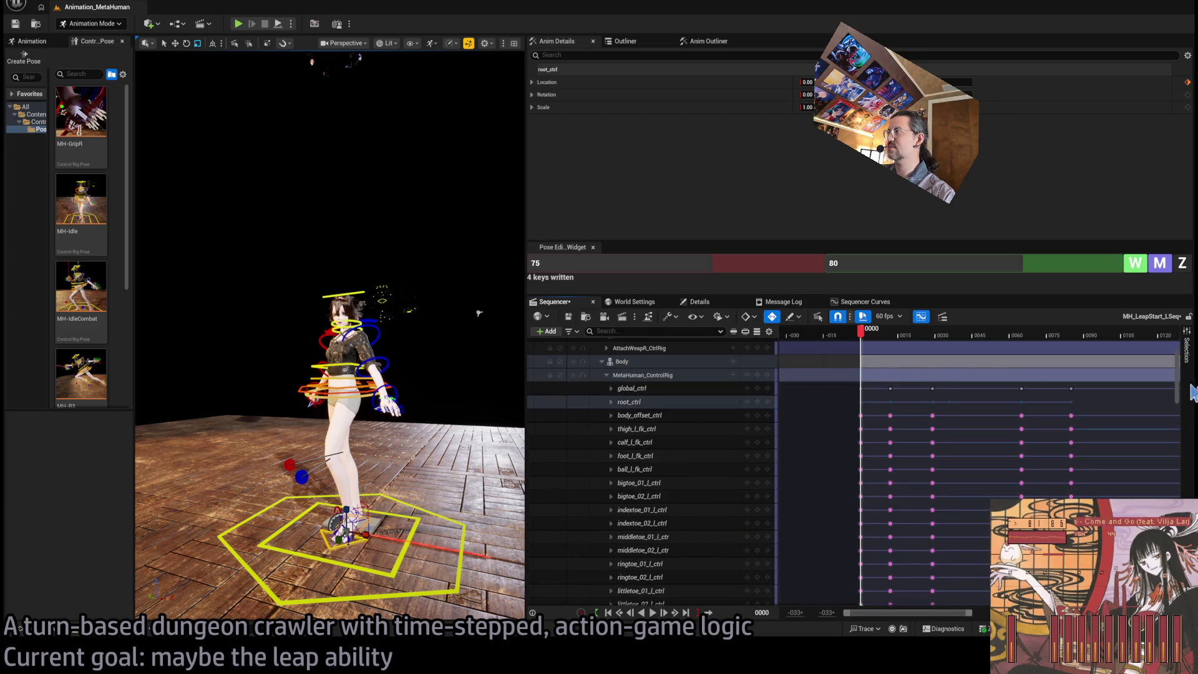
{"action": "scroll", "coordinate": [660, 437], "scroll_direction": "down", "scroll_amount": 10}
{"action": "scroll", "coordinate": [660, 474], "scroll_direction": "down", "scroll_amount": 8}
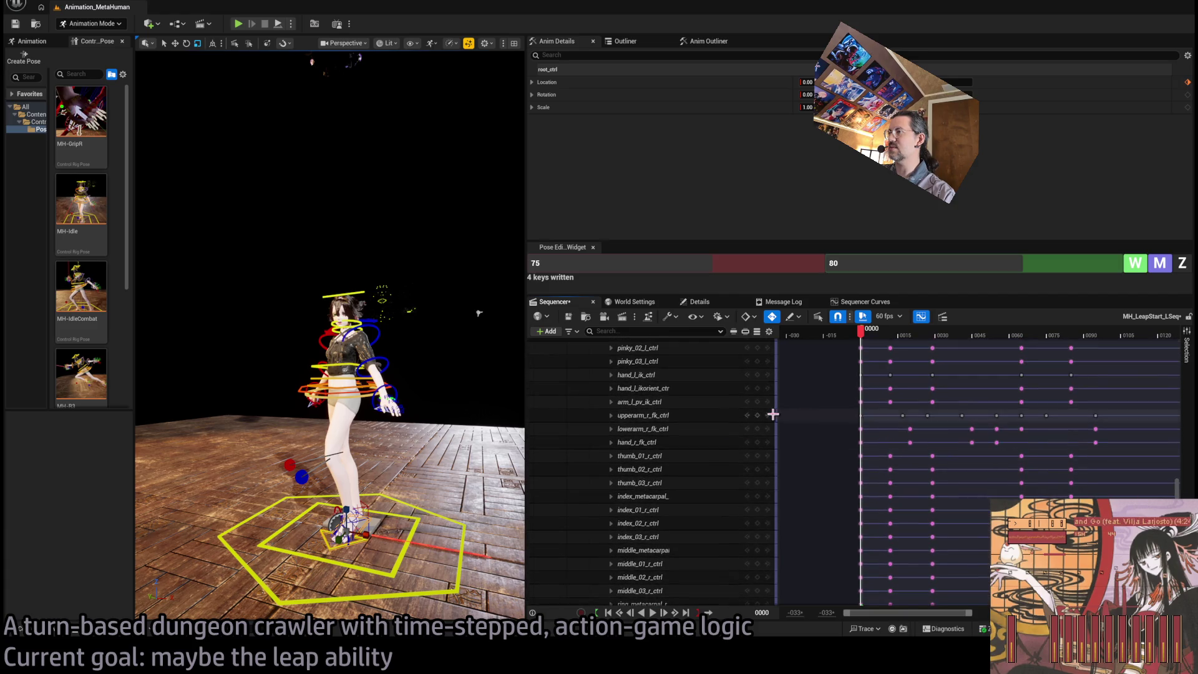
{"action": "left_click", "coordinate": [611, 455]}
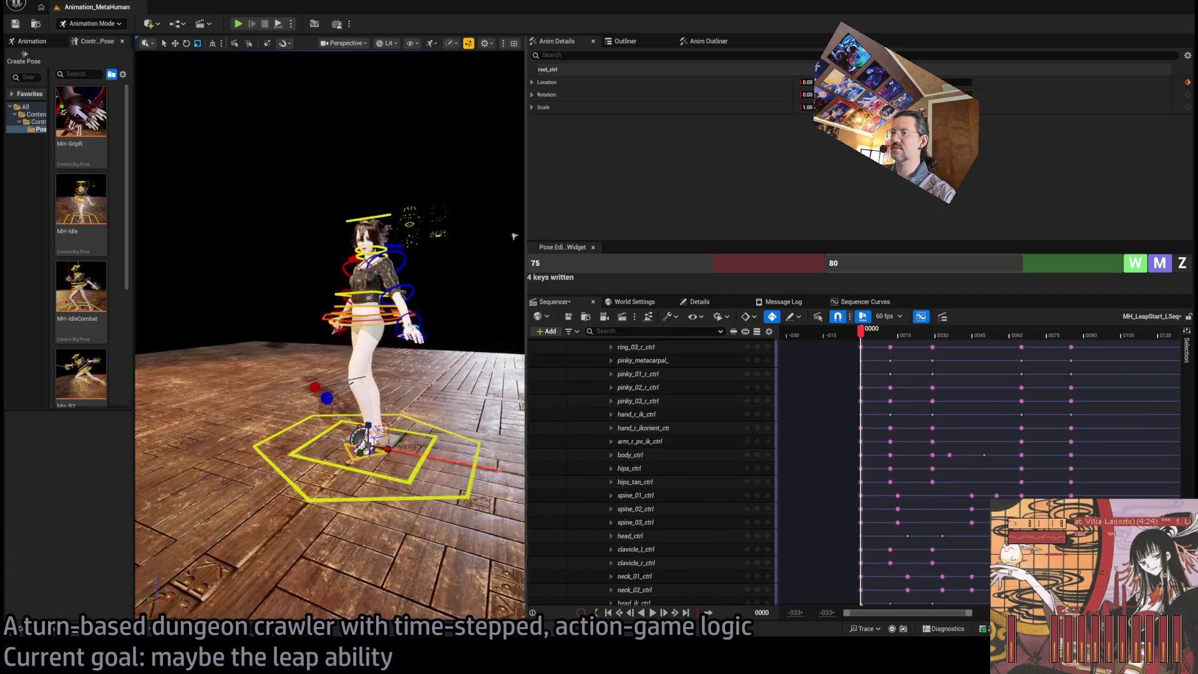
{"action": "scroll", "coordinate": [381, 476], "scroll_direction": "up", "scroll_amount": 6}
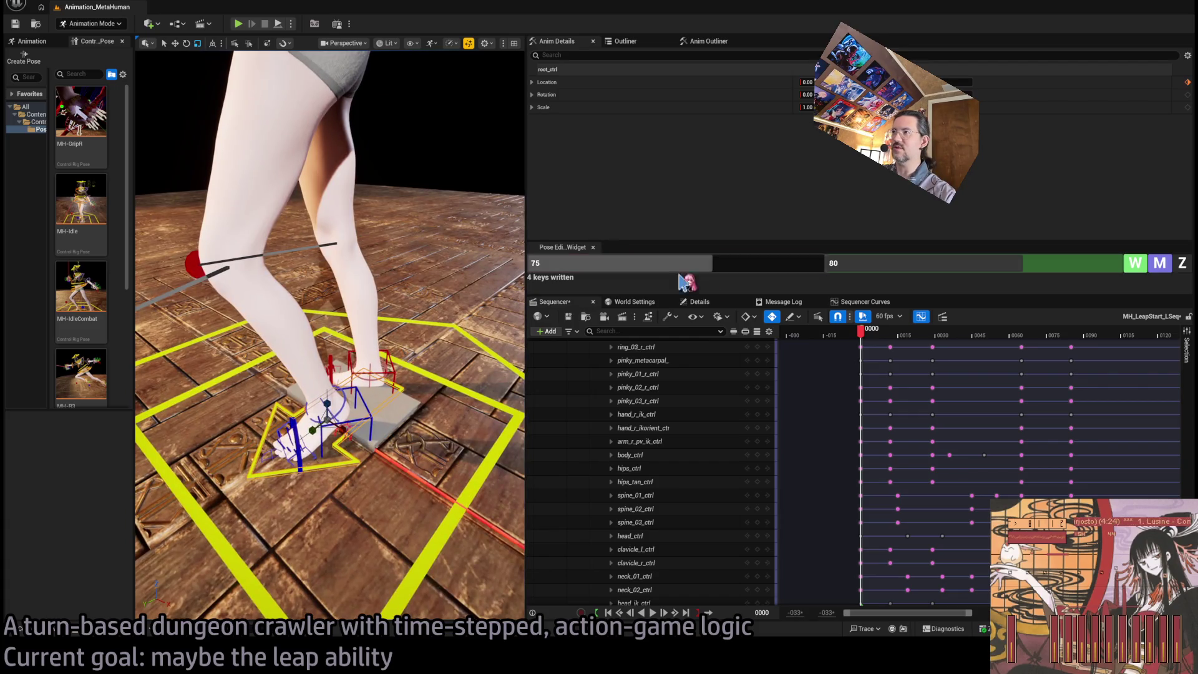
{"action": "mouse_move", "coordinate": [871, 337]}
{"action": "left_mouse_down"}
{"action": "mouse_move", "coordinate": [1166, 337]}
{"action": "mouse_move", "coordinate": [861, 335]}
{"action": "left_mouse_up"}
{"action": "scroll", "coordinate": [341, 432], "scroll_direction": "down", "scroll_amount": 8}
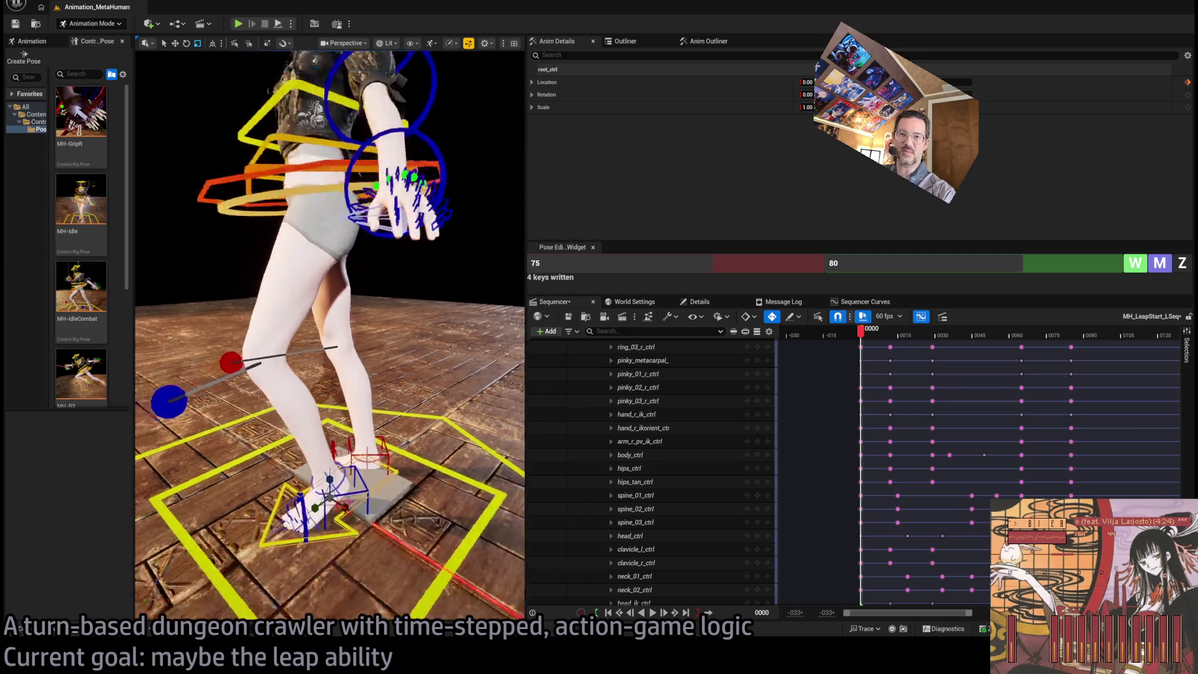
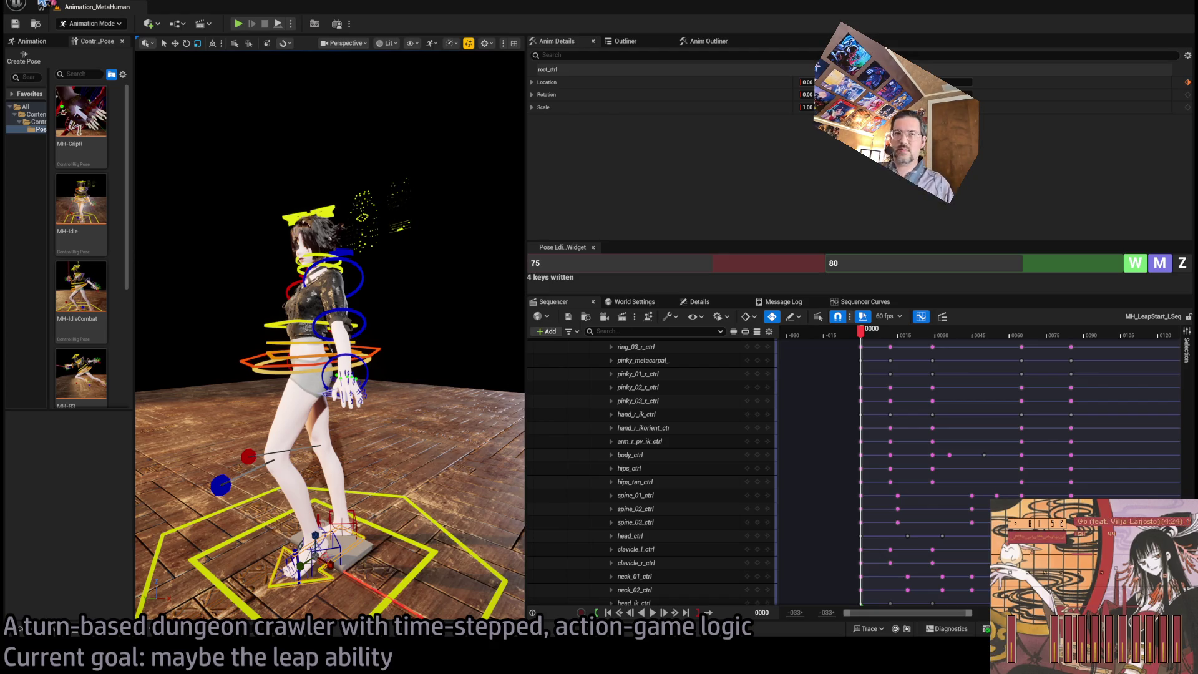
Select the Body and MetaHuman_ControlRig tracks and extend the selection down to mha_head_ik_switch
{"action": "scroll", "coordinate": [610, 419], "scroll_direction": "up", "scroll_amount": 8}
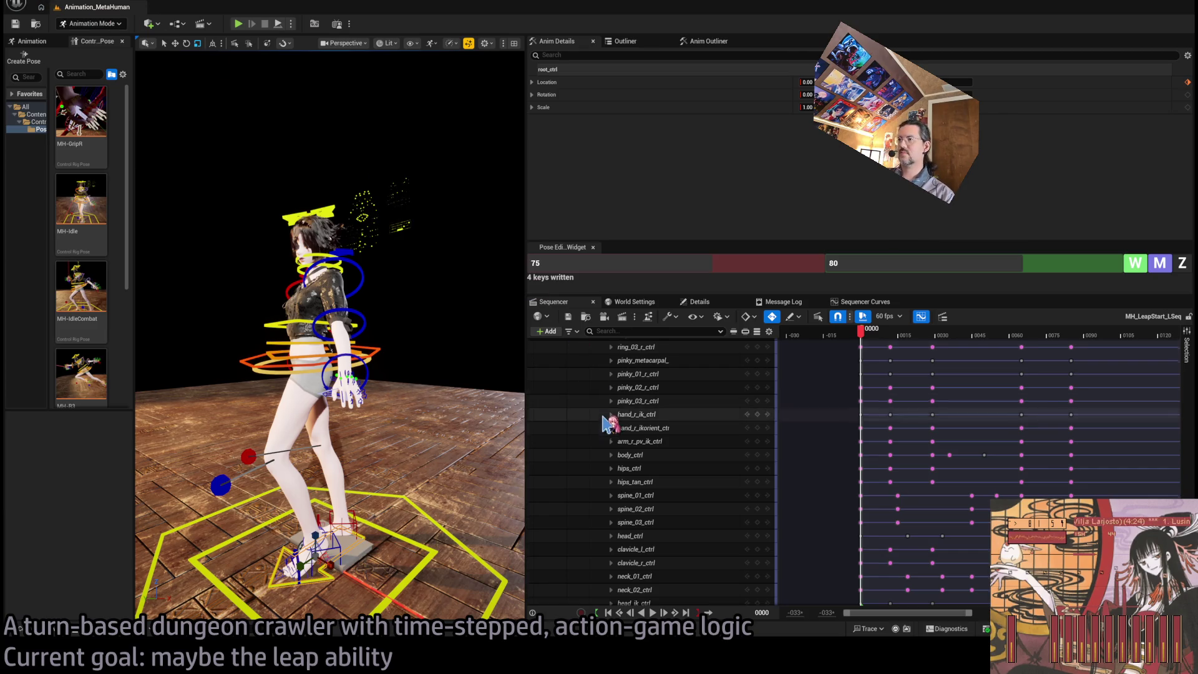
{"action": "scroll", "coordinate": [649, 462], "scroll_direction": "up", "scroll_amount": 10}
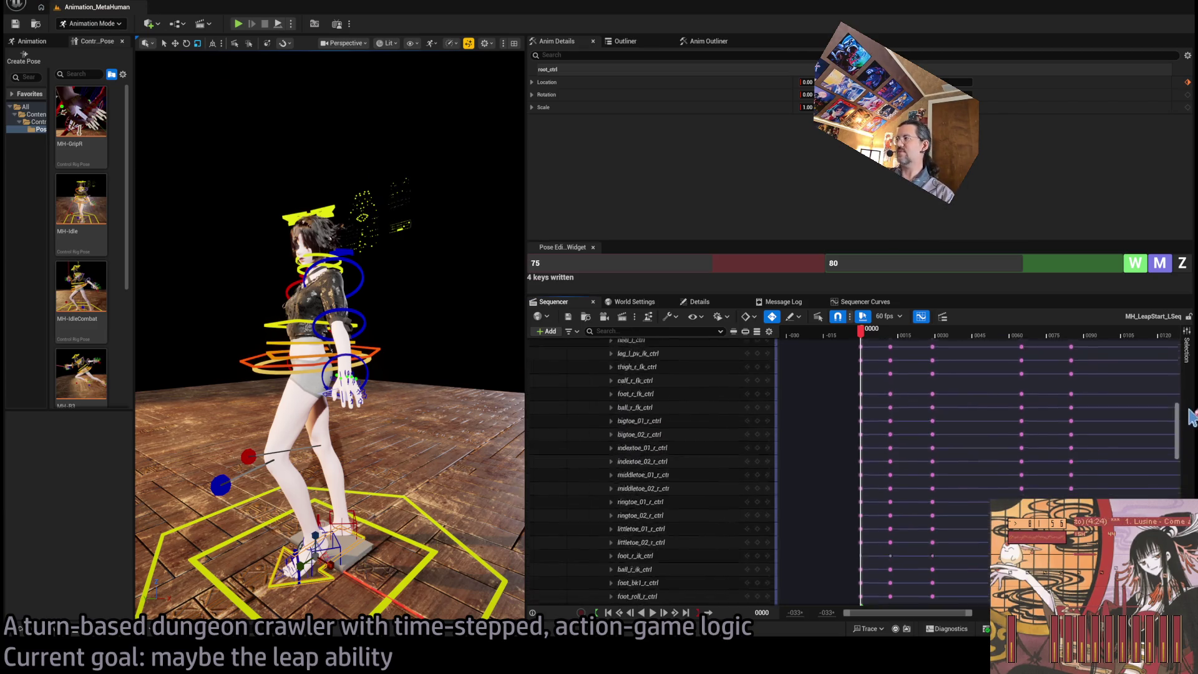
{"action": "left_click", "coordinate": [630, 441]}
{"action": "left_click", "coordinate": [631, 452]}
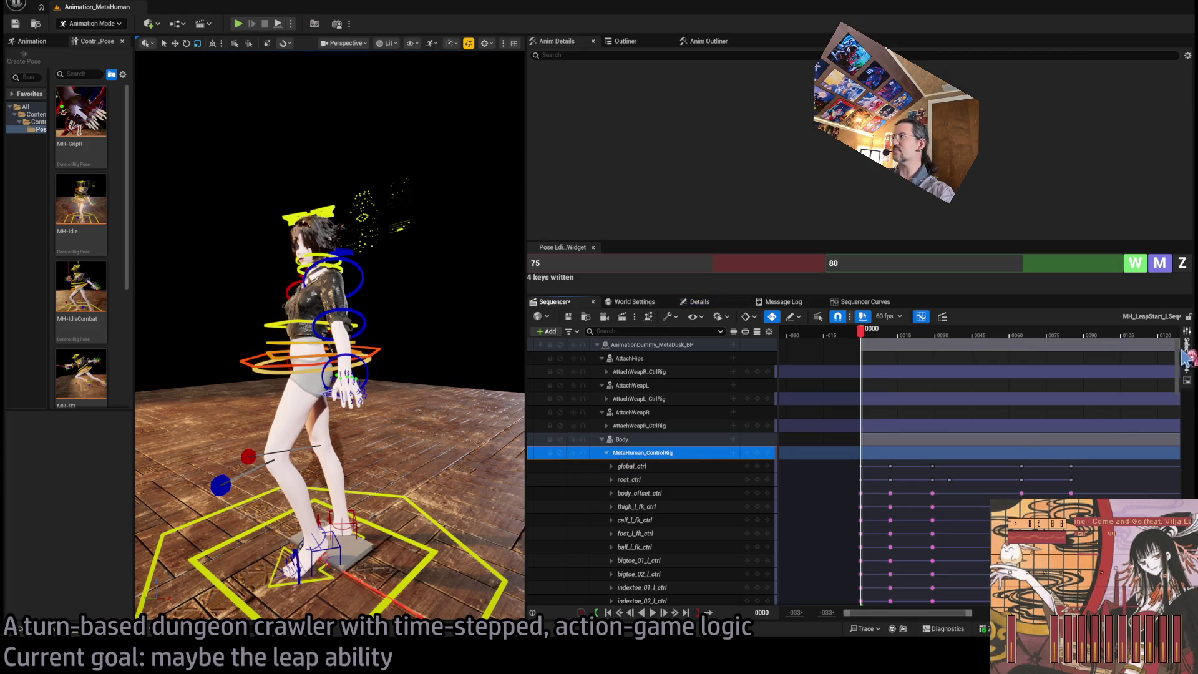
{"action": "scroll", "coordinate": [686, 565], "scroll_direction": "down", "scroll_amount": 15}
{"action": "left_click", "coordinate": [686, 569], "text": "shift"}
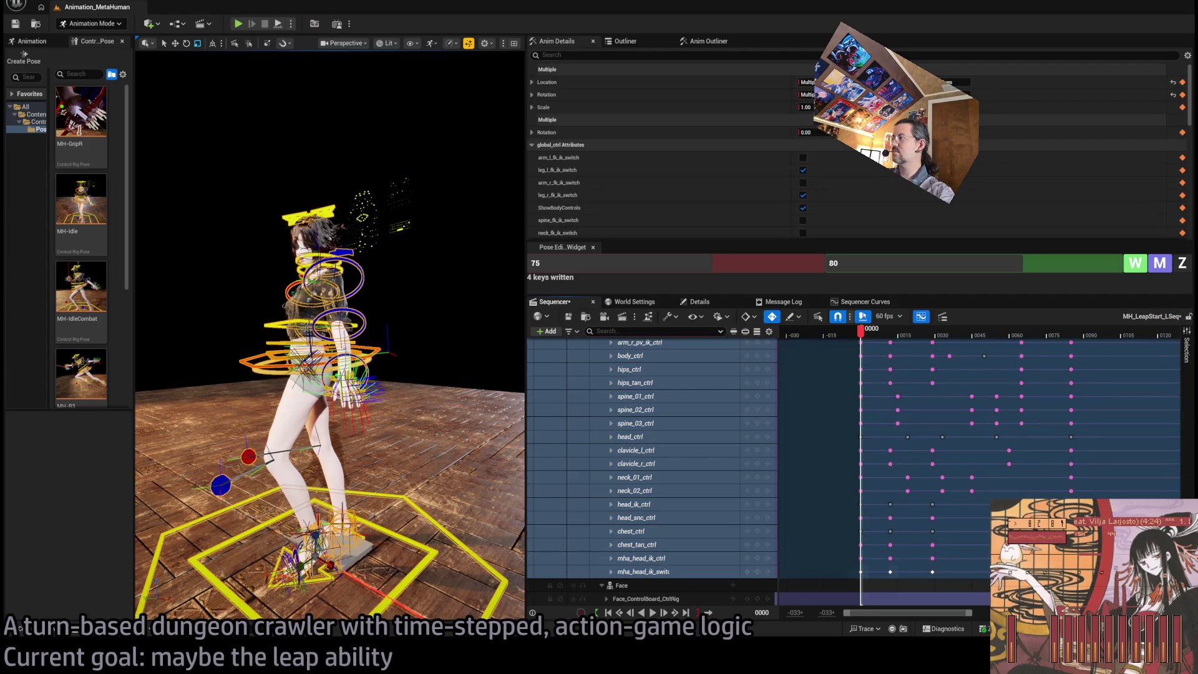
{"action": "scroll", "coordinate": [686, 468], "scroll_direction": "up", "scroll_amount": 15}
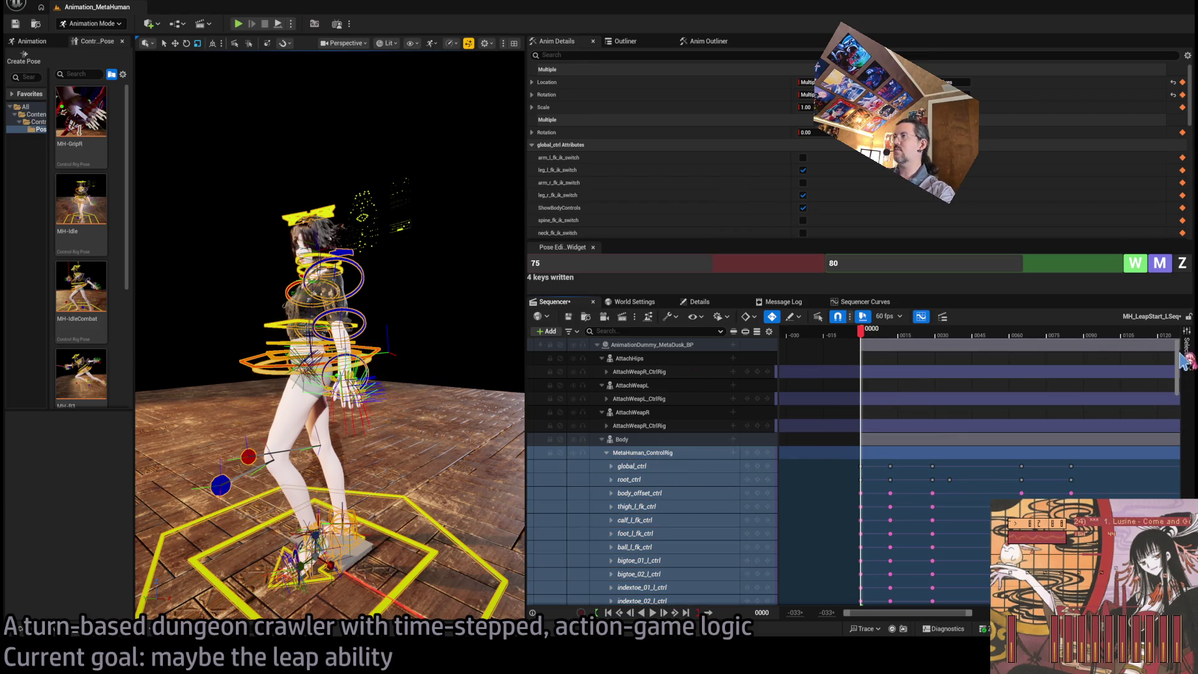
{"action": "scroll", "coordinate": [1183, 362], "scroll_direction": "down", "scroll_amount": 10}
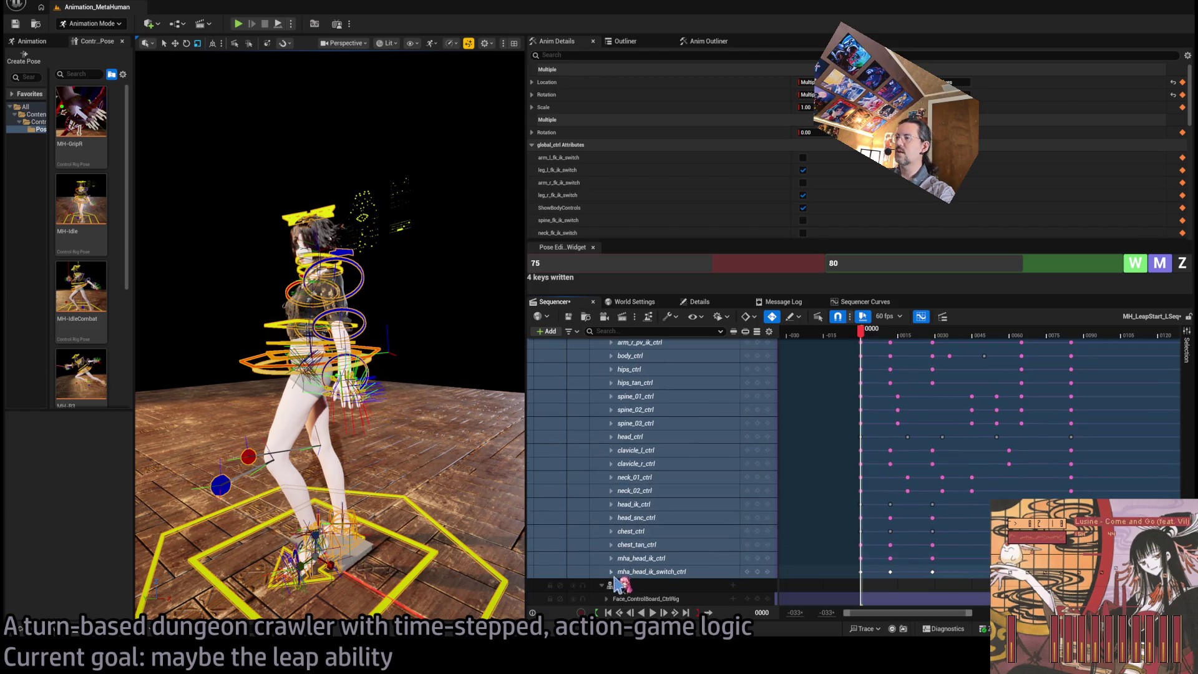
{"action": "left_click", "coordinate": [623, 571]}
Reselect from the Body track down through every control-rig row, and bring up the Content Drawer
{"action": "scroll", "coordinate": [624, 499], "scroll_direction": "up", "scroll_amount": 10}
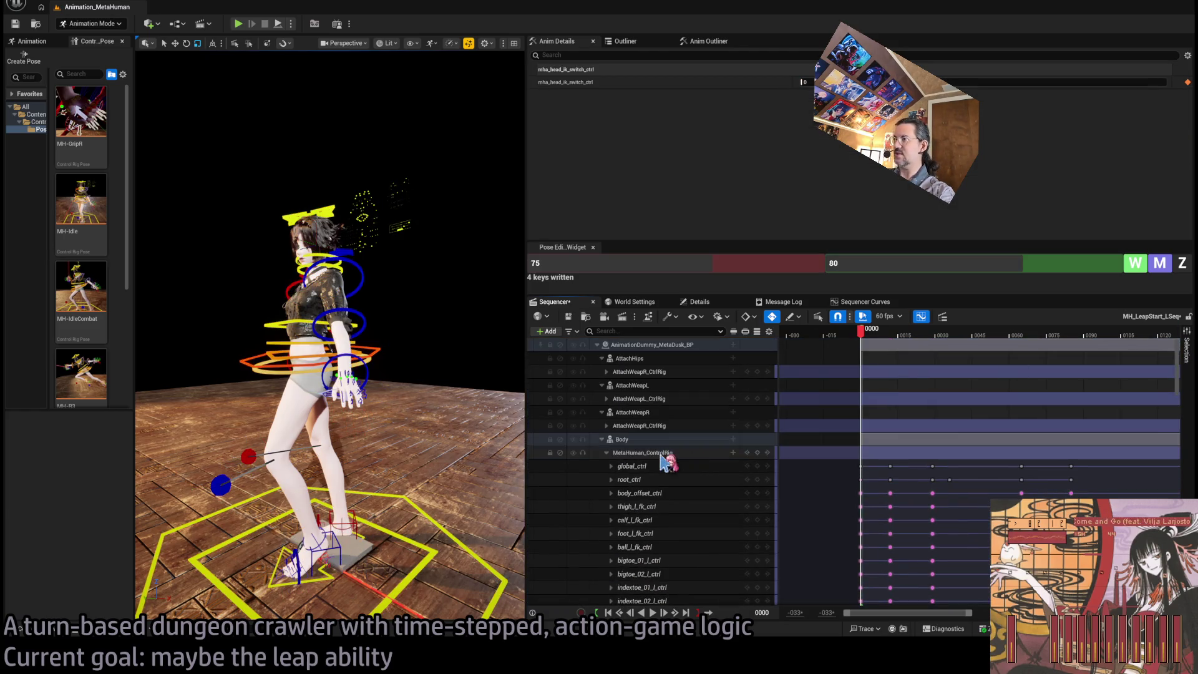
{"action": "left_click", "coordinate": [660, 454]}
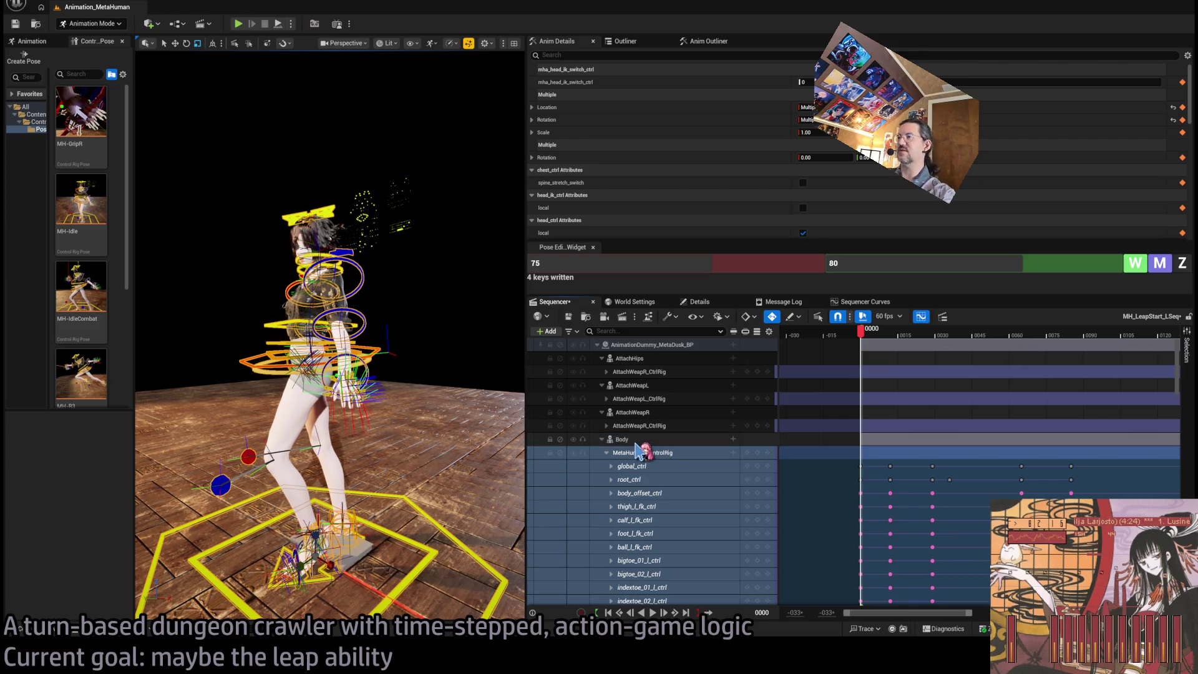
{"action": "left_click", "coordinate": [640, 440]}
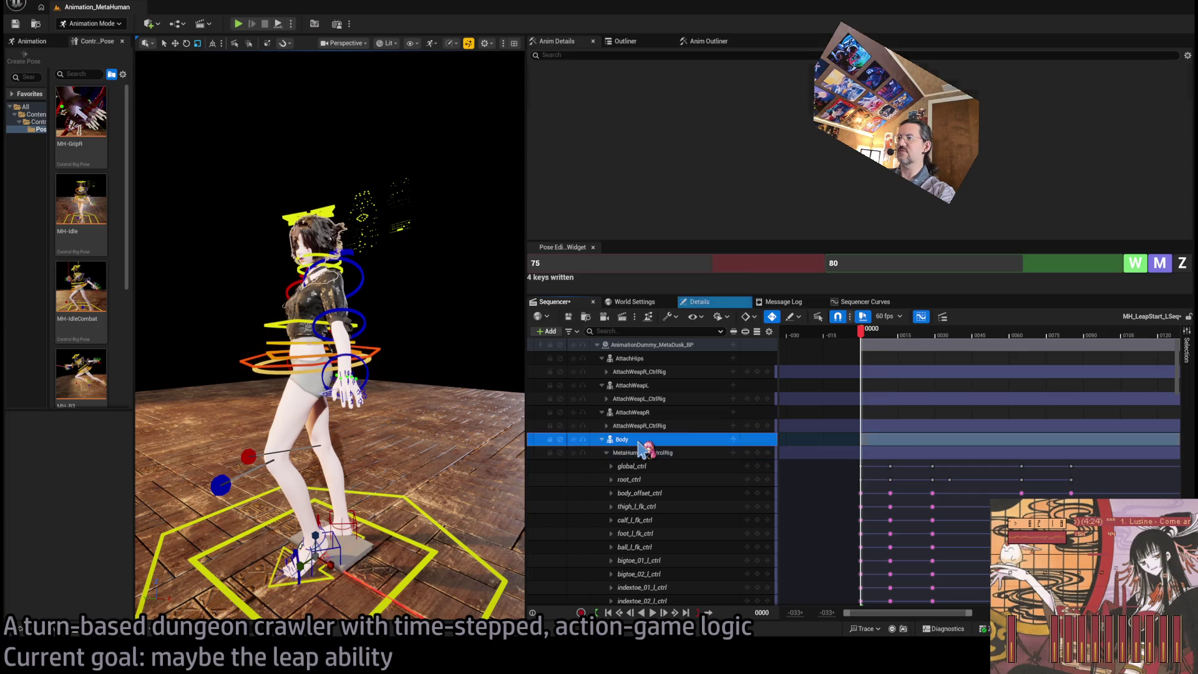
{"action": "scroll", "coordinate": [1179, 422], "scroll_direction": "down", "scroll_amount": 2}
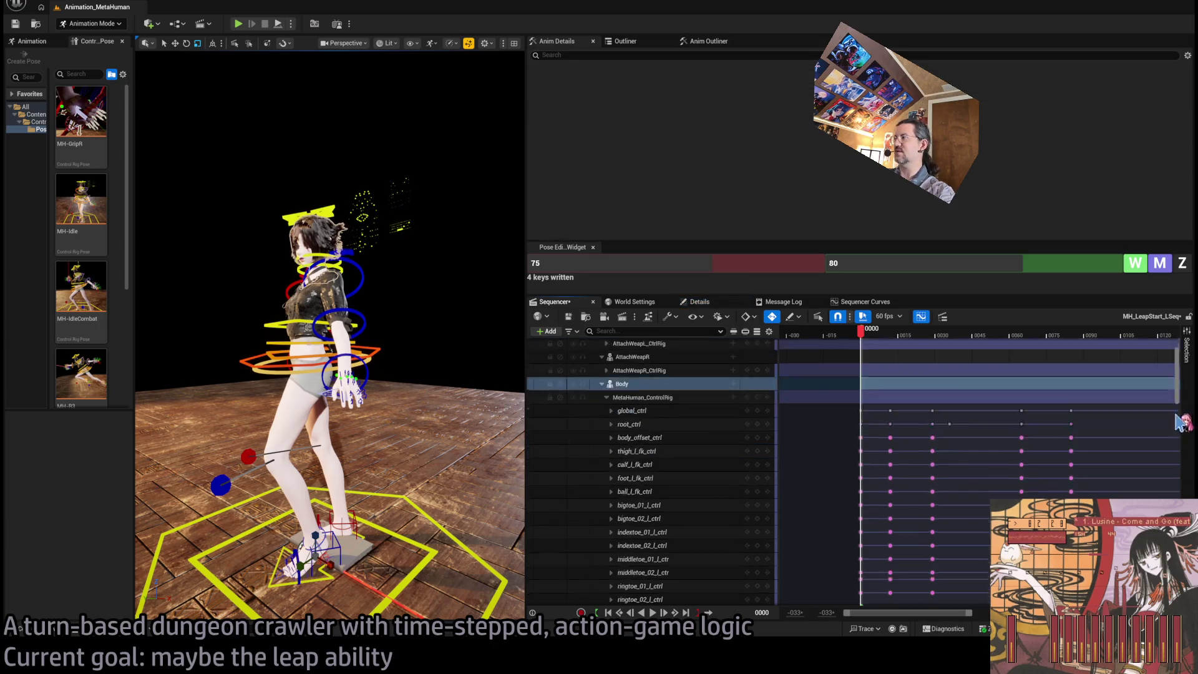
{"action": "left_click", "coordinate": [643, 572], "text": "shift"}
{"action": "scroll", "coordinate": [1185, 437], "scroll_direction": "down", "scroll_amount": 10}
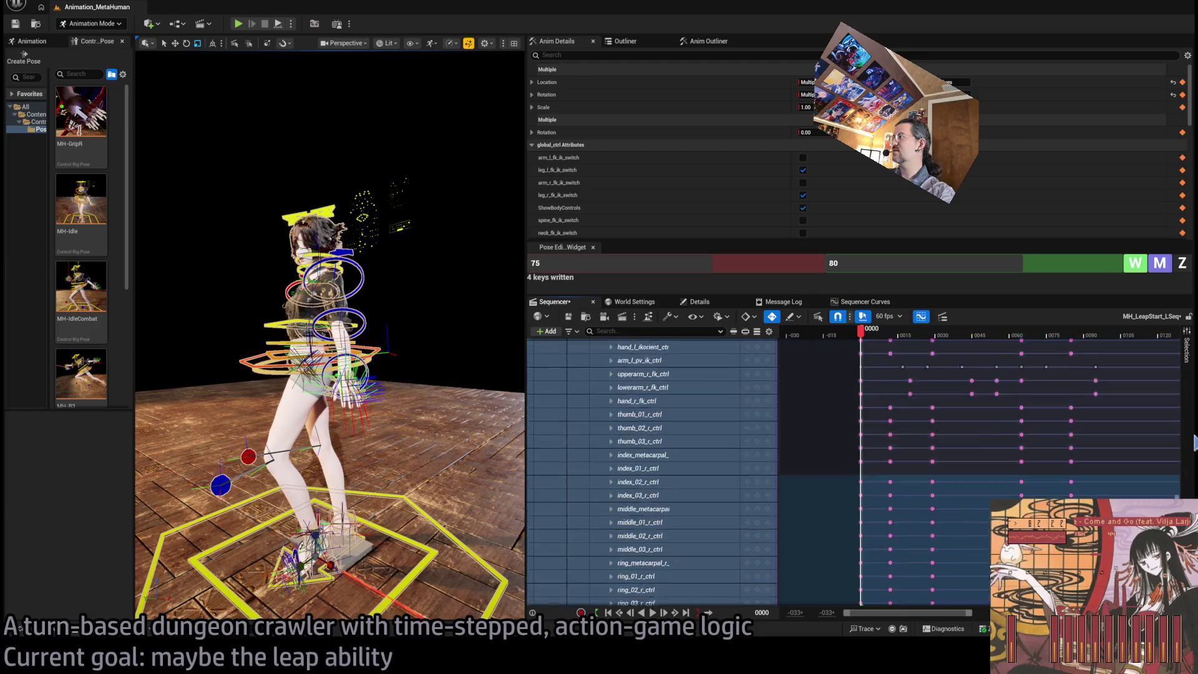
{"action": "scroll", "coordinate": [1185, 443], "scroll_direction": "up", "scroll_amount": 10}
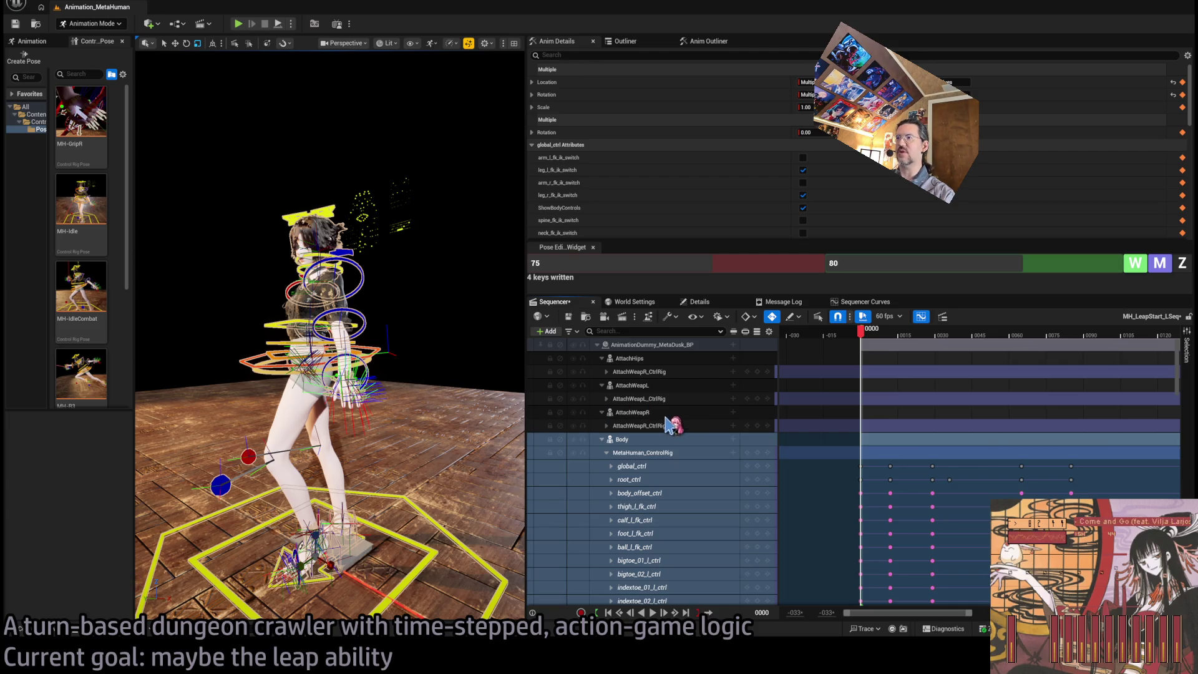
{"action": "left_click", "coordinate": [47, 632]}
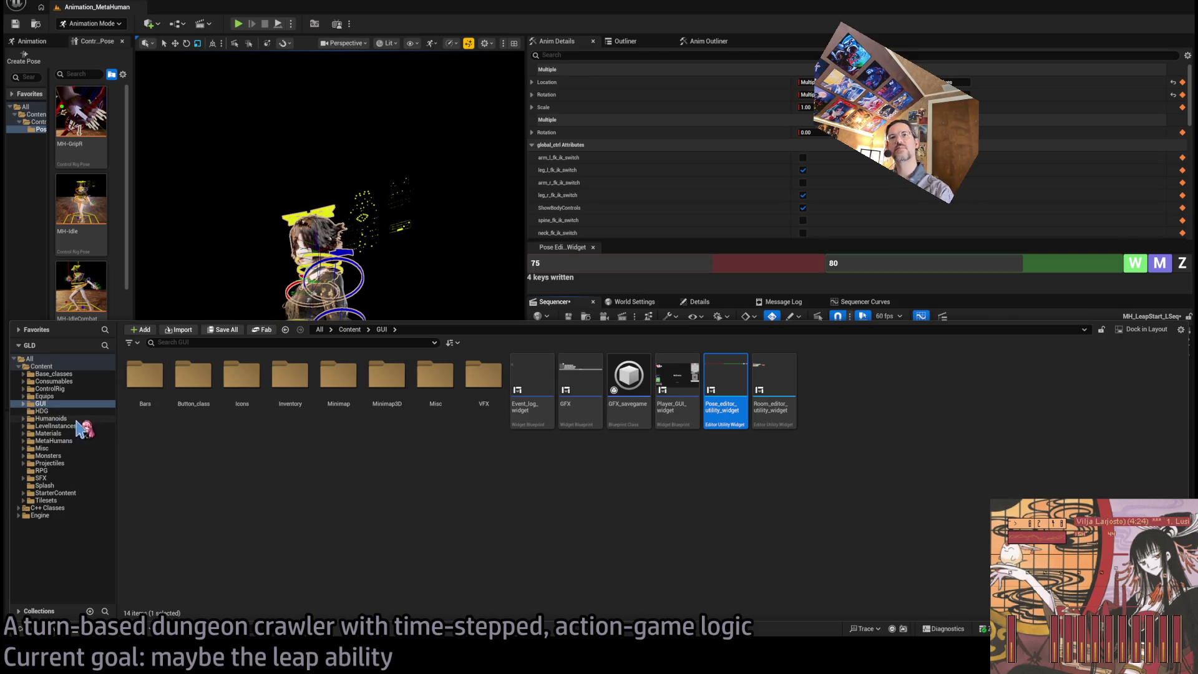
In MetaHumans > Animations, select MH_LeapStart_LSeq and save it with Ctrl+S
{"action": "left_click", "coordinate": [54, 440]}
{"action": "double_click", "coordinate": [150, 387]}
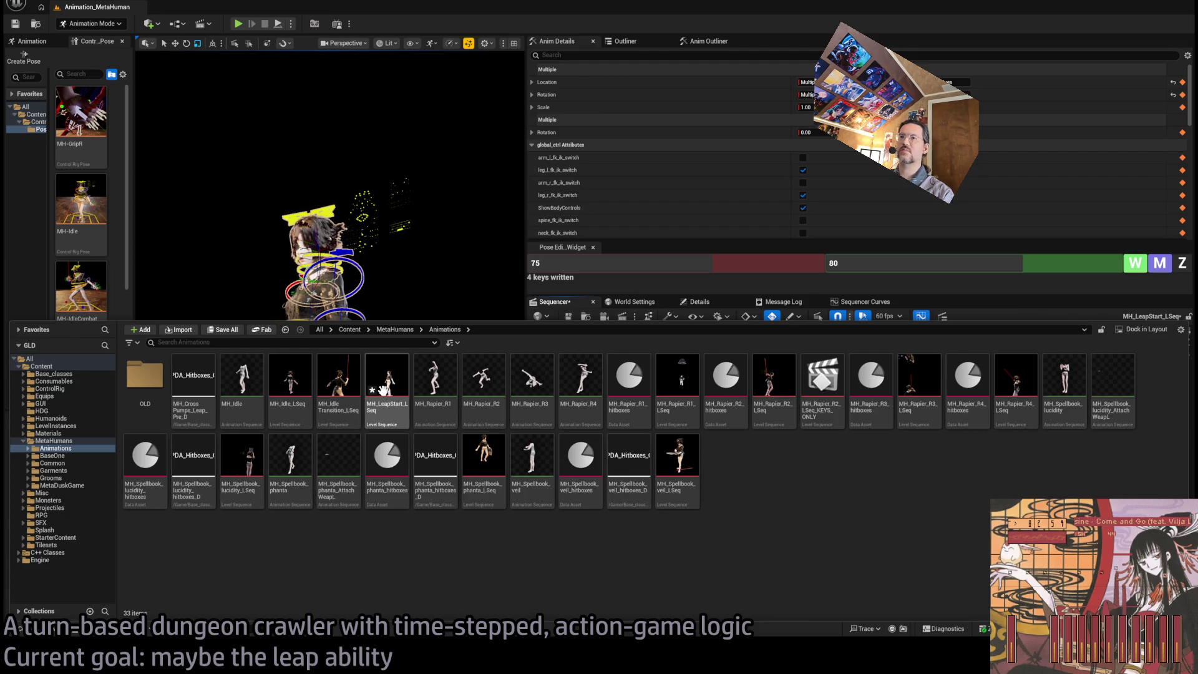
{"action": "double_click", "coordinate": [394, 414]}
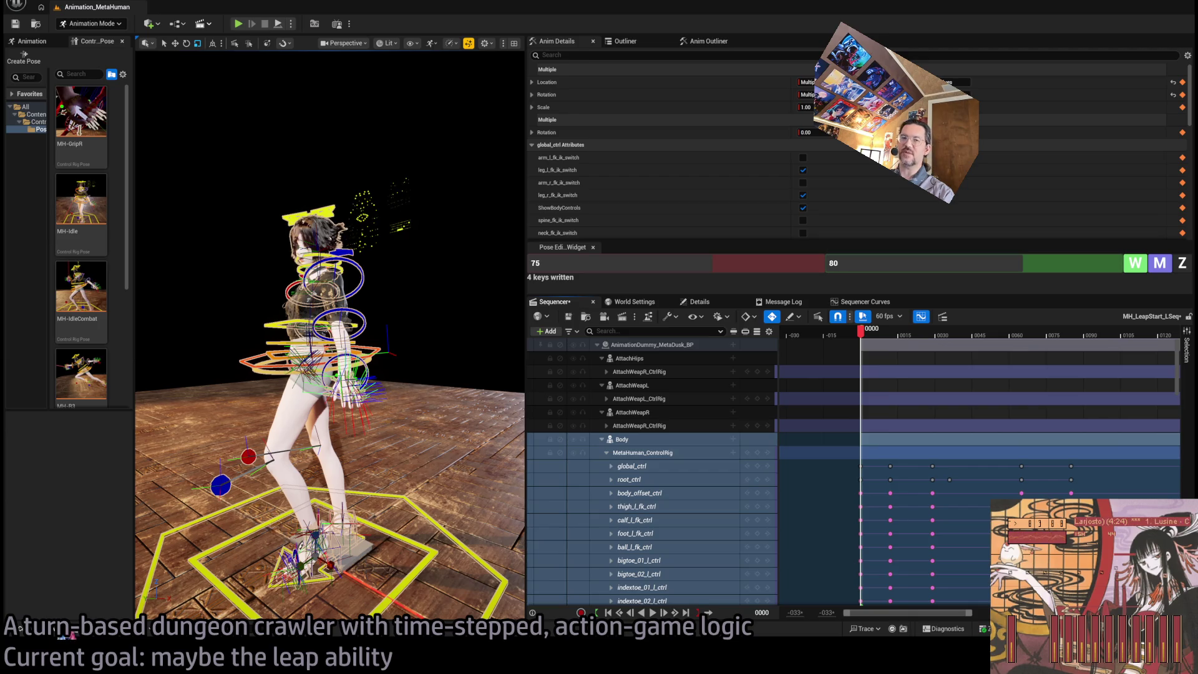
{"action": "left_click", "coordinate": [62, 634]}
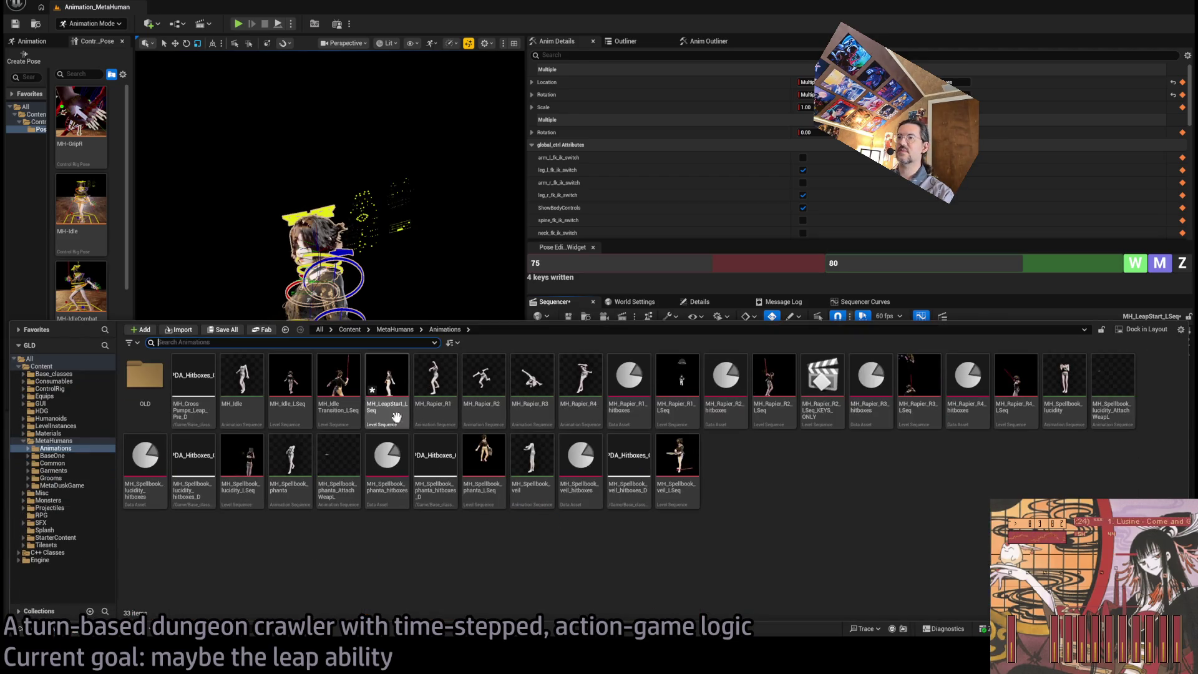
{"action": "left_click", "coordinate": [393, 387]}
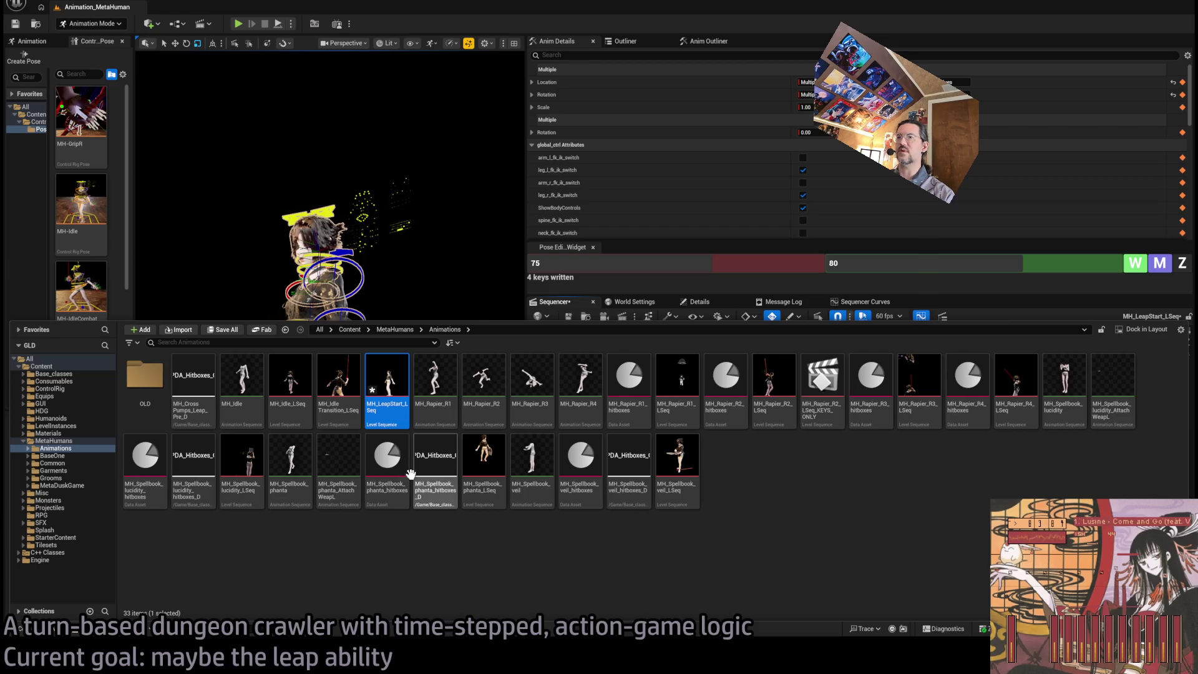
{"action": "key", "text": "ctrl+s"}
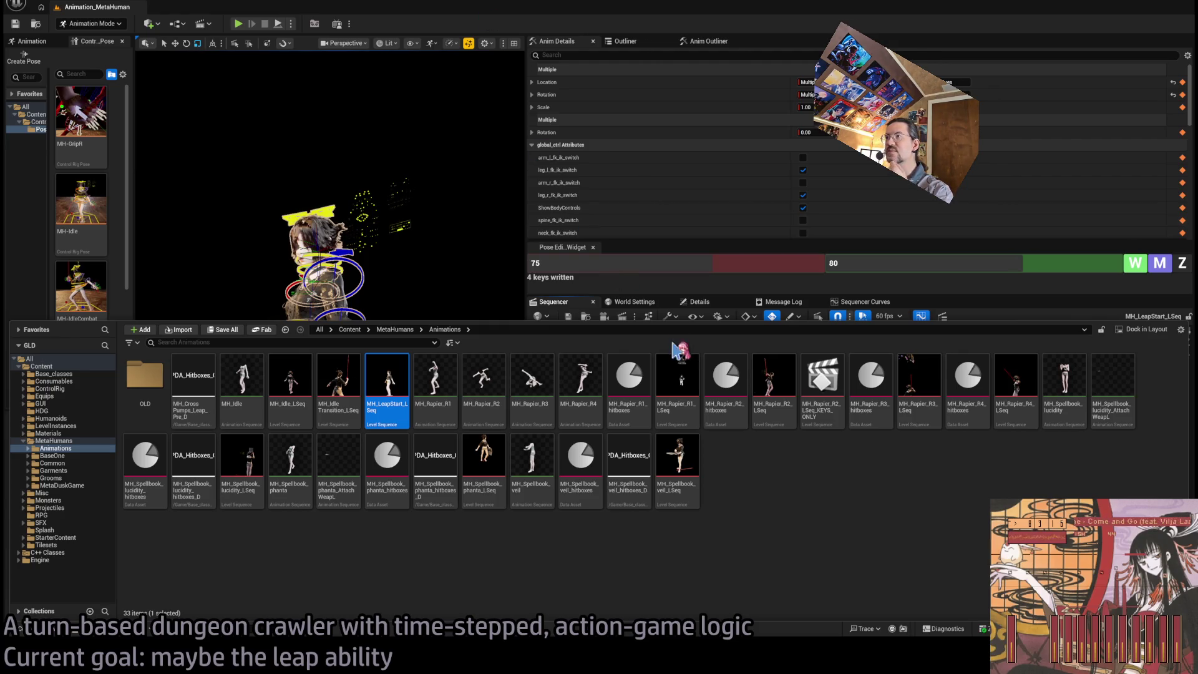
{"action": "key", "text": "ctrl+space"}
{"action": "scroll", "coordinate": [723, 432], "scroll_direction": "down", "scroll_amount": 15}
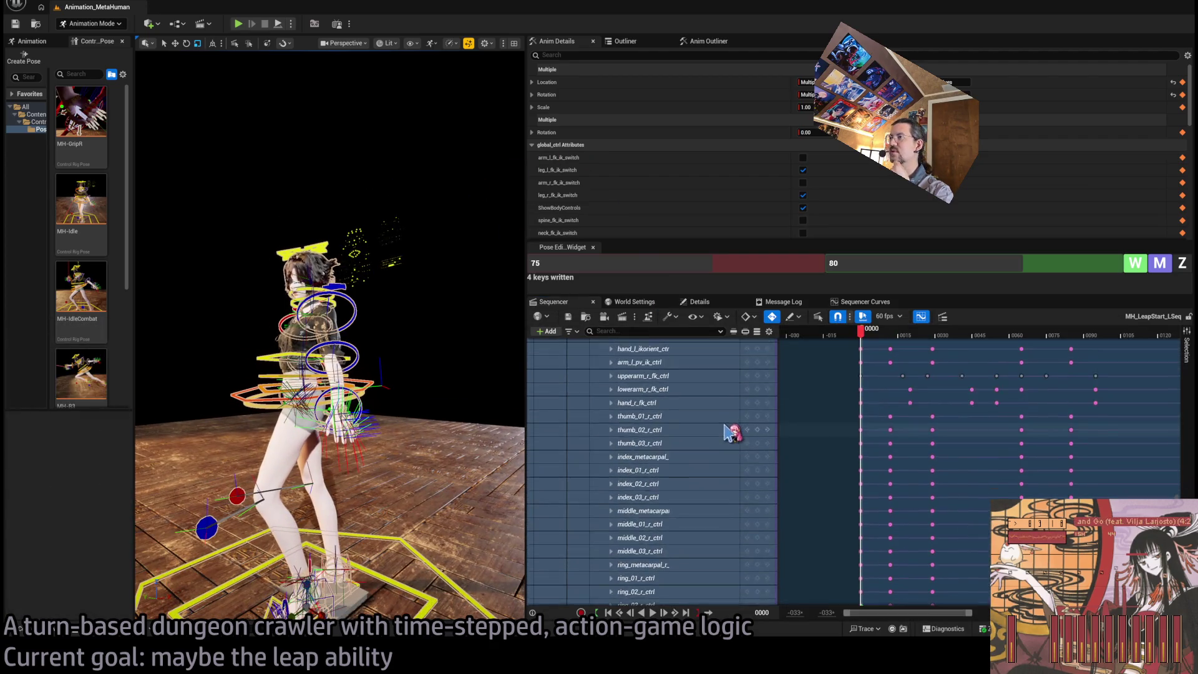
Scroll the Sequencer tracks and reopen the Content Drawer on MetaHumans > Animations
{"action": "scroll", "coordinate": [717, 431], "scroll_direction": "up", "scroll_amount": 15}
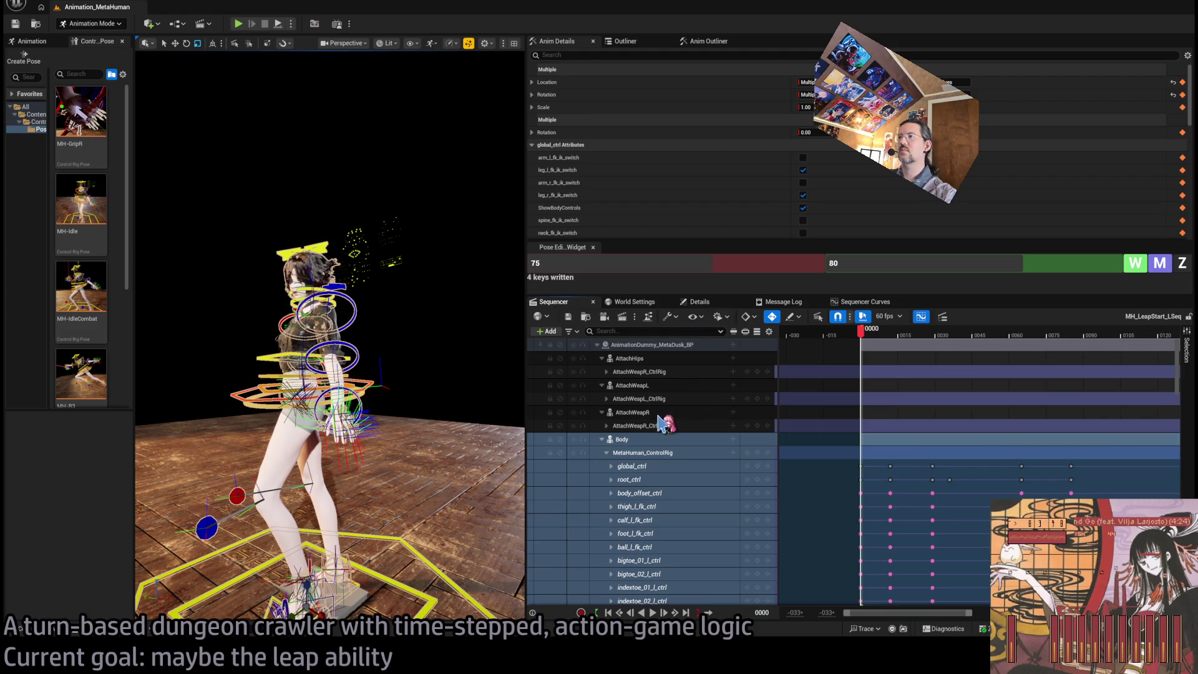
{"action": "left_click", "coordinate": [21, 628]}
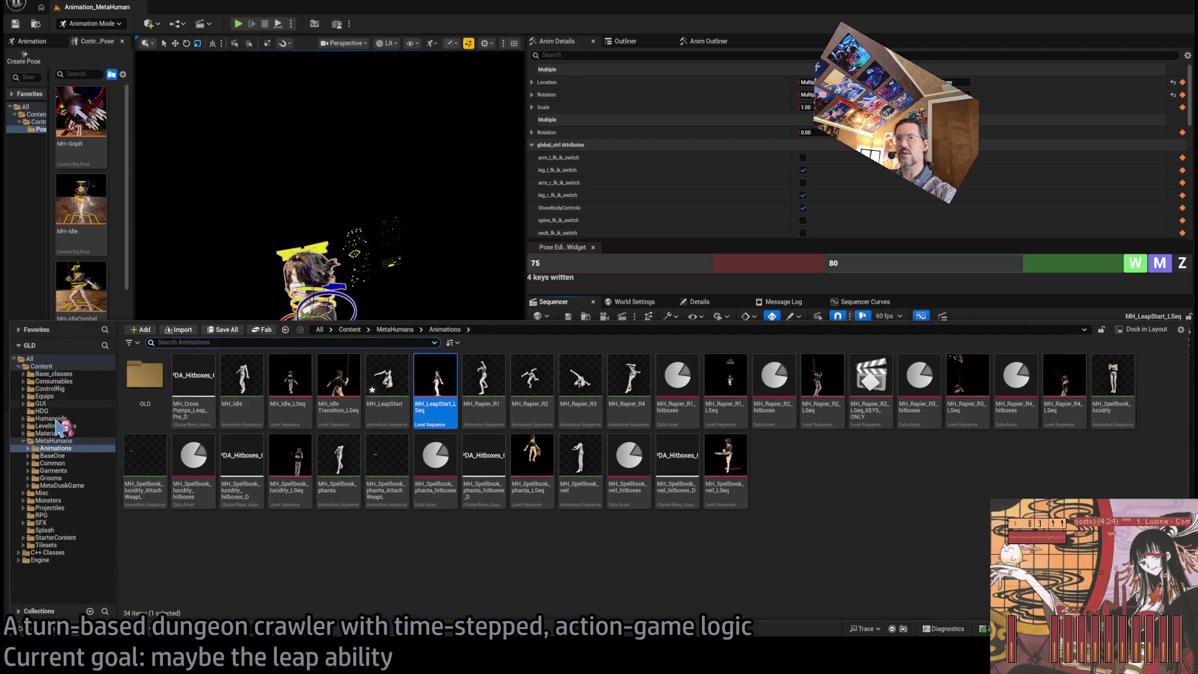
Clear the leapstart filter, preview the MH_LeapStart animation, and close its preview tab
{"action": "left_click", "coordinate": [54, 440]}
{"action": "type", "text": "leapstart"}
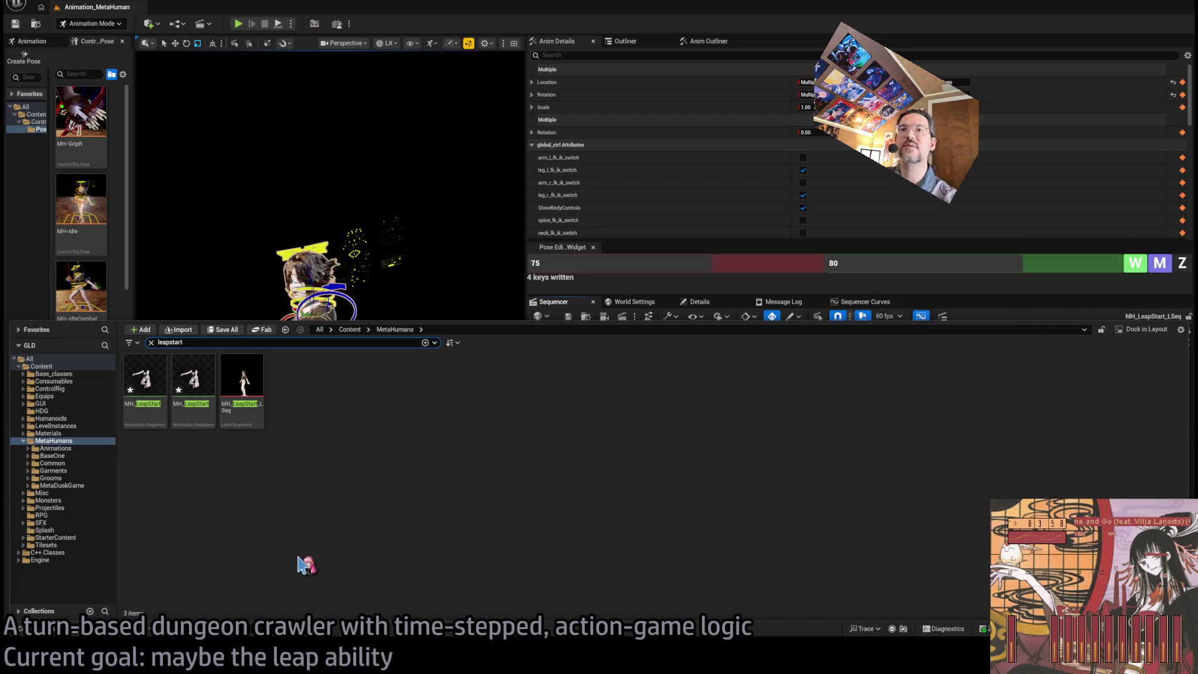
{"action": "left_click", "coordinate": [202, 418]}
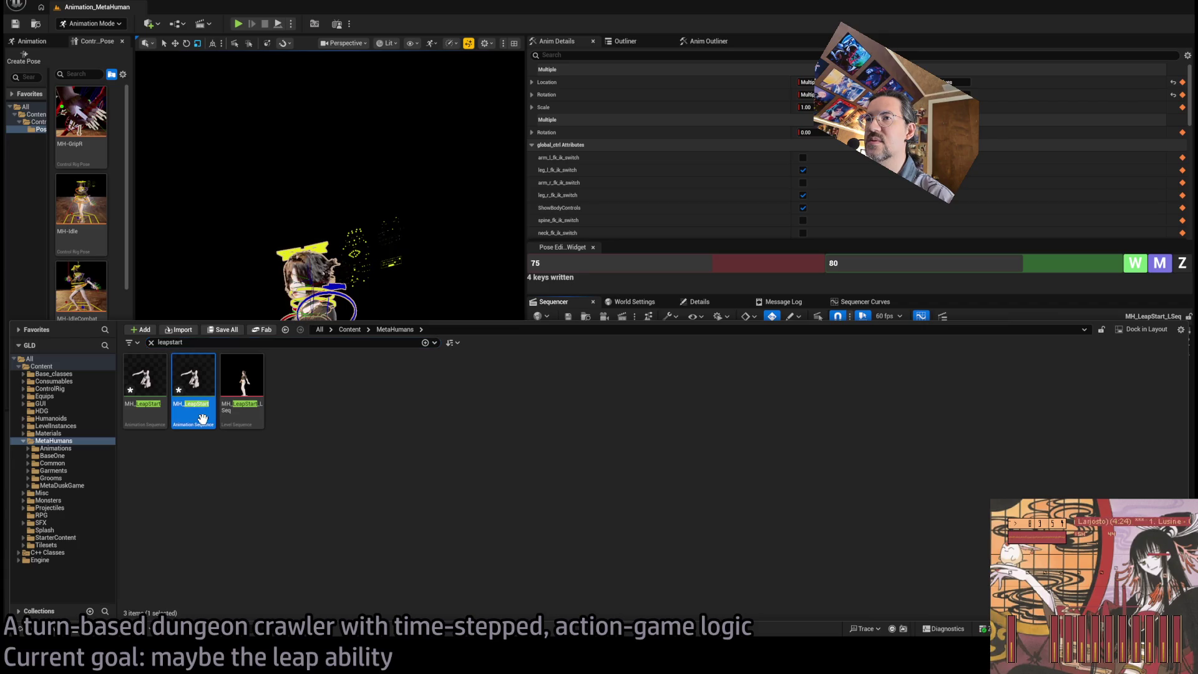
{"action": "left_click", "coordinate": [70, 448]}
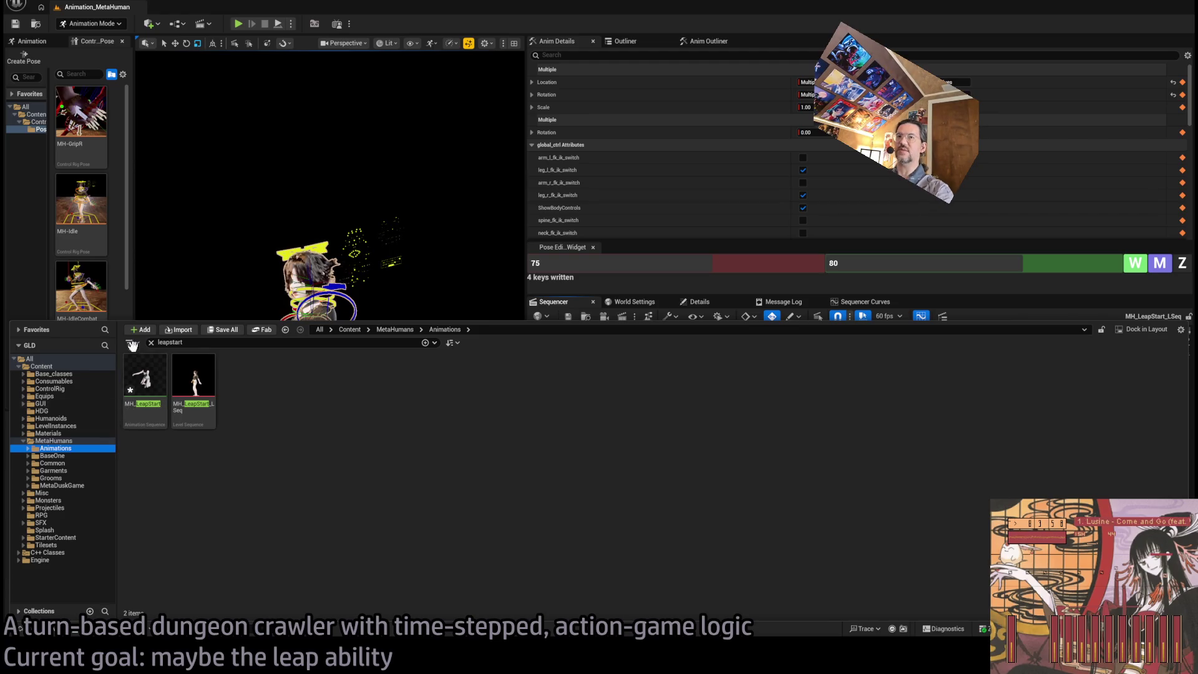
{"action": "left_click", "coordinate": [151, 342]}
{"action": "double_click", "coordinate": [387, 381]}
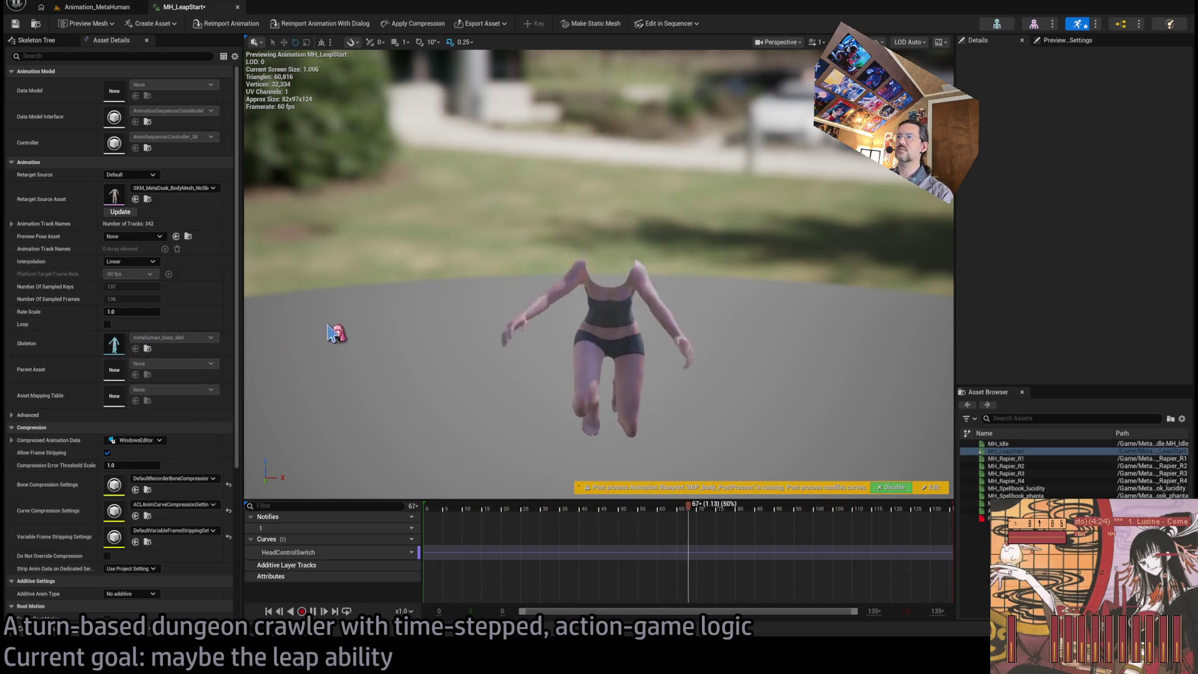
{"action": "left_click", "coordinate": [237, 7]}
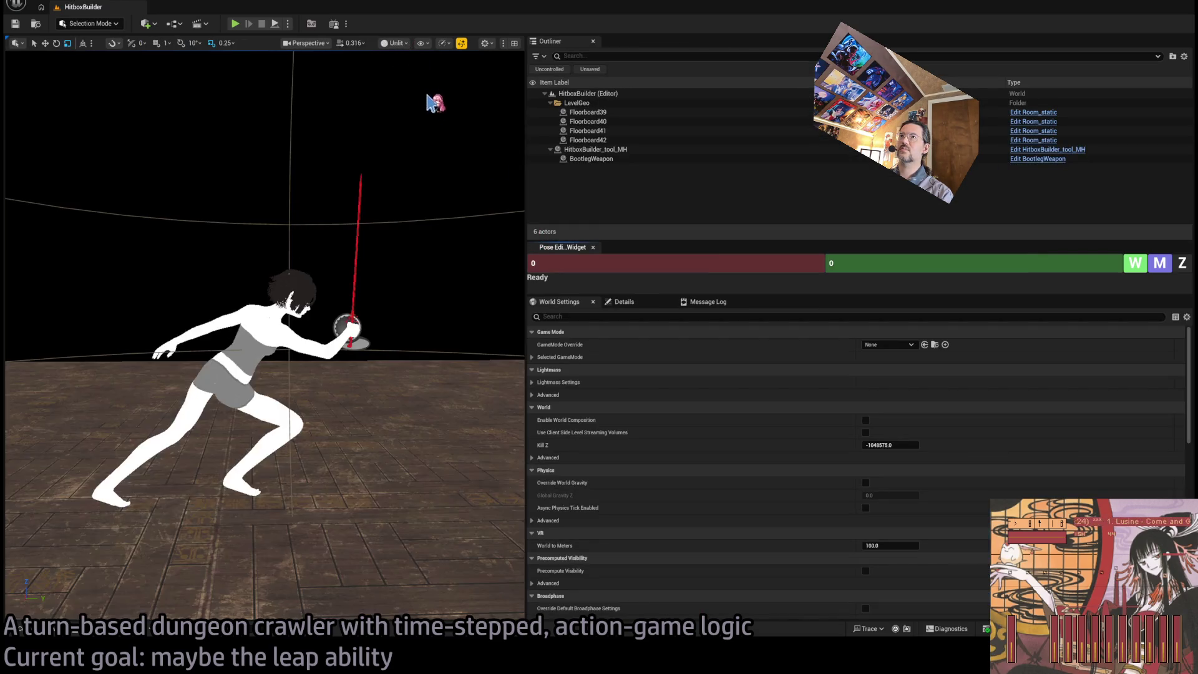
Duplicate MH_Spellbook_veil_hitboxes and name the copy MH_LeapStart_hitboxes
{"action": "mouse_move", "coordinate": [526, 277]}
{"action": "left_mouse_down"}
{"action": "mouse_move", "coordinate": [1015, 277]}
{"action": "mouse_move", "coordinate": [903, 277]}
{"action": "left_mouse_up"}
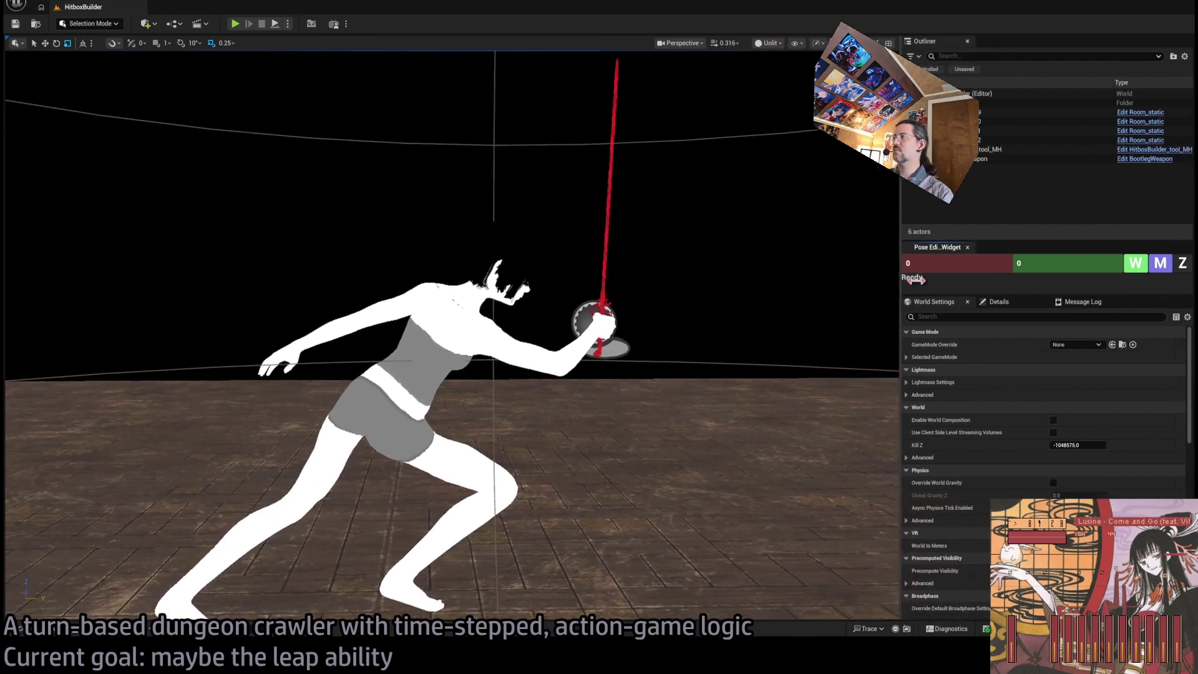
{"action": "key", "text": "ctrl+space"}
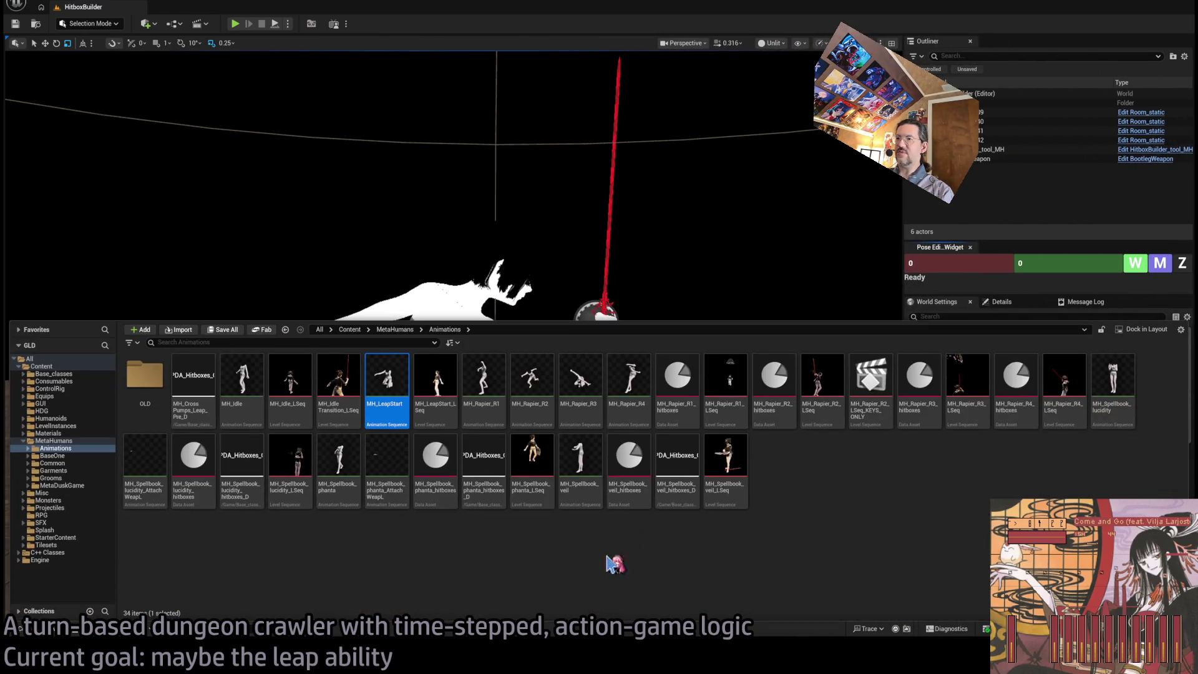
{"action": "left_click", "coordinate": [562, 525]}
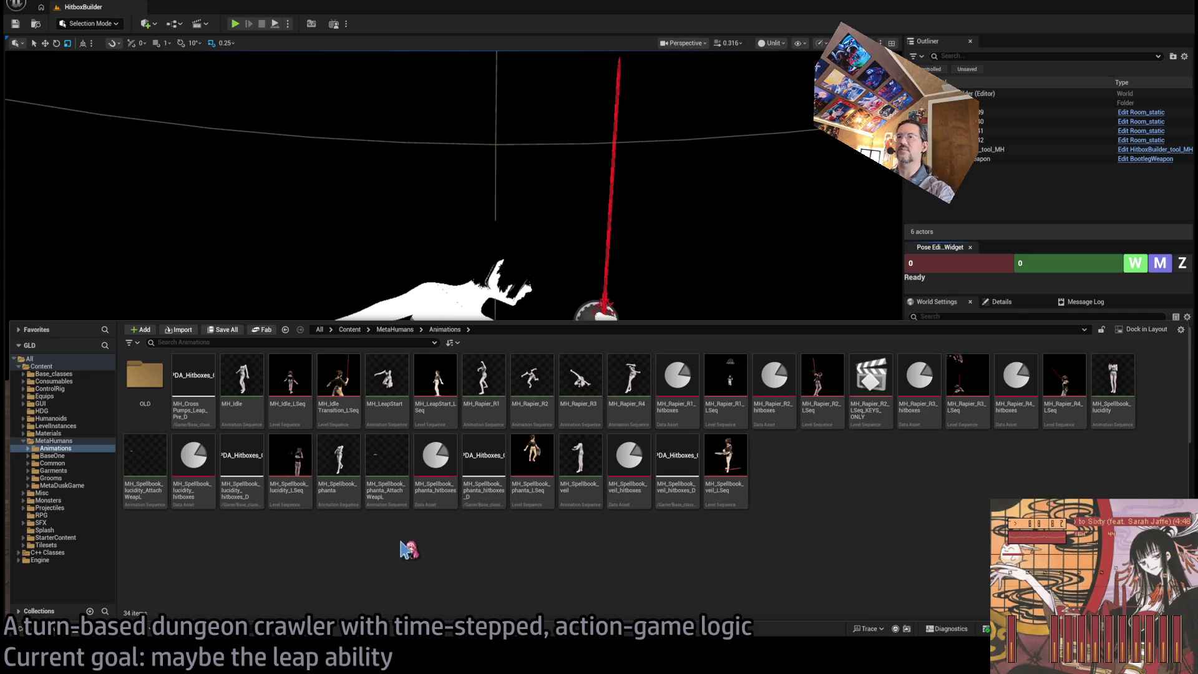
{"action": "left_click", "coordinate": [388, 469]}
{"action": "left_click_drag", "start_coordinate": [431, 243], "coordinate": [450, 564]}
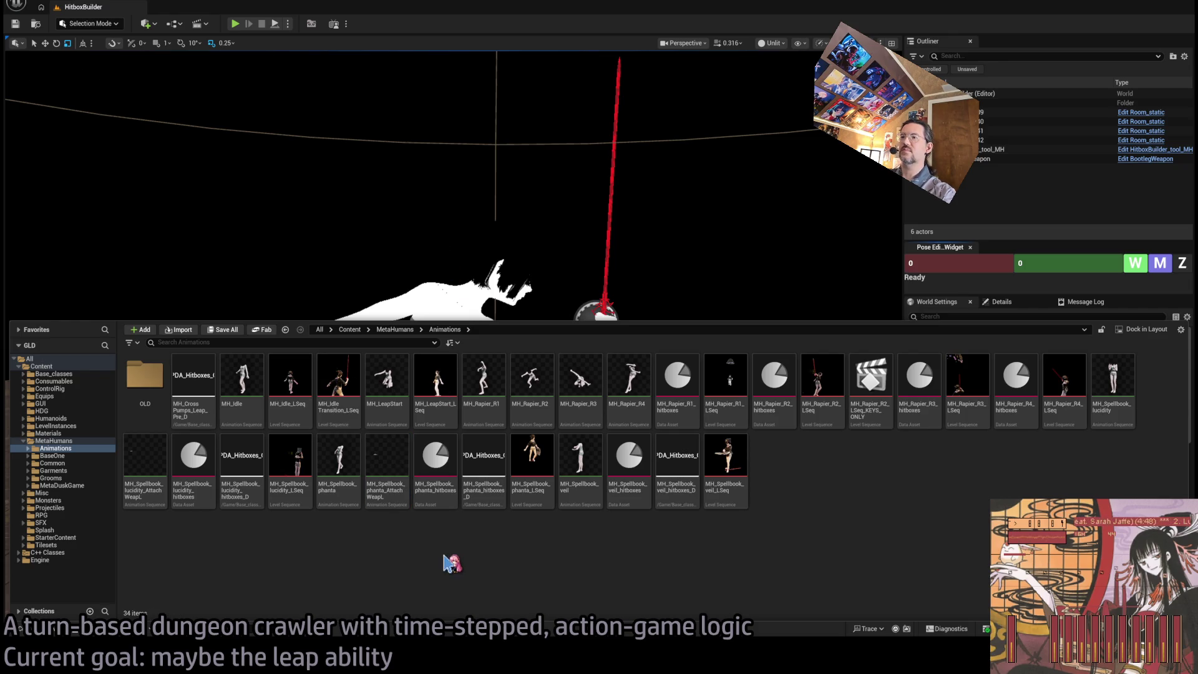
{"action": "mouse_move", "coordinate": [585, 456]}
{"action": "left_mouse_down"}
{"action": "mouse_move", "coordinate": [650, 160]}
{"action": "mouse_move", "coordinate": [723, 418]}
{"action": "mouse_move", "coordinate": [644, 158]}
{"action": "left_mouse_up"}
{"action": "key", "text": "ctrl+d"}
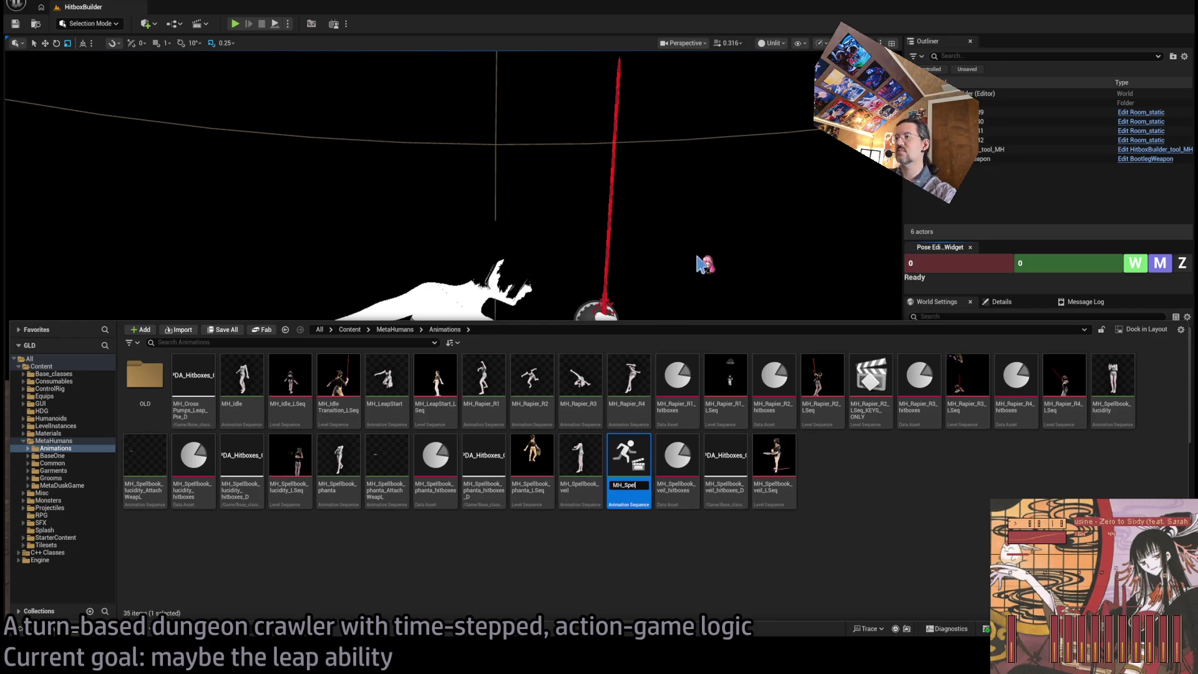
{"action": "key", "text": "Escape"}
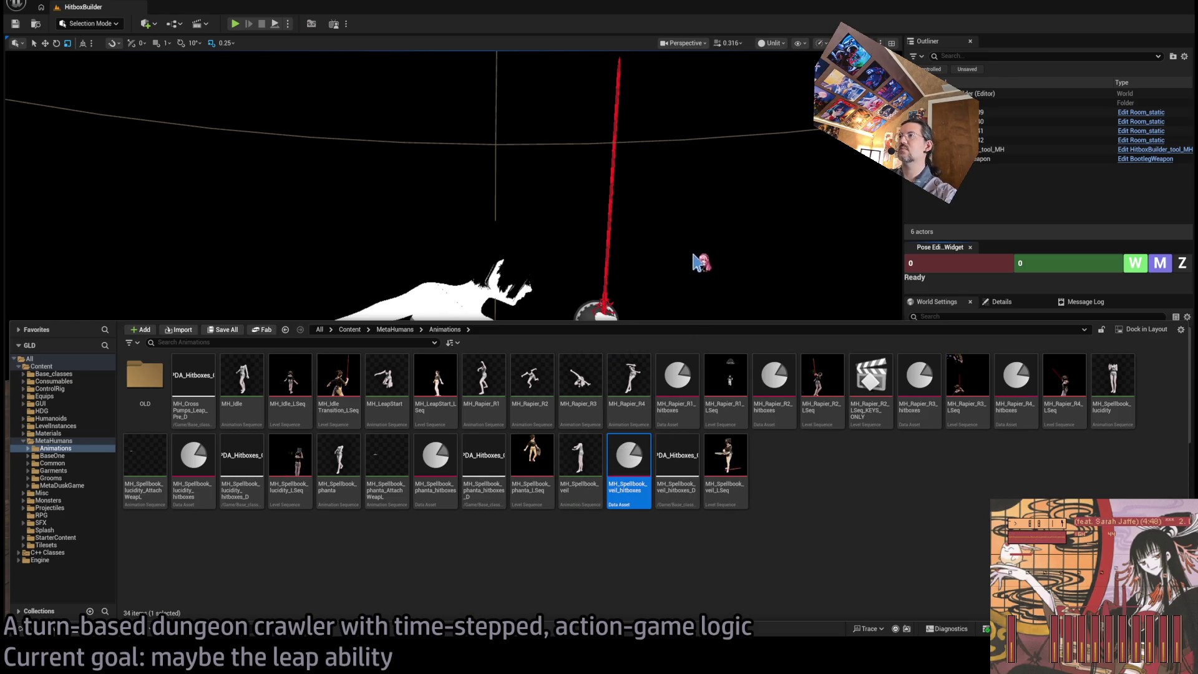
{"action": "key", "text": "ctrl+d"}
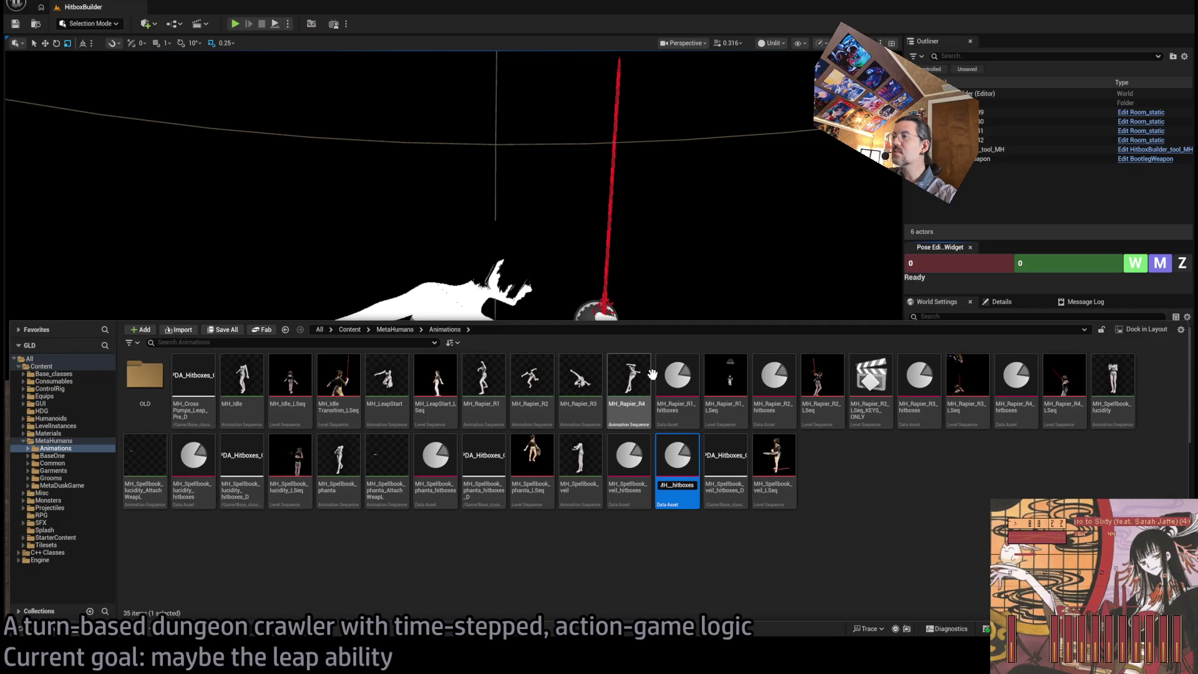
{"action": "key", "text": "Return"}
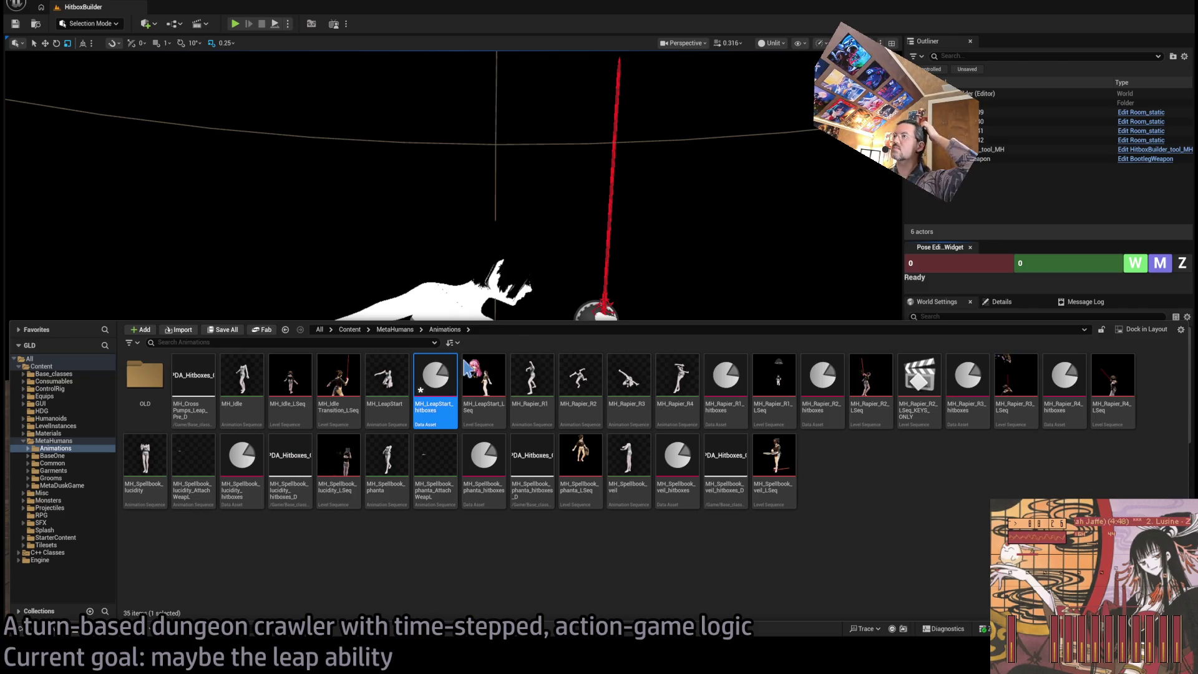
Point MH_LeapStart_hitboxes at the MH_LeapStart animation, empty Hitboxes and Status Effect Self, and save
{"action": "double_click", "coordinate": [446, 375]}
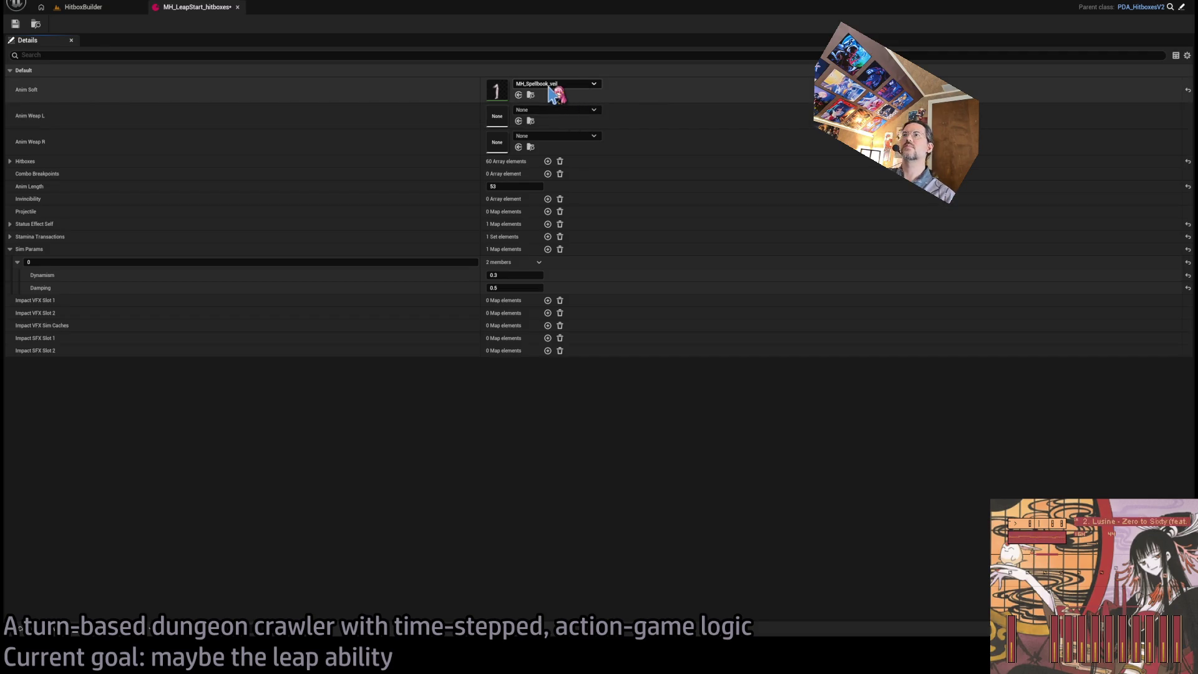
{"action": "key", "text": "ctrl+z"}
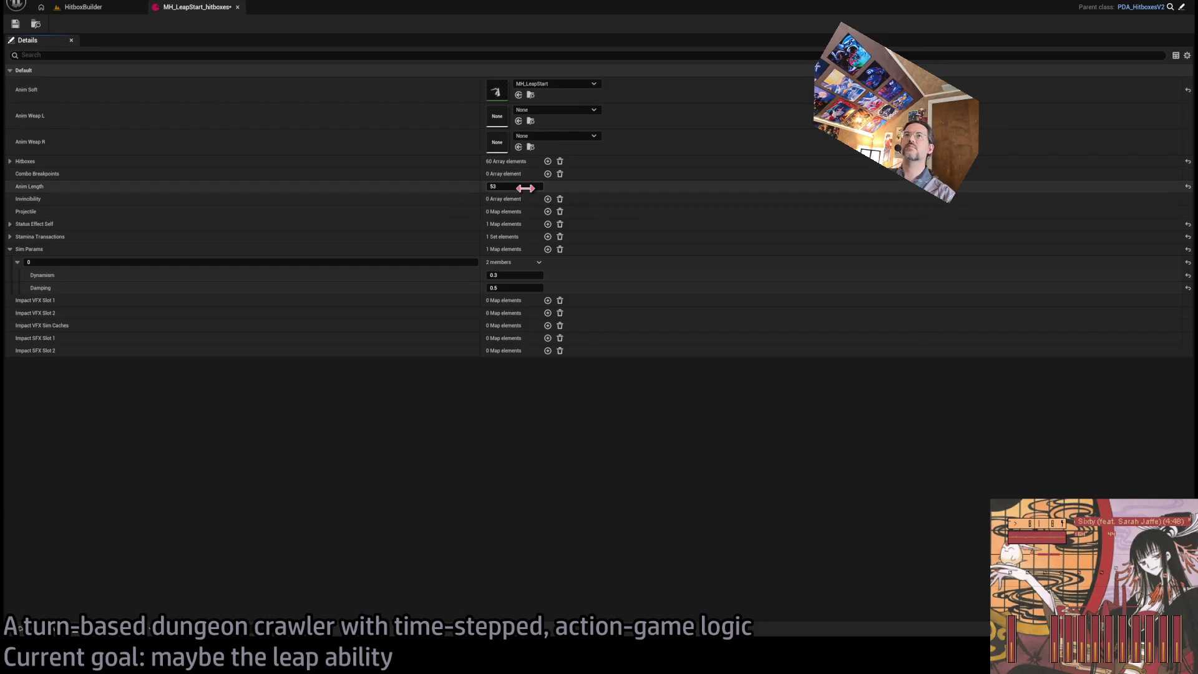
{"action": "left_click", "coordinate": [560, 162]}
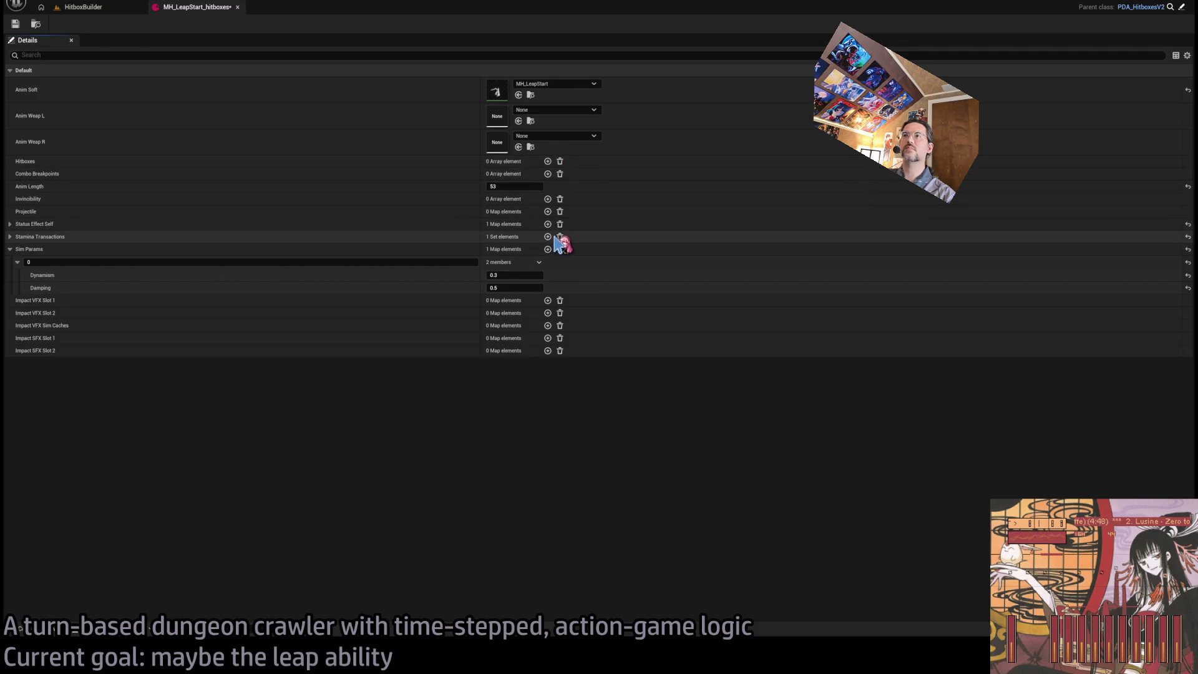
{"action": "left_click", "coordinate": [560, 226]}
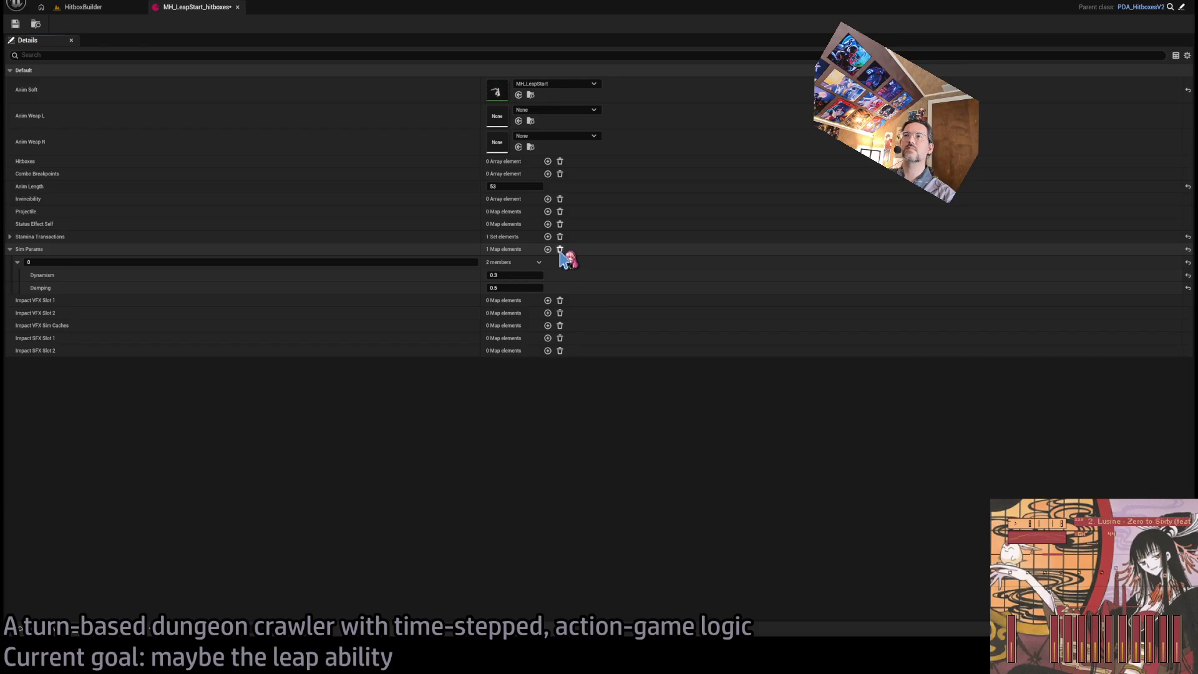
{"action": "left_click", "coordinate": [15, 24]}
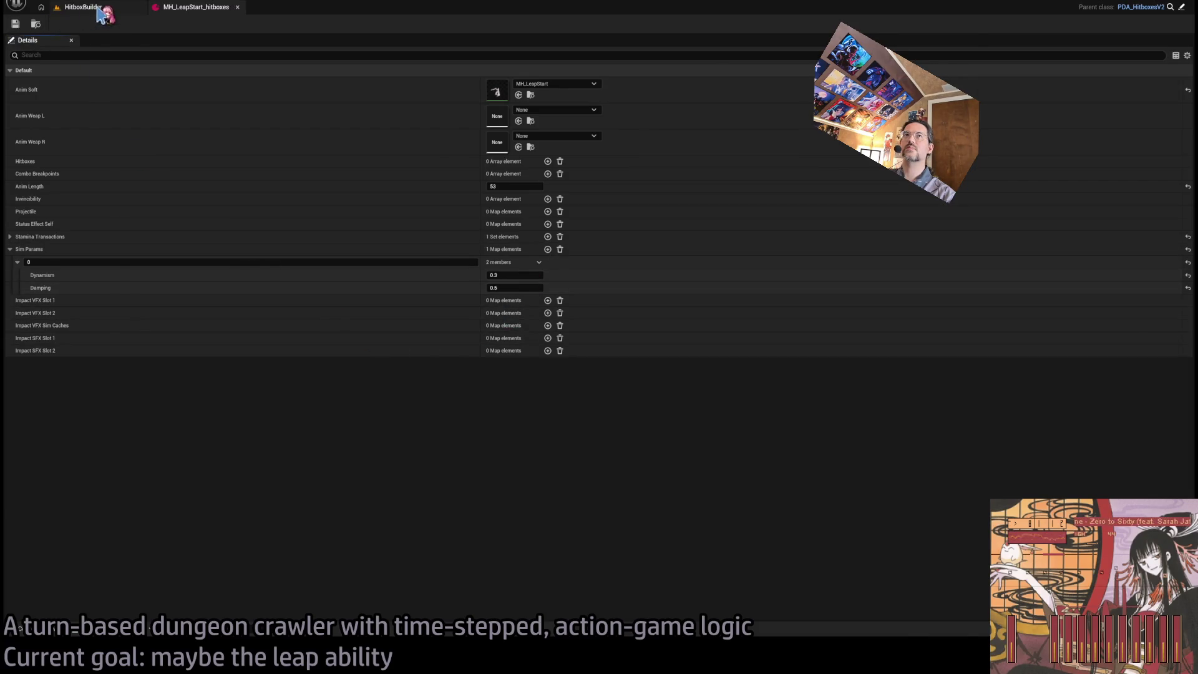
{"action": "left_click", "coordinate": [100, 14]}
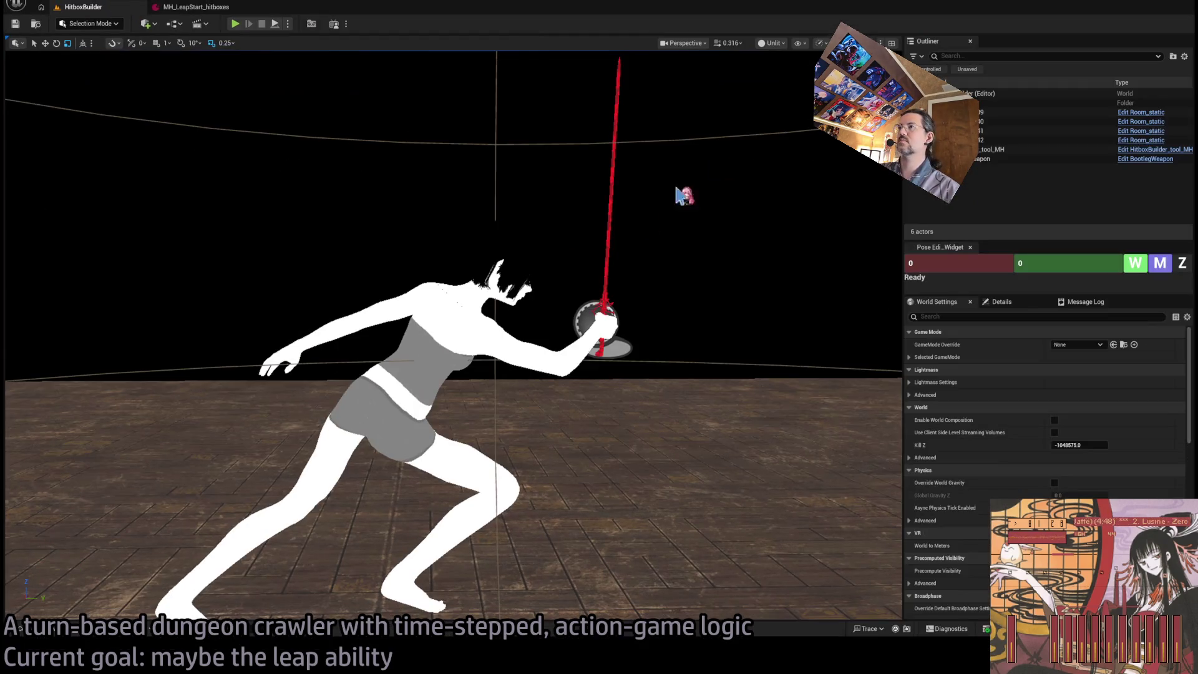
Load and generate hitboxes with HitboxBuilder_tool_MH, giving 37 hitboxes at length 24, and save the asset
{"action": "left_click", "coordinate": [696, 316]}
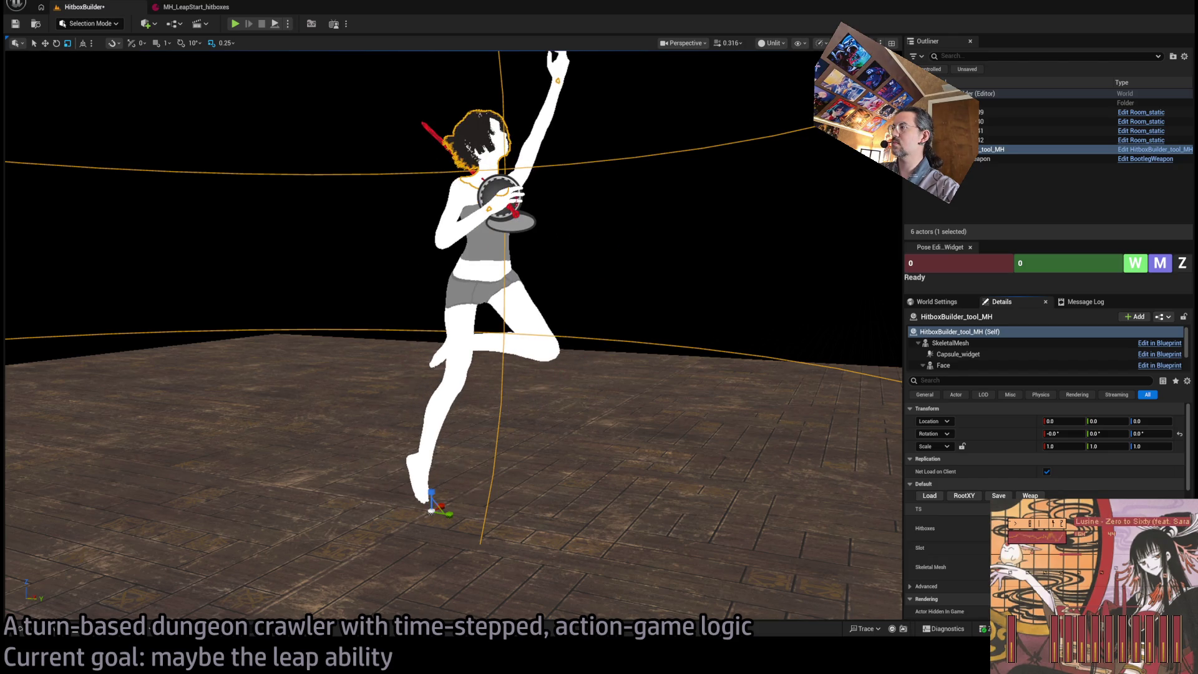
{"action": "left_click", "coordinate": [193, 7]}
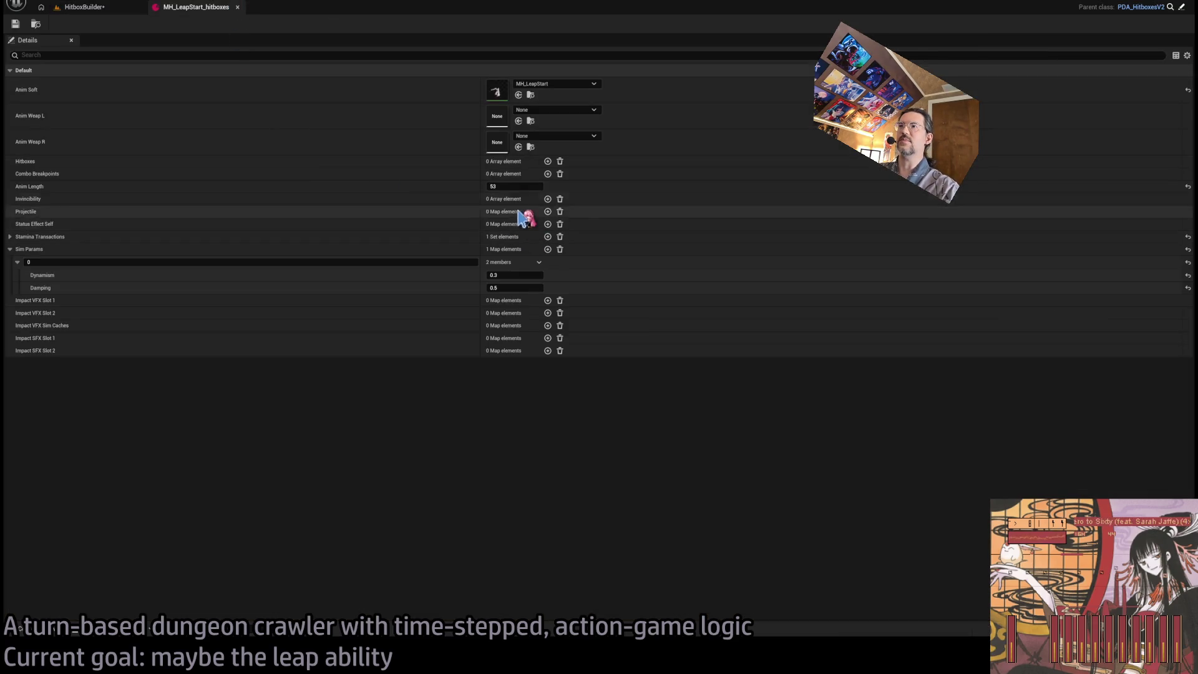
{"action": "left_click", "coordinate": [84, 7]}
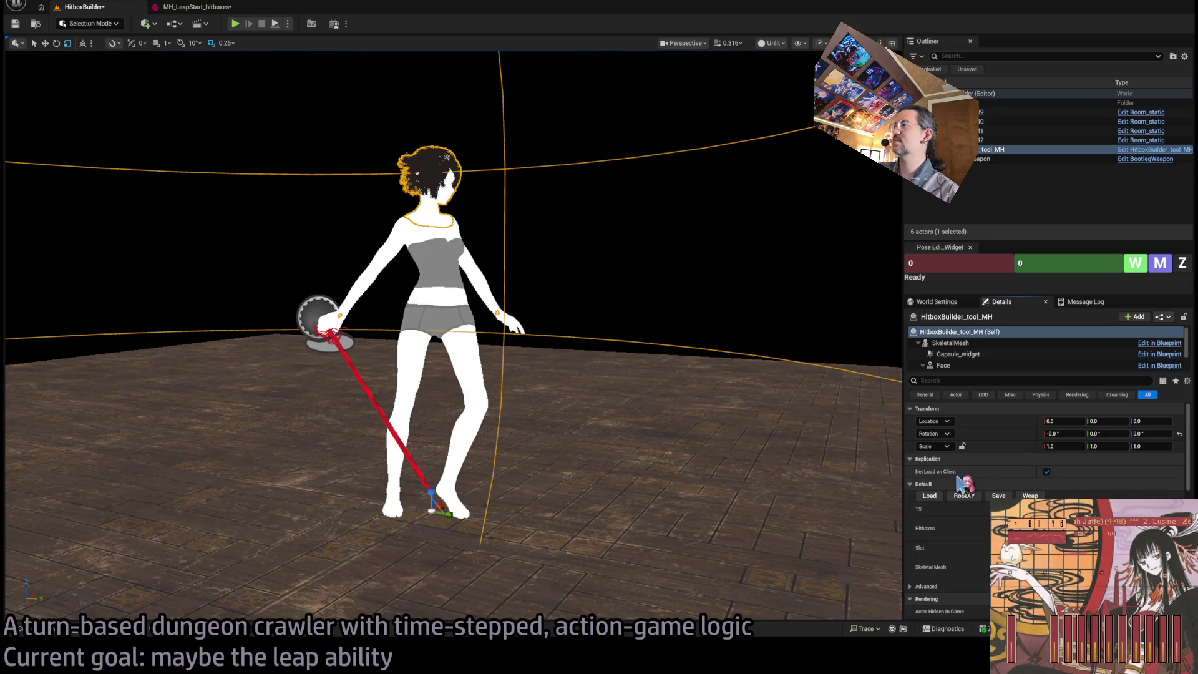
{"action": "scroll", "coordinate": [452, 335], "scroll_direction": "down", "scroll_amount": 5}
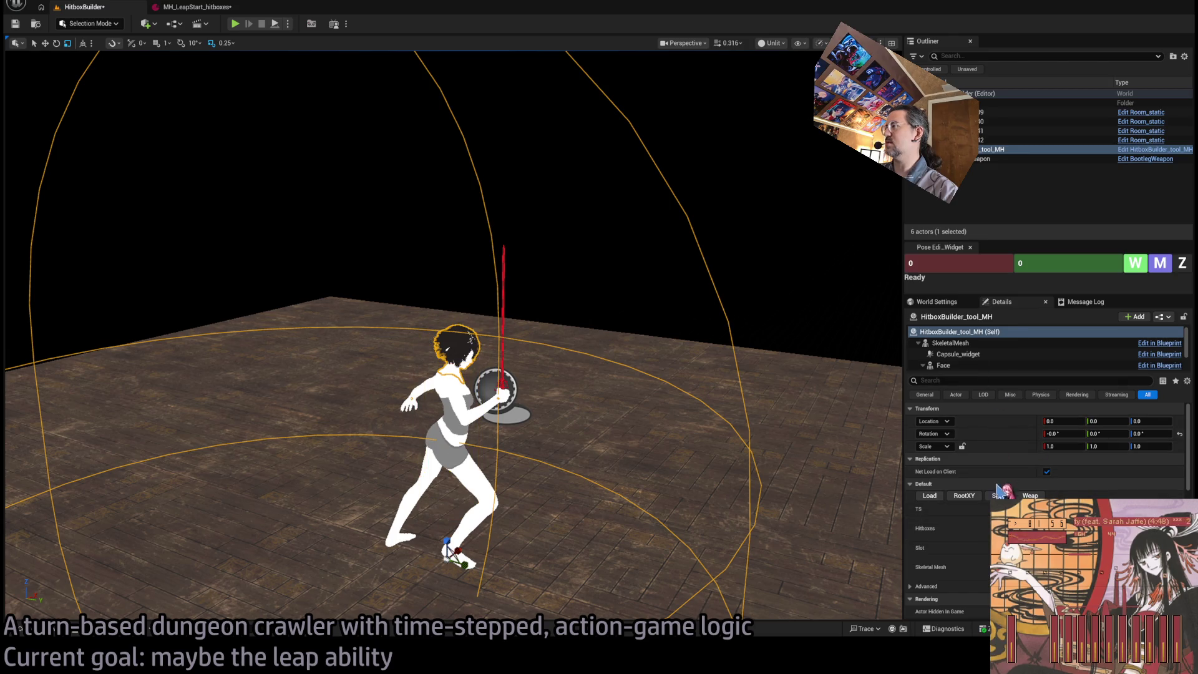
{"action": "left_click", "coordinate": [935, 498]}
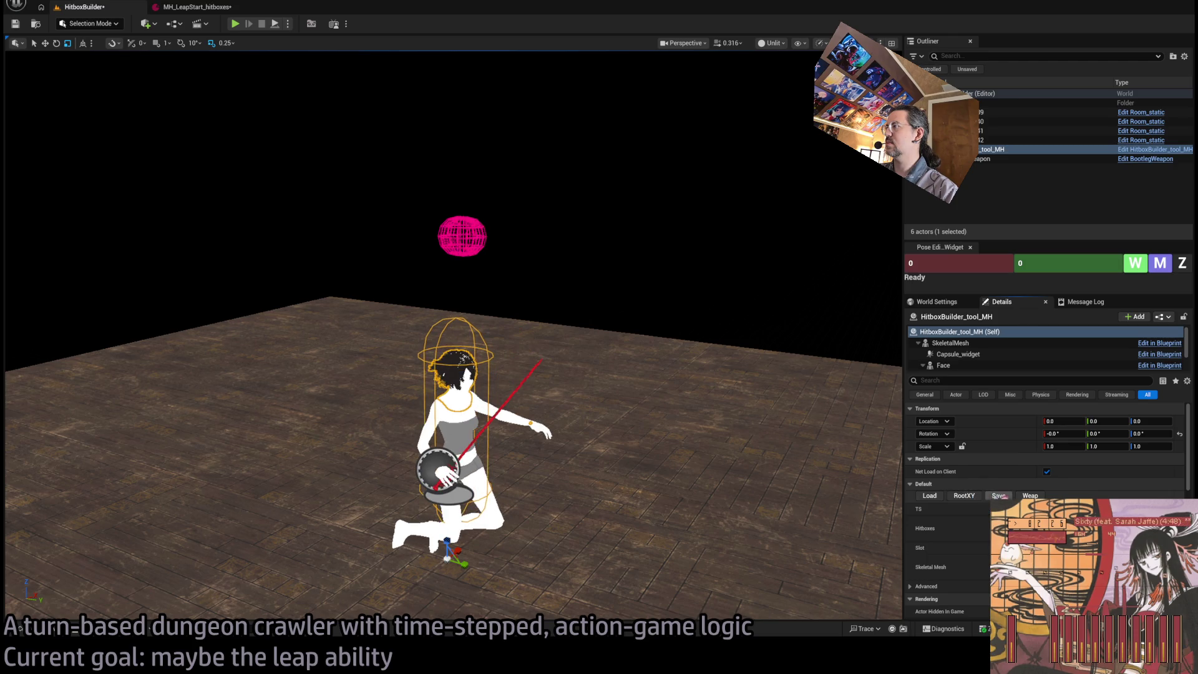
{"action": "left_click", "coordinate": [919, 497]}
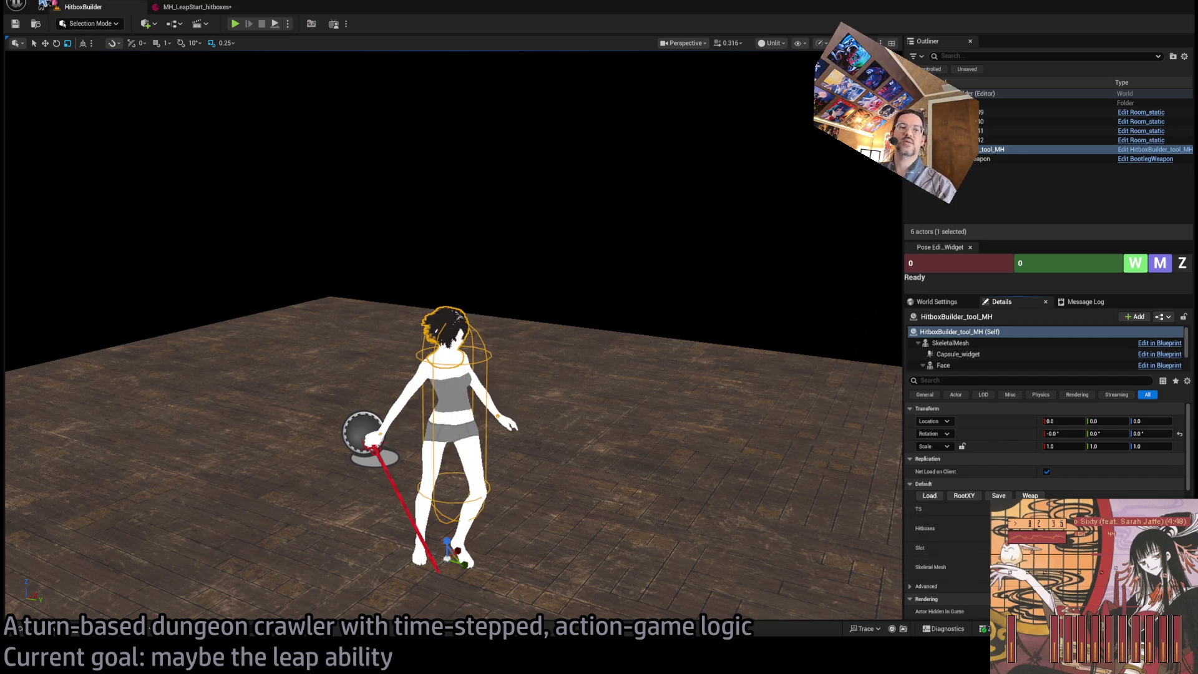
{"action": "left_click", "coordinate": [198, 8]}
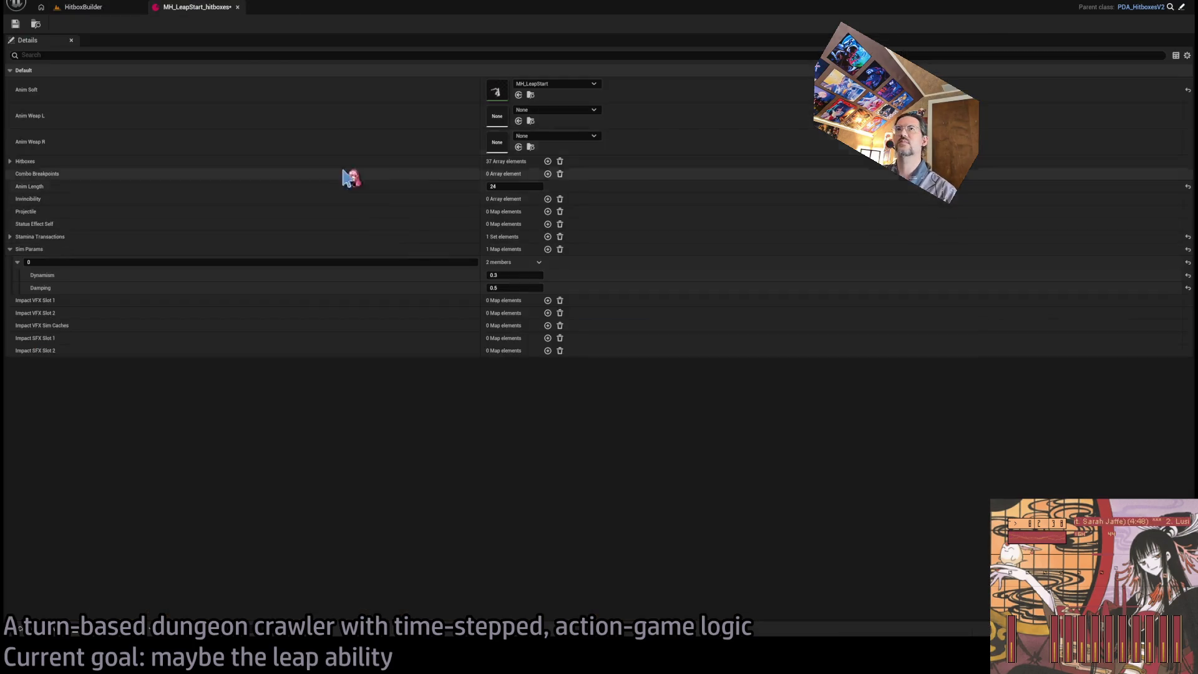
{"action": "key", "text": "ctrl+s"}
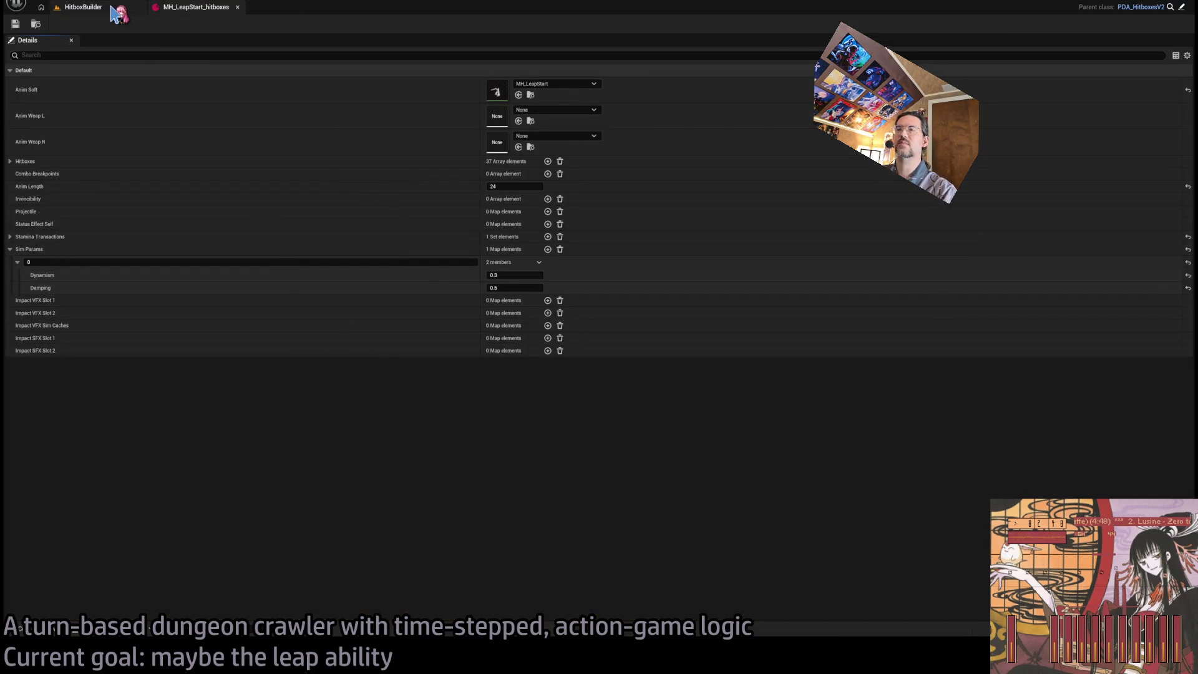
Set the first Sim Params entry to key 1, Dynamism 0.2, Damping 0.5, add a second entry, and save
{"action": "left_click", "coordinate": [112, 8]}
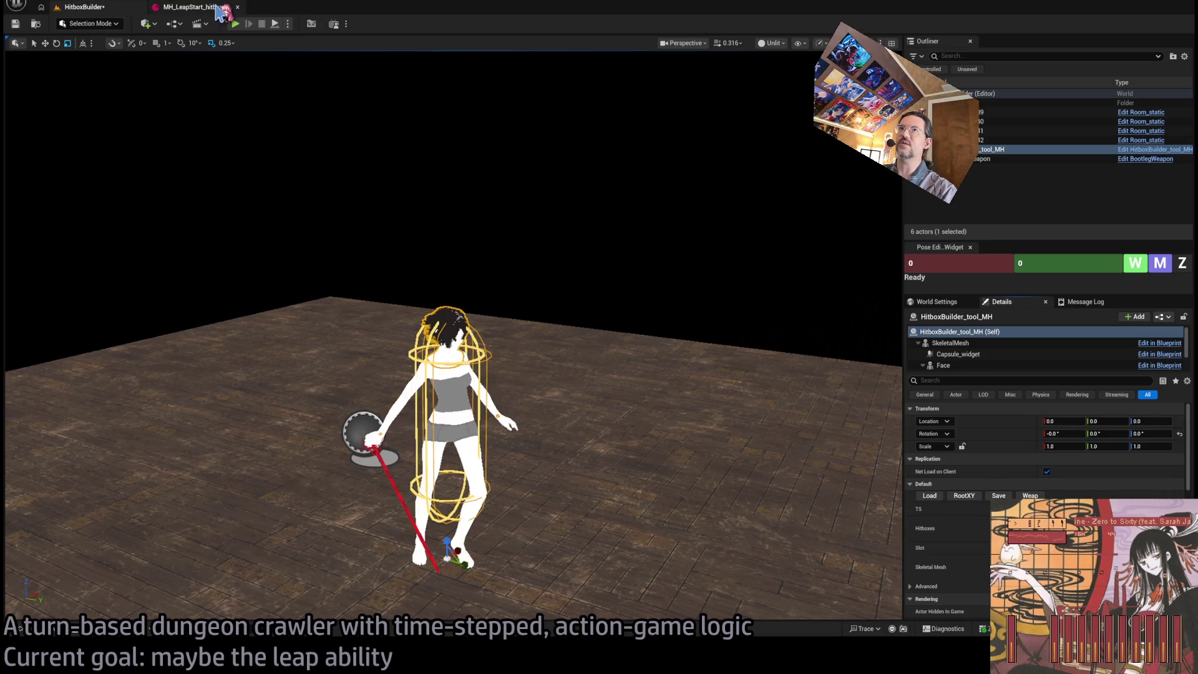
{"action": "left_click", "coordinate": [200, 8]}
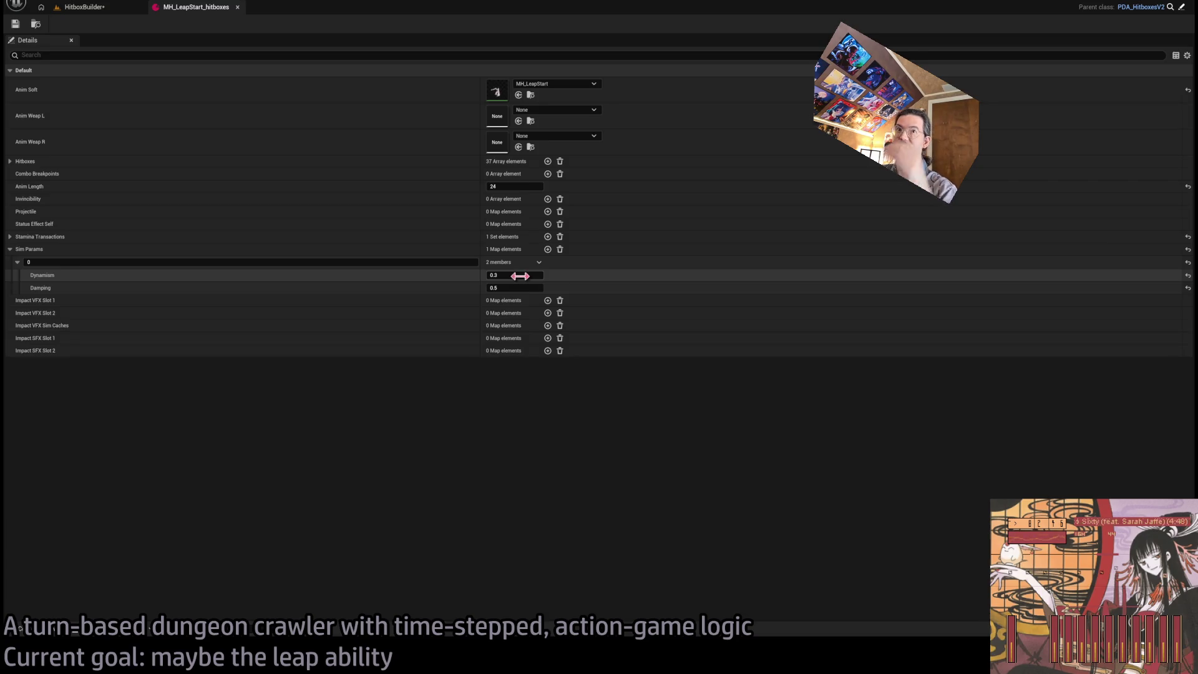
{"action": "left_click", "coordinate": [455, 262]}
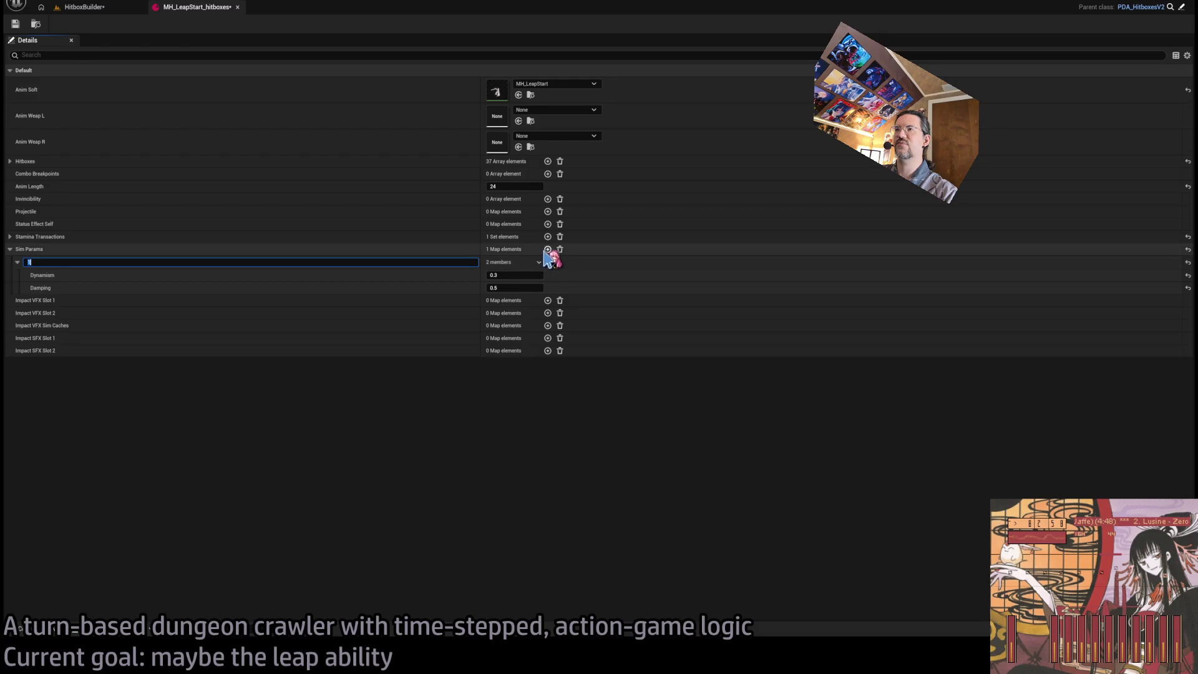
{"action": "left_click", "coordinate": [508, 272]}
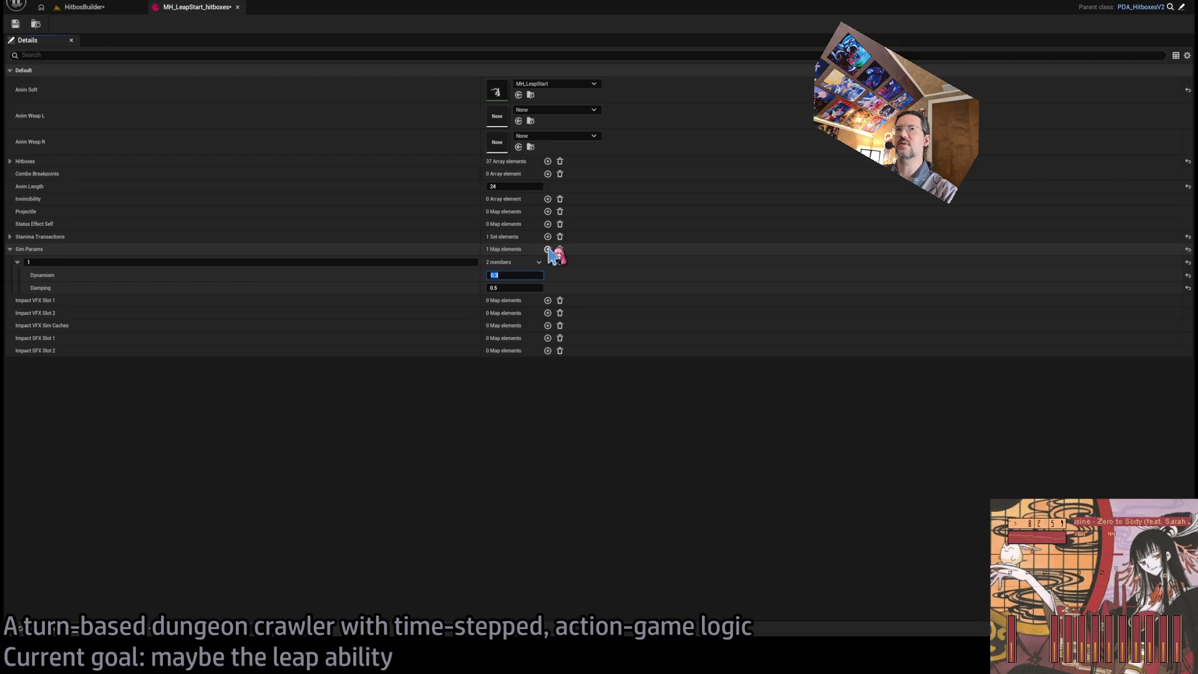
{"action": "left_click", "coordinate": [548, 249]}
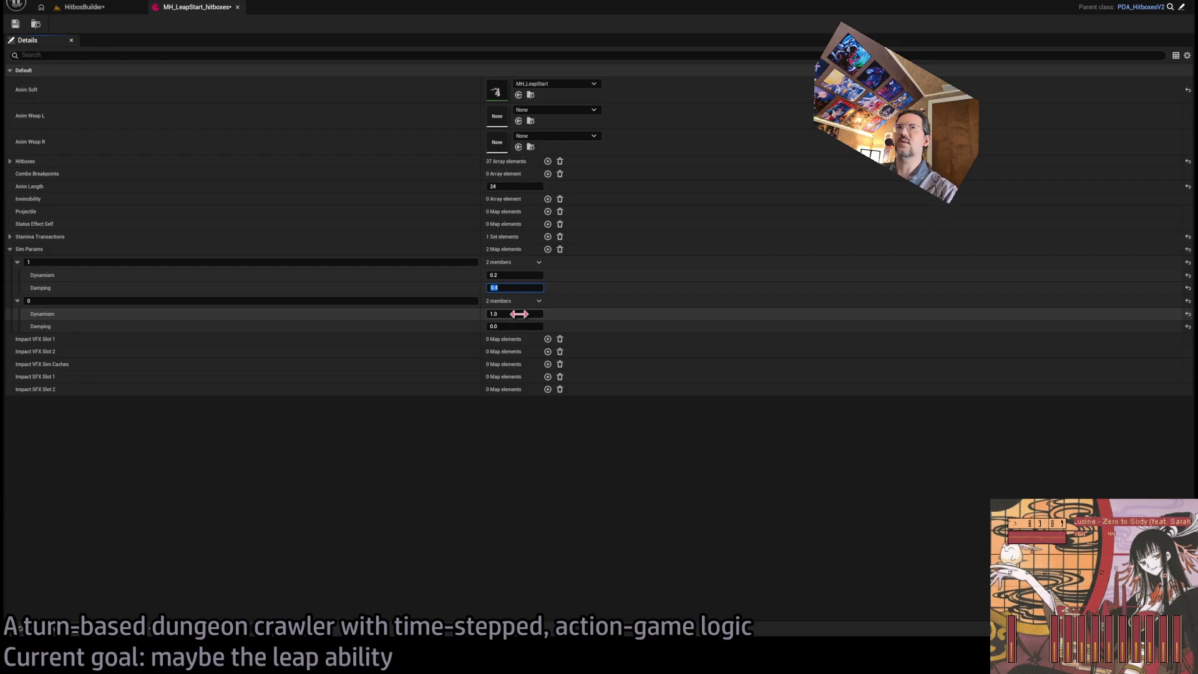
{"action": "left_click", "coordinate": [15, 24]}
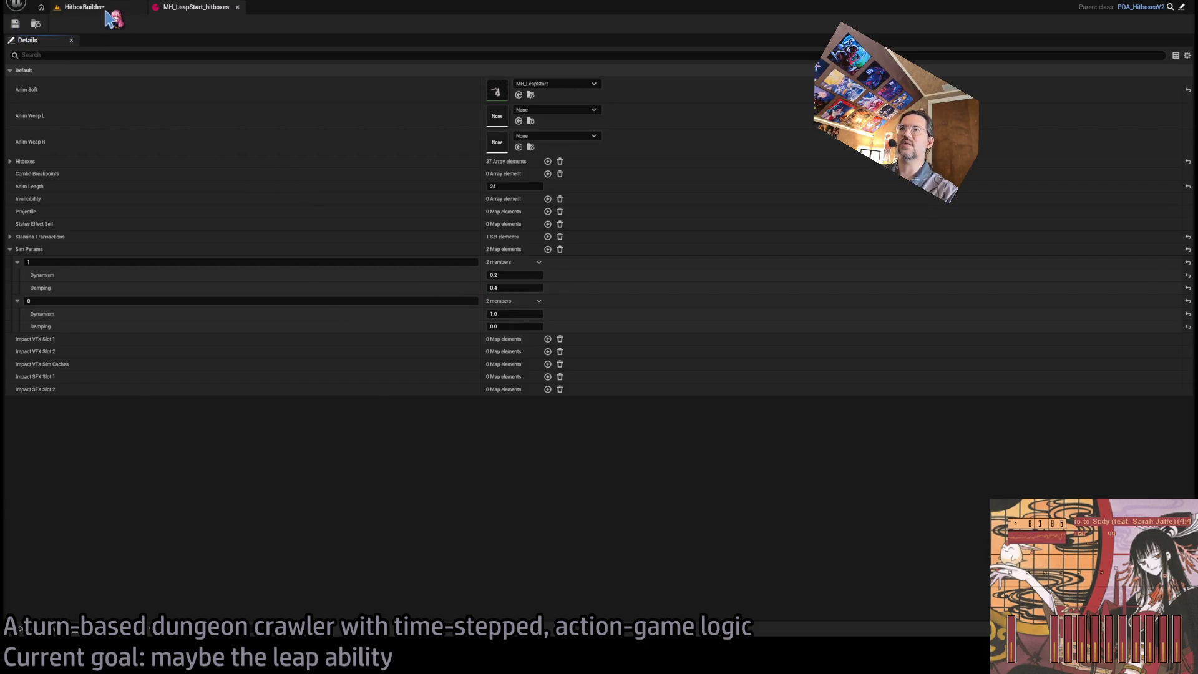
{"action": "left_click", "coordinate": [535, 289]}
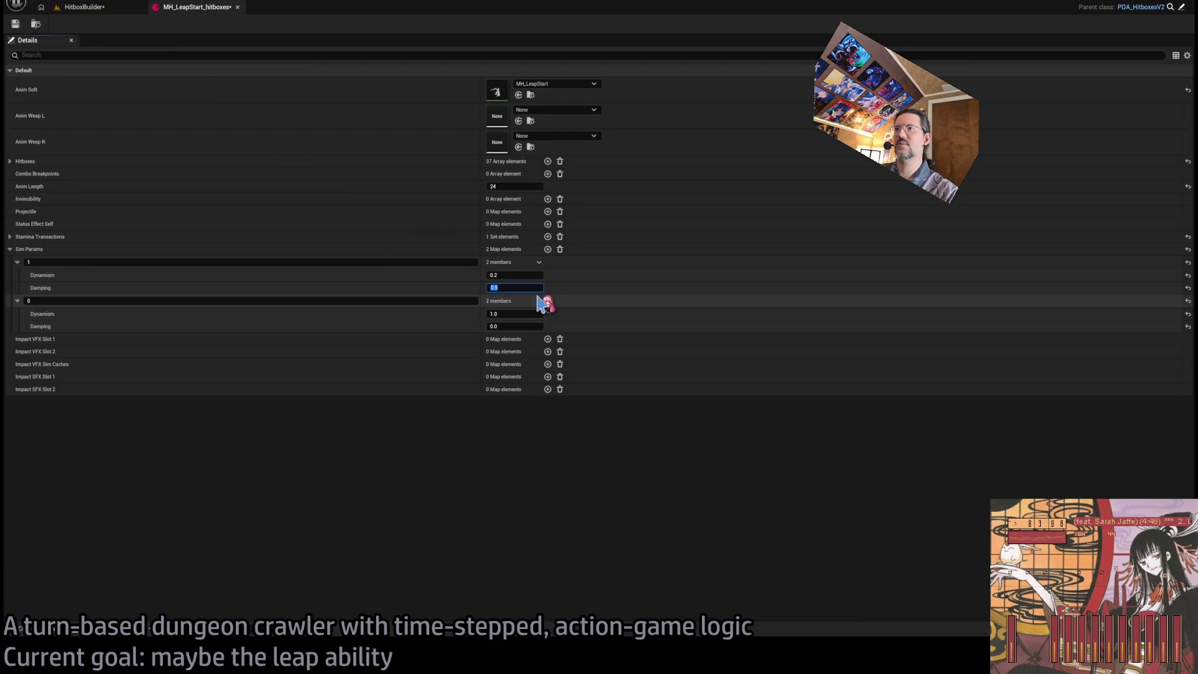
Key the second Sim Params entry 5 with Dynamism 0.7 and Damping 0.6, save, and add a third entry
{"action": "key", "text": "ctrl+Tab"}
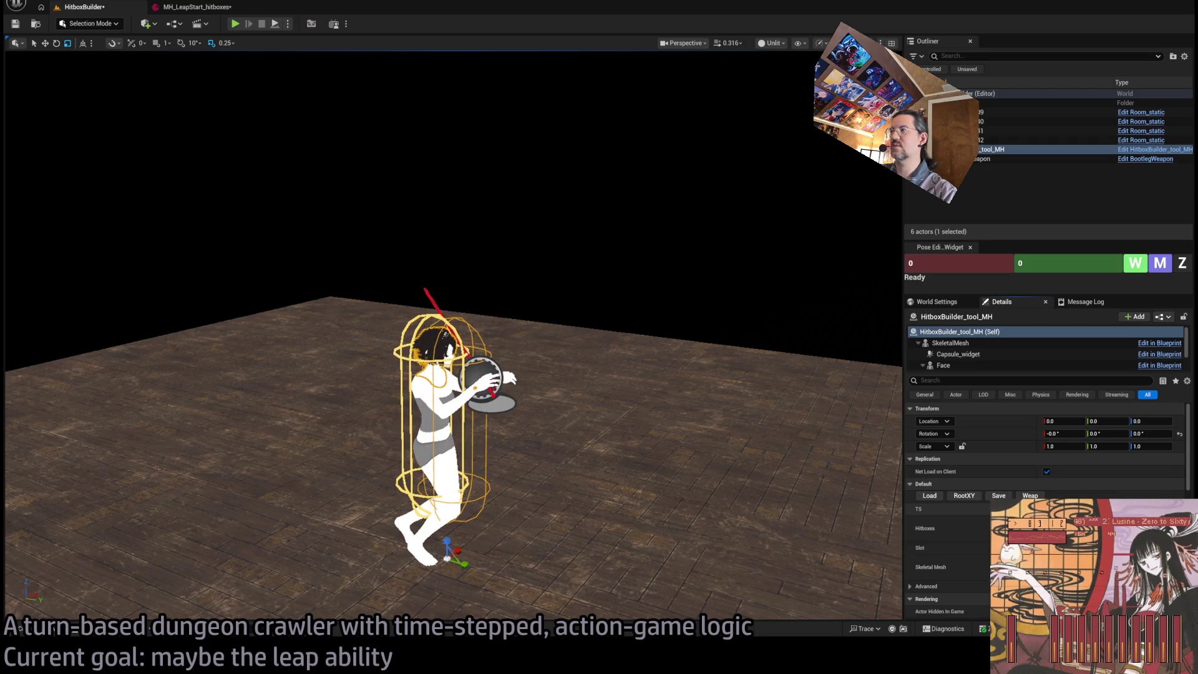
{"action": "left_click", "coordinate": [223, 9]}
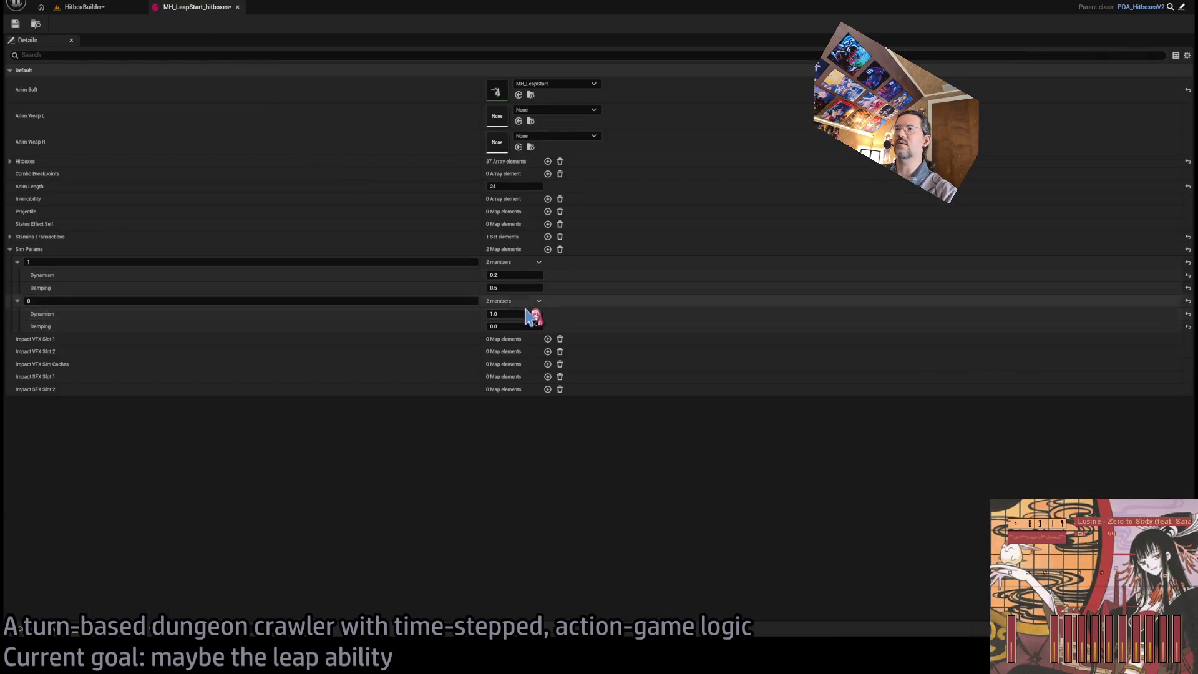
{"action": "left_click", "coordinate": [522, 313]}
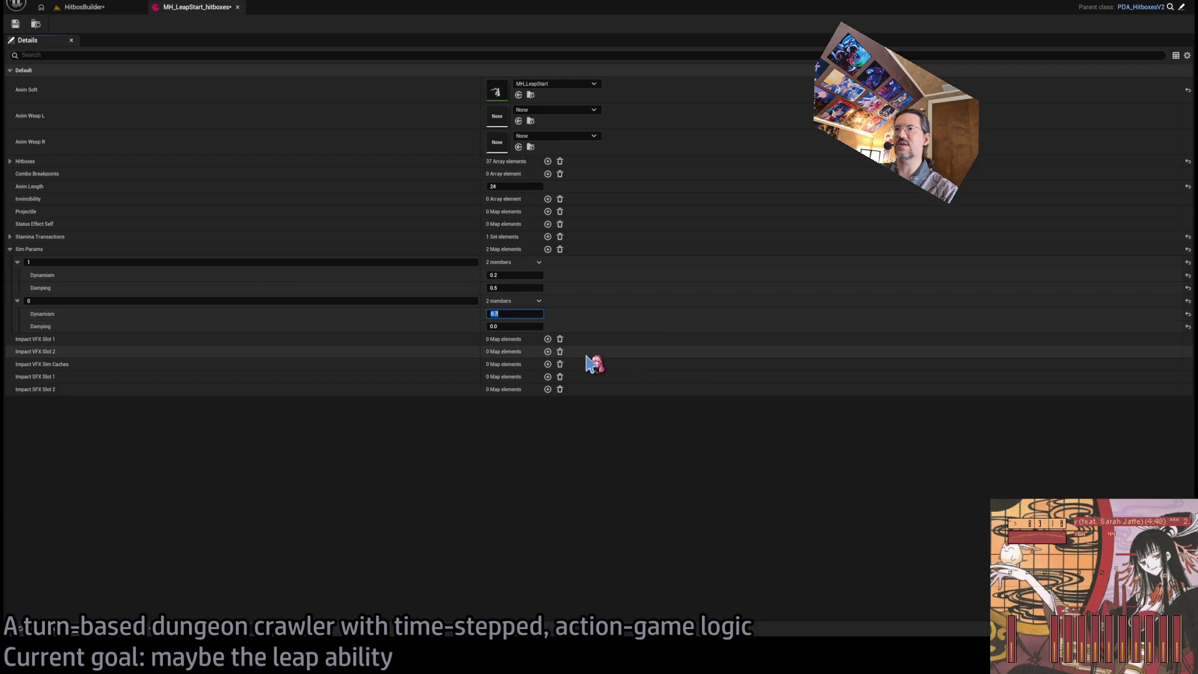
{"action": "key", "text": "Tab"}
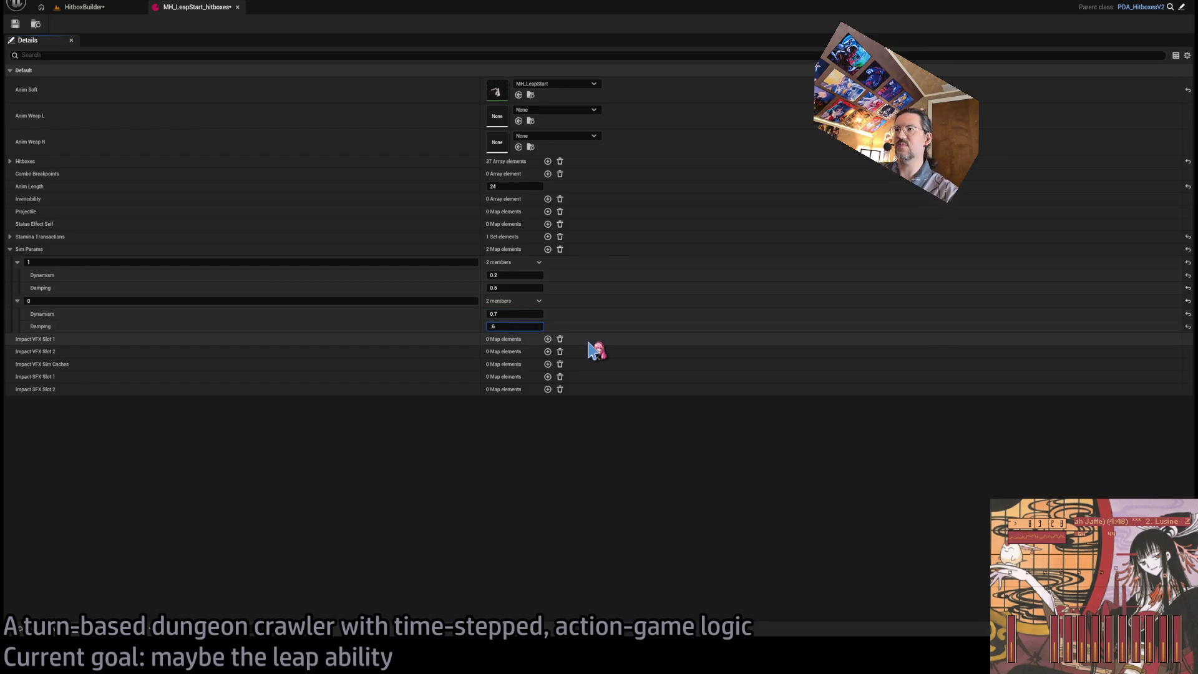
{"action": "left_click", "coordinate": [414, 302]}
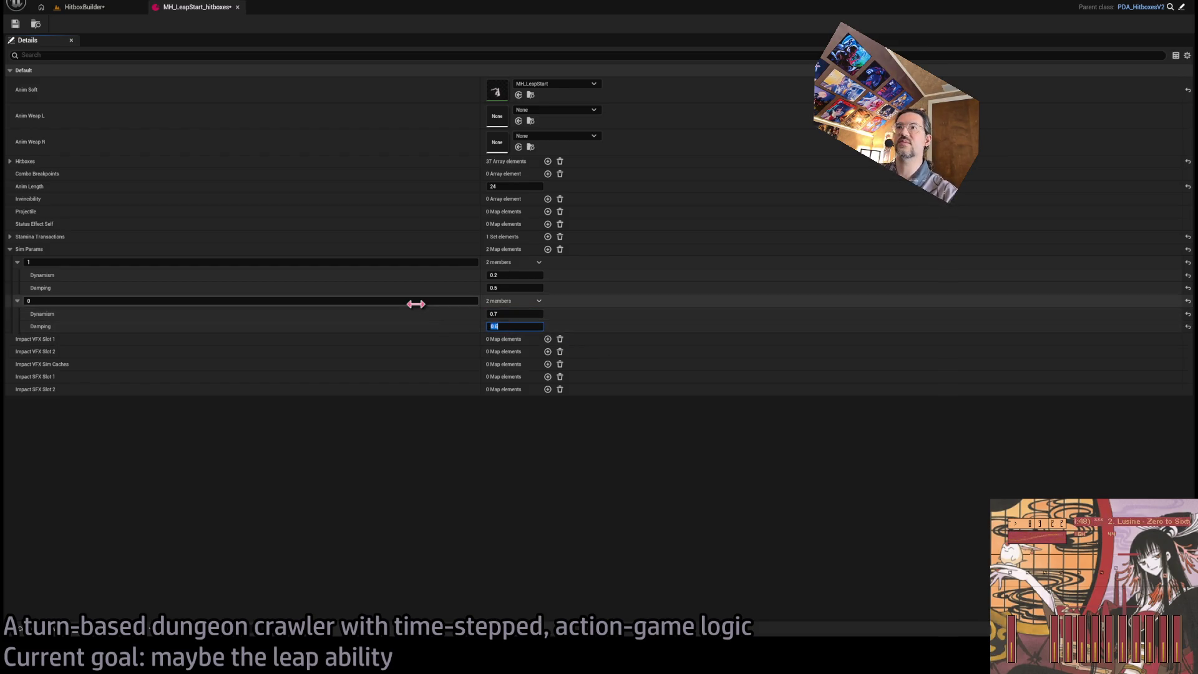
{"action": "type", "text": "5"}
{"action": "left_click", "coordinate": [15, 23]}
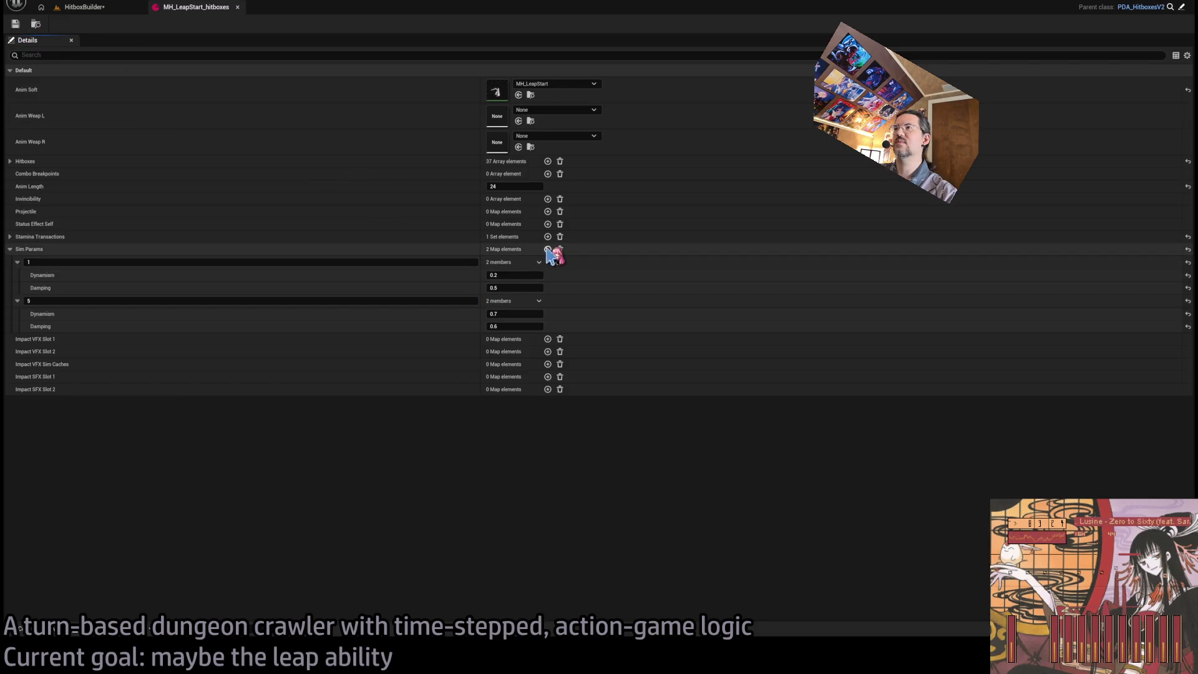
{"action": "left_click", "coordinate": [548, 249]}
{"action": "left_click", "coordinate": [106, 8]}
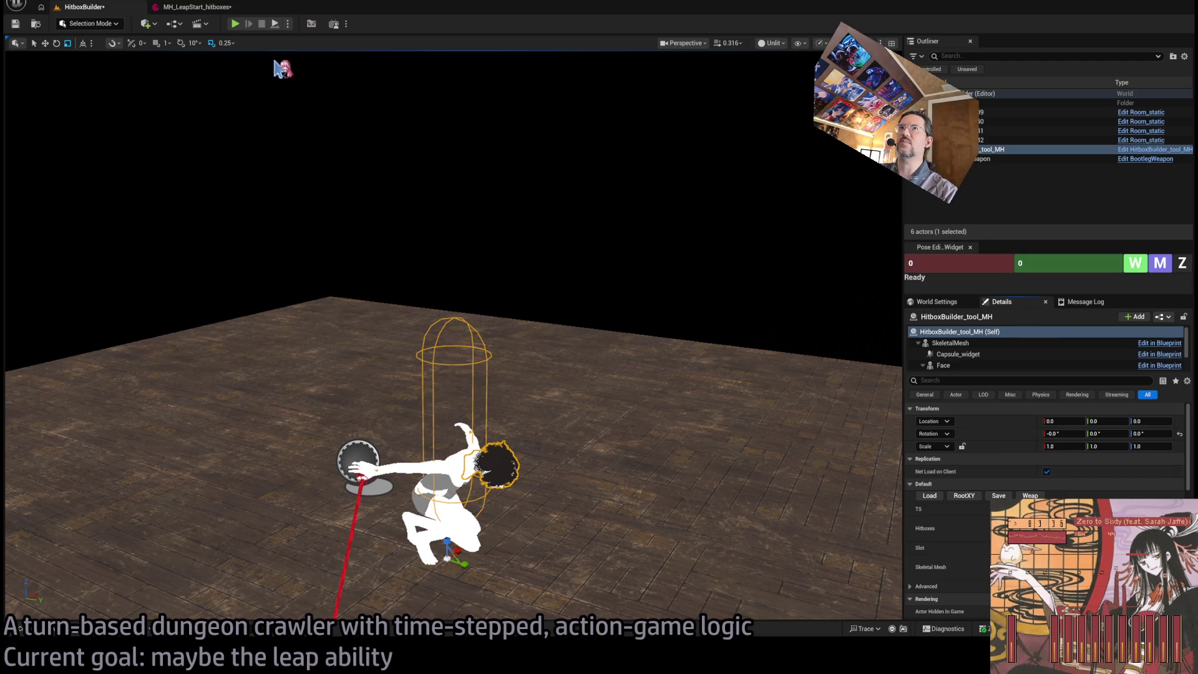
Set the third Sim Params entry to key 11 with Dynamism 0.3 and Damping 0.0
{"action": "left_click", "coordinate": [218, 8]}
{"action": "left_click", "coordinate": [84, 7]}
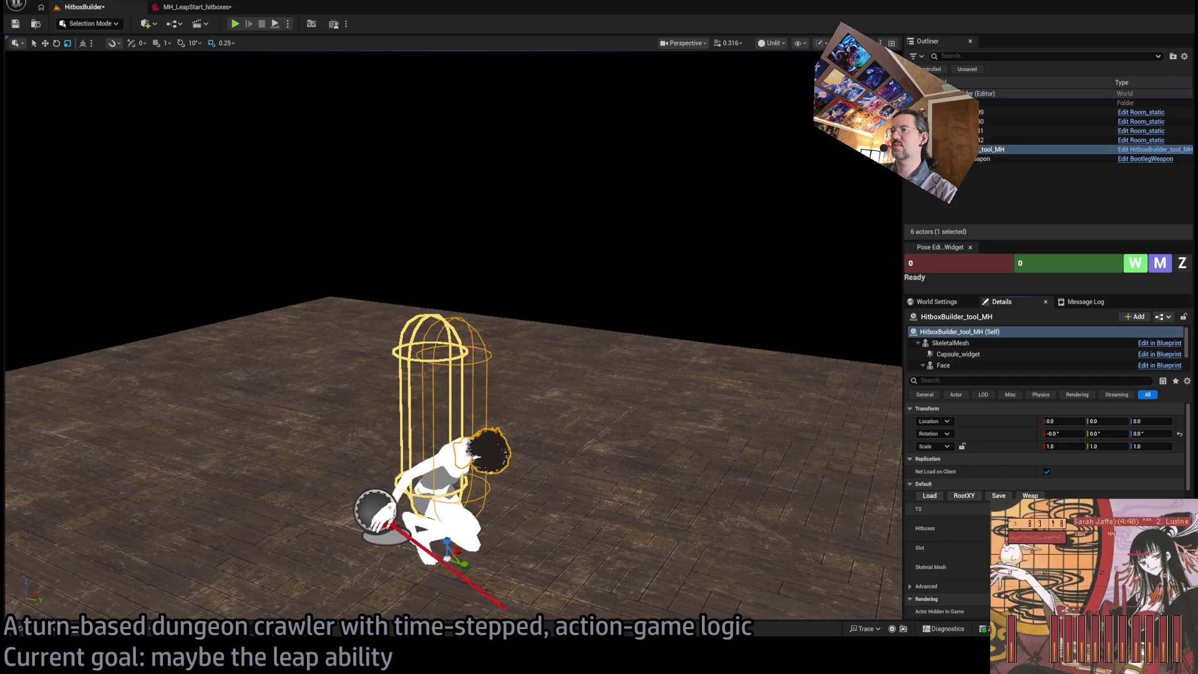
{"action": "left_click", "coordinate": [215, 8]}
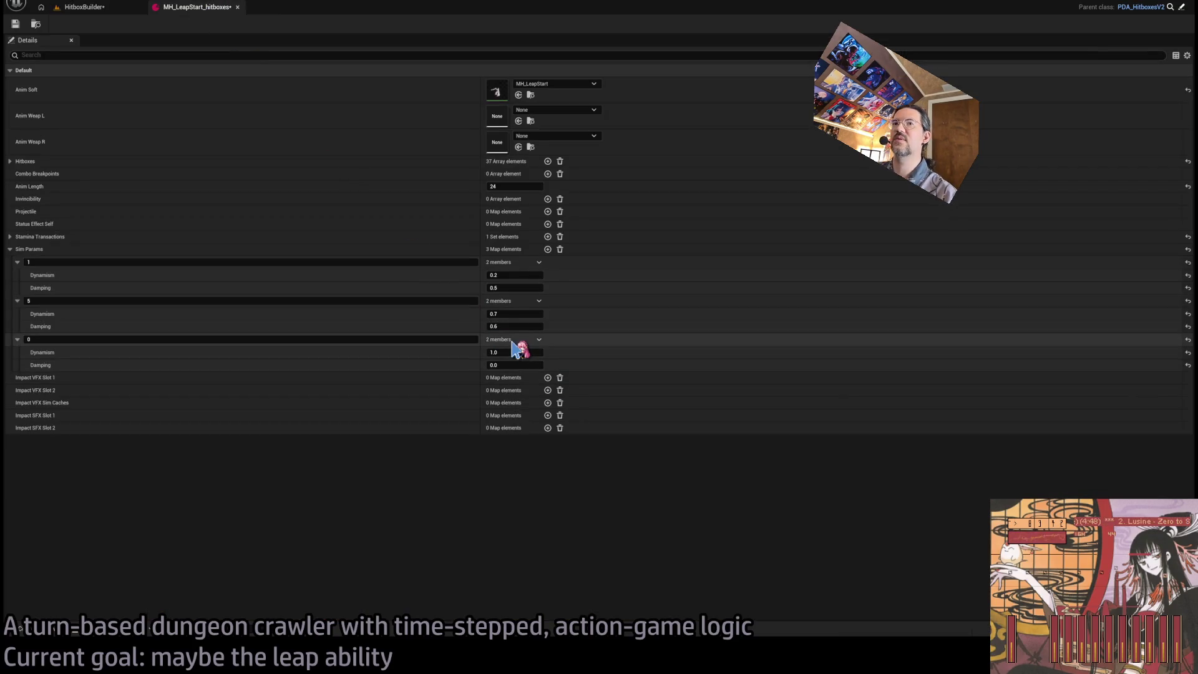
{"action": "type", "text": "11"}
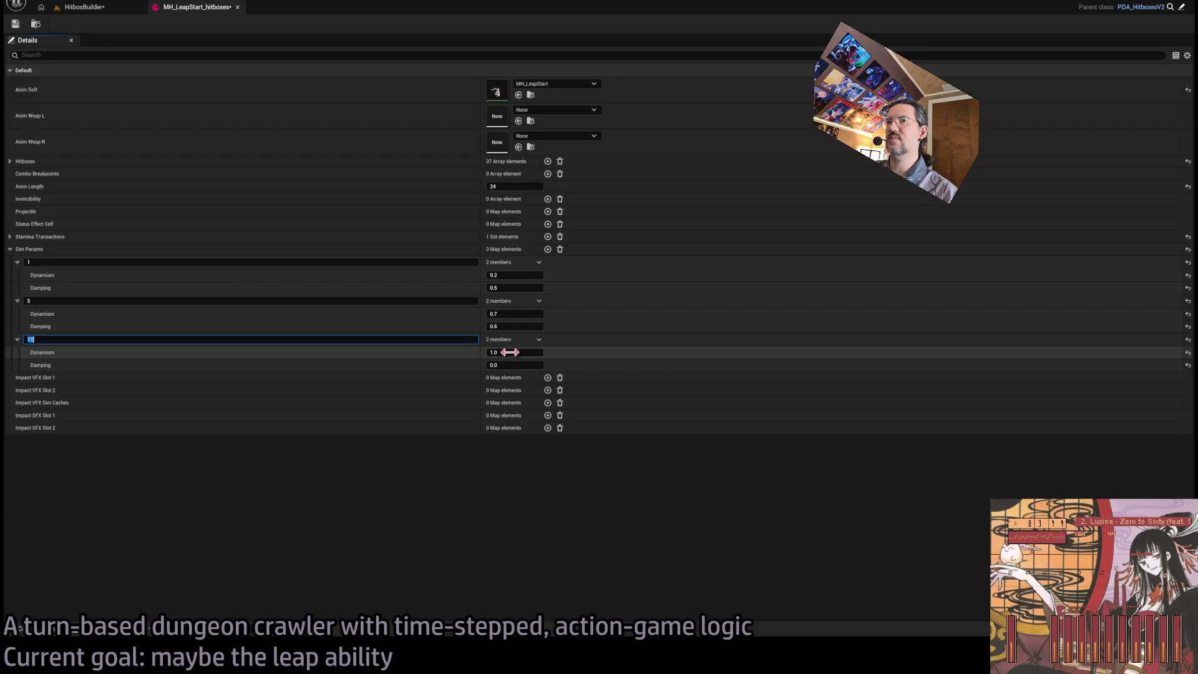
{"action": "left_click", "coordinate": [522, 353]}
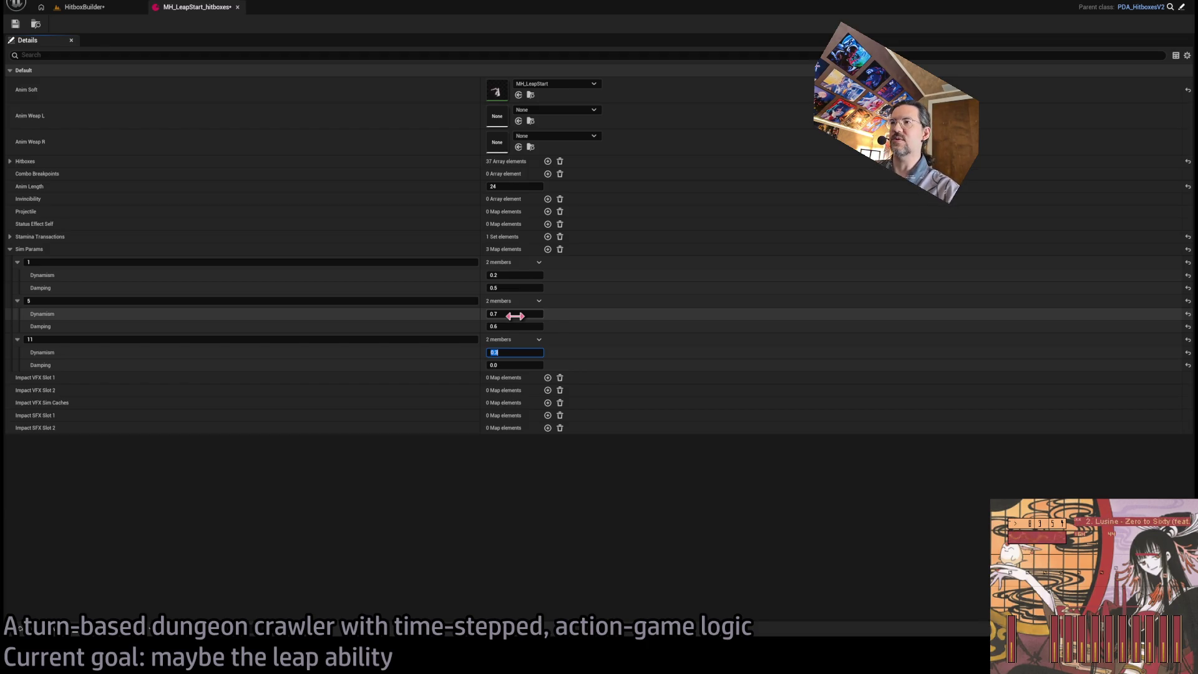
{"action": "left_click", "coordinate": [84, 7]}
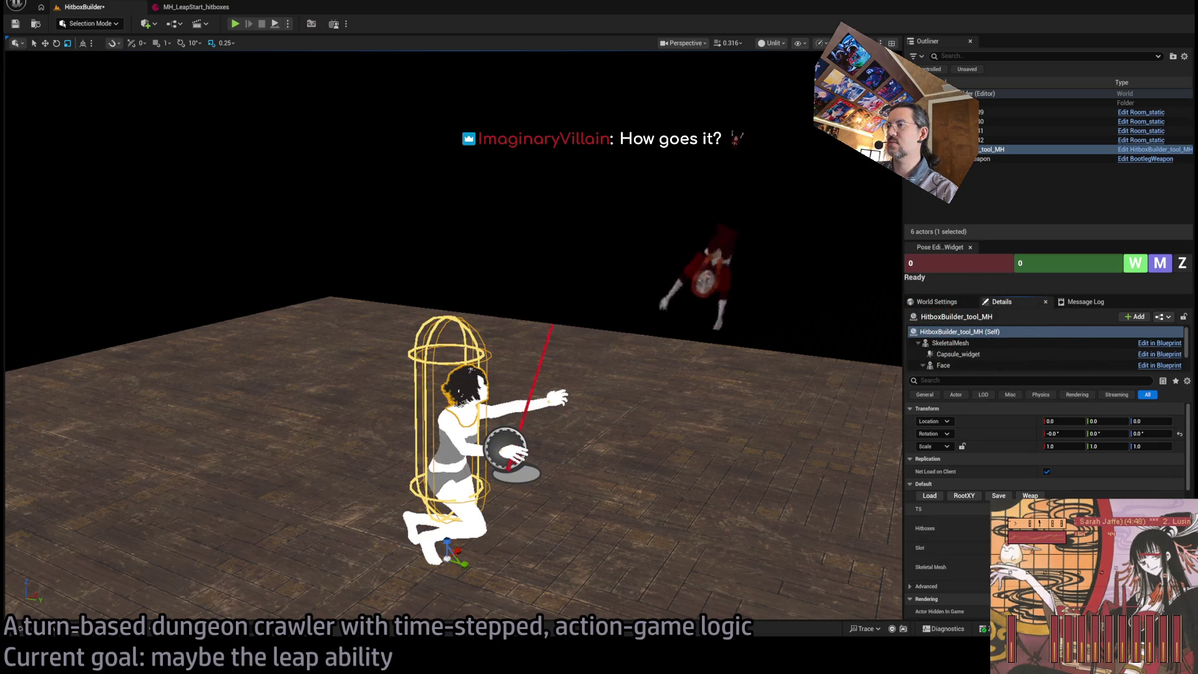
{"action": "left_click", "coordinate": [219, 7]}
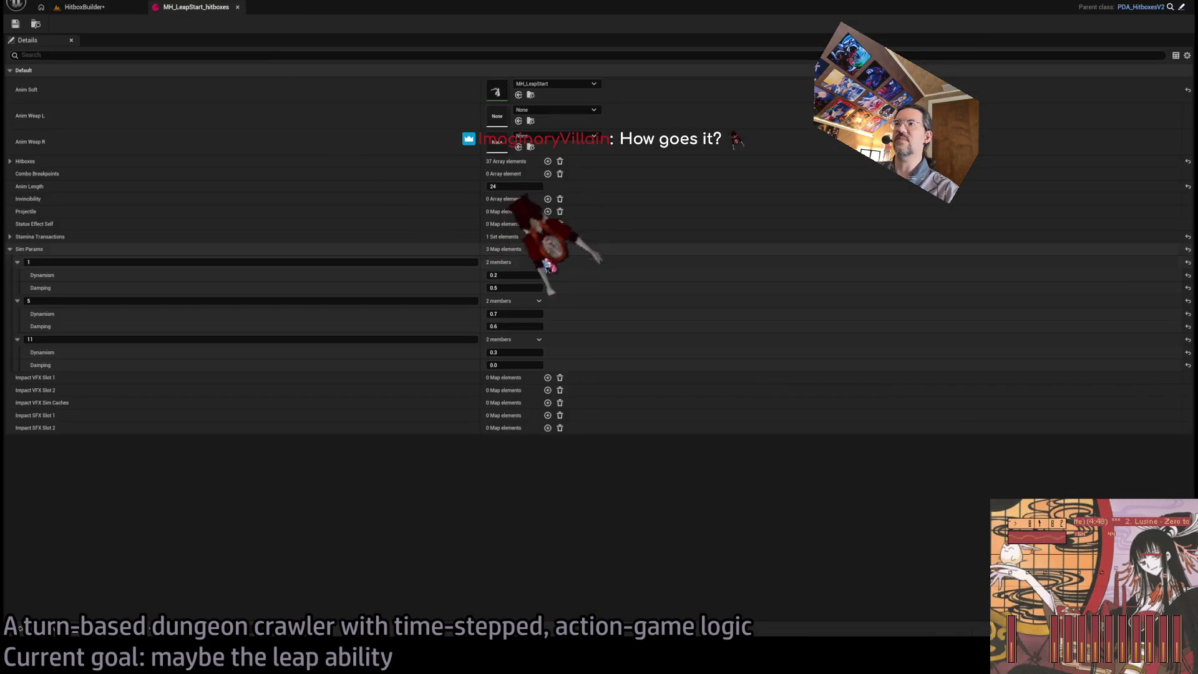
Set the fourth Sim Params entry to key 19 with Dynamism 0.8 and Damping 0.3
{"action": "left_click", "coordinate": [289, 378]}
{"action": "type", "text": "10"}
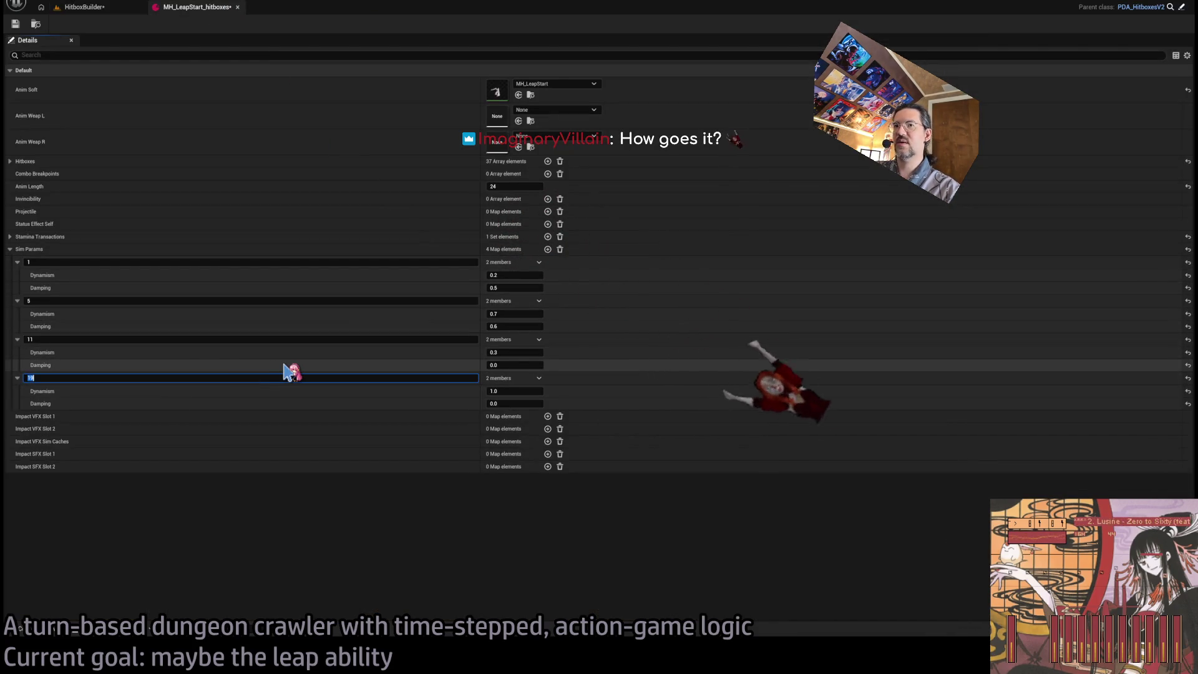
{"action": "left_click", "coordinate": [513, 391]}
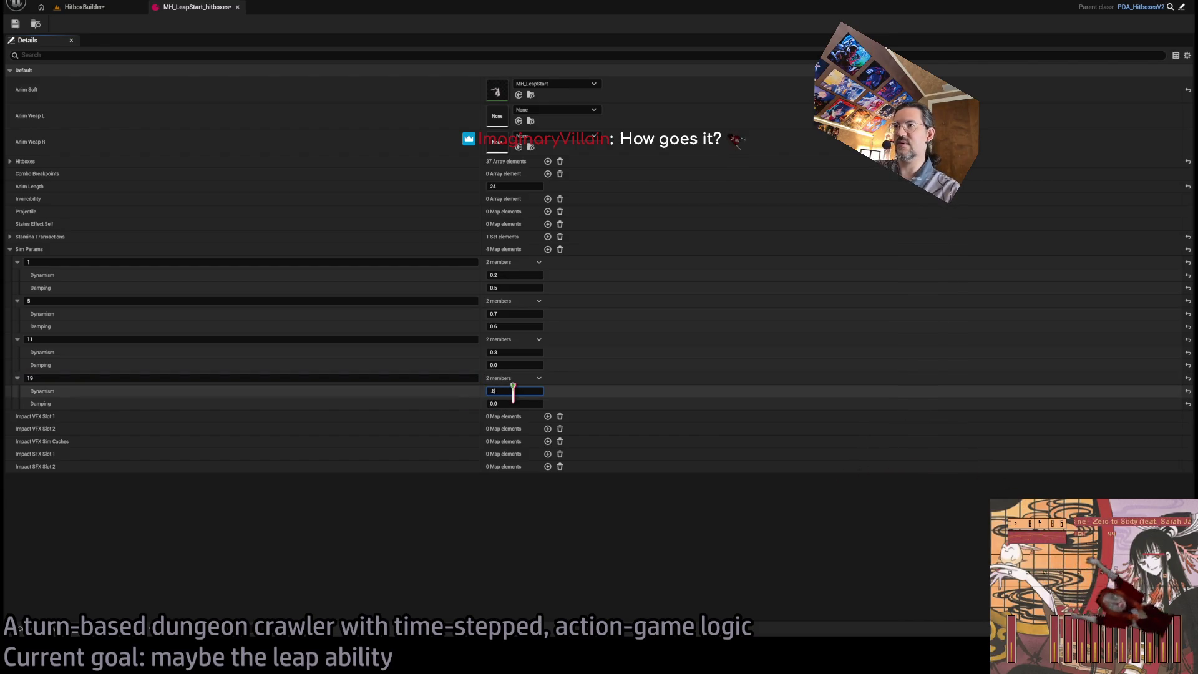
{"action": "type", "text": "0.8"}
{"action": "left_click", "coordinate": [512, 403]}
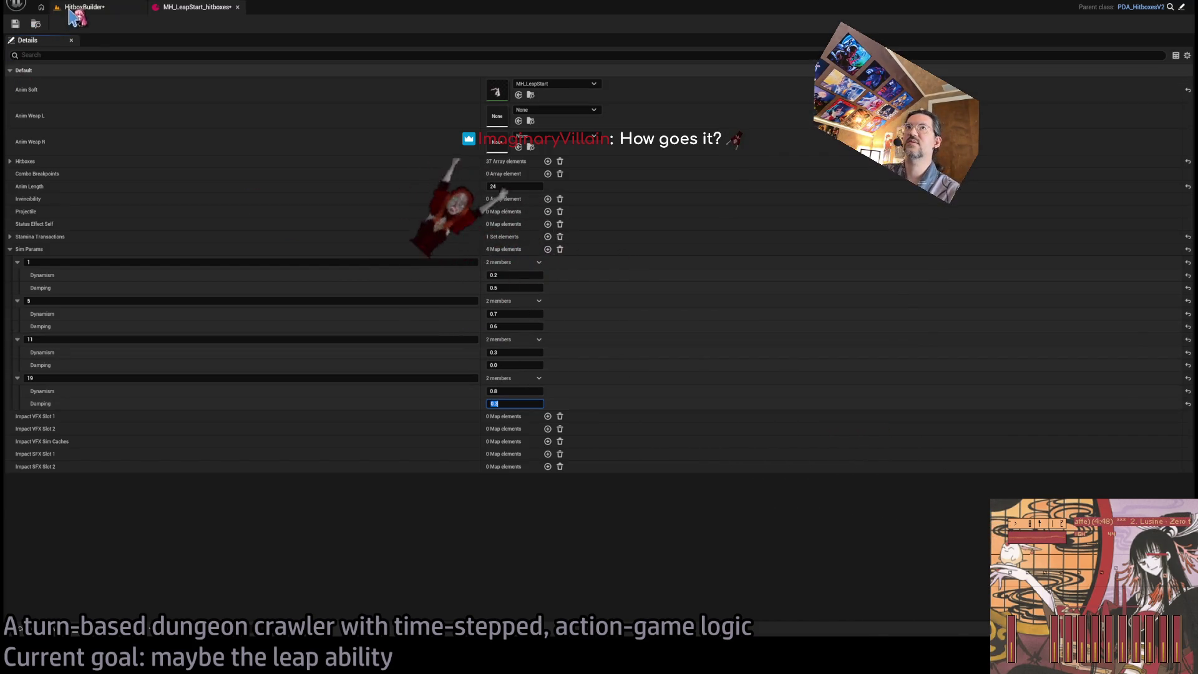
{"action": "left_click", "coordinate": [78, 7]}
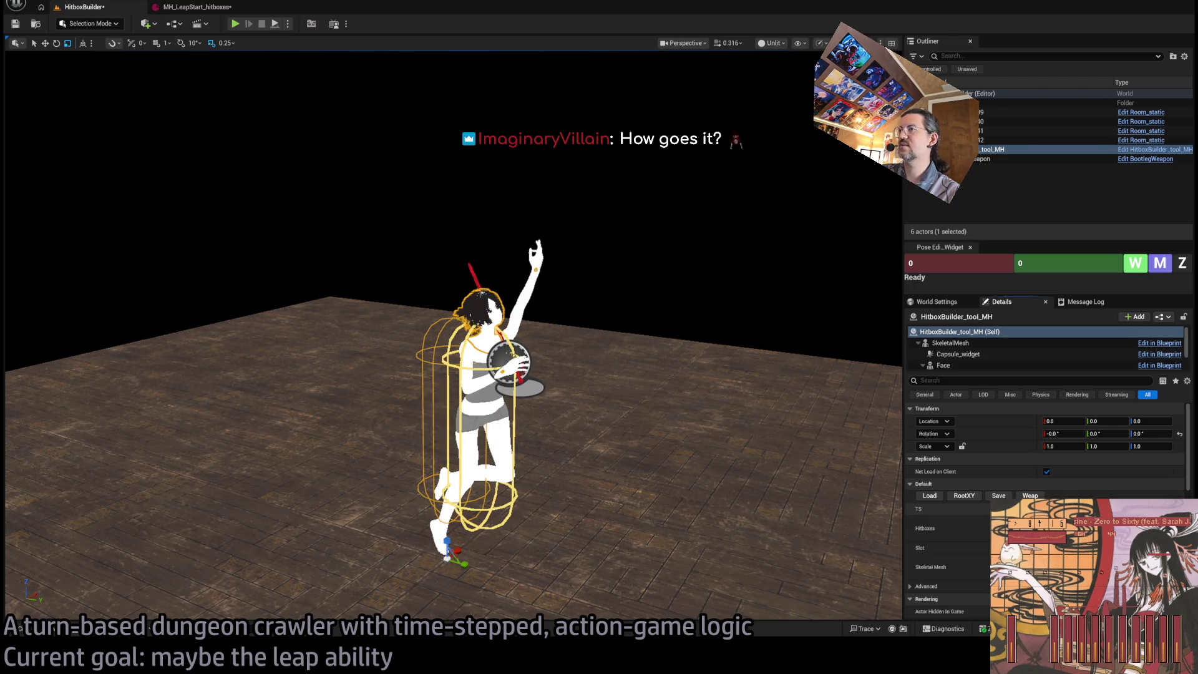
Add a fifth Sim Params entry keyed 22
{"action": "left_click", "coordinate": [191, 9]}
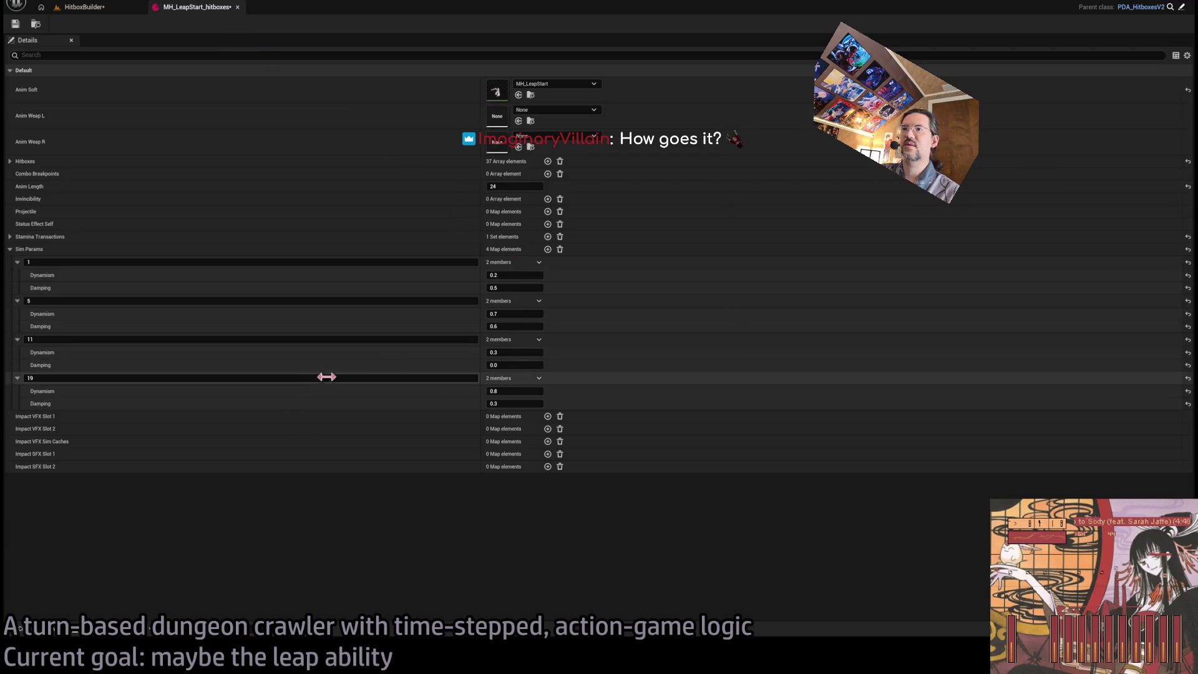
{"action": "left_click", "coordinate": [547, 249]}
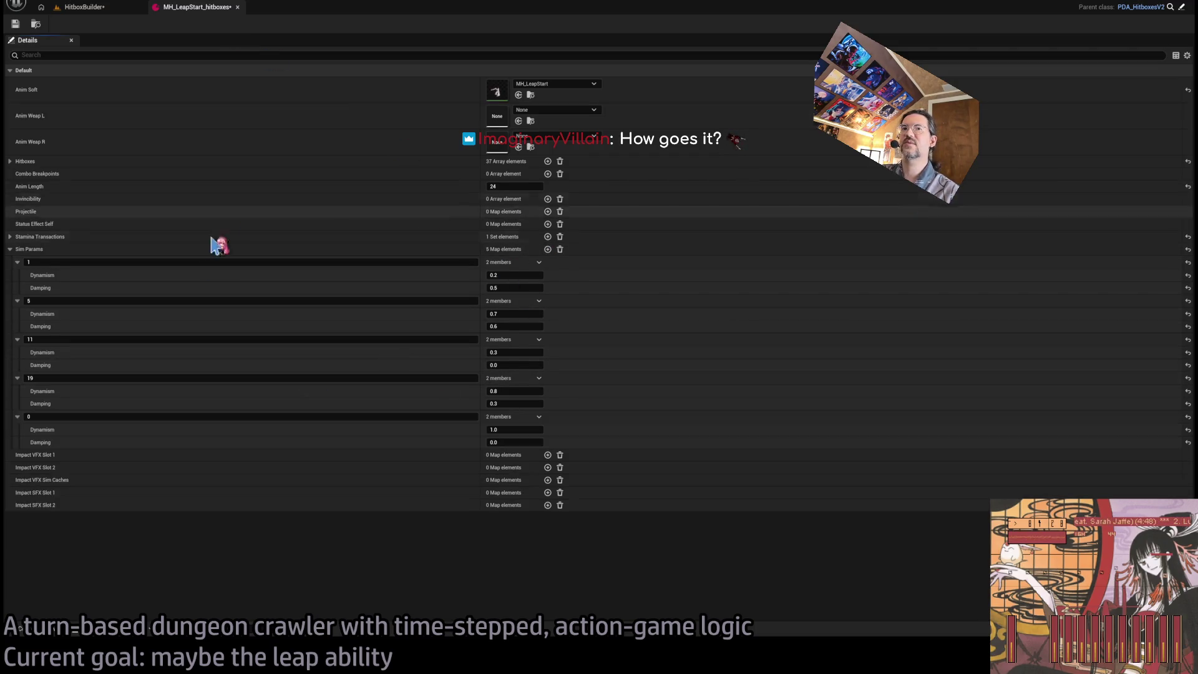
{"action": "left_click", "coordinate": [187, 417]}
{"action": "type", "text": "22"}
{"action": "key", "text": "Tab"}
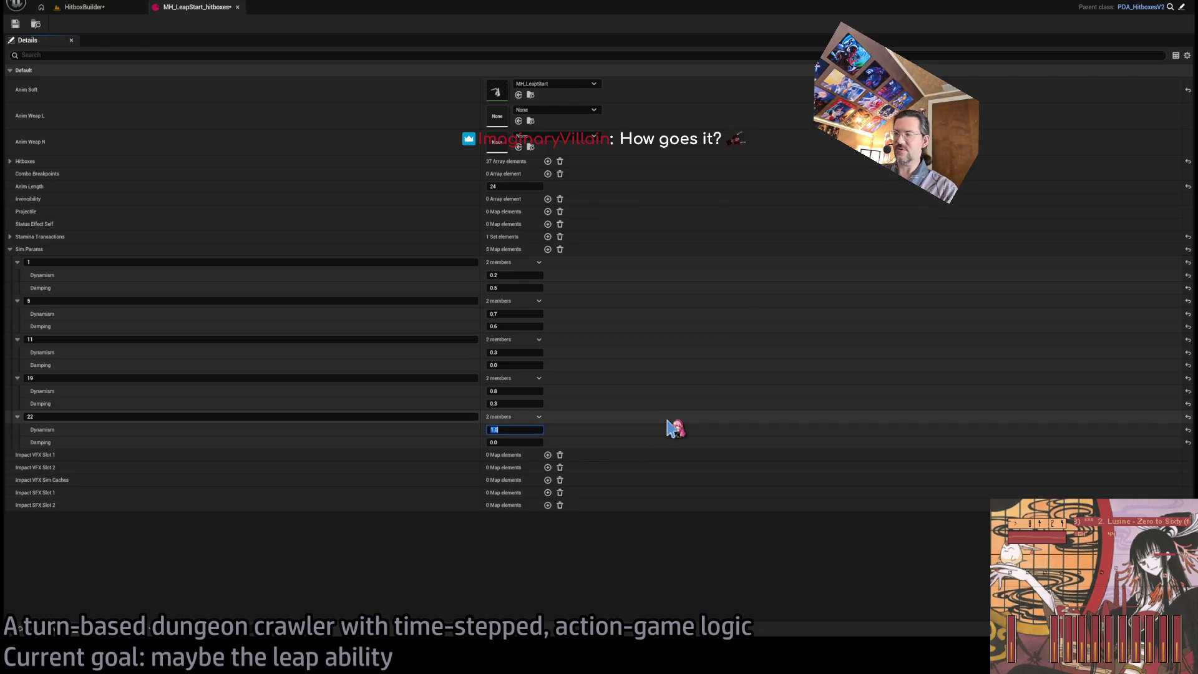
{"action": "left_click", "coordinate": [87, 7]}
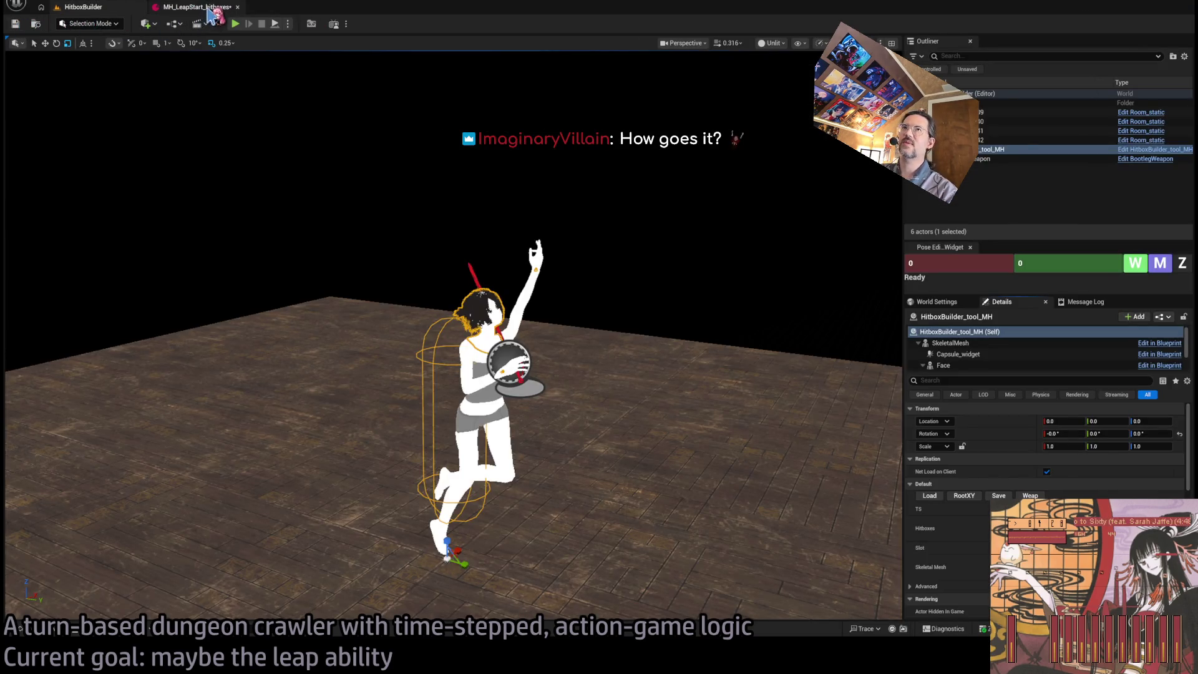
Give Sim Params entry 22 Dynamism 0.2 and Damping 0.6, then launch a play test
{"action": "left_click", "coordinate": [206, 7]}
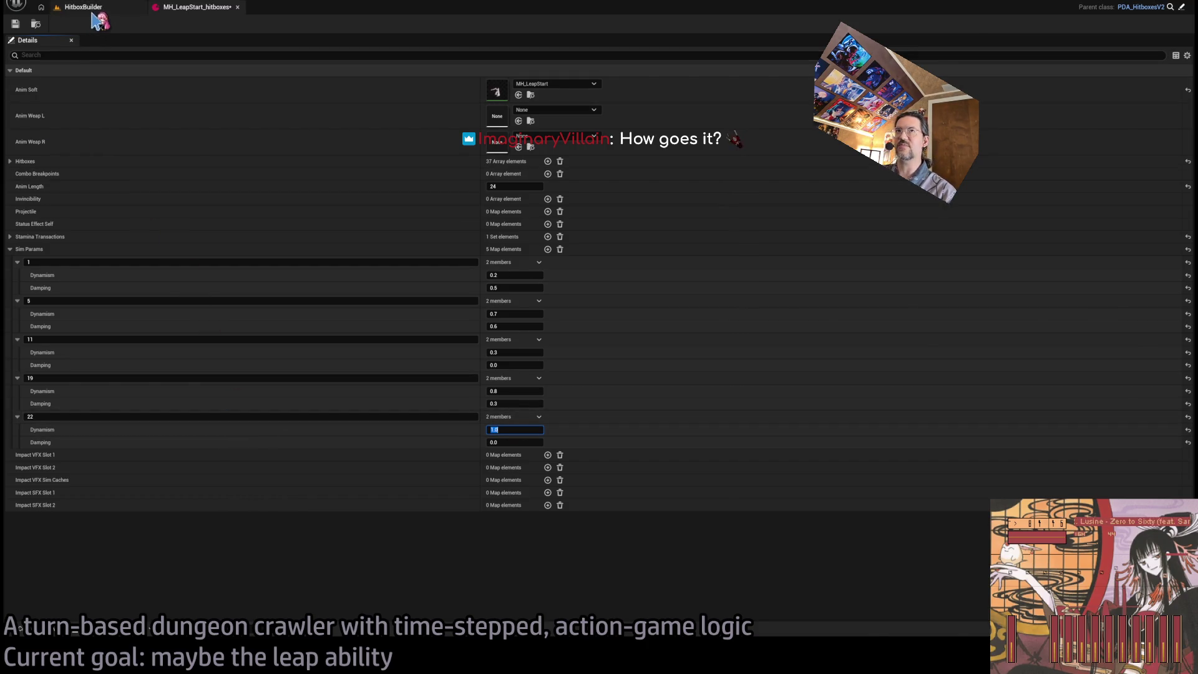
{"action": "left_click", "coordinate": [94, 9]}
{"action": "left_click", "coordinate": [197, 6]}
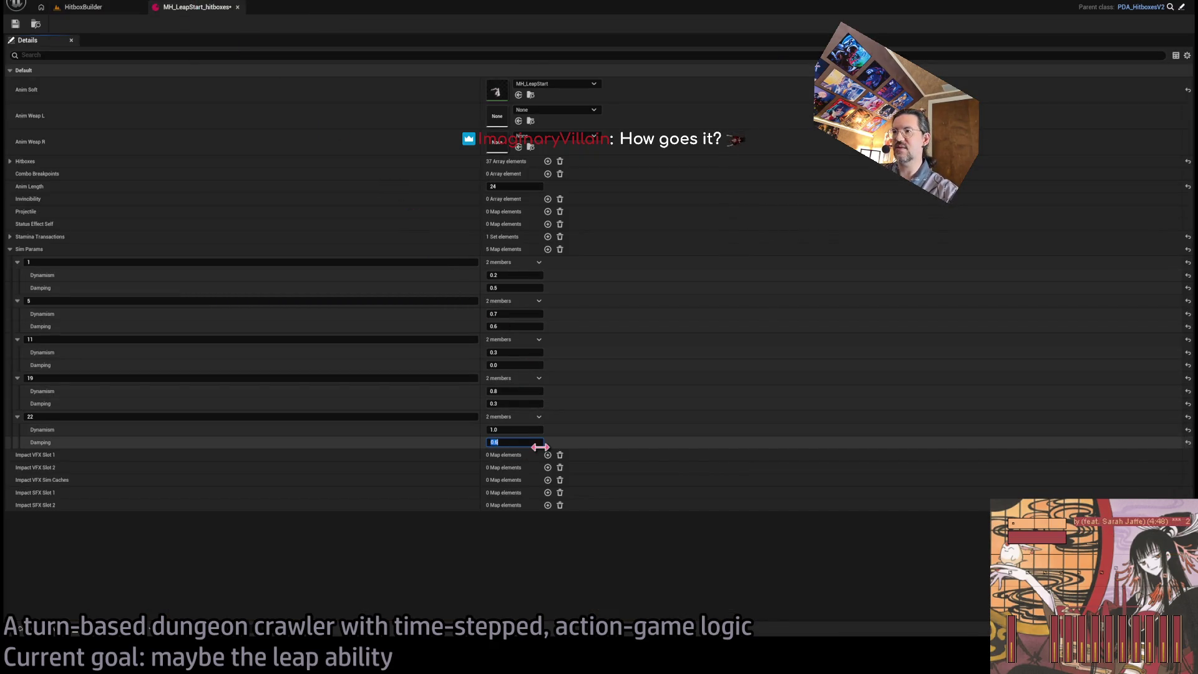
{"action": "left_click", "coordinate": [525, 428]}
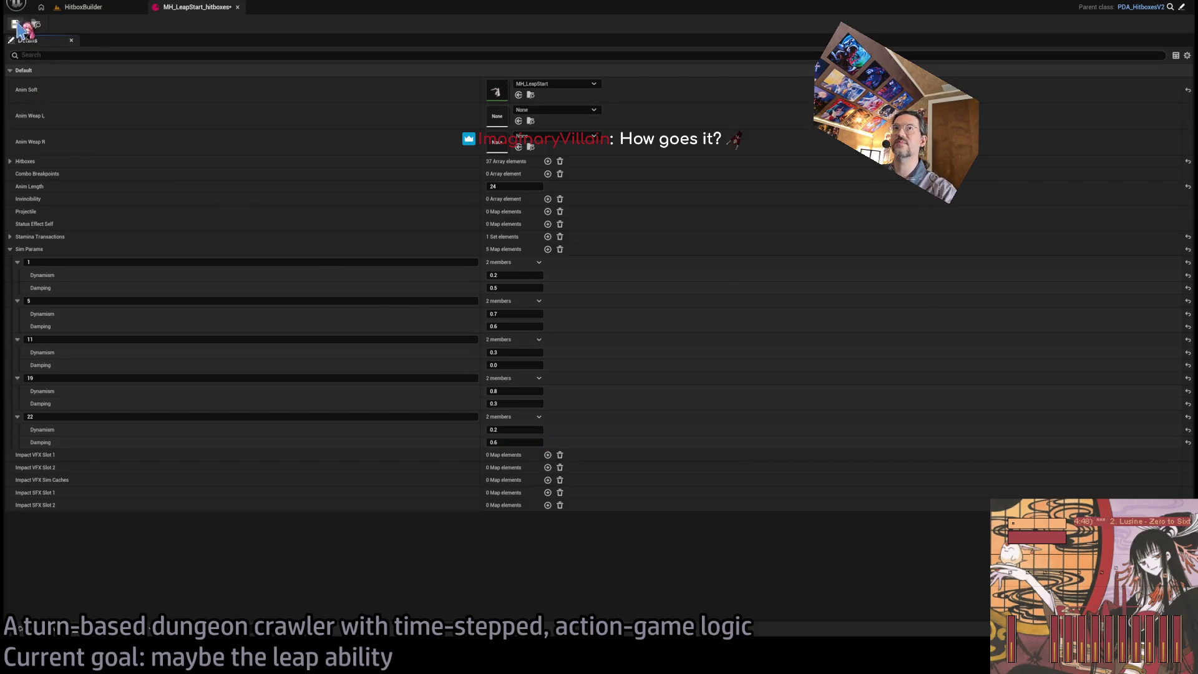
{"action": "left_click", "coordinate": [115, 8]}
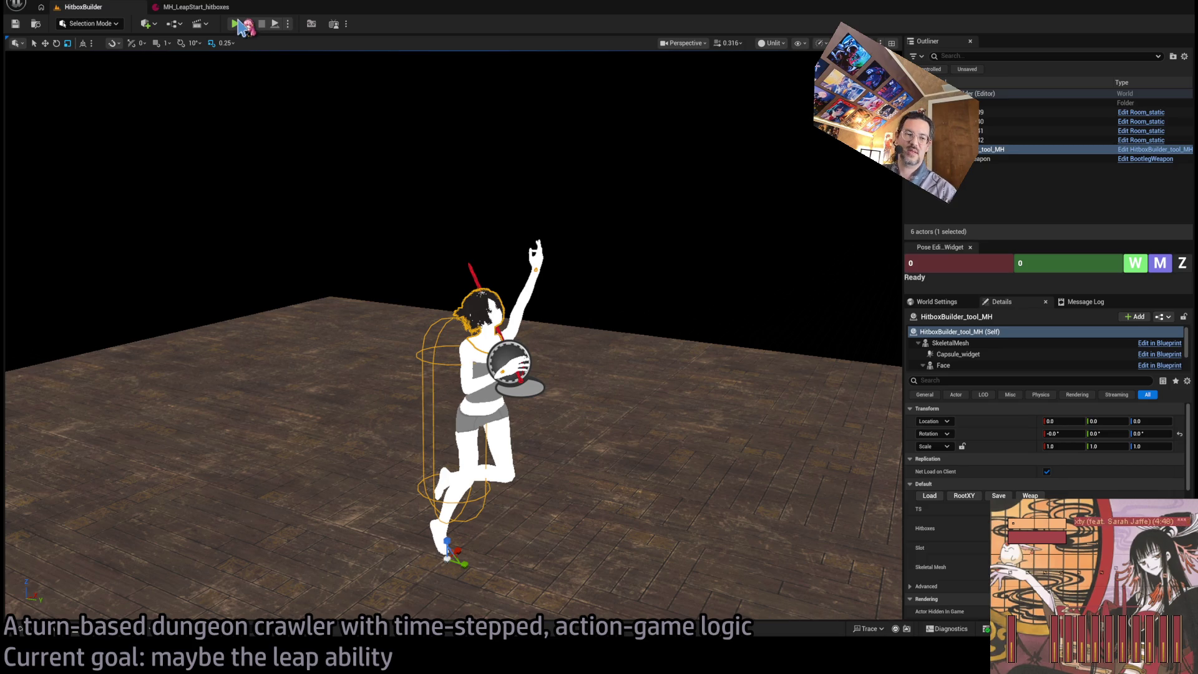
{"action": "left_click", "coordinate": [239, 24]}
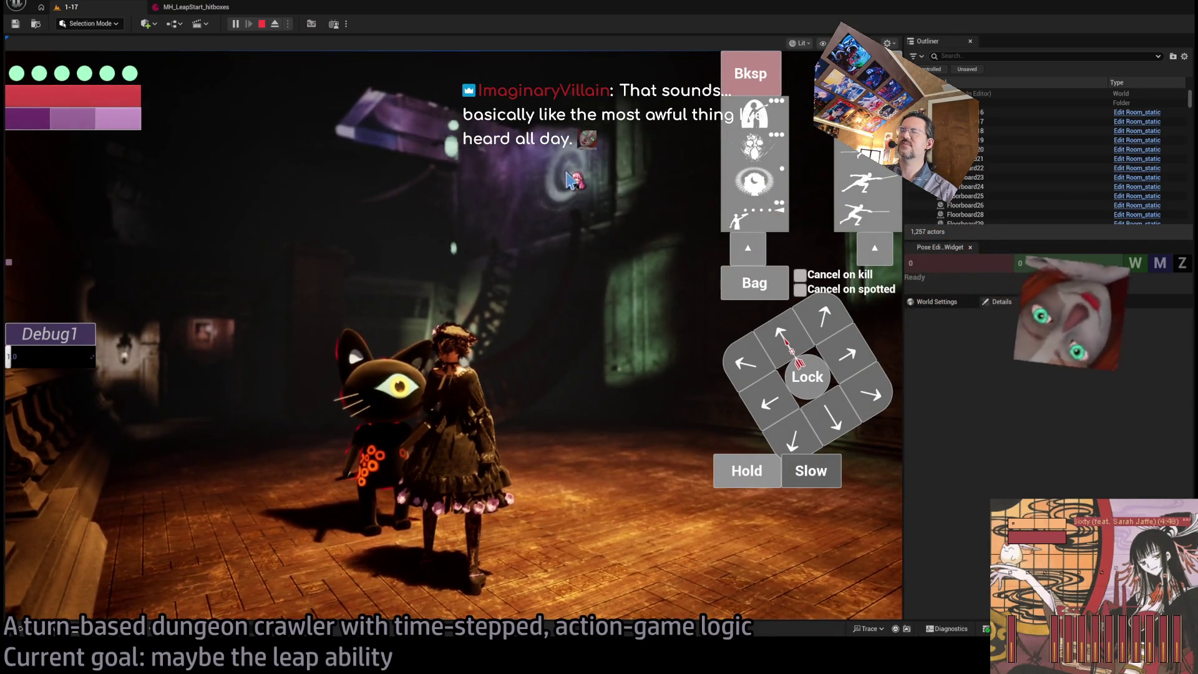
End the level 1-17 play test and bring the web browser to the front
{"action": "key", "text": "Escape"}
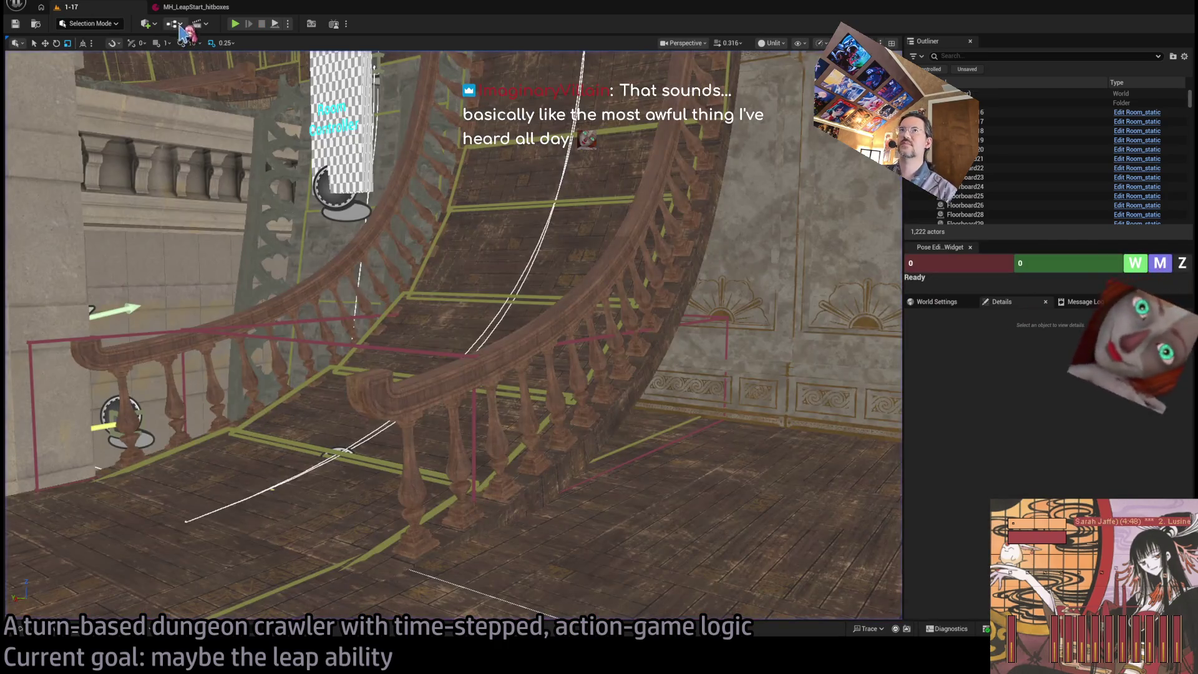
{"action": "key", "text": "alt+Tab"}
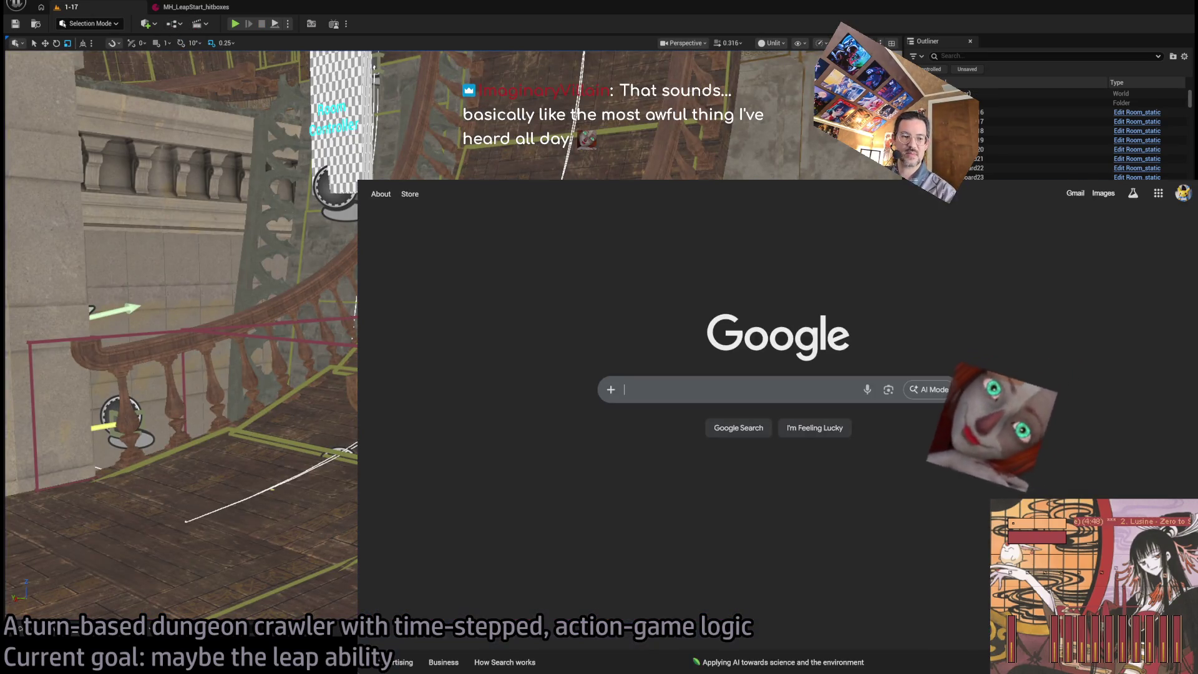
Go to docs.google.com and open the GLD: To-Do document
{"action": "key", "text": "ctrl+l"}
{"action": "type", "text": "docs.goog"}
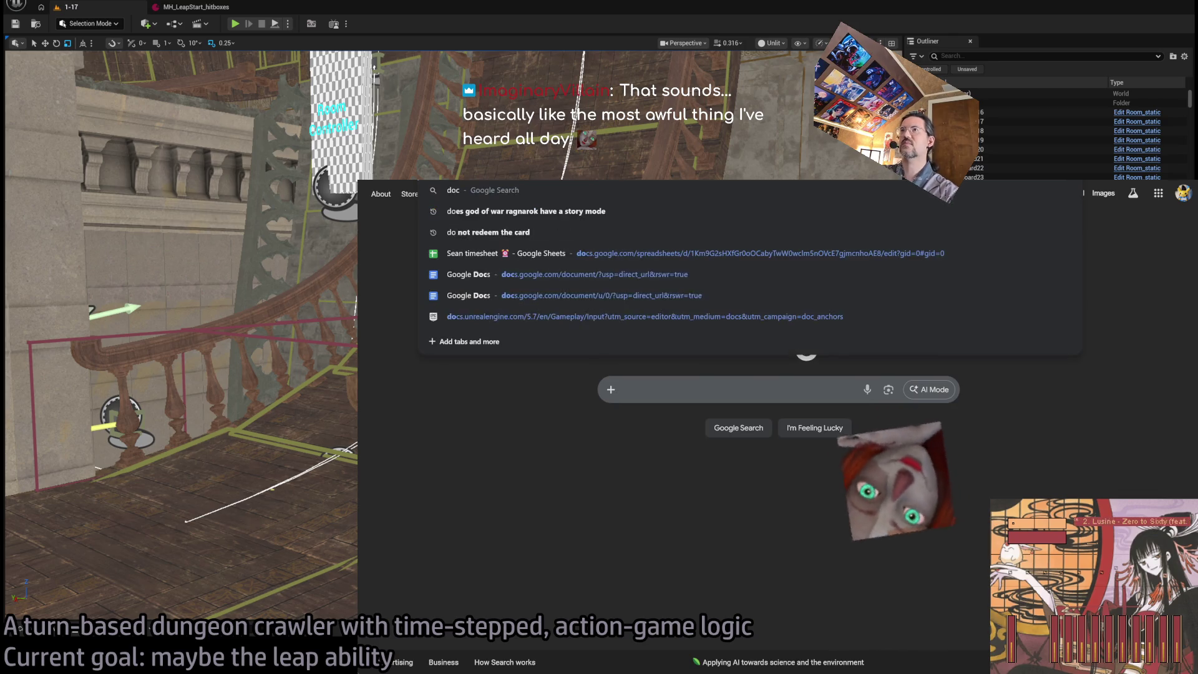
{"action": "key", "text": "Return"}
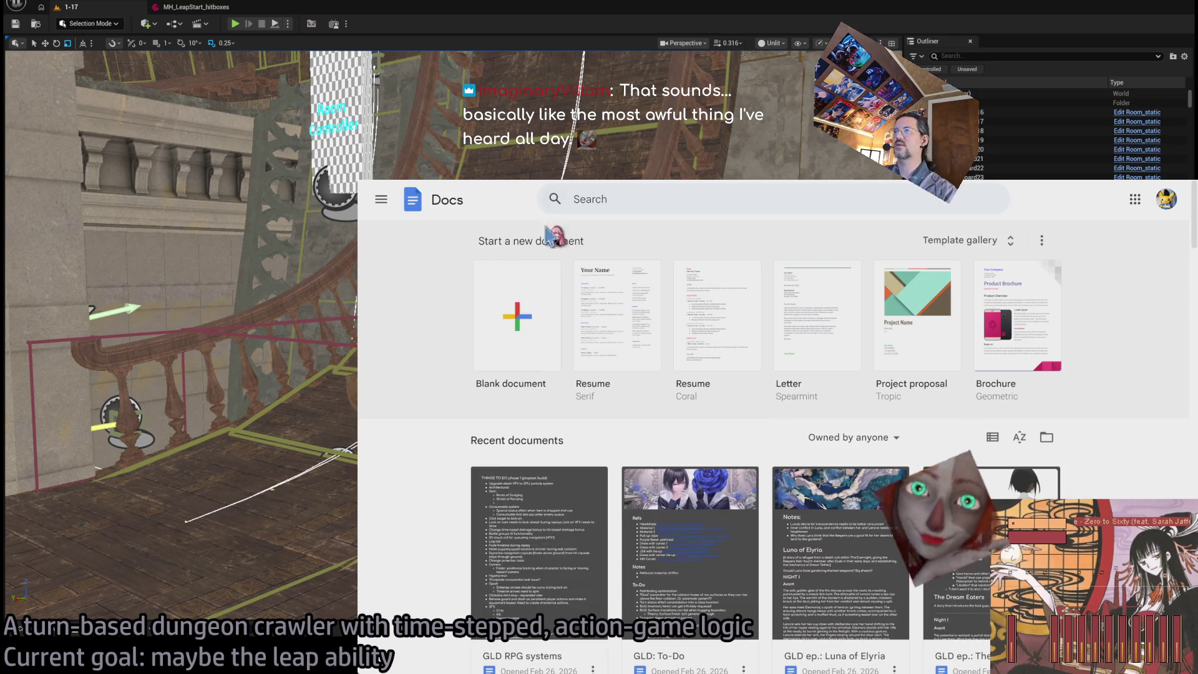
{"action": "scroll", "coordinate": [460, 471], "scroll_direction": "down", "scroll_amount": 3}
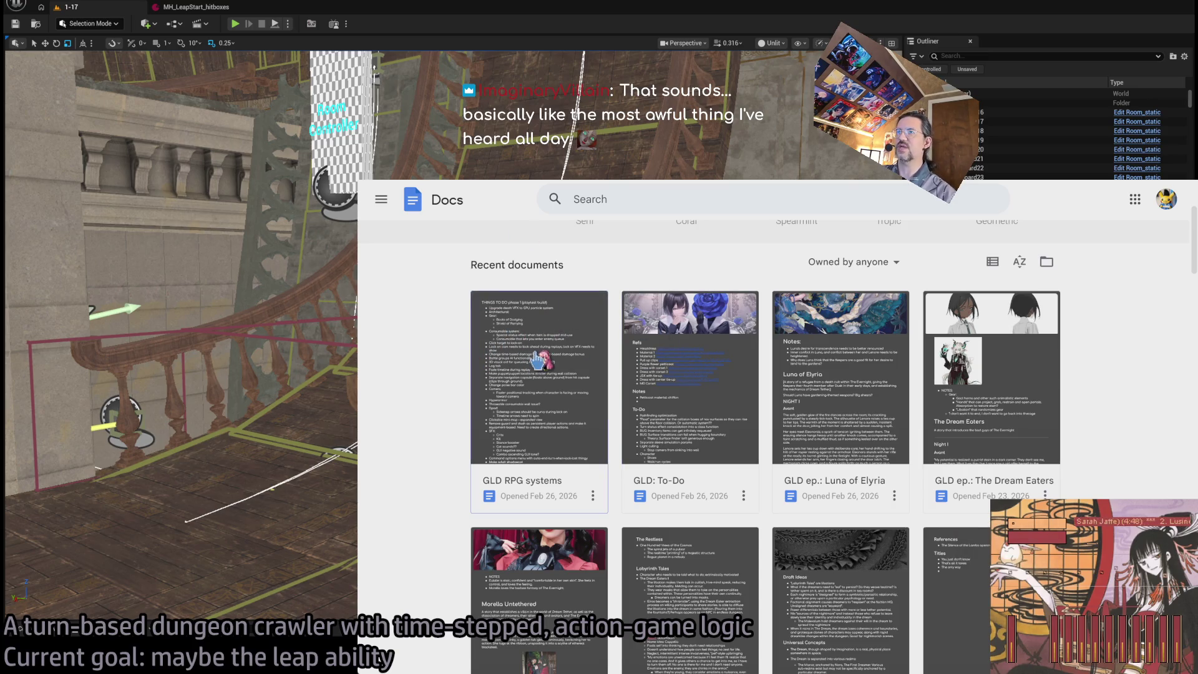
{"action": "left_click", "coordinate": [666, 394]}
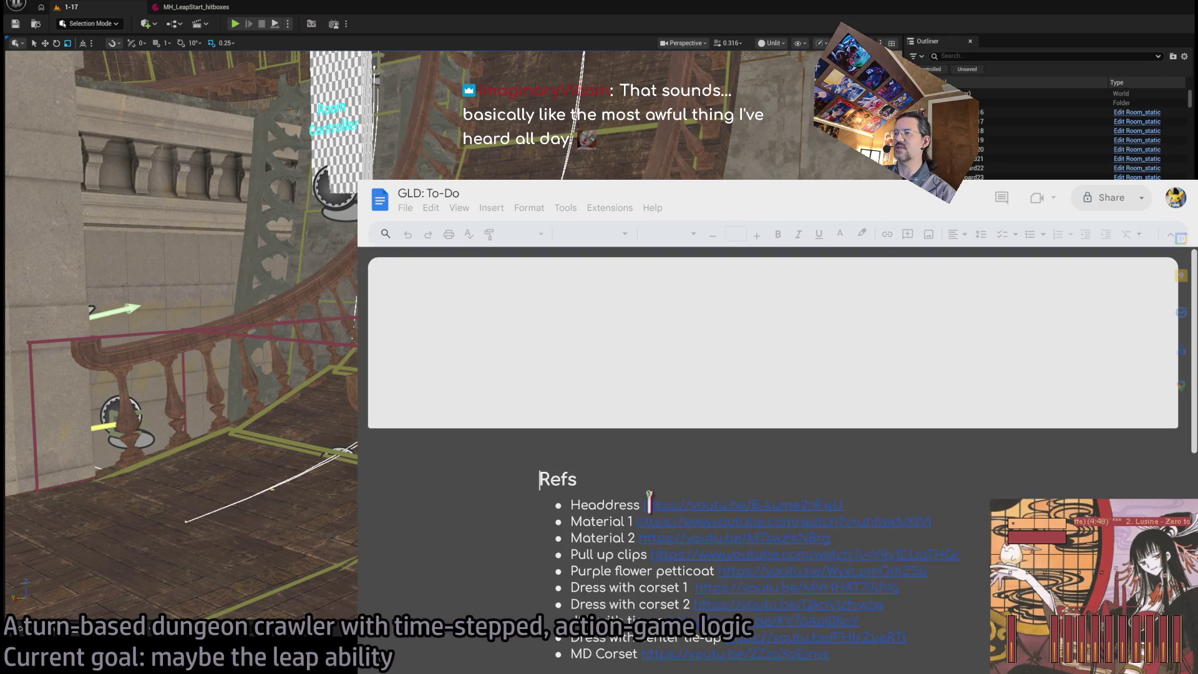
Add 'Less DoF during combat actions' as the first To-Do bullet, then return to Unreal
{"action": "left_click", "coordinate": [801, 532]}
{"action": "type", "text": "!"}
{"action": "scroll", "coordinate": [689, 463], "scroll_direction": "up", "scroll_amount": 5}
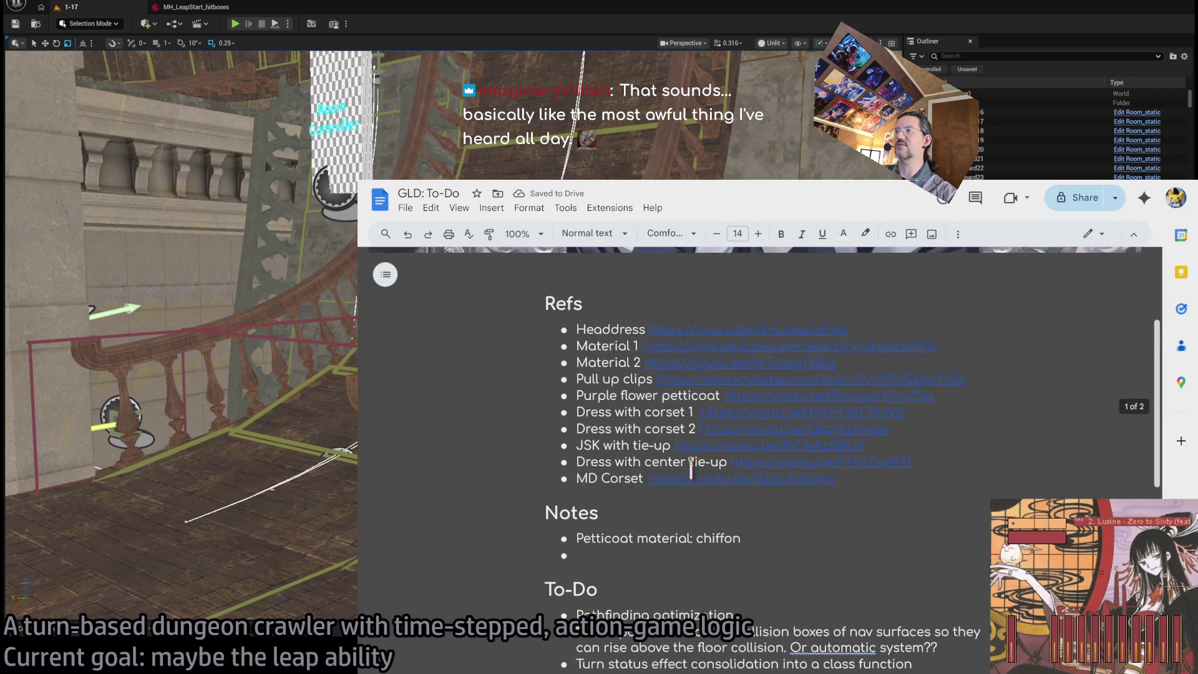
{"action": "scroll", "coordinate": [569, 456], "scroll_direction": "down", "scroll_amount": 4}
{"action": "left_click", "coordinate": [575, 352]}
{"action": "key", "text": "Return"}
{"action": "key", "text": "Up"}
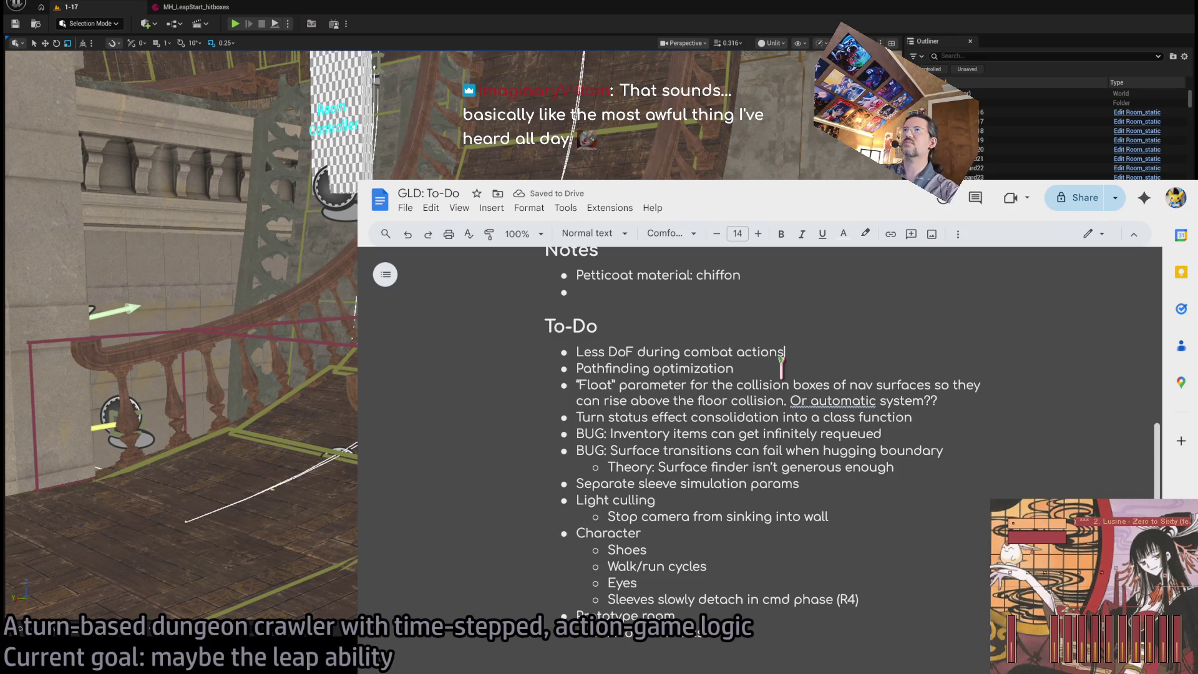
{"action": "key", "text": "alt+Tab"}
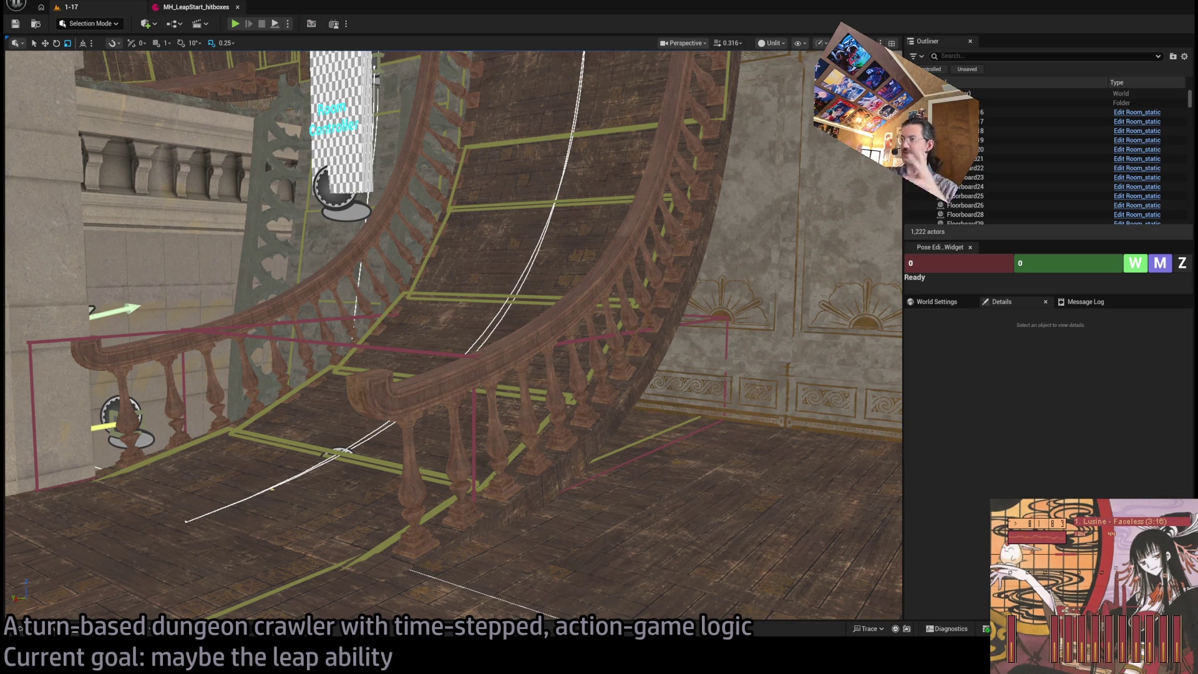
Review the MH_LeapStart_hitboxes asset, then go back to the 1-17 level tab
{"action": "left_click", "coordinate": [241, 11]}
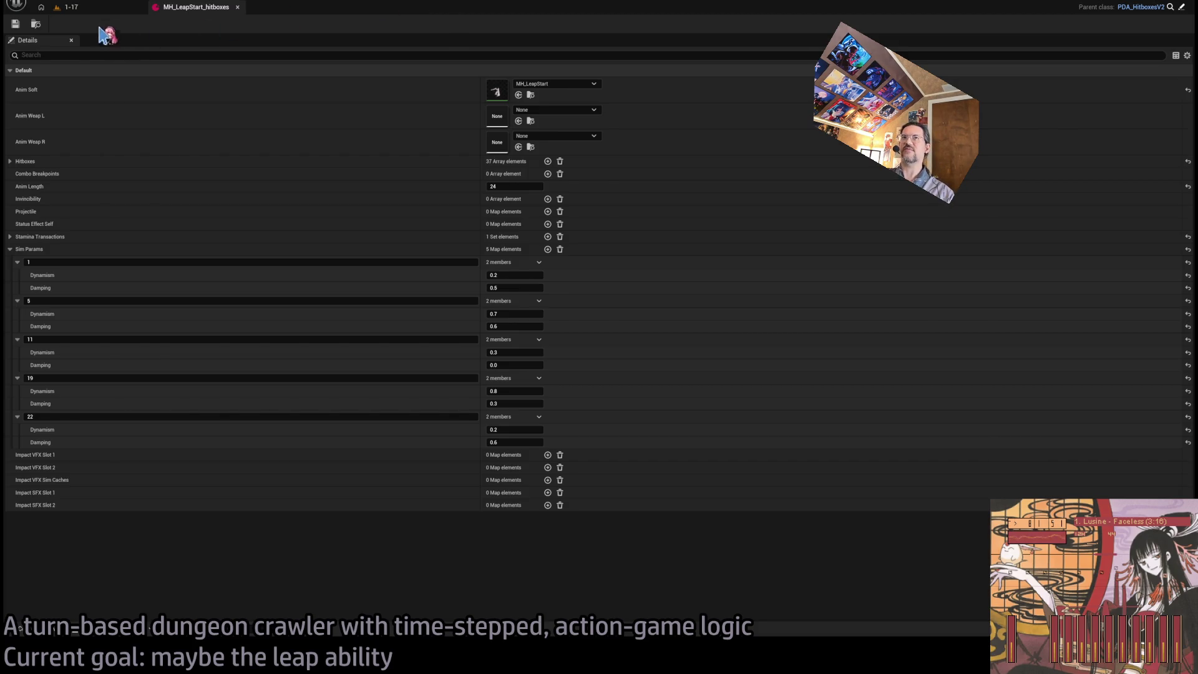
{"action": "left_click", "coordinate": [70, 7]}
{"action": "left_click", "coordinate": [216, 11]}
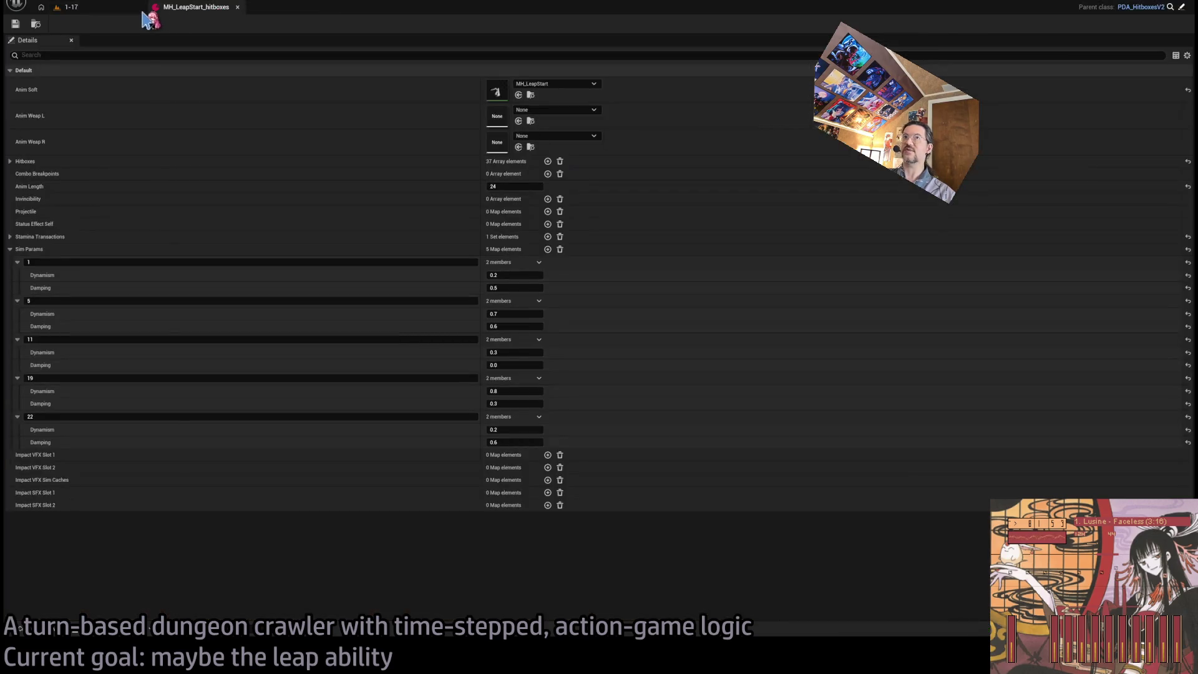
{"action": "left_click", "coordinate": [99, 11]}
{"action": "left_click", "coordinate": [177, 10]}
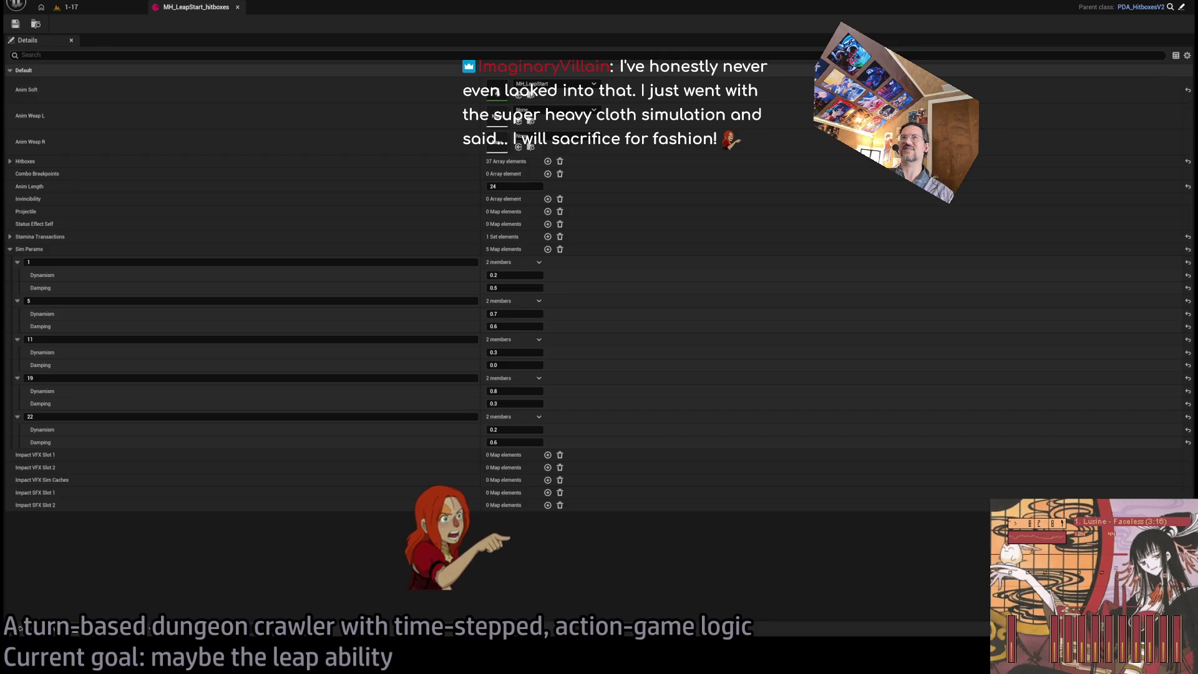
{"action": "left_click", "coordinate": [69, 7]}
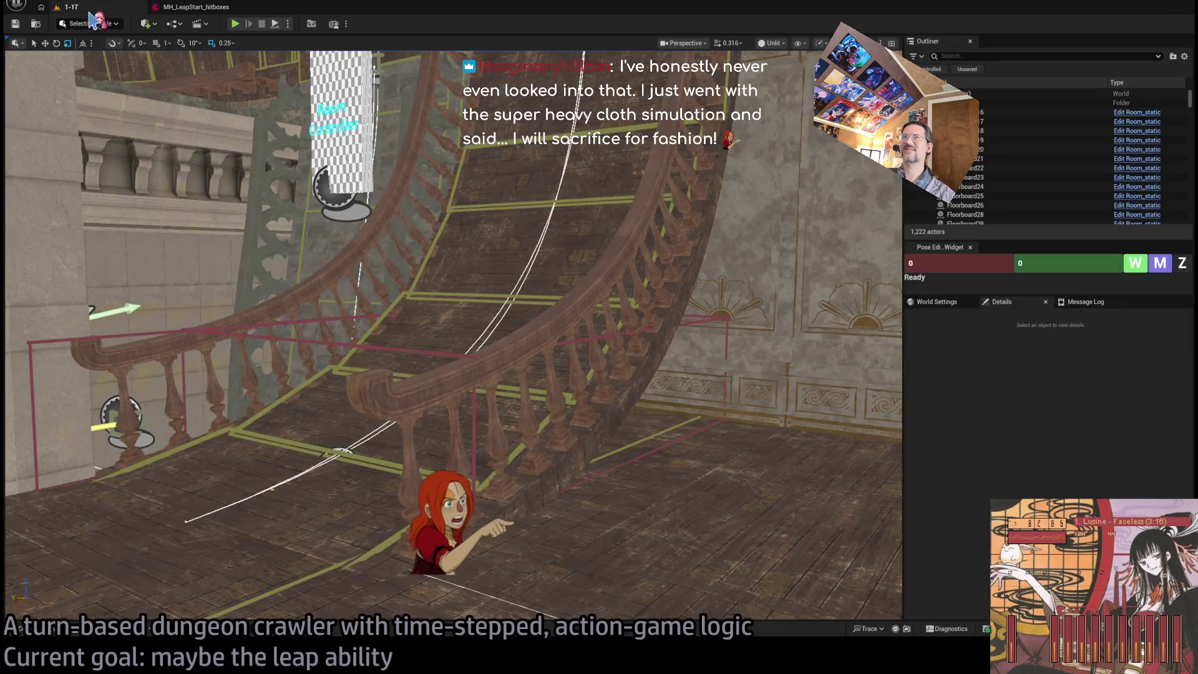
Start Play in Editor and move the character across the staircase area
{"action": "left_click", "coordinate": [236, 25]}
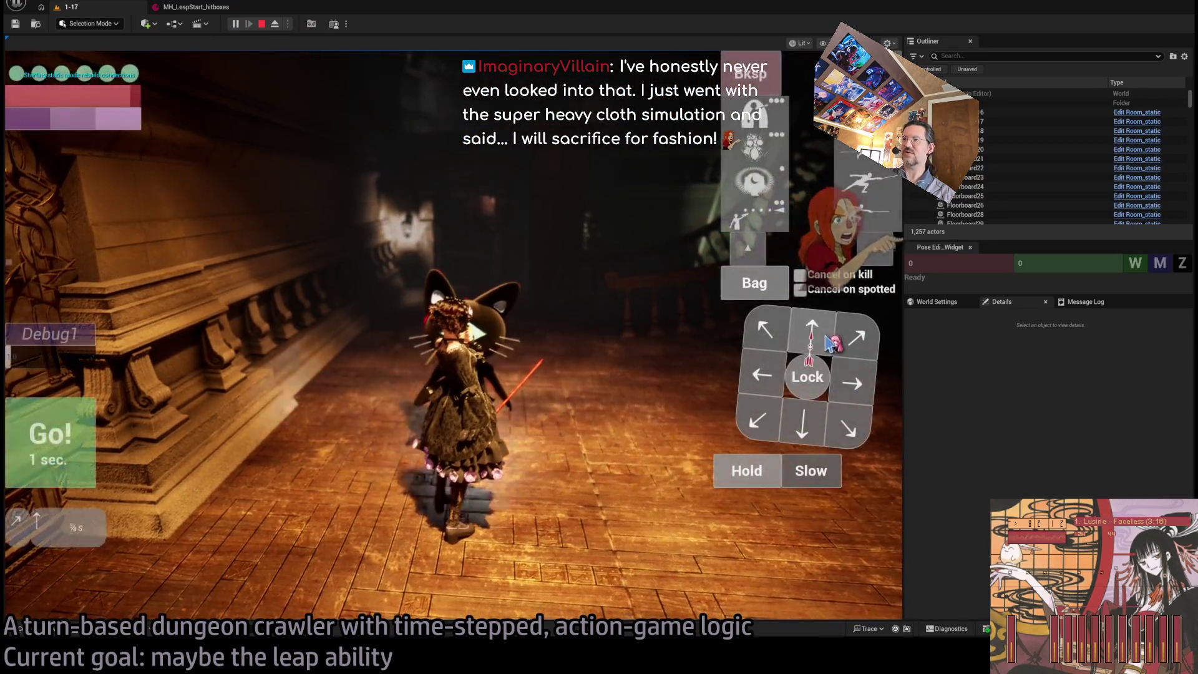
{"action": "left_click", "coordinate": [857, 345]}
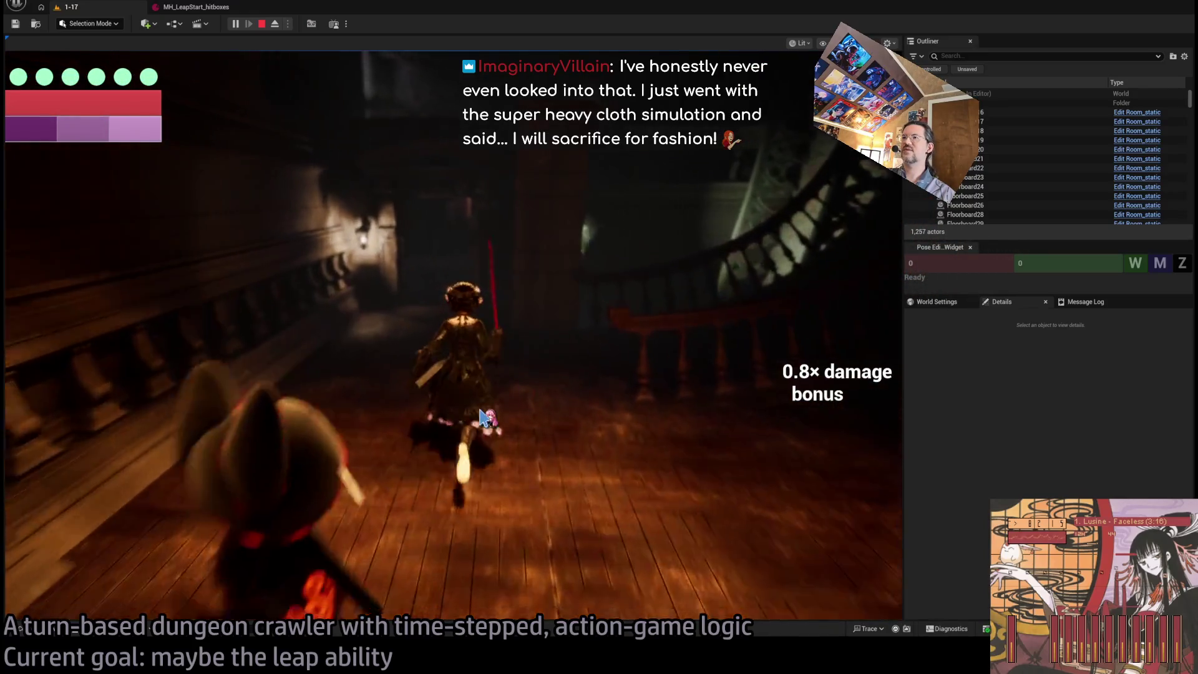
{"action": "left_click", "coordinate": [867, 365]}
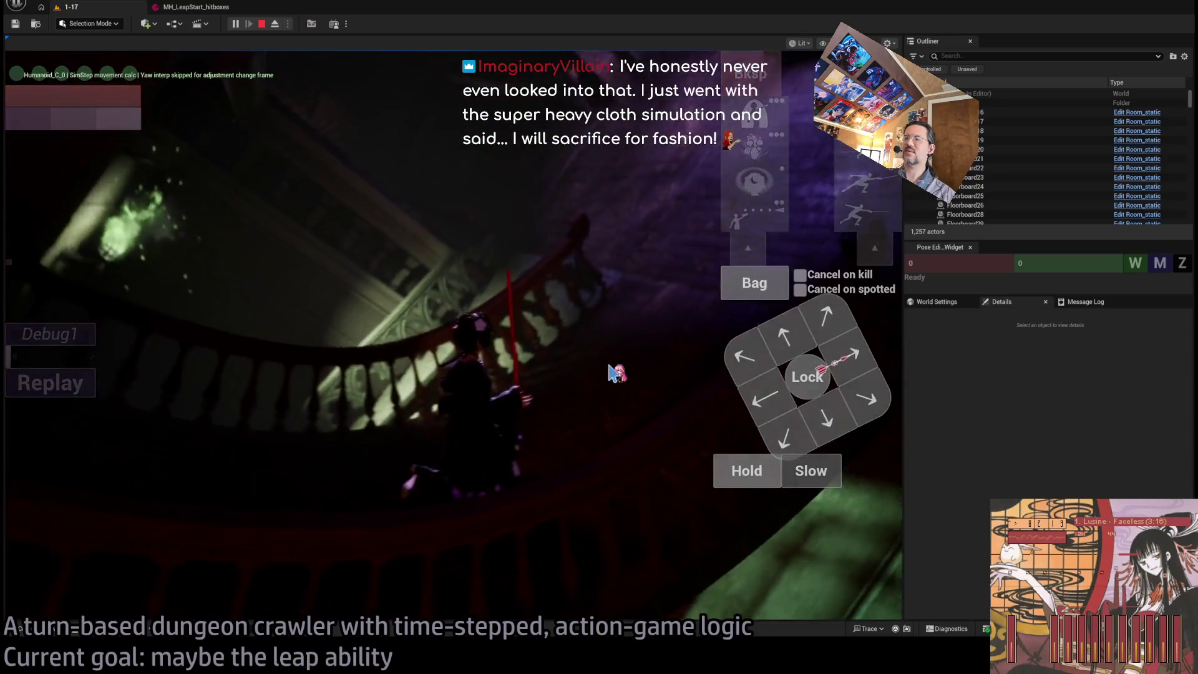
{"action": "left_click", "coordinate": [69, 429]}
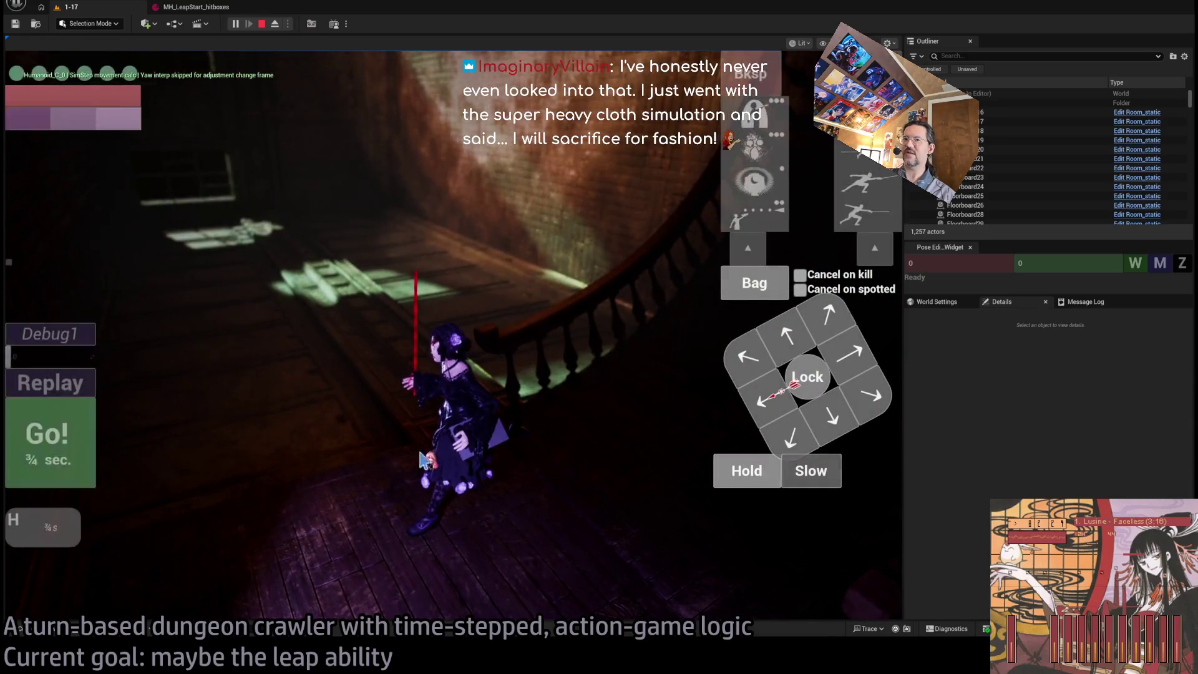
{"action": "left_click", "coordinate": [69, 437]}
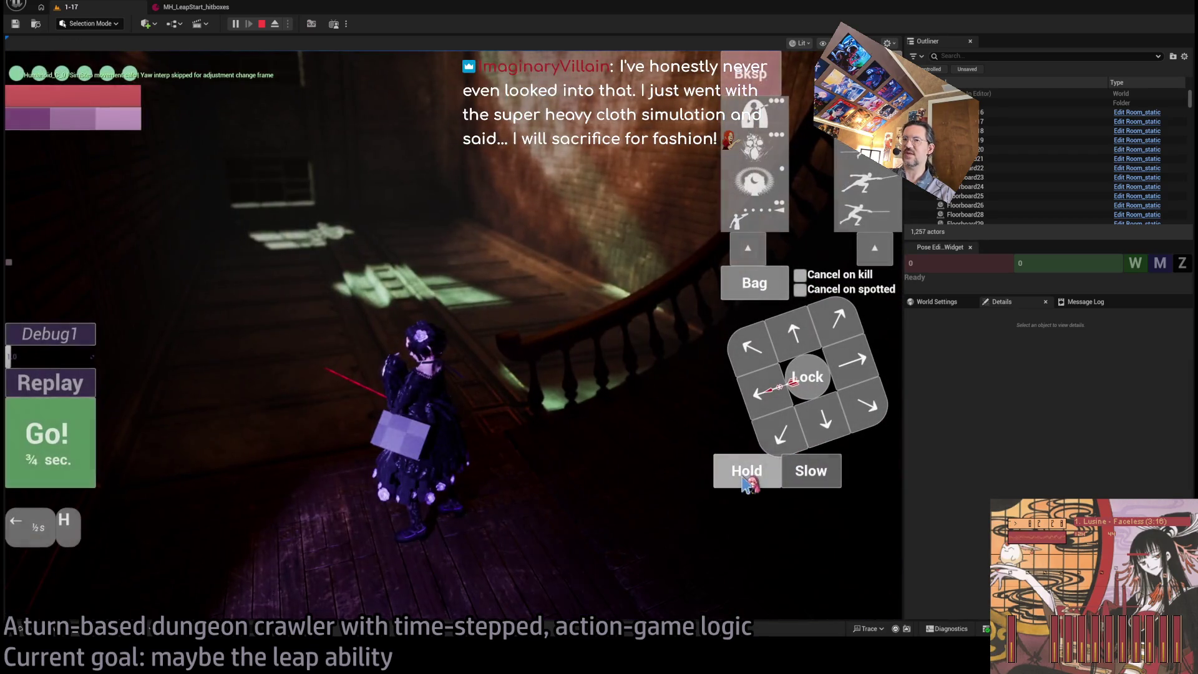
{"action": "left_click", "coordinate": [746, 474]}
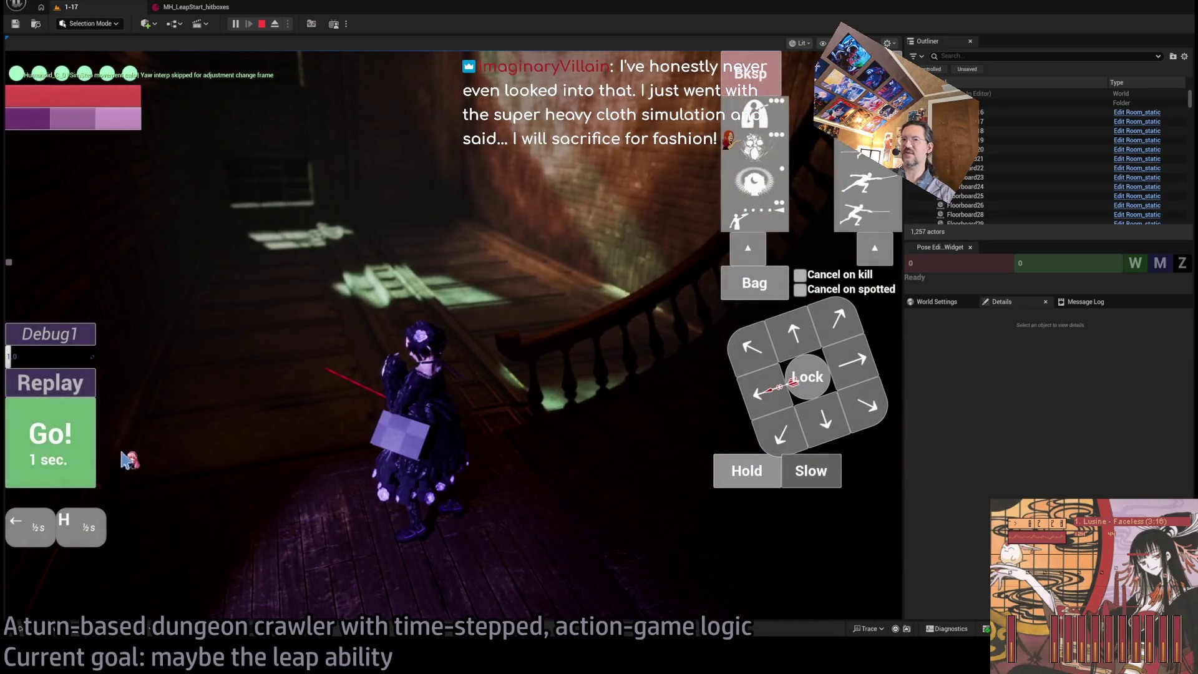
{"action": "left_click", "coordinate": [50, 440]}
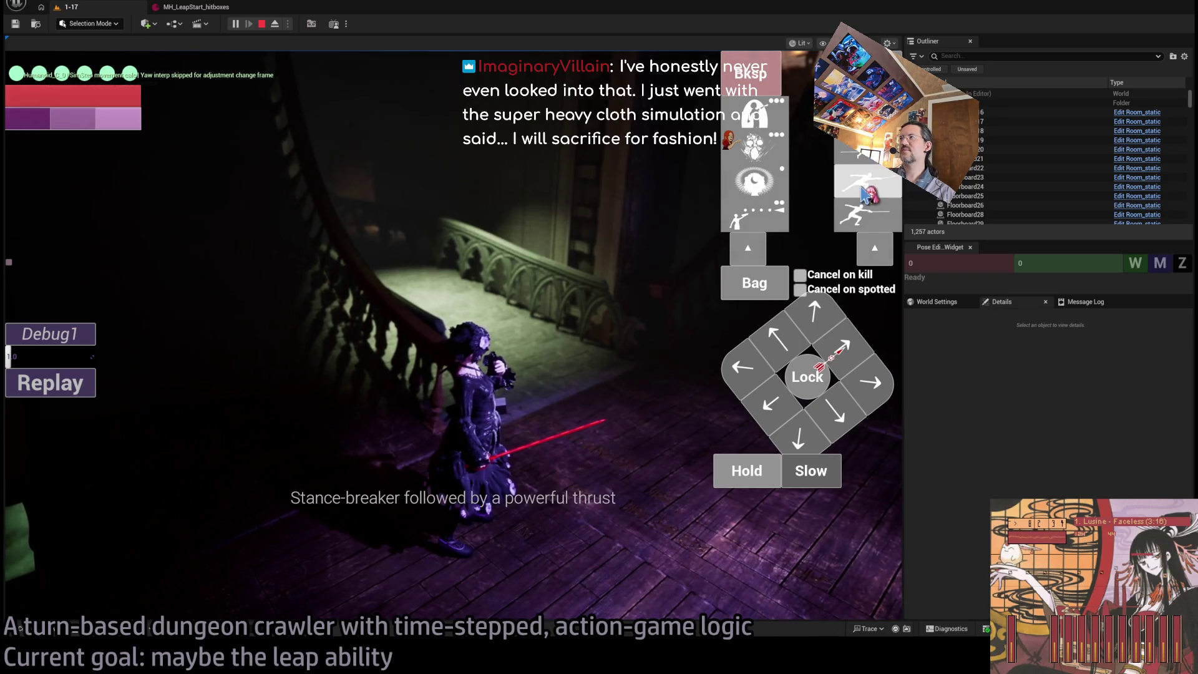
Trigger the leap attack, replay it several times, and stop the play session
{"action": "left_click", "coordinate": [247, 399]}
{"action": "key", "text": "space"}
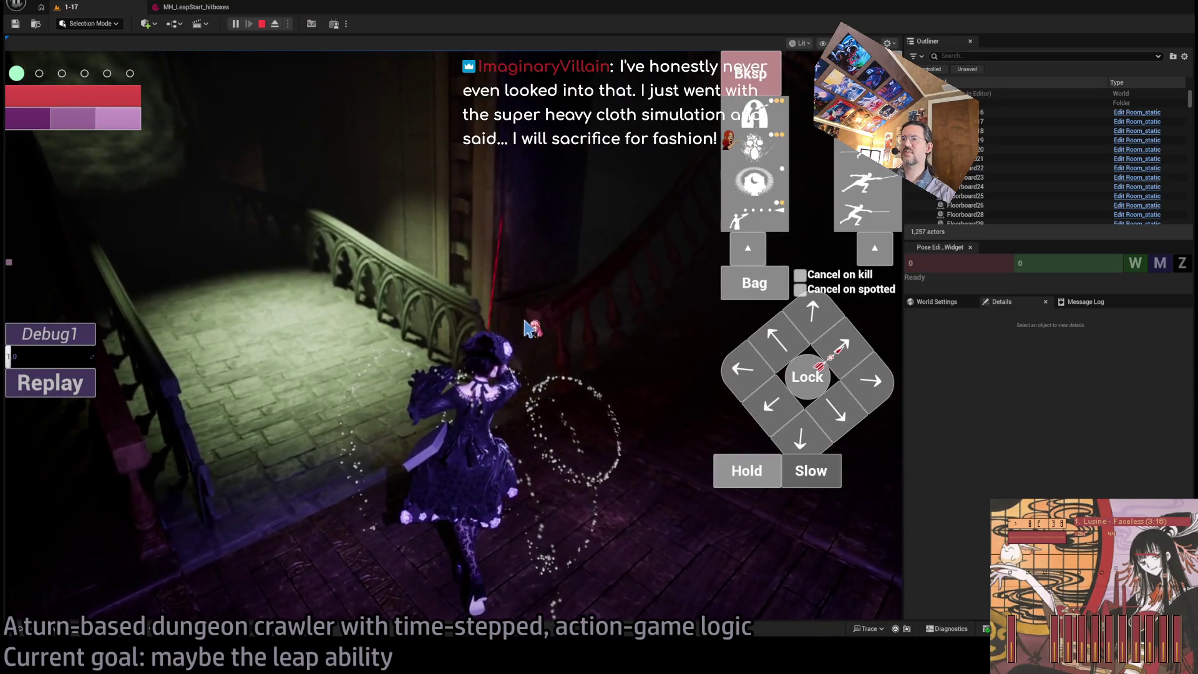
{"action": "left_click", "coordinate": [38, 386]}
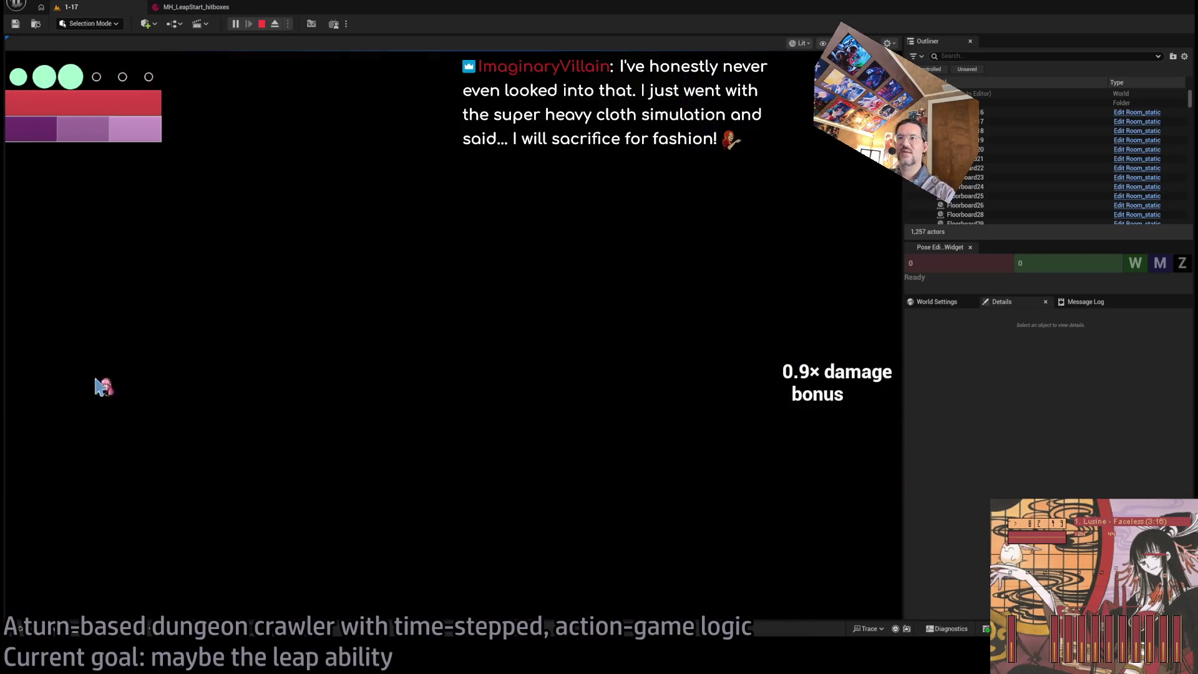
{"action": "left_click", "coordinate": [75, 383]}
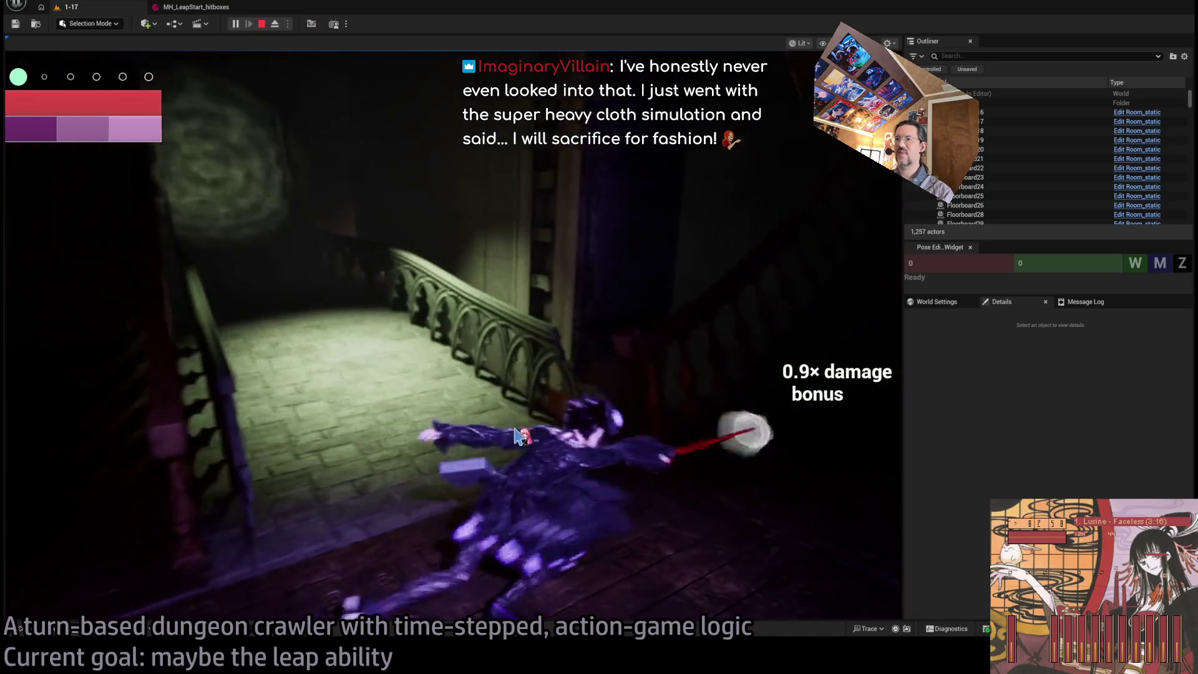
{"action": "left_click", "coordinate": [49, 381]}
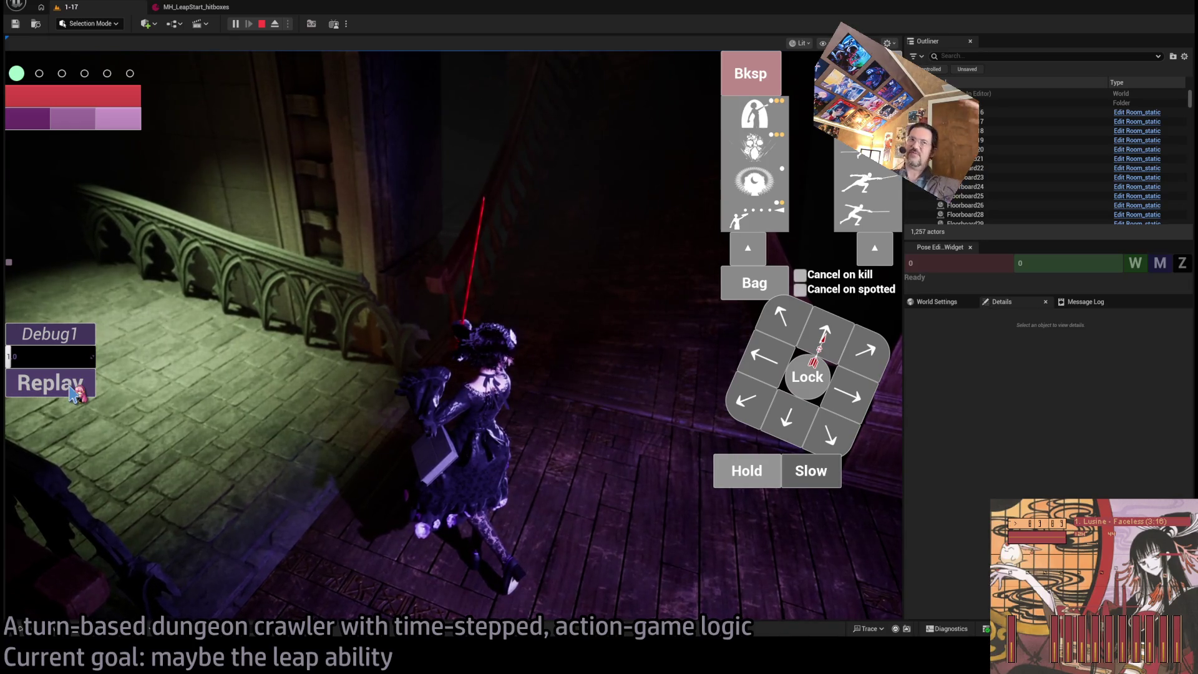
{"action": "left_click", "coordinate": [75, 393]}
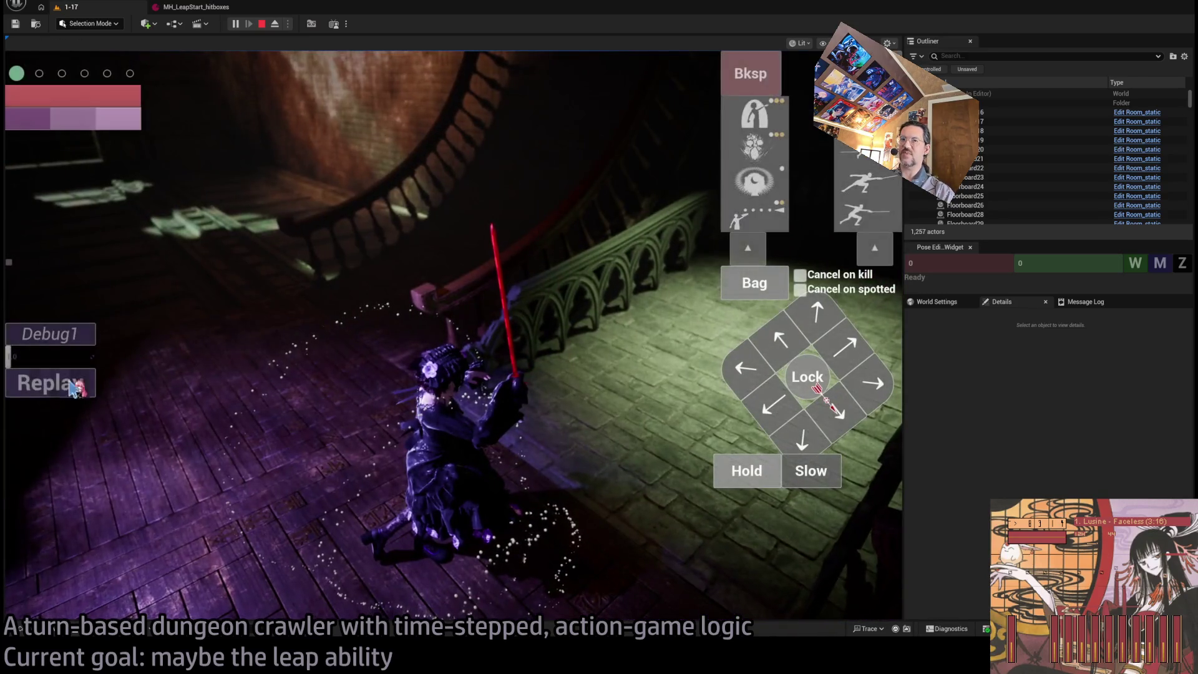
{"action": "left_click", "coordinate": [78, 386]}
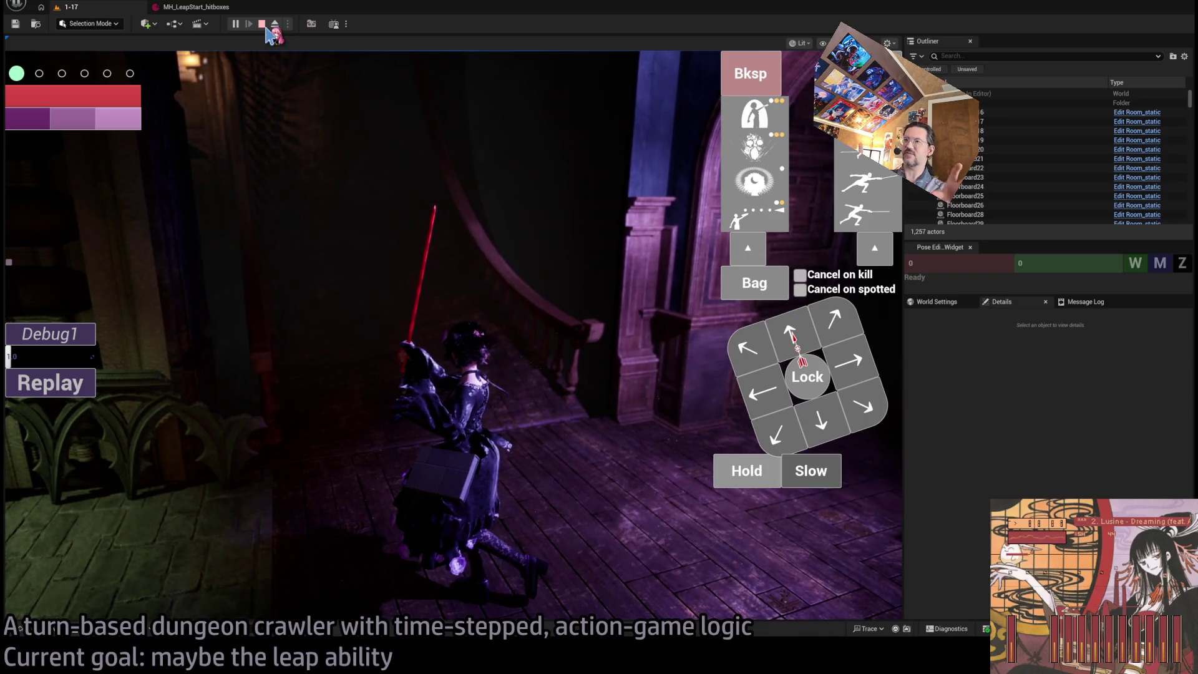
{"action": "left_click", "coordinate": [262, 25]}
Show the MH_LeapStart_hitboxes details, then bring the GLD: To-Do document to the front
{"action": "left_click", "coordinate": [200, 8]}
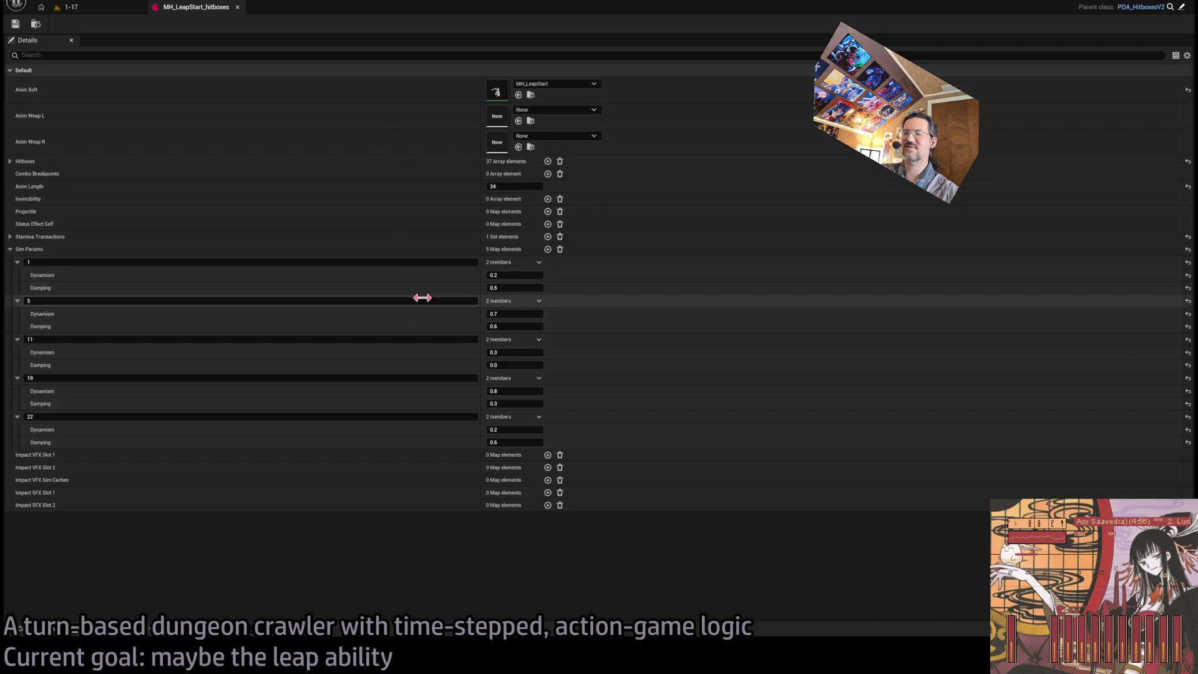
{"action": "key", "text": "alt+Tab"}
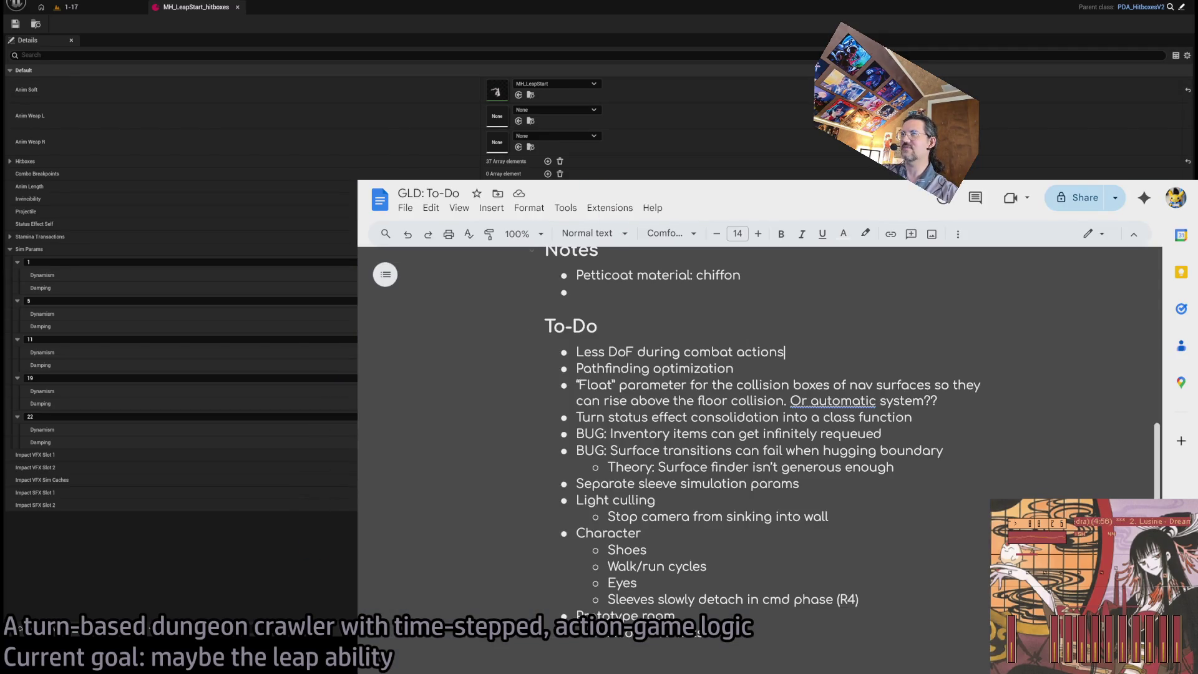
Search 'final fantasy 7 remake content rating' (T for Teen), then return to Unreal's 1-17 level
{"action": "key", "text": "ctrl+t"}
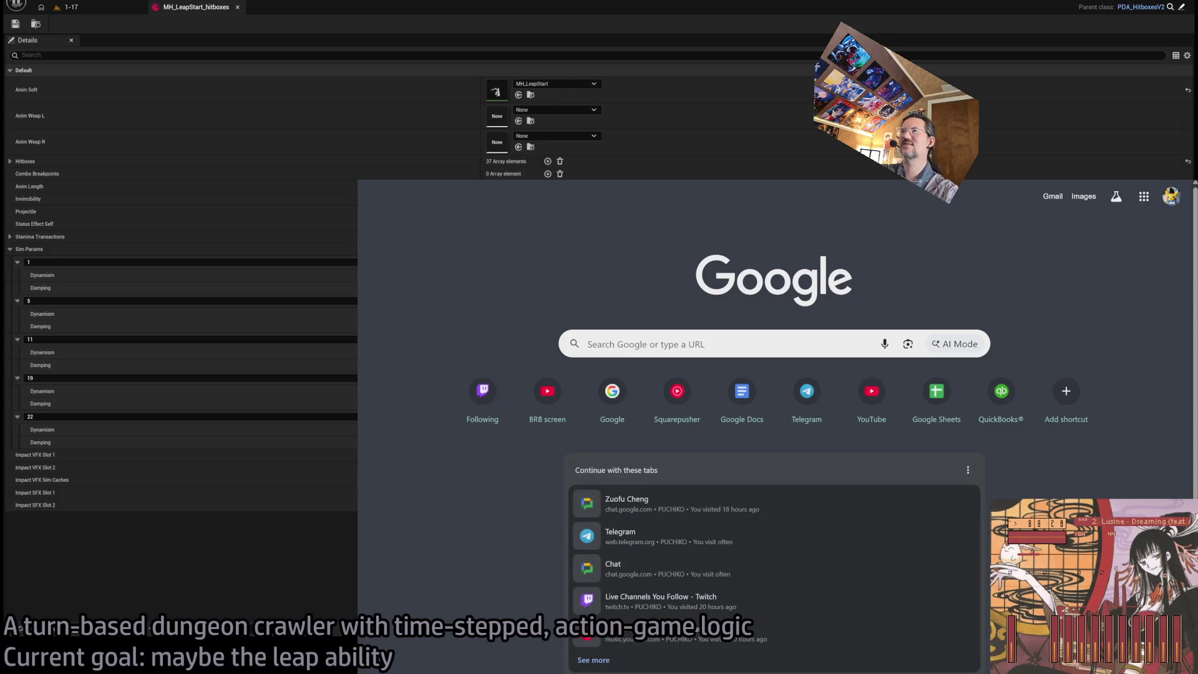
{"action": "type", "text": "final fantasy"}
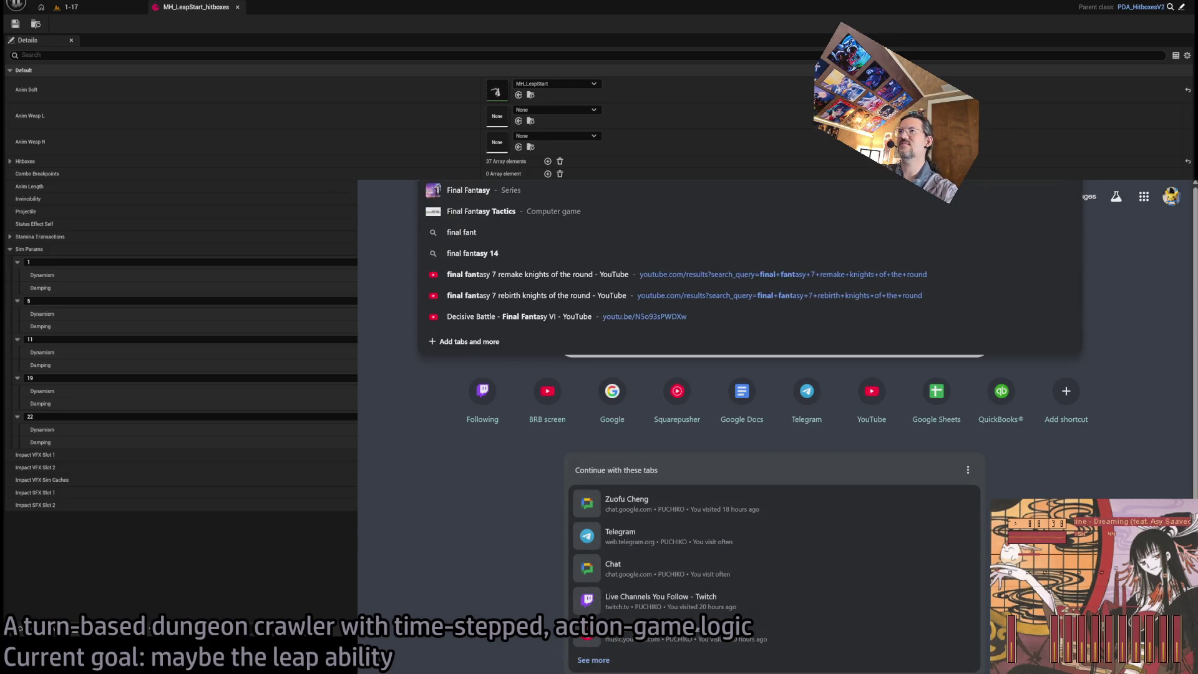
{"action": "type", "text": " 7 remake"}
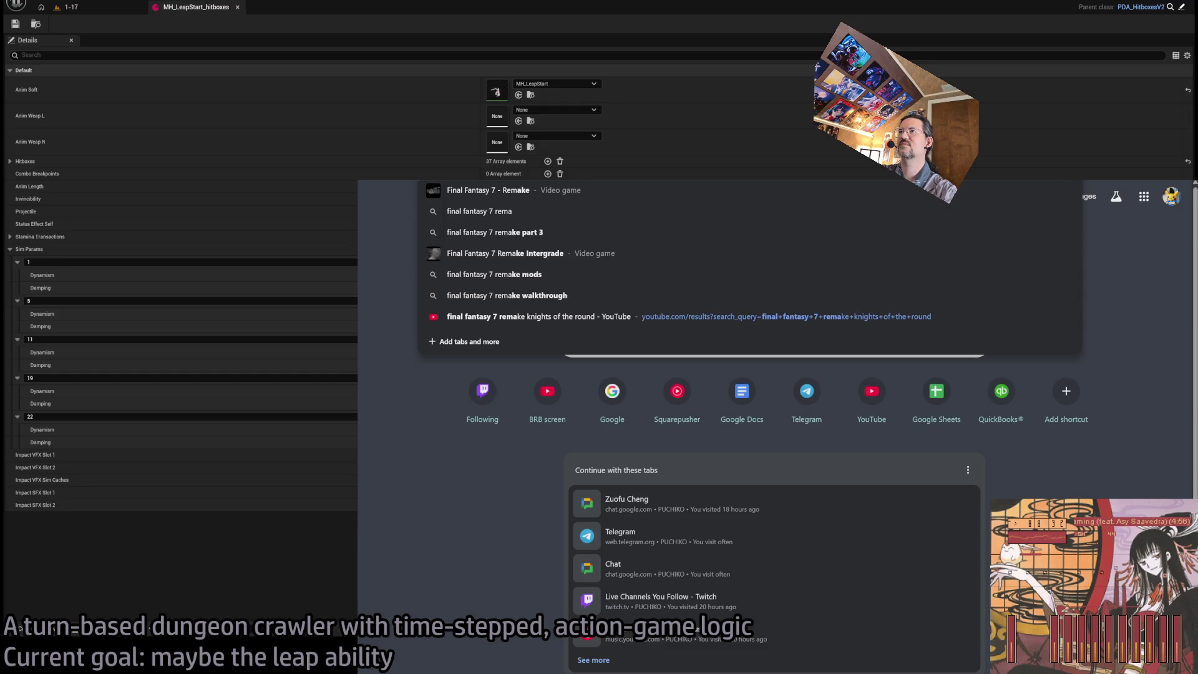
{"action": "type", "text": " content rating"}
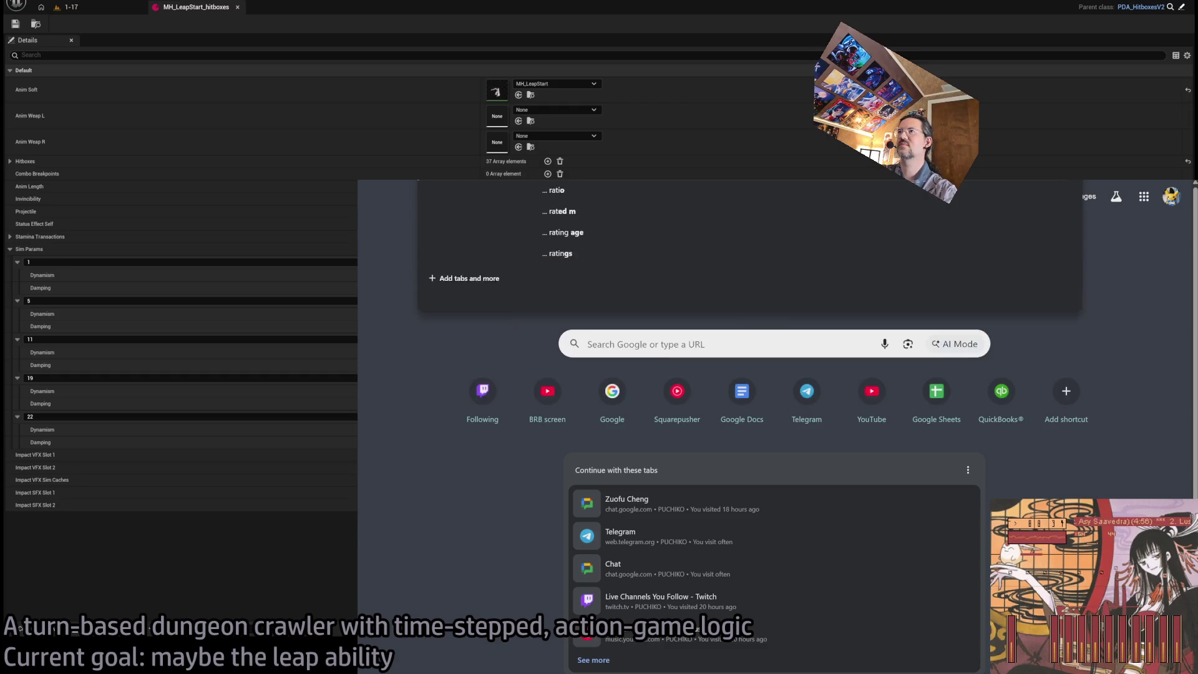
{"action": "key", "text": "Return"}
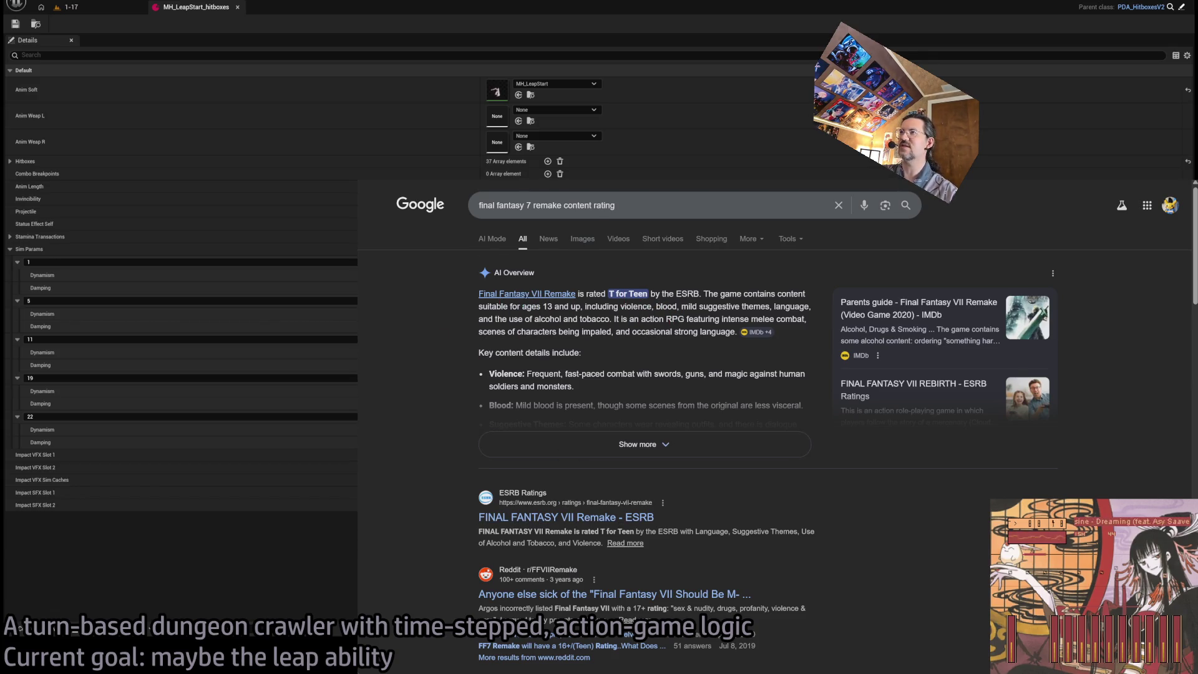
{"action": "key", "text": "alt+Tab"}
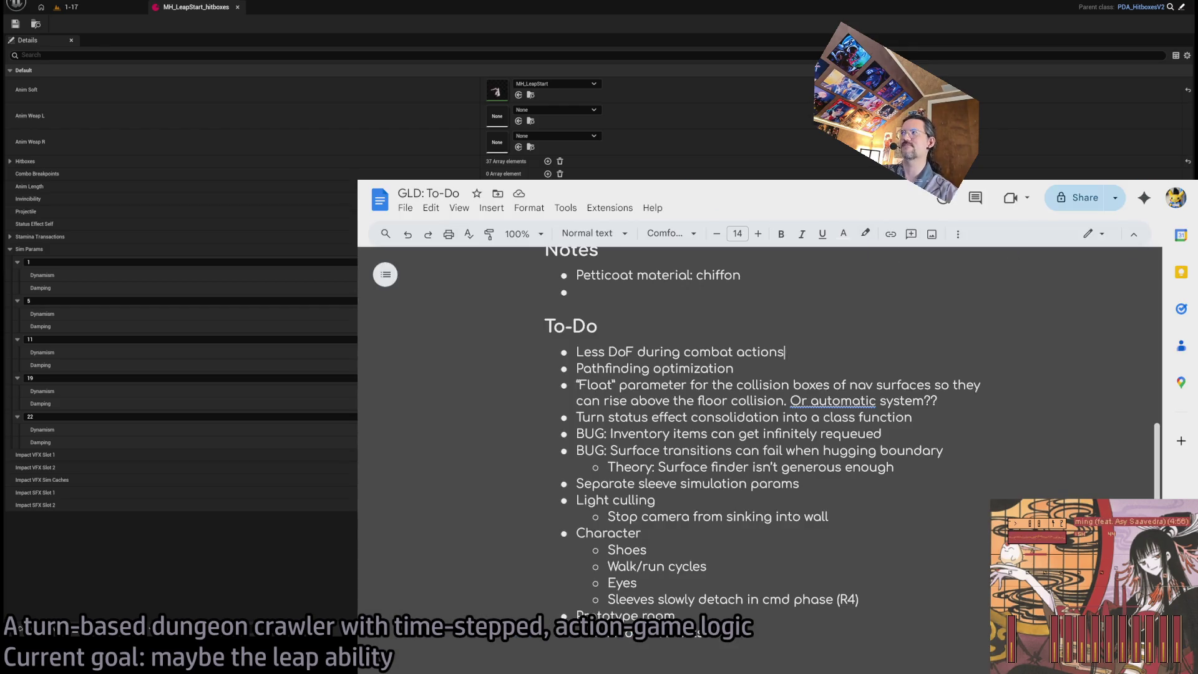
{"action": "left_click", "coordinate": [436, 143]}
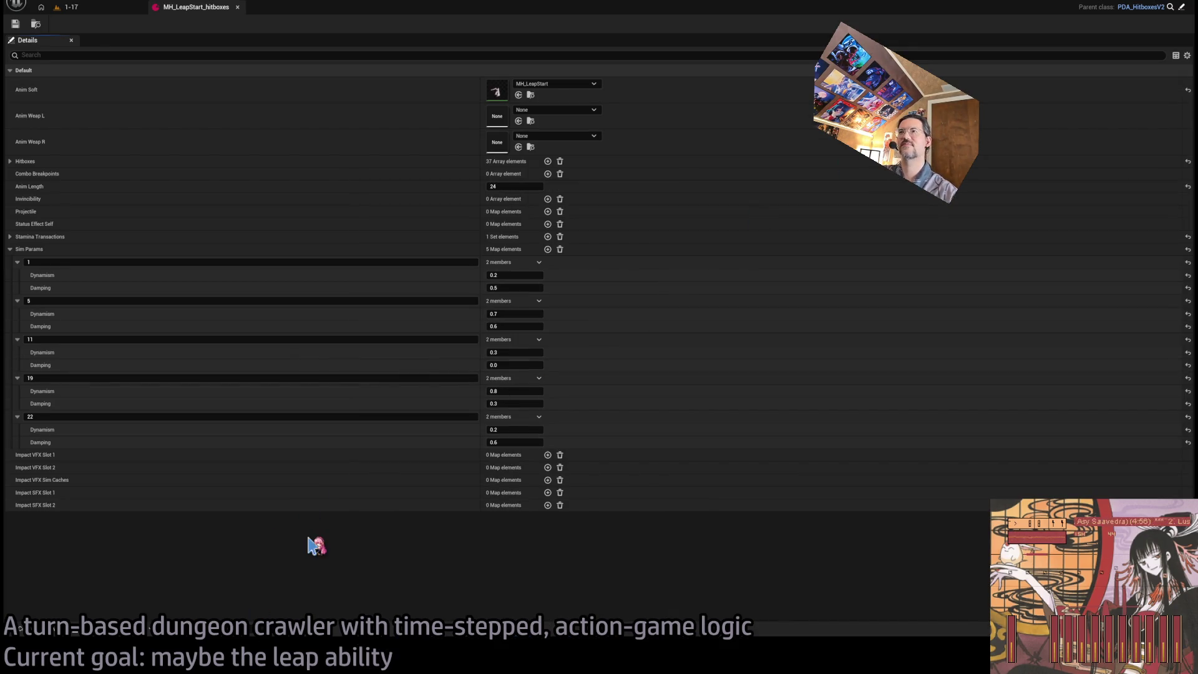
{"action": "left_click", "coordinate": [51, 6]}
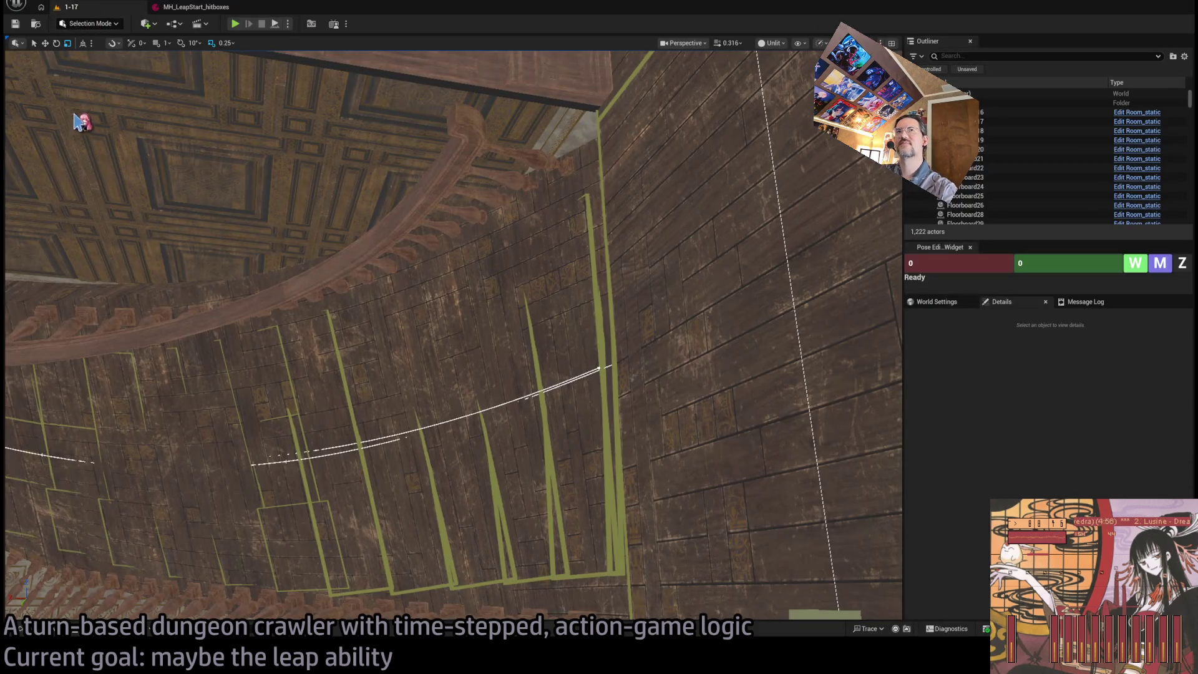
Search 'elden ring content rating', read the results, and switch back to Unreal's level
{"action": "key", "text": "alt+Tab"}
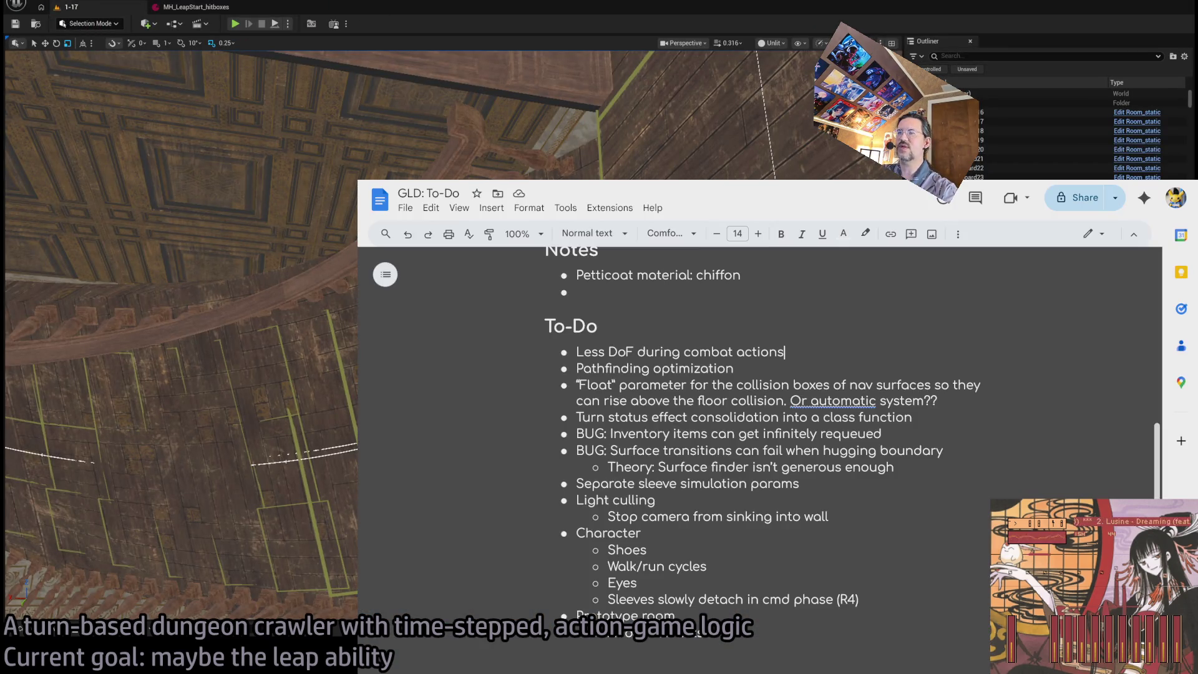
{"action": "key", "text": "ctrl+n"}
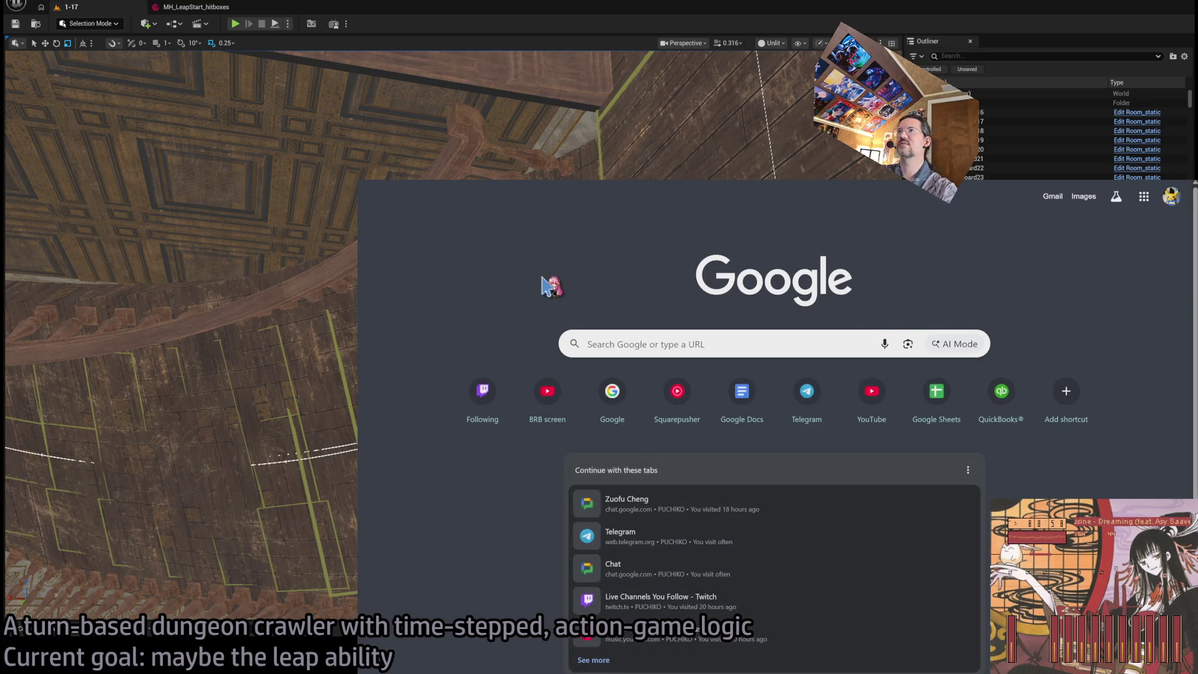
{"action": "type", "text": "elden ring content ra"}
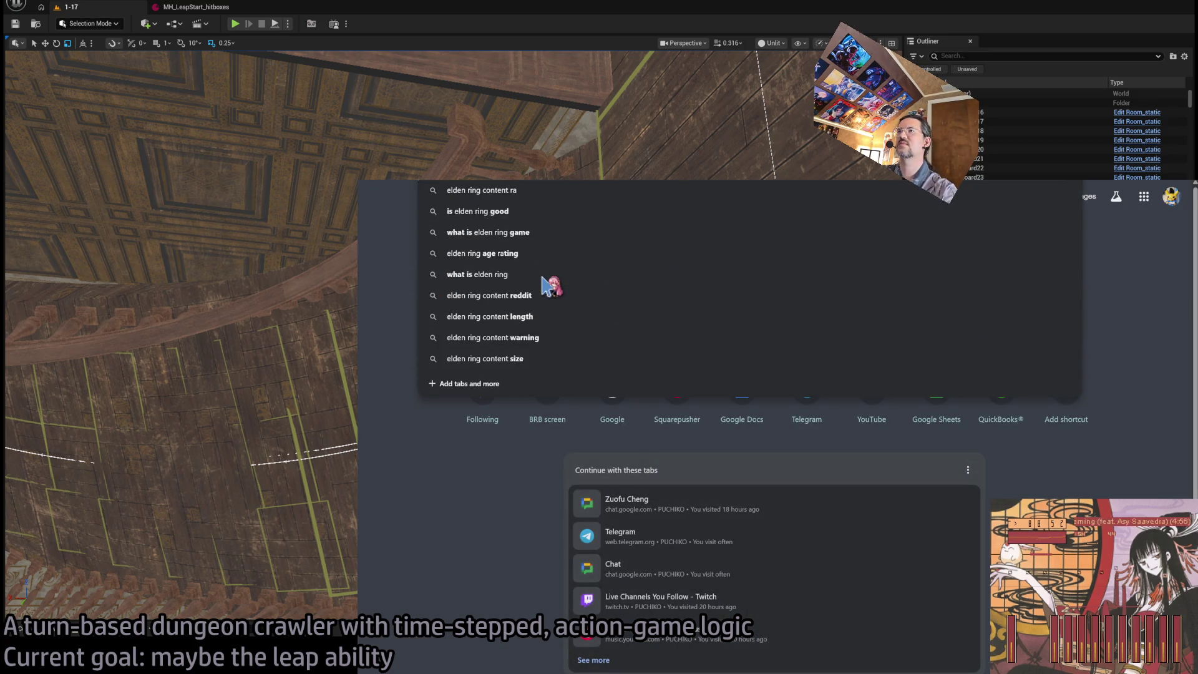
{"action": "type", "text": "ting"}
{"action": "key", "text": "Return"}
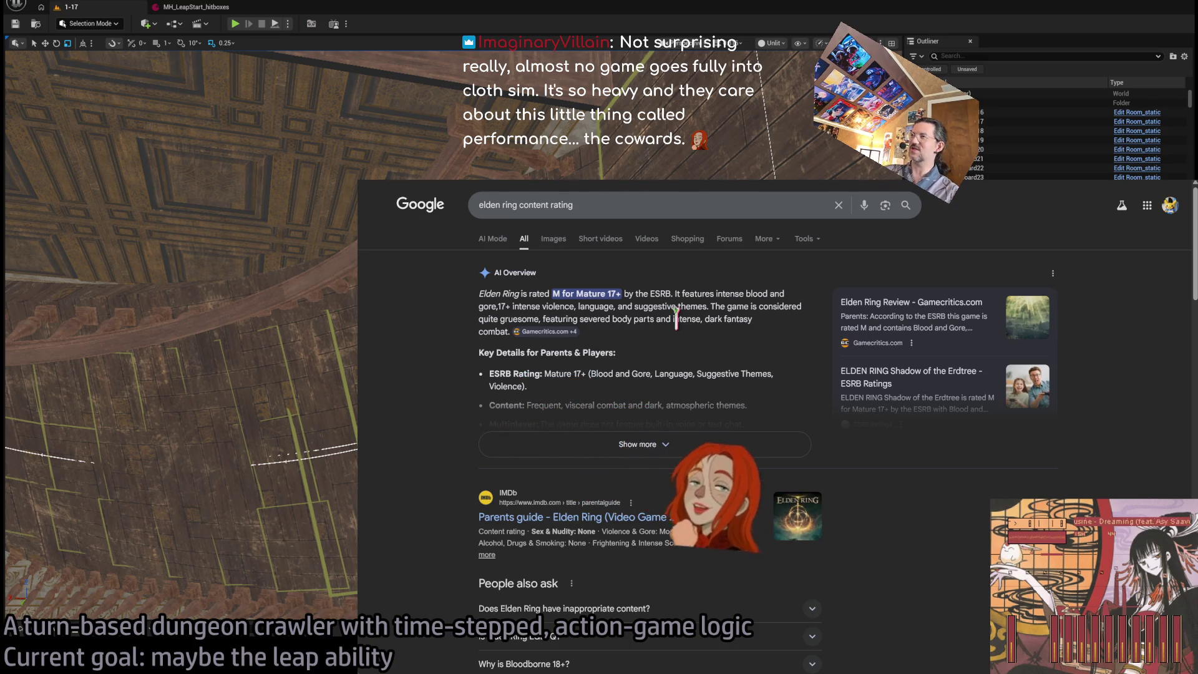
{"action": "key", "text": "alt+Tab"}
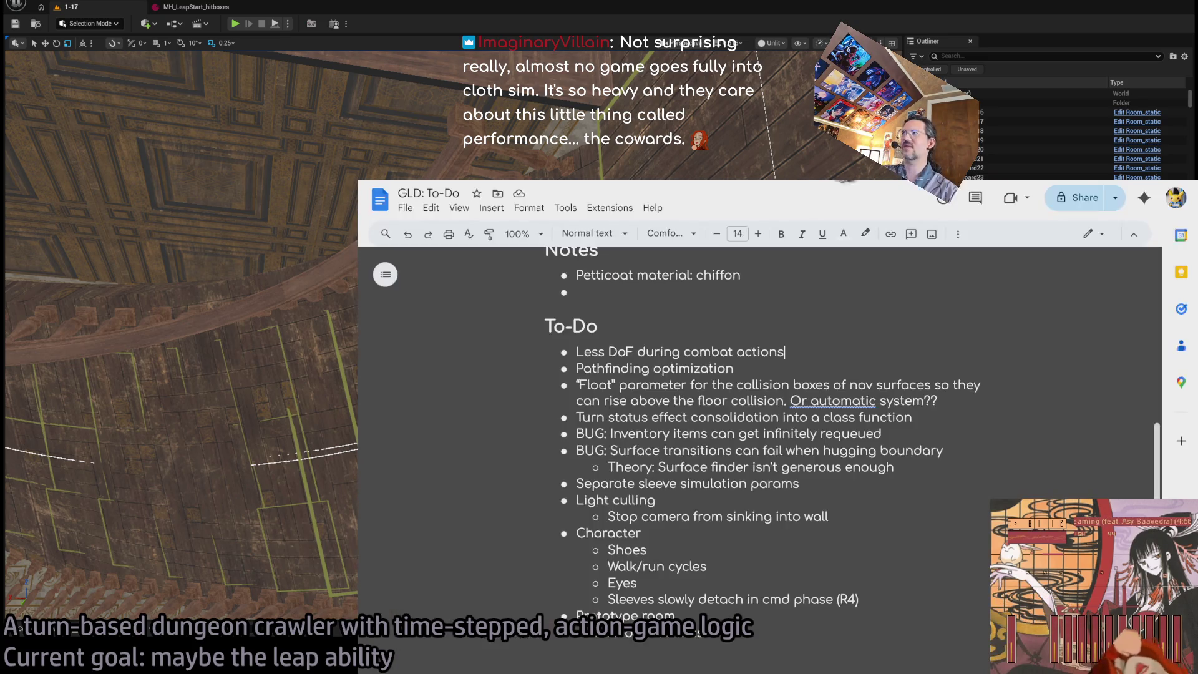
{"action": "key", "text": "alt+Tab"}
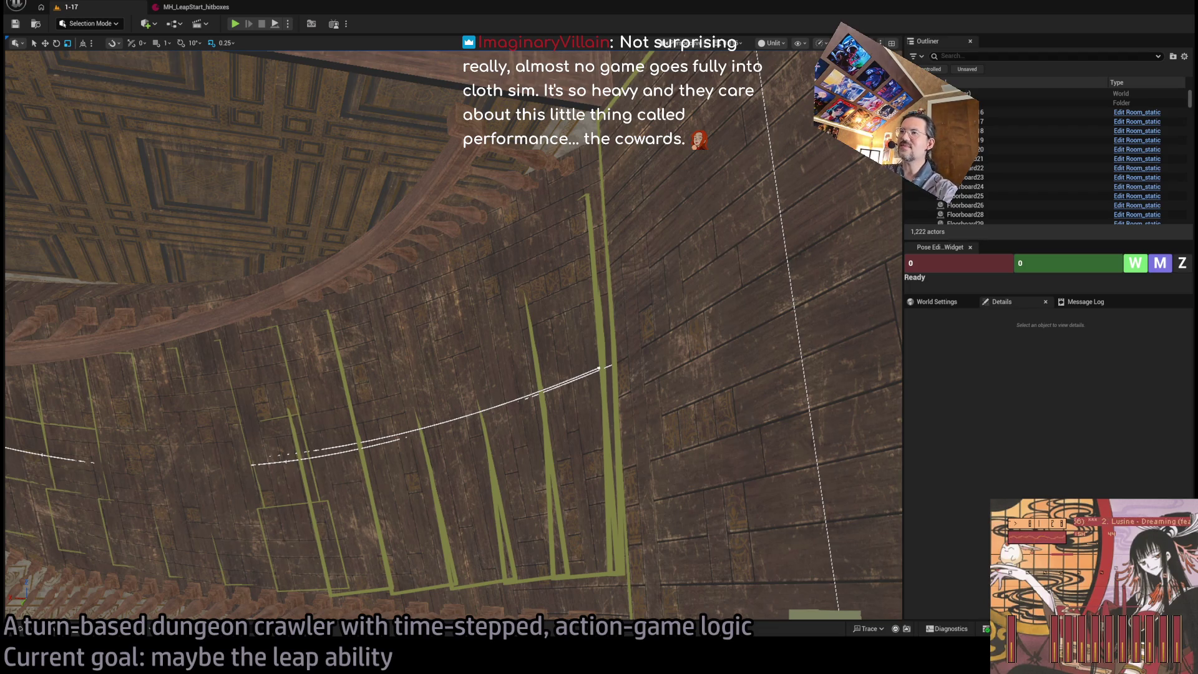
Fly the camera through the stairwell room to the balcony, then start Play in Editor
{"action": "left_click_drag", "start_coordinate": [453, 337], "coordinate": [399, 387]}
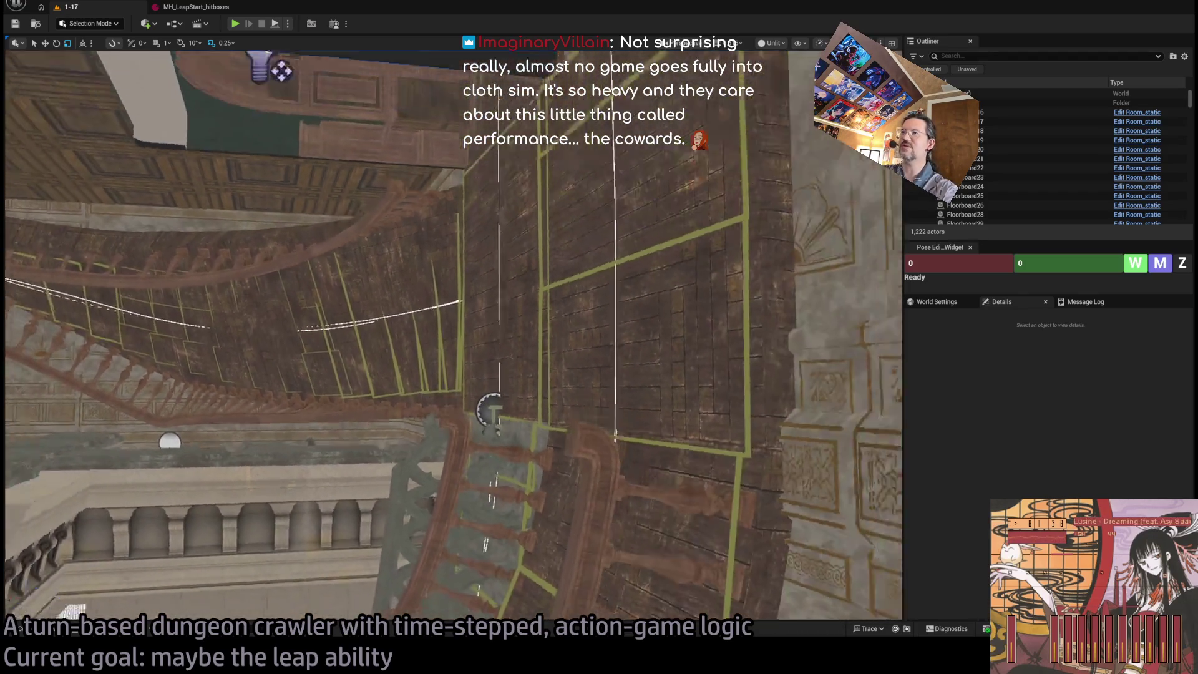
{"action": "mouse_move", "coordinate": [597, 372]}
{"action": "left_mouse_down"}
{"action": "mouse_move", "coordinate": [577, 377]}
{"action": "mouse_move", "coordinate": [596, 371]}
{"action": "left_mouse_up"}
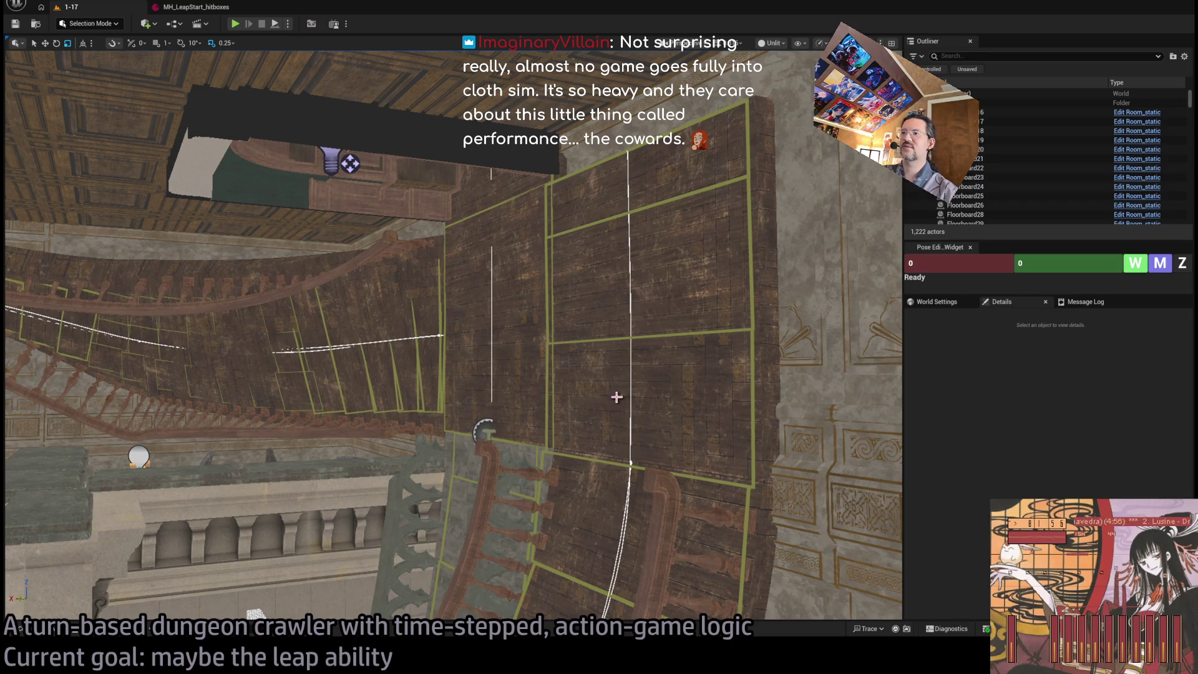
{"action": "mouse_move", "coordinate": [617, 398]}
{"action": "left_mouse_down"}
{"action": "mouse_move", "coordinate": [686, 334]}
{"action": "mouse_move", "coordinate": [686, 349]}
{"action": "mouse_move", "coordinate": [686, 330]}
{"action": "mouse_move", "coordinate": [614, 398]}
{"action": "left_mouse_up"}
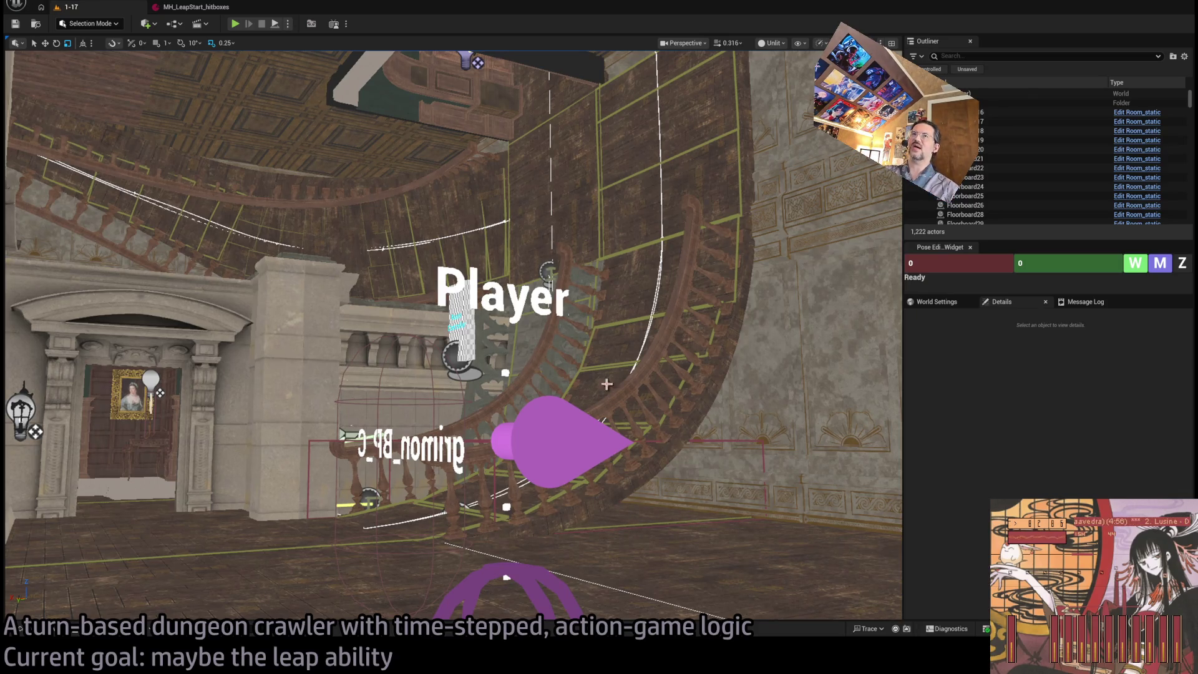
{"action": "key", "text": "alt+p"}
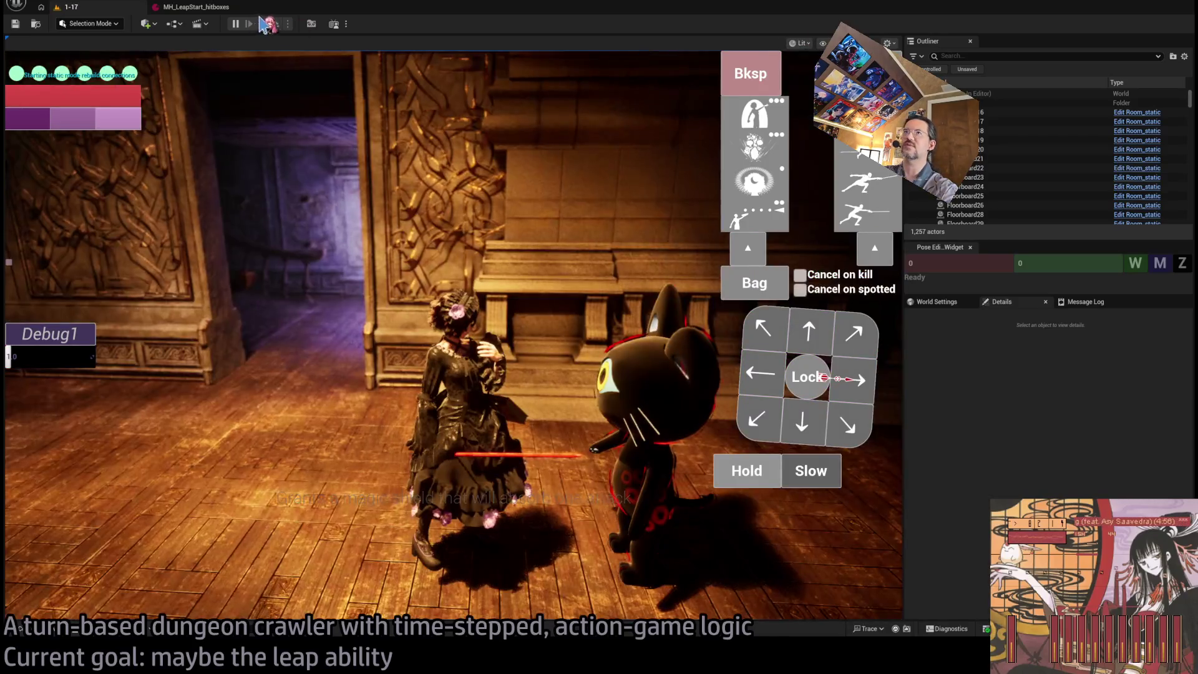
Lock onto and attack the cat enemy, watch the replay, then end play mode
{"action": "left_click", "coordinate": [269, 24]}
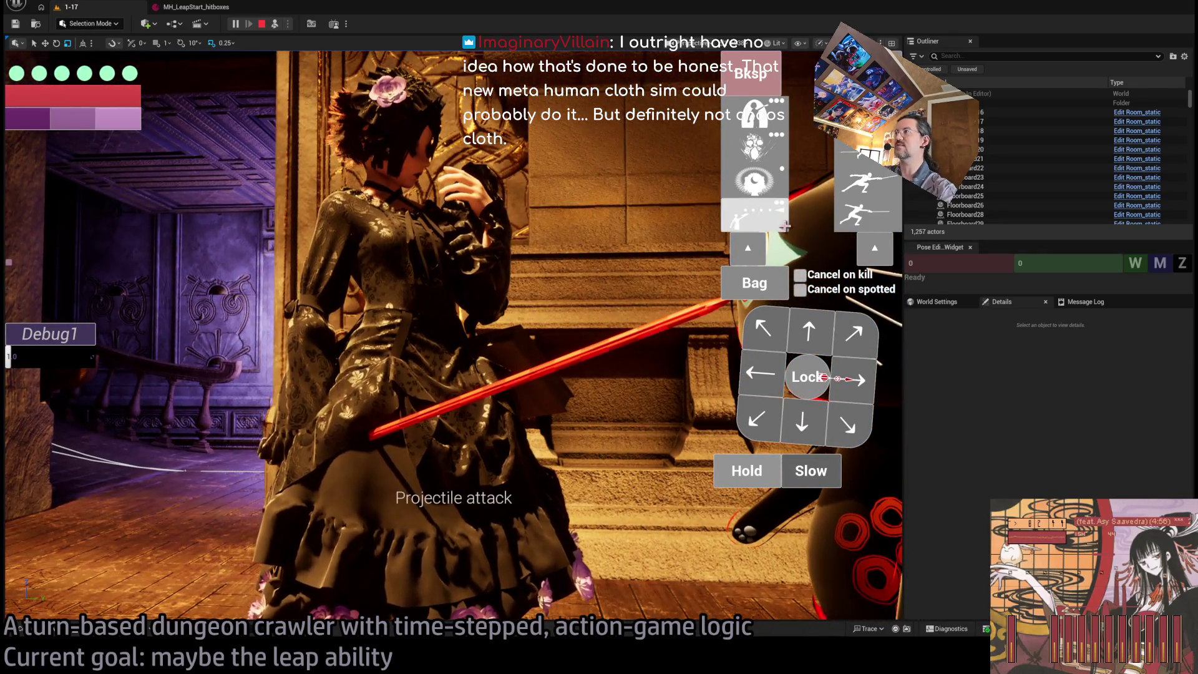
{"action": "left_click", "coordinate": [809, 376]}
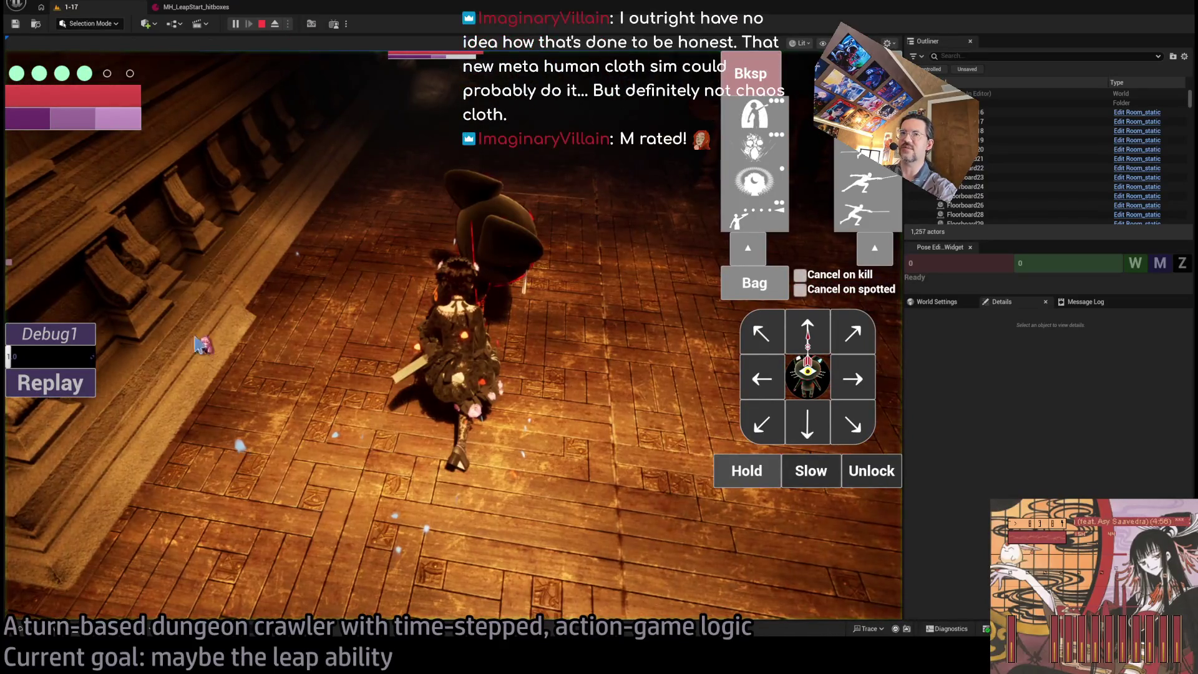
{"action": "left_click", "coordinate": [64, 371]}
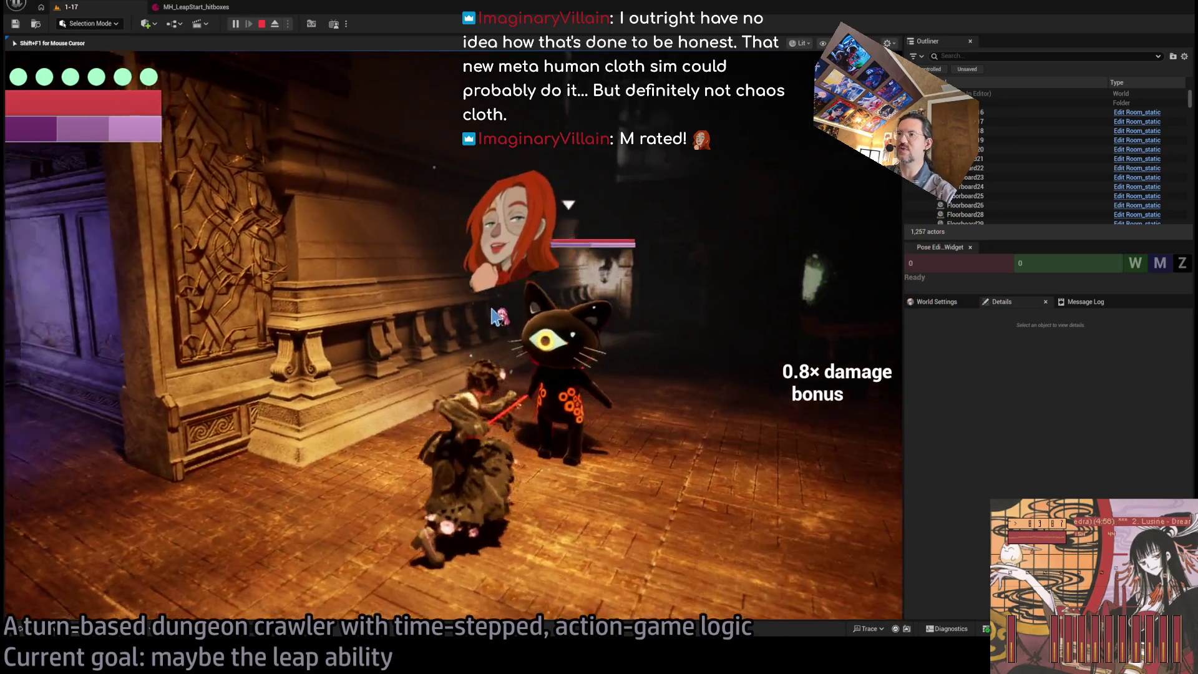
{"action": "left_click", "coordinate": [497, 317]}
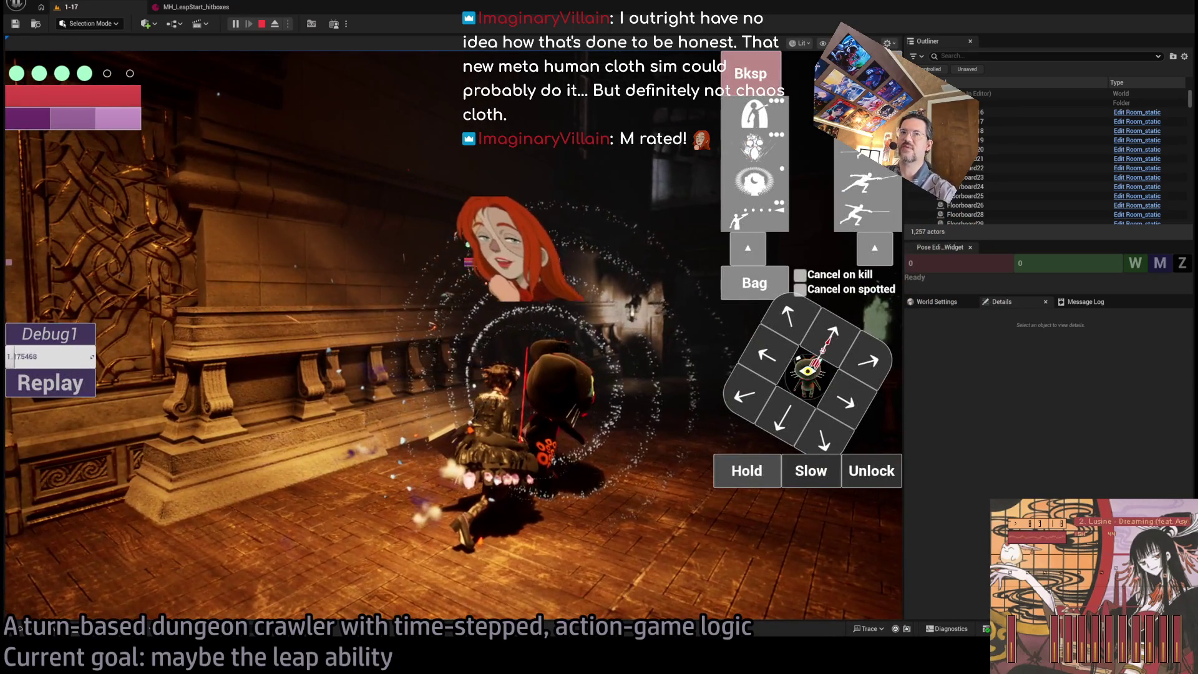
{"action": "left_click", "coordinate": [61, 387]}
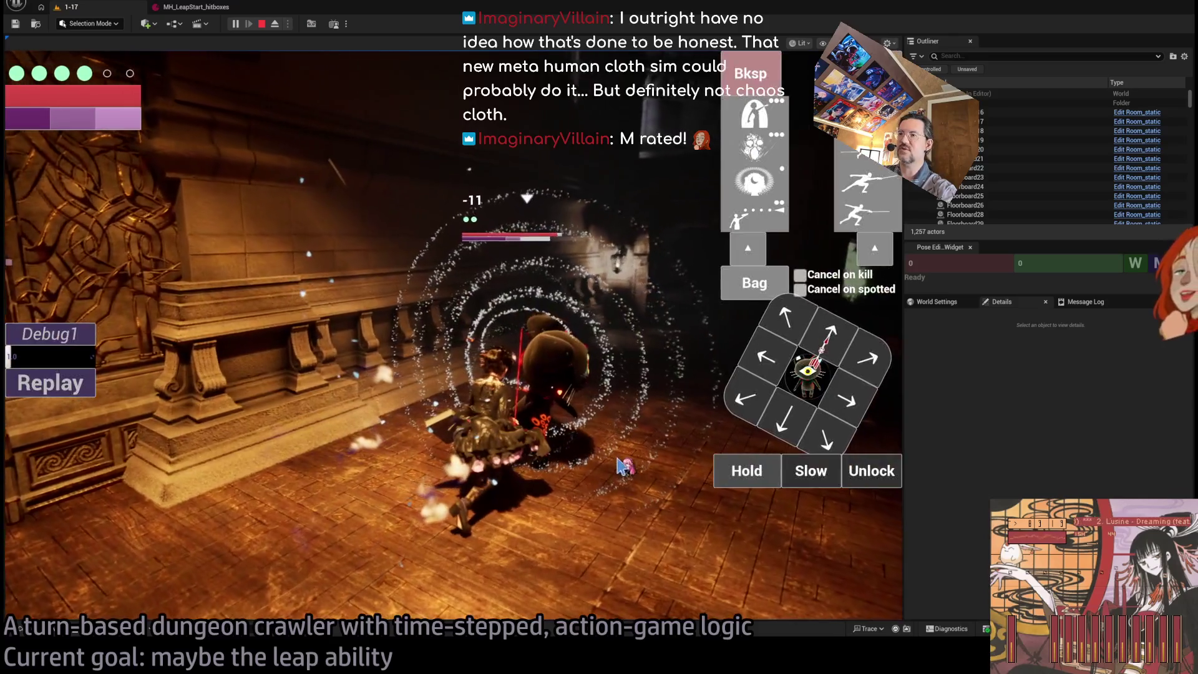
{"action": "key", "text": "Escape"}
{"action": "mouse_move", "coordinate": [621, 464]}
{"action": "left_mouse_down"}
{"action": "mouse_move", "coordinate": [574, 439]}
{"action": "mouse_move", "coordinate": [605, 571]}
{"action": "left_mouse_up"}
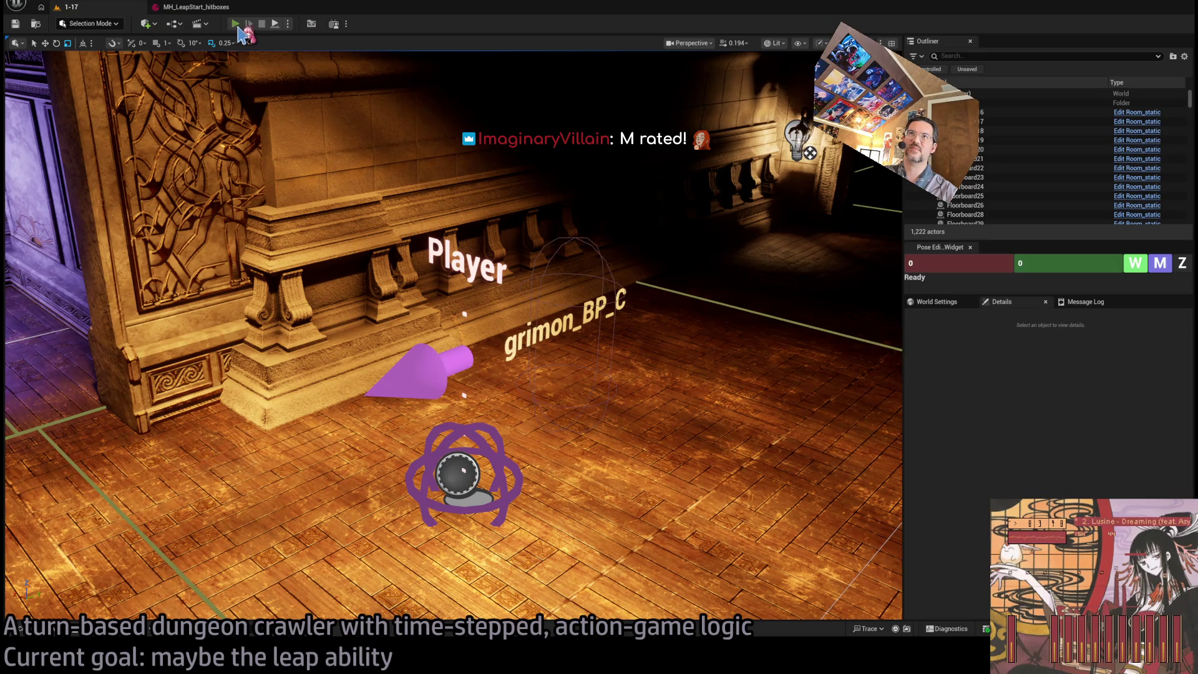
Briefly run and stop play, then open MetaDusk_TestDress_OnePiece_Skirt from the Garments folder
{"action": "left_click", "coordinate": [236, 25]}
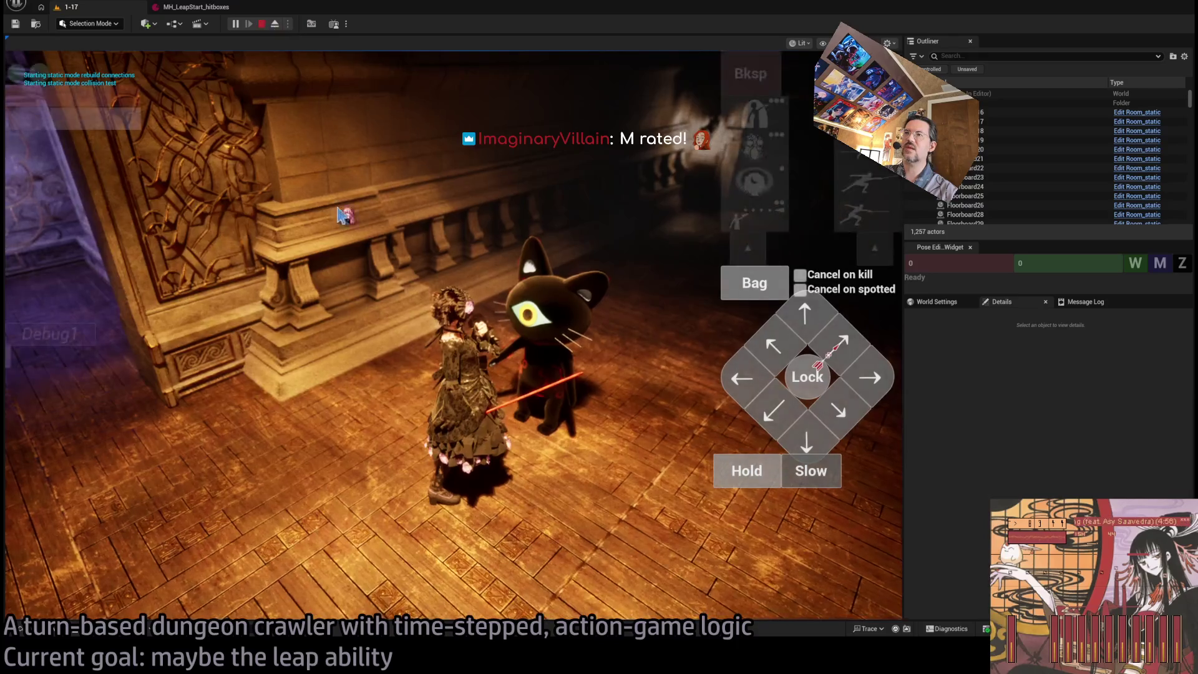
{"action": "key", "text": "Escape"}
{"action": "key", "text": "ctrl+space"}
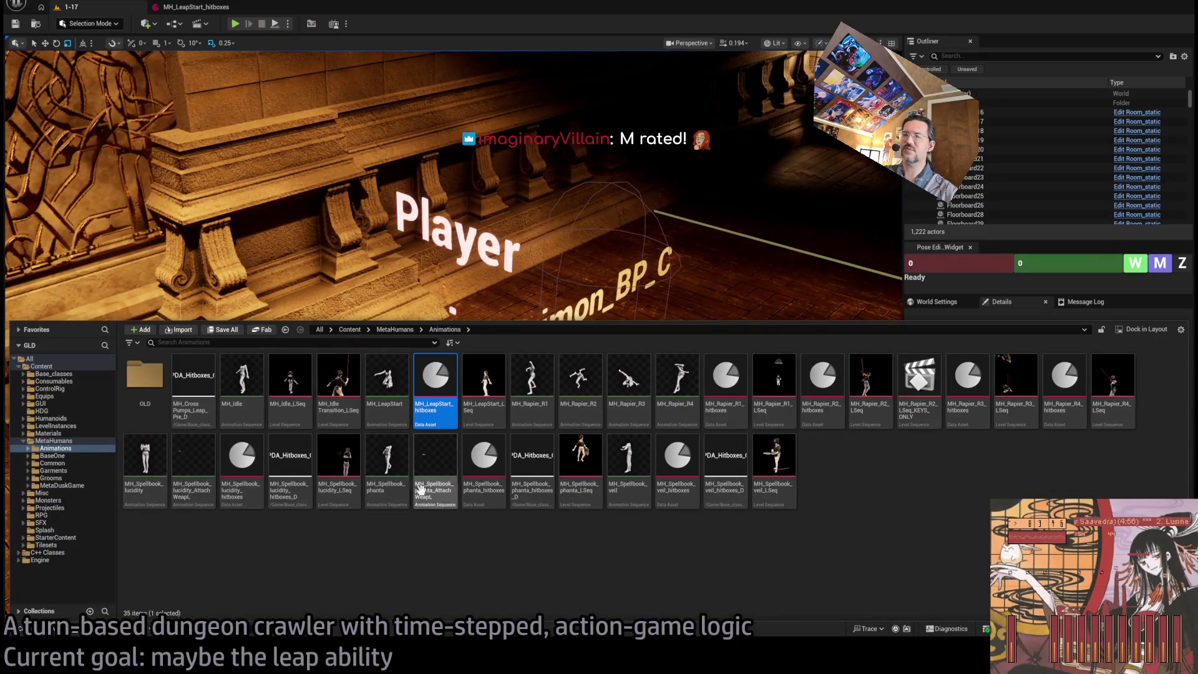
{"action": "left_click", "coordinate": [52, 470]}
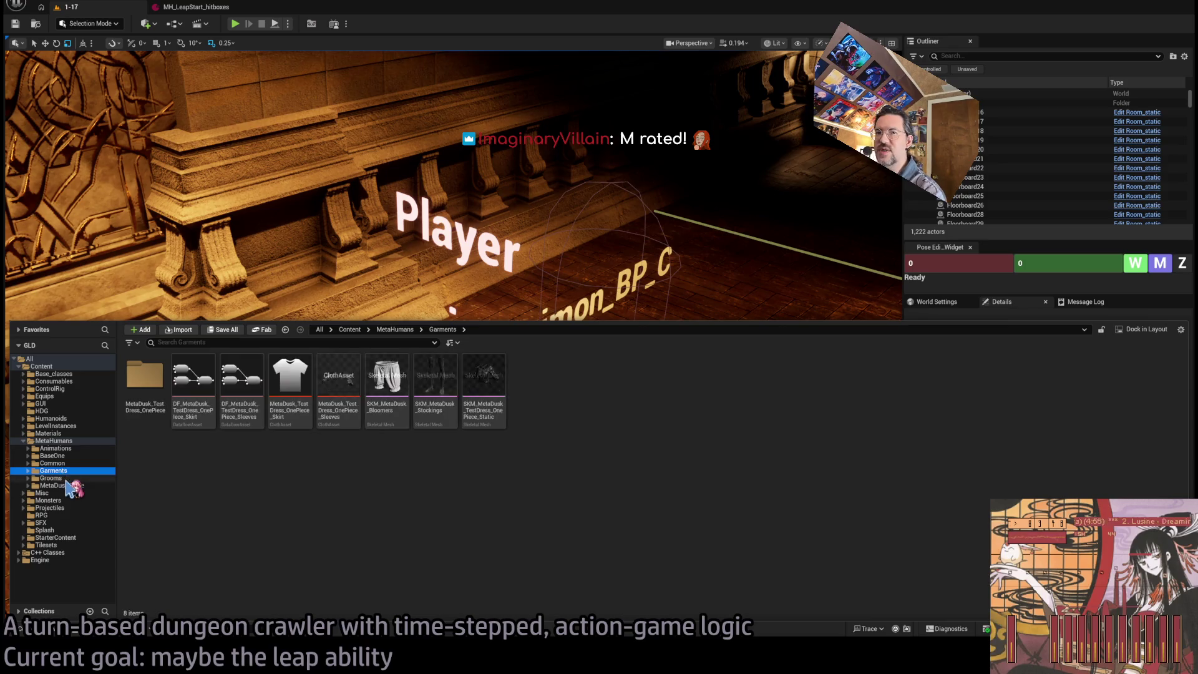
{"action": "left_click", "coordinate": [63, 486]}
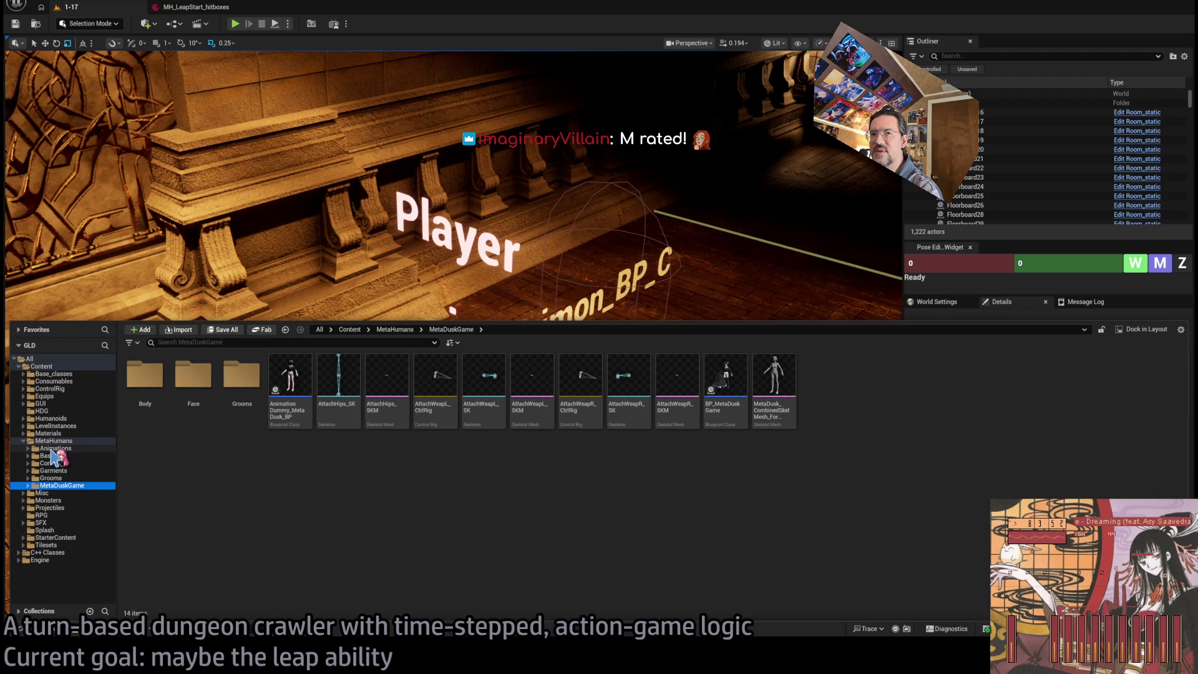
{"action": "left_click", "coordinate": [56, 470]}
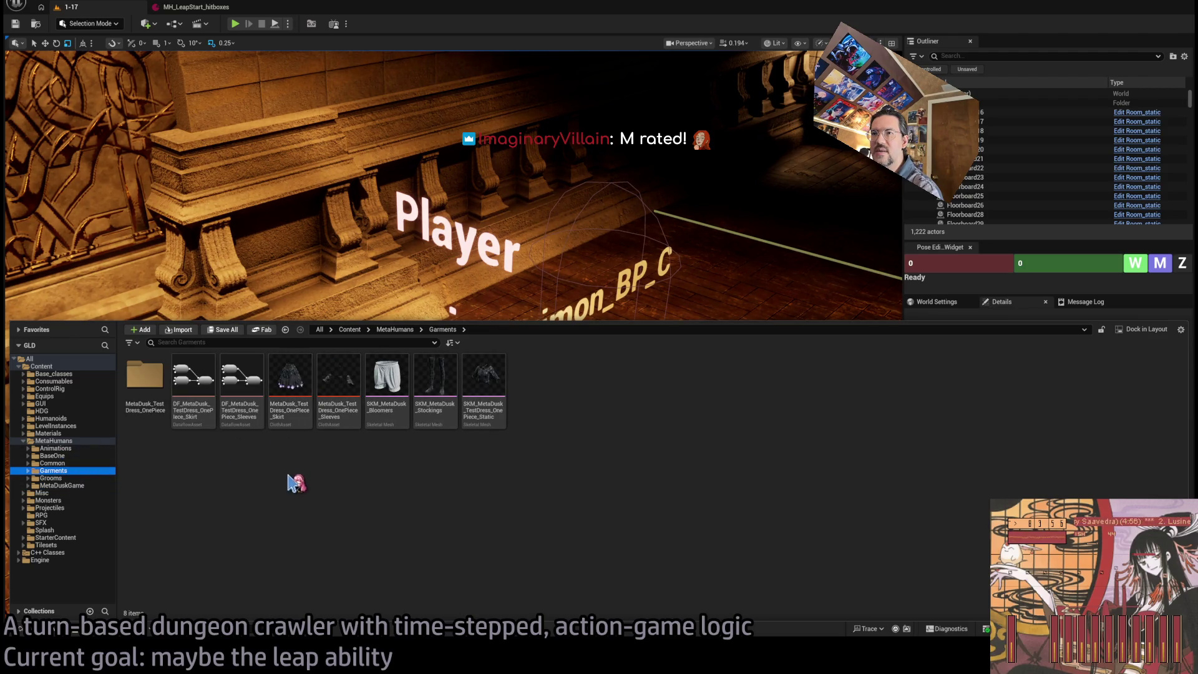
{"action": "left_click", "coordinate": [304, 393]}
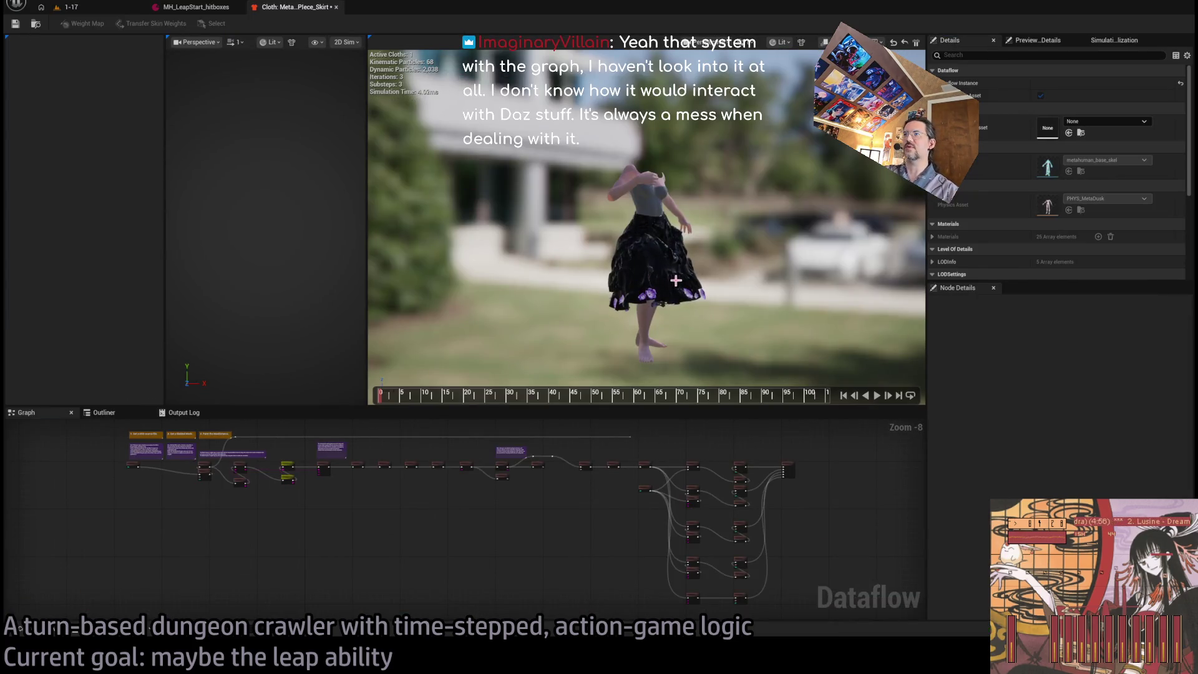
Enlarge the Dataflow graph and inspect the SimulationBendingConfig, MergeClothCollections and TransferSkinWeights_1 nodes
{"action": "scroll", "coordinate": [561, 507], "scroll_direction": "up", "scroll_amount": 3}
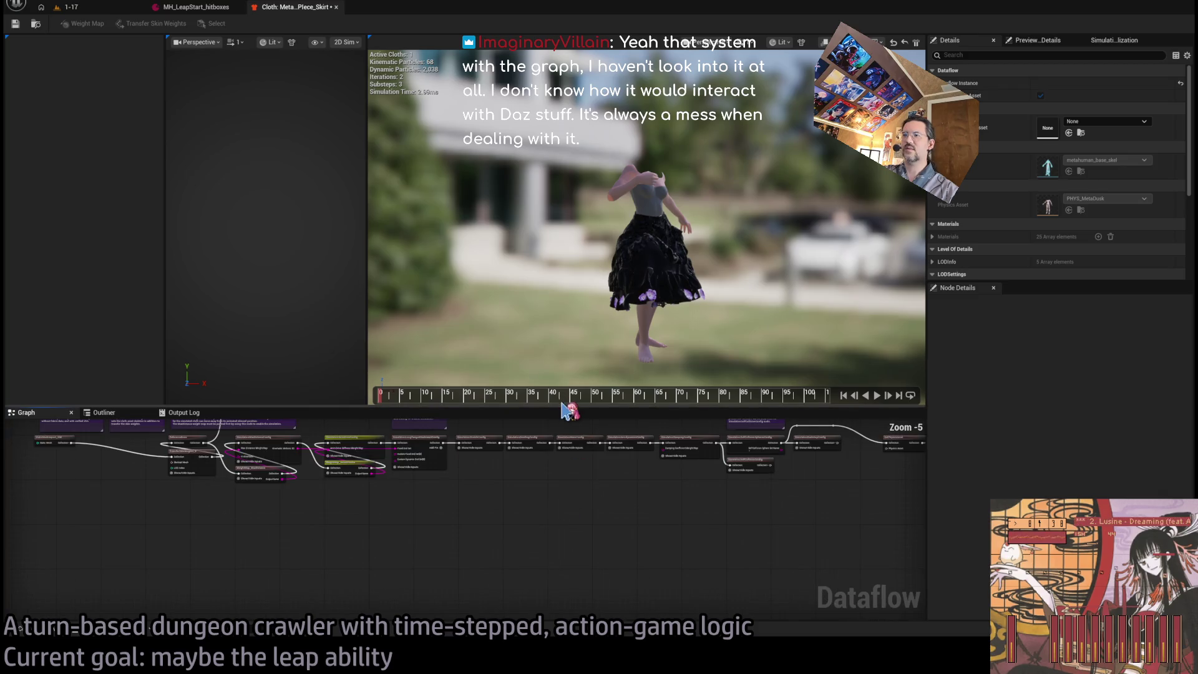
{"action": "left_click_drag", "start_coordinate": [564, 404], "coordinate": [564, 222]}
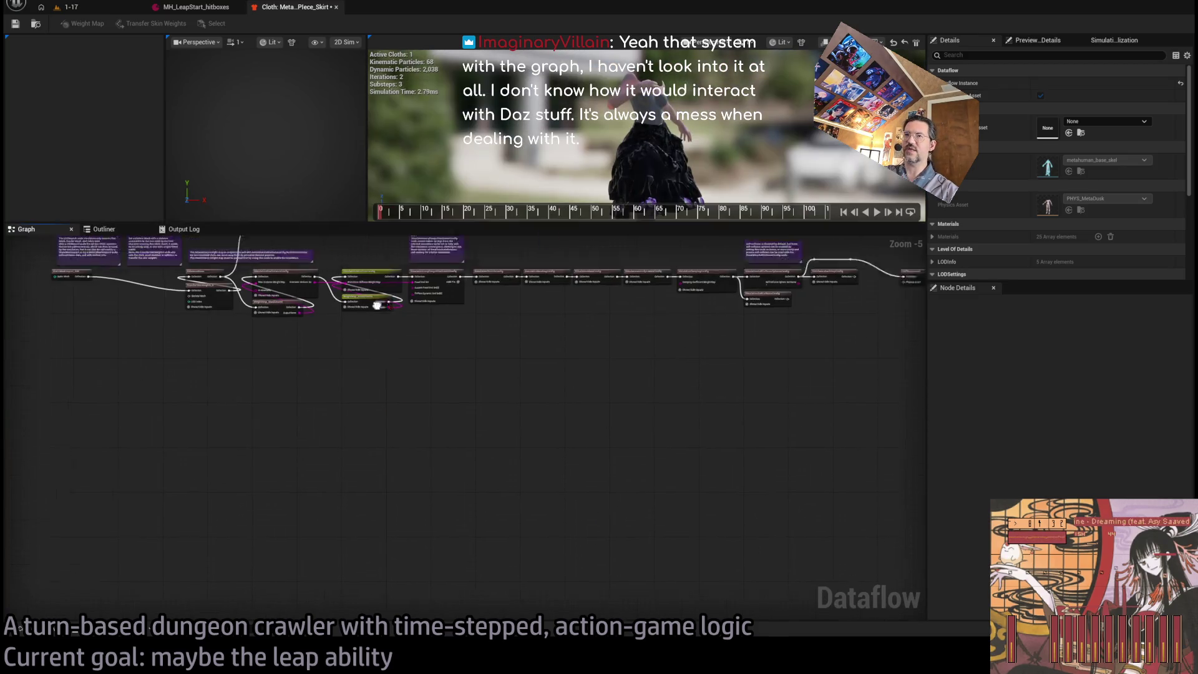
{"action": "scroll", "coordinate": [514, 490], "scroll_direction": "up", "scroll_amount": 6}
{"action": "left_click_drag", "start_coordinate": [514, 489], "coordinate": [181, 487]}
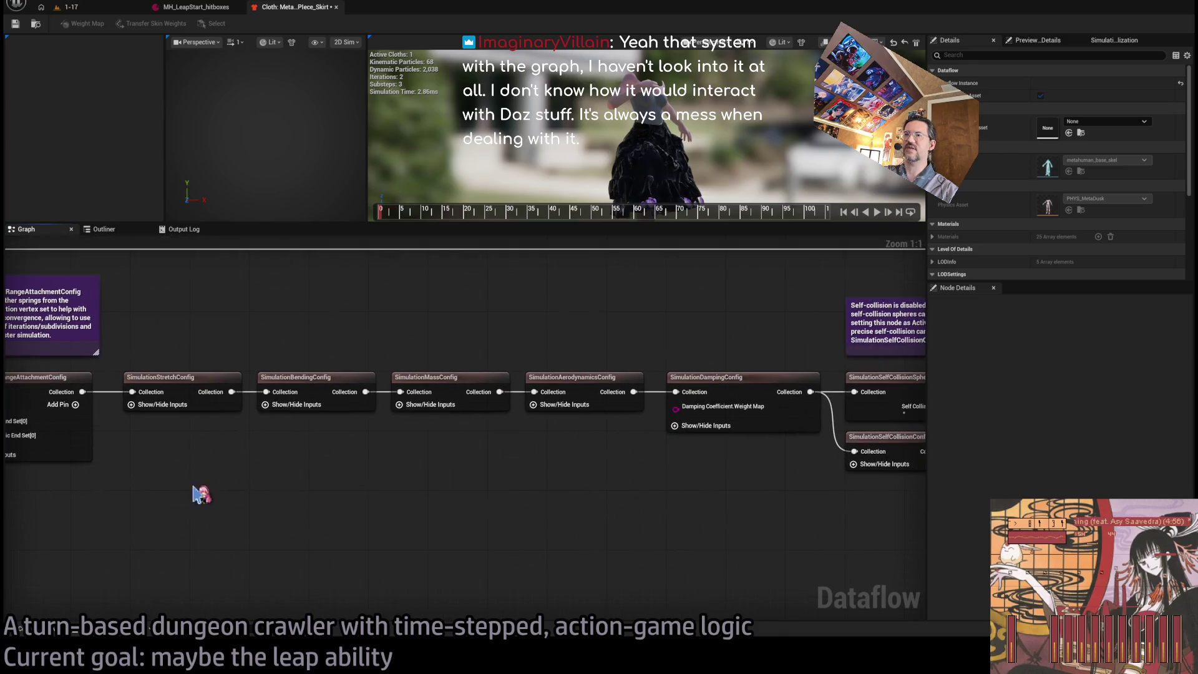
{"action": "left_click", "coordinate": [293, 377]}
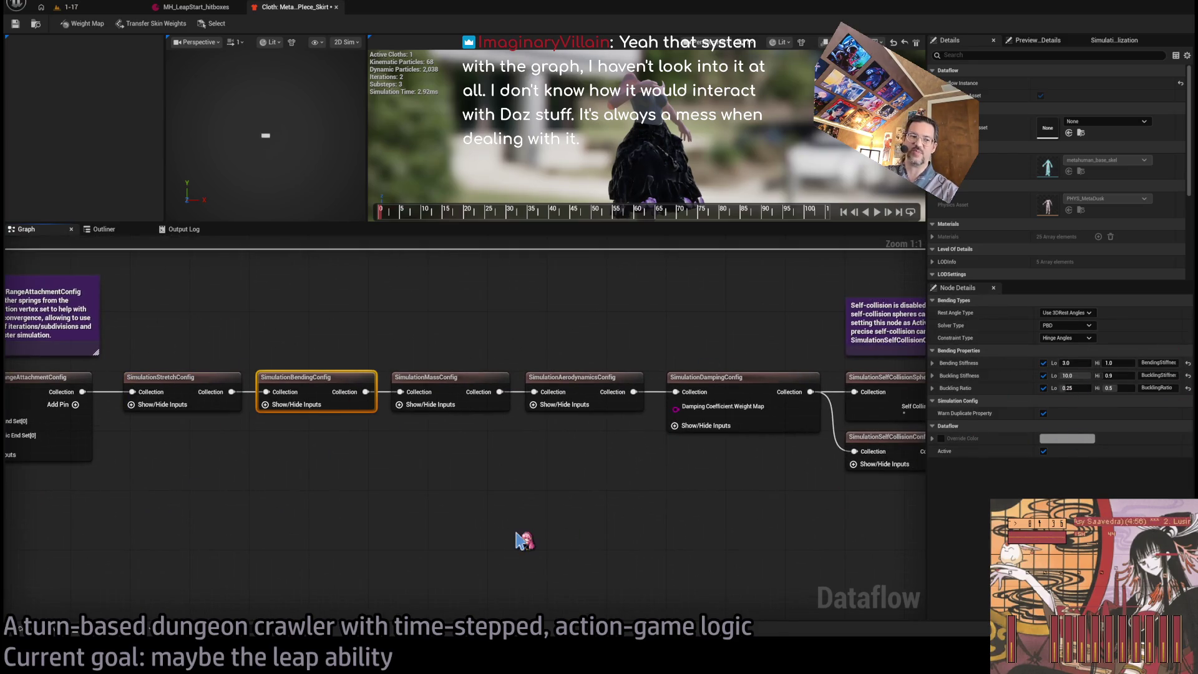
{"action": "mouse_move", "coordinate": [522, 540]}
{"action": "left_mouse_down"}
{"action": "mouse_move", "coordinate": [131, 513]}
{"action": "mouse_move", "coordinate": [543, 524]}
{"action": "mouse_move", "coordinate": [698, 461]}
{"action": "mouse_move", "coordinate": [772, 466]}
{"action": "left_mouse_up"}
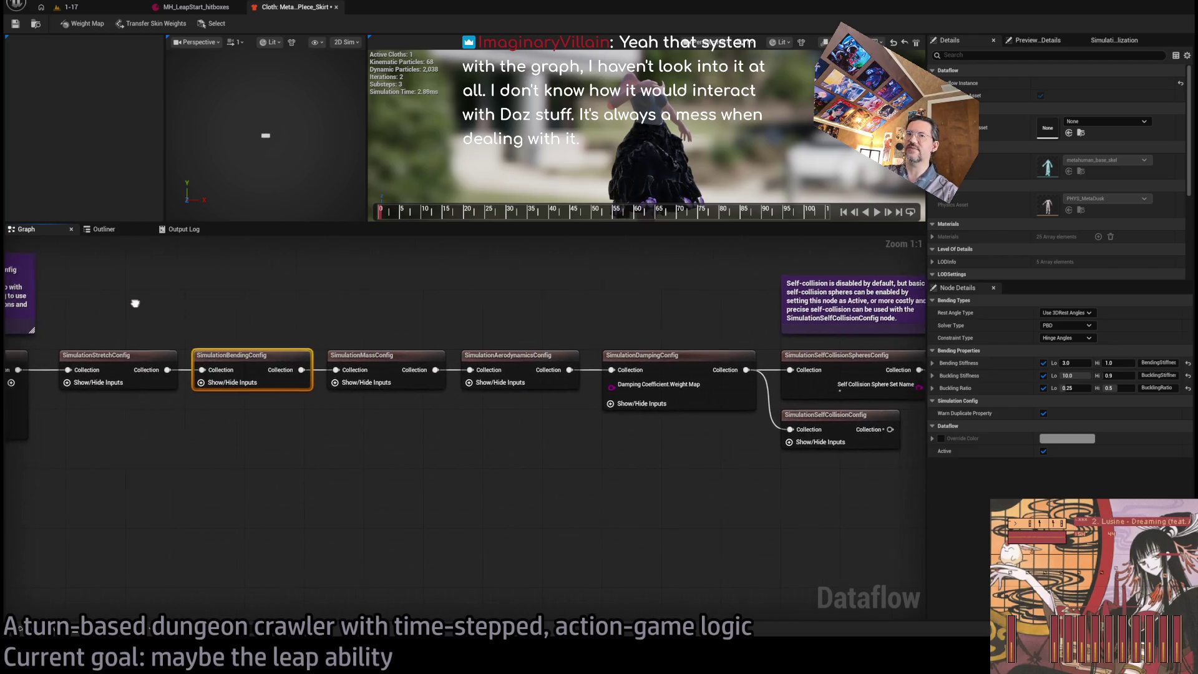
{"action": "mouse_move", "coordinate": [249, 313]}
{"action": "left_mouse_down"}
{"action": "mouse_move", "coordinate": [348, 315]}
{"action": "mouse_move", "coordinate": [349, 326]}
{"action": "mouse_move", "coordinate": [139, 342]}
{"action": "left_mouse_up"}
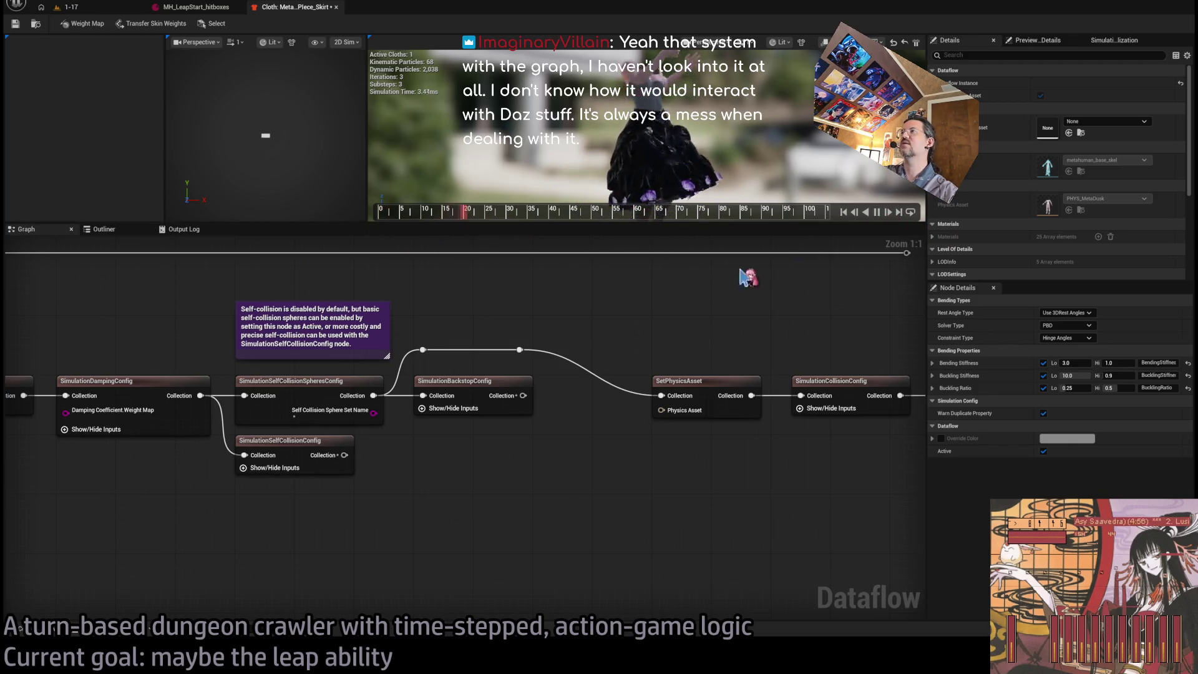
{"action": "mouse_move", "coordinate": [620, 352]}
{"action": "left_mouse_down"}
{"action": "mouse_move", "coordinate": [489, 367]}
{"action": "mouse_move", "coordinate": [414, 331]}
{"action": "mouse_move", "coordinate": [414, 417]}
{"action": "mouse_move", "coordinate": [449, 366]}
{"action": "mouse_move", "coordinate": [543, 312]}
{"action": "left_mouse_up"}
{"action": "left_click", "coordinate": [542, 314]}
{"action": "left_click", "coordinate": [777, 308]}
Survey the remaining nodes up to ClothAssetTerminal, then play the 1-17 level again
{"action": "left_click_drag", "start_coordinate": [858, 366], "coordinate": [689, 360]}
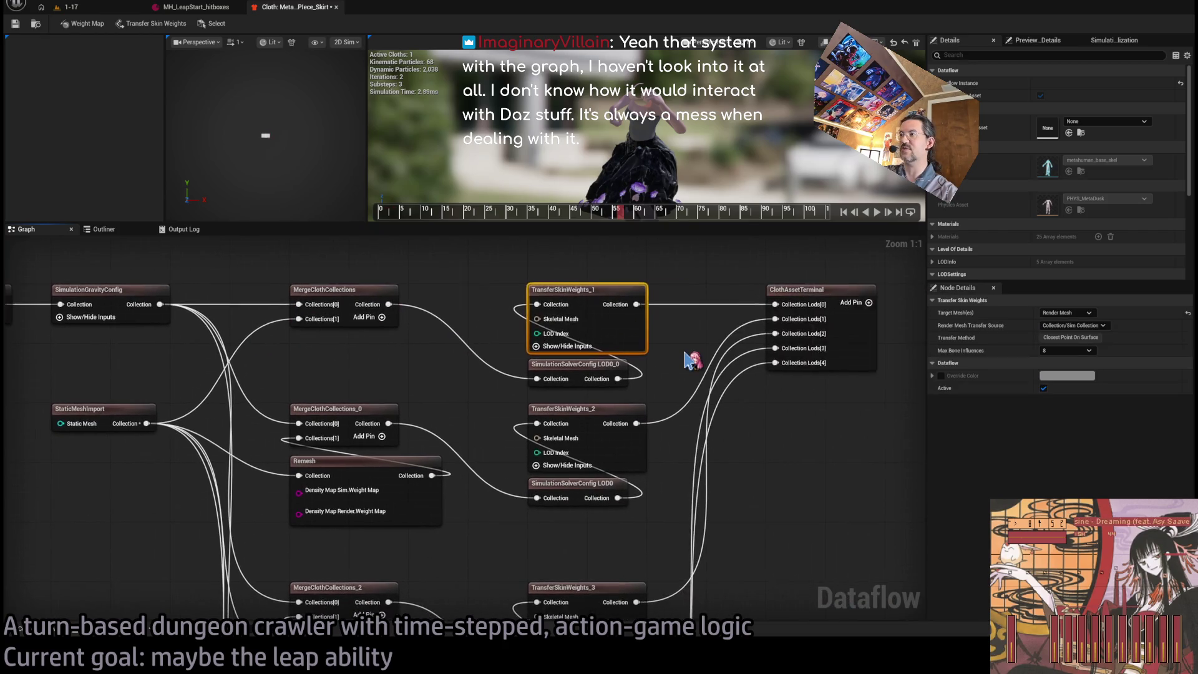
{"action": "scroll", "coordinate": [624, 361], "scroll_direction": "down", "scroll_amount": 2}
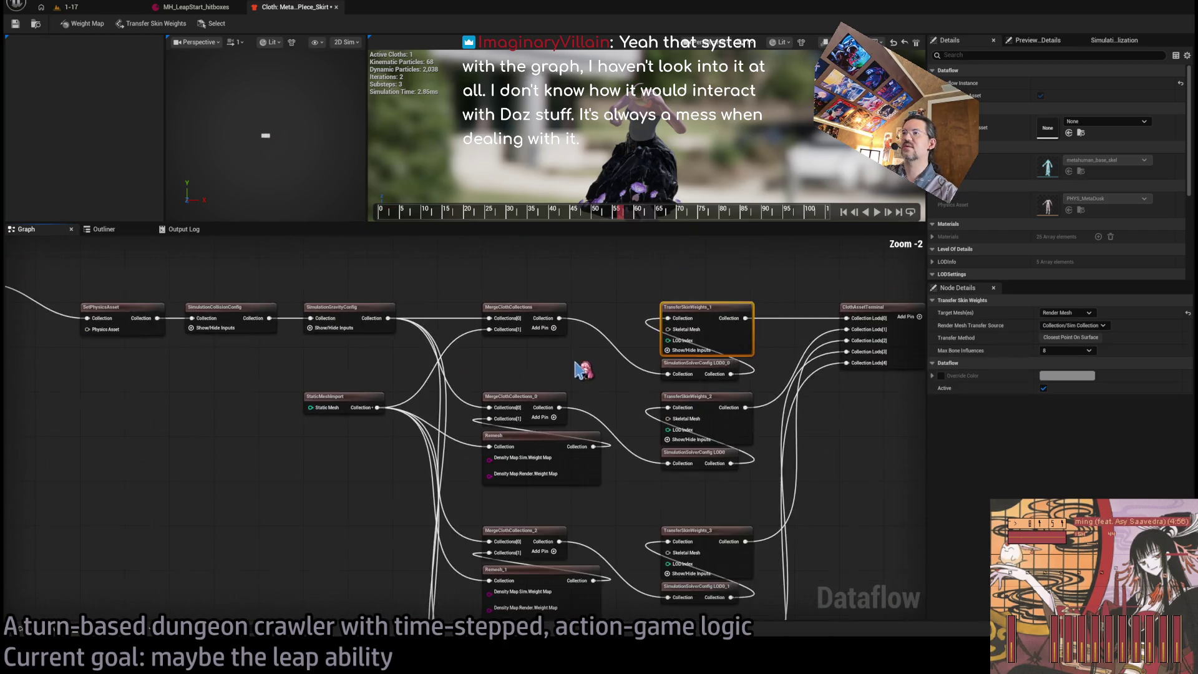
{"action": "left_click_drag", "start_coordinate": [575, 374], "coordinate": [561, 330]}
{"action": "scroll", "coordinate": [561, 330], "scroll_direction": "up", "scroll_amount": 2}
{"action": "left_click_drag", "start_coordinate": [788, 269], "coordinate": [621, 416]}
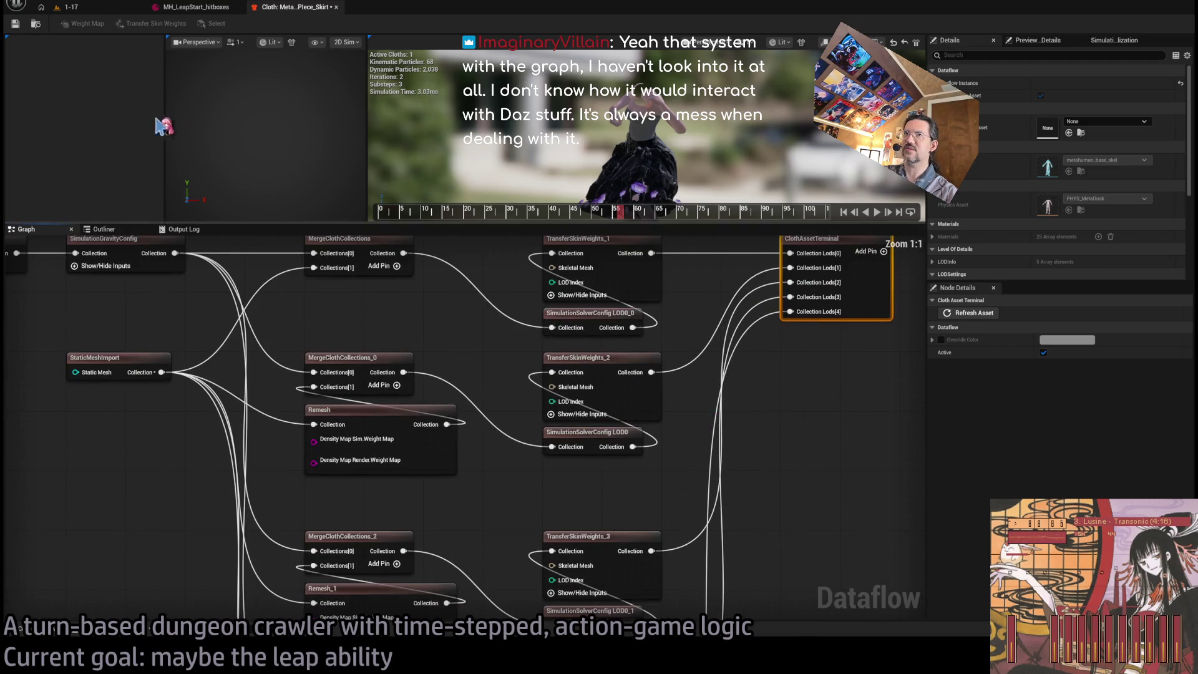
{"action": "left_click", "coordinate": [101, 11]}
{"action": "left_click", "coordinate": [234, 24]}
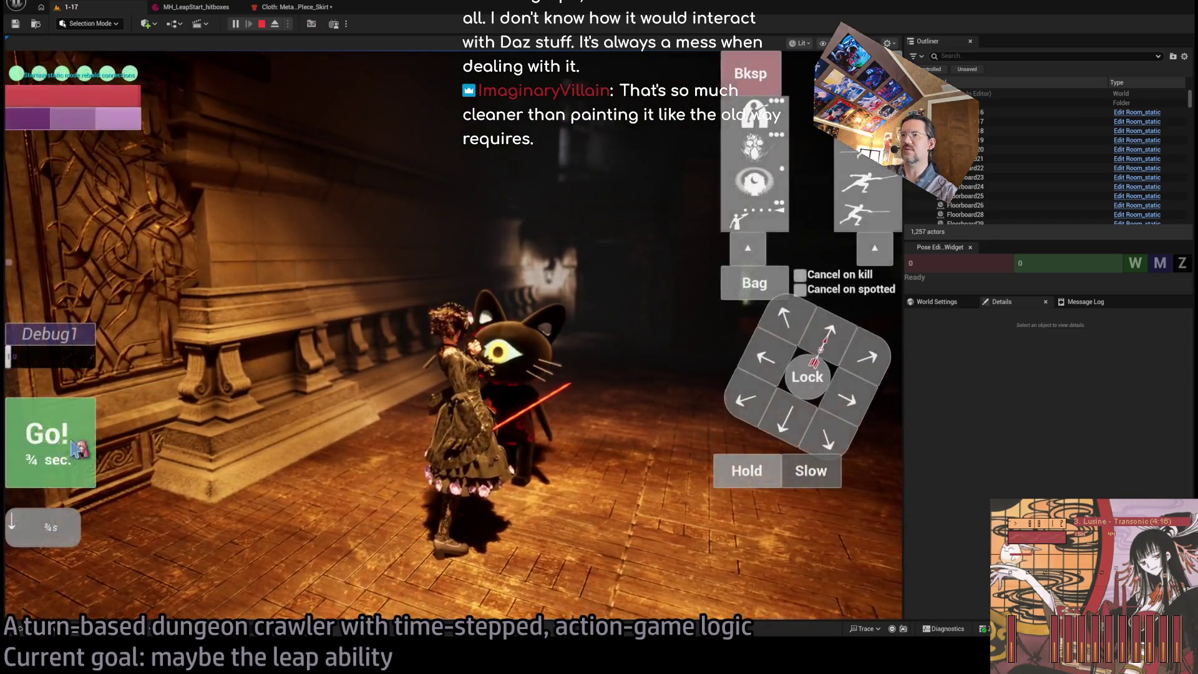
Begin the encounter and execute a queued one-second forward move, backward move and hold
{"action": "left_click", "coordinate": [791, 426]}
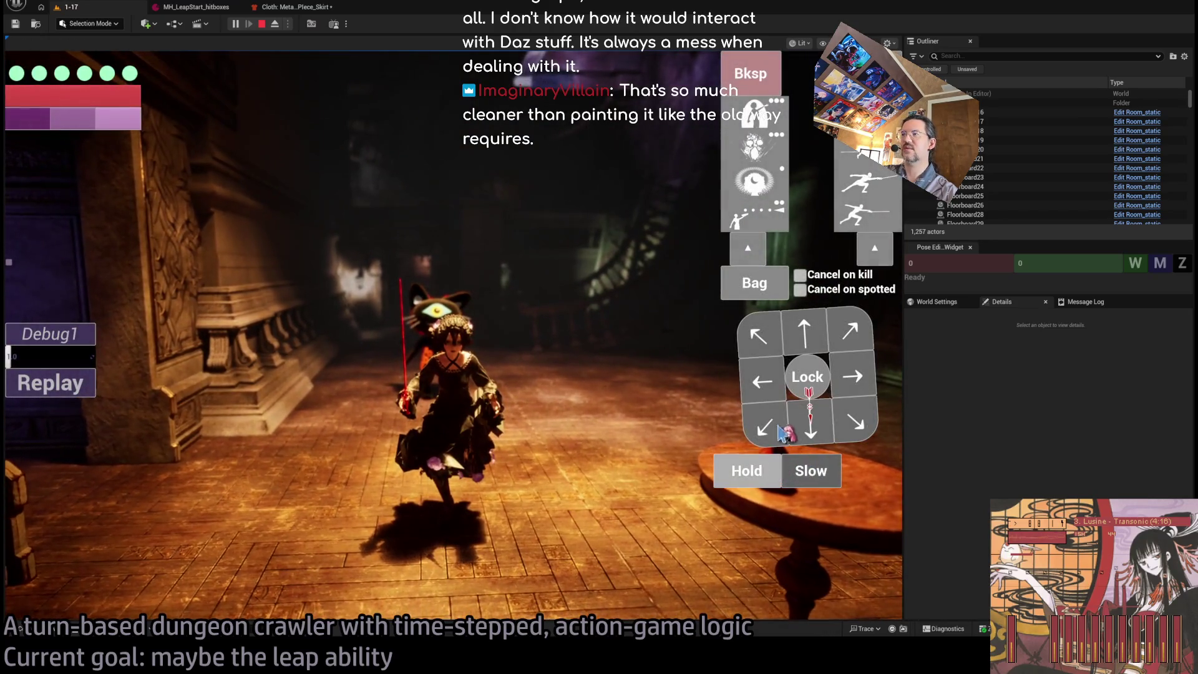
{"action": "left_click", "coordinate": [802, 350]}
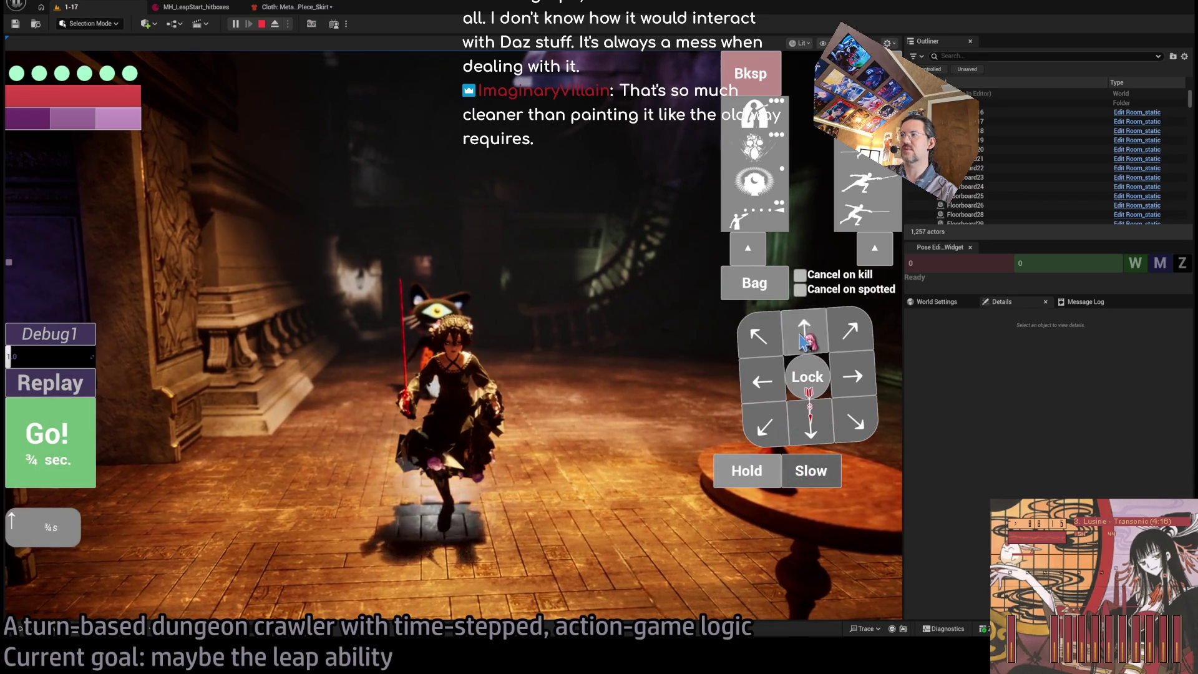
{"action": "left_click", "coordinate": [811, 473]}
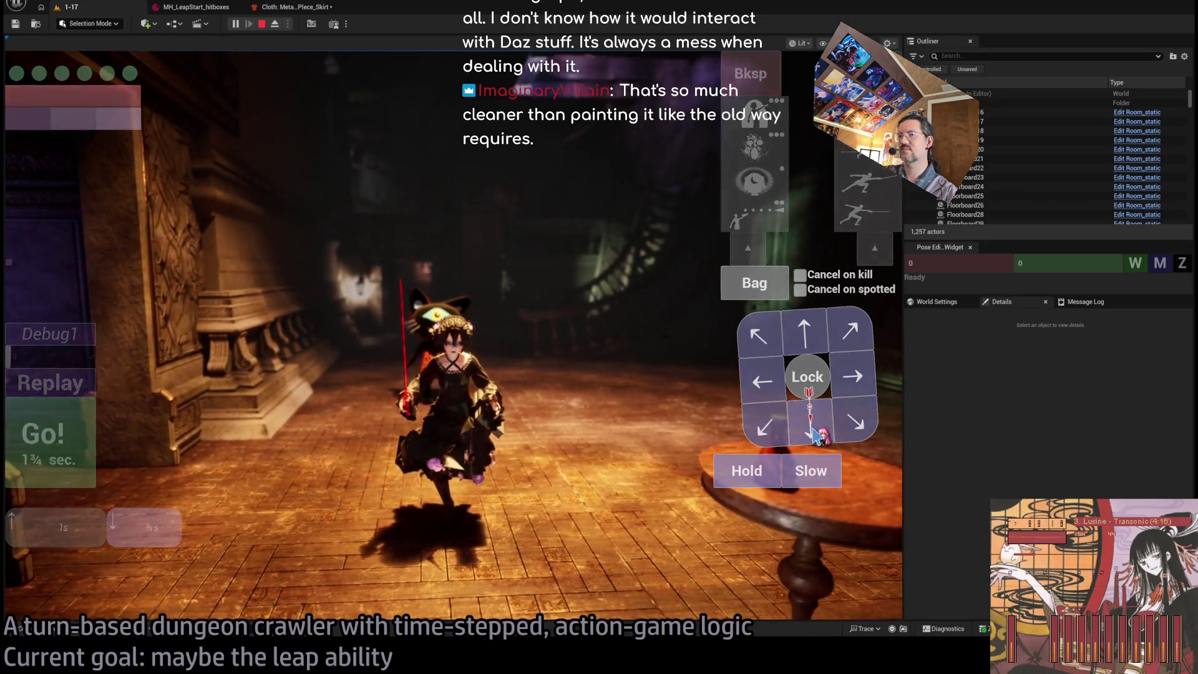
{"action": "left_click", "coordinate": [774, 470]}
{"action": "key", "text": "space"}
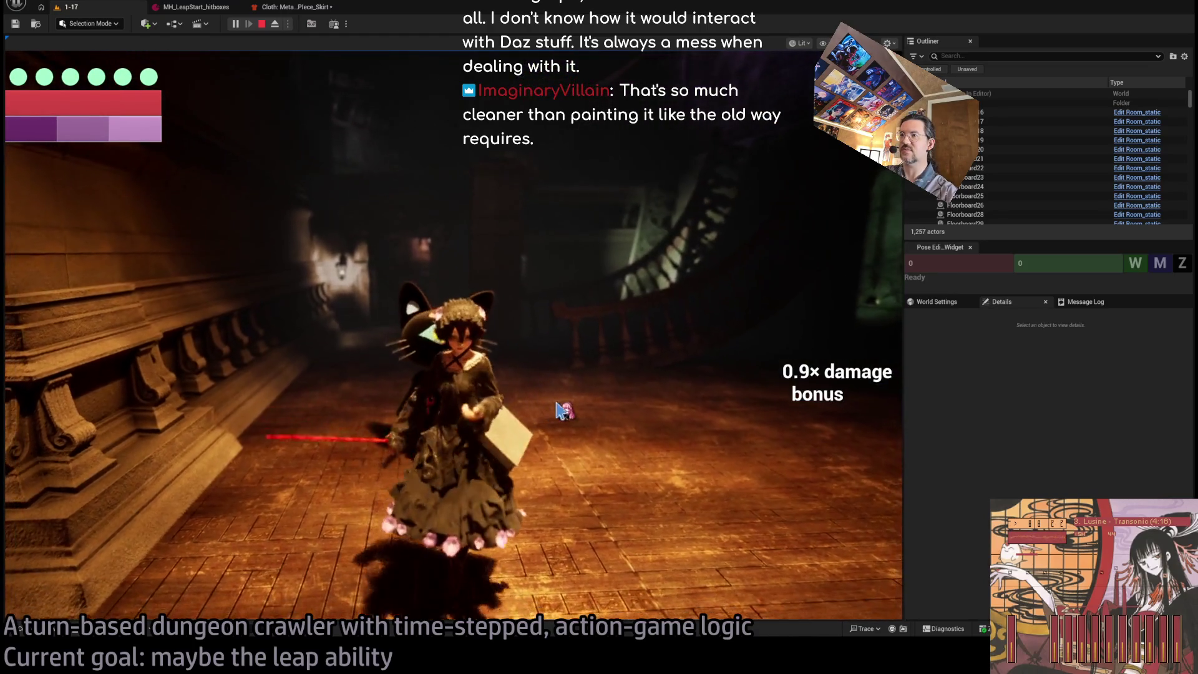
Run another backward move, reposition the character, and turn it toward the corridor and cat
{"action": "left_click", "coordinate": [814, 440]}
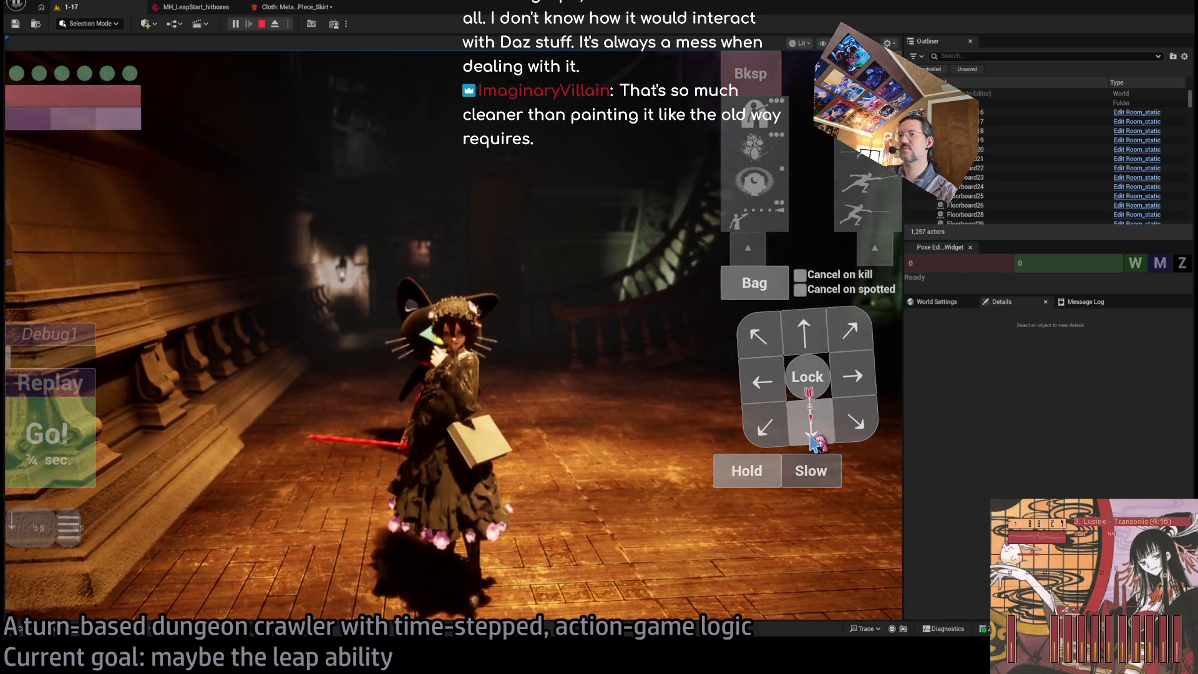
{"action": "left_click", "coordinate": [90, 457]}
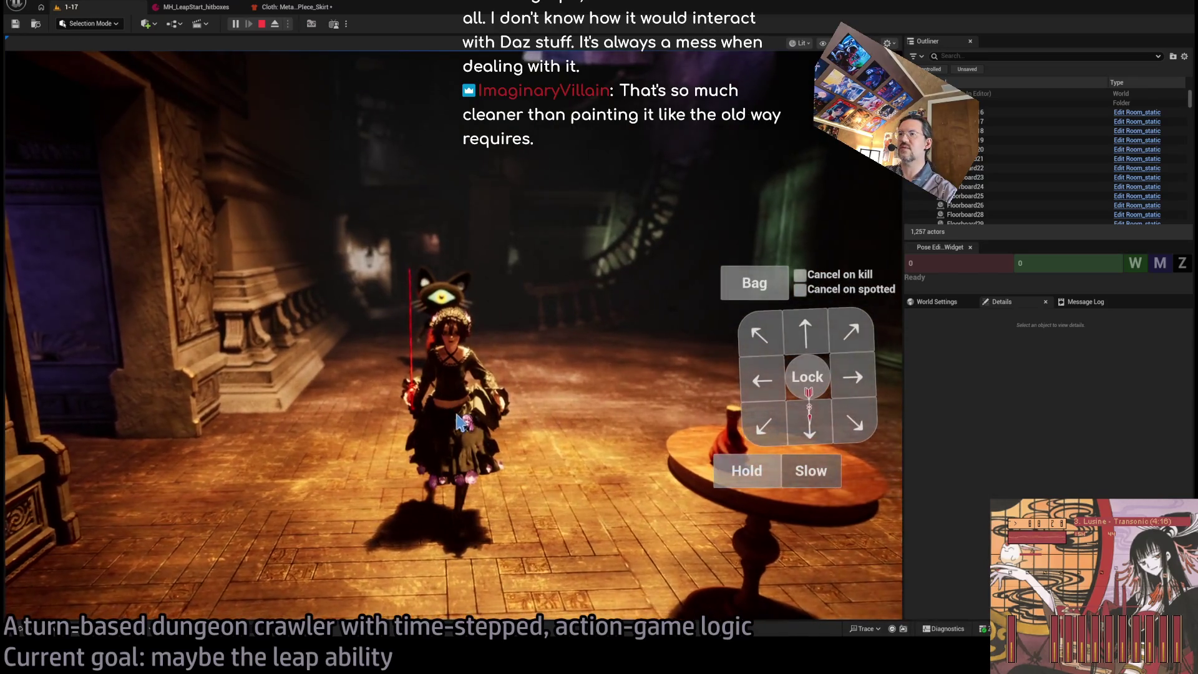
{"action": "left_click", "coordinate": [460, 422]}
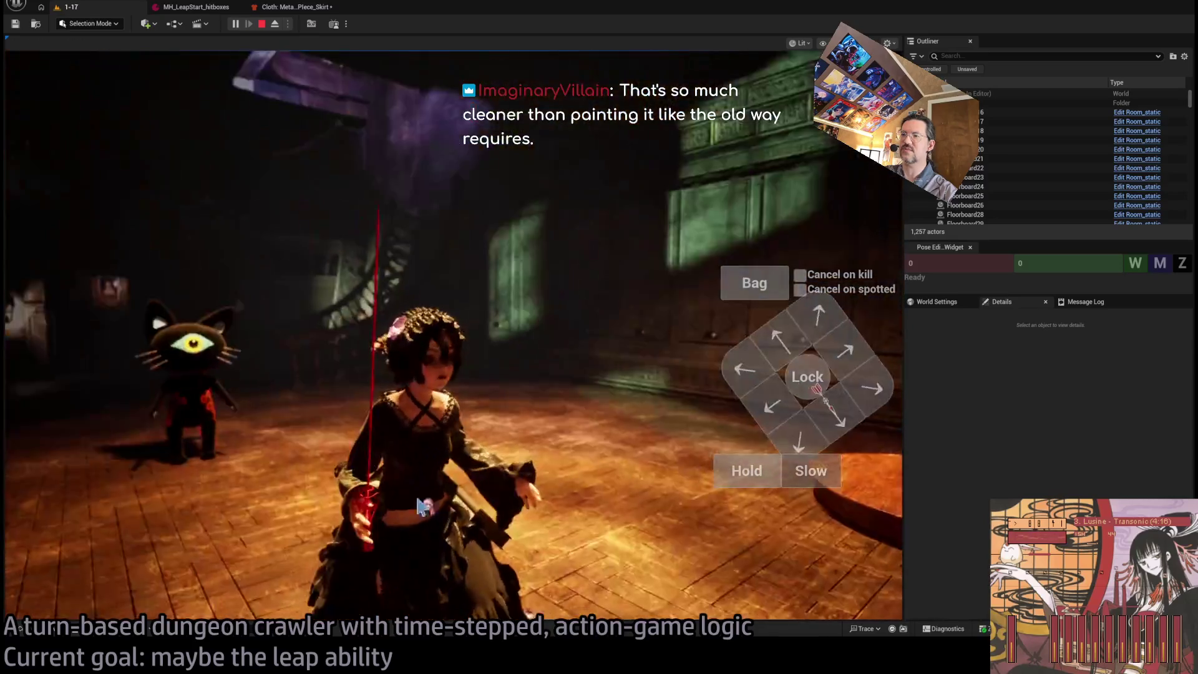
{"action": "left_click", "coordinate": [634, 531]}
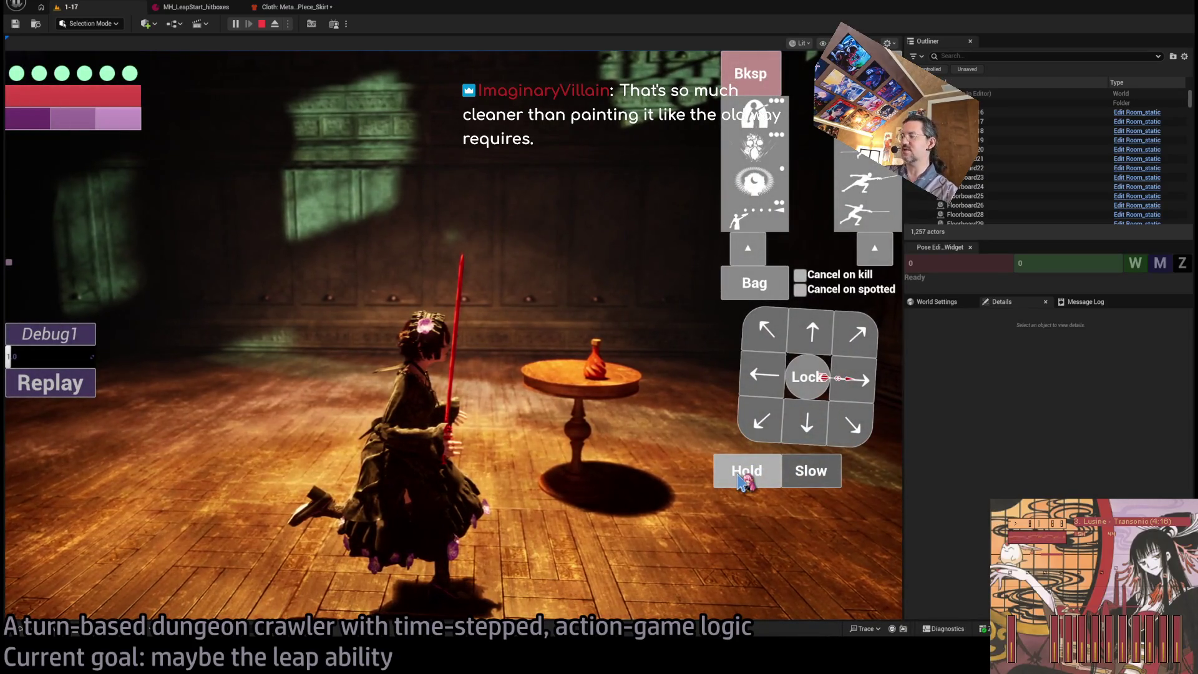
{"action": "left_click", "coordinate": [741, 479]}
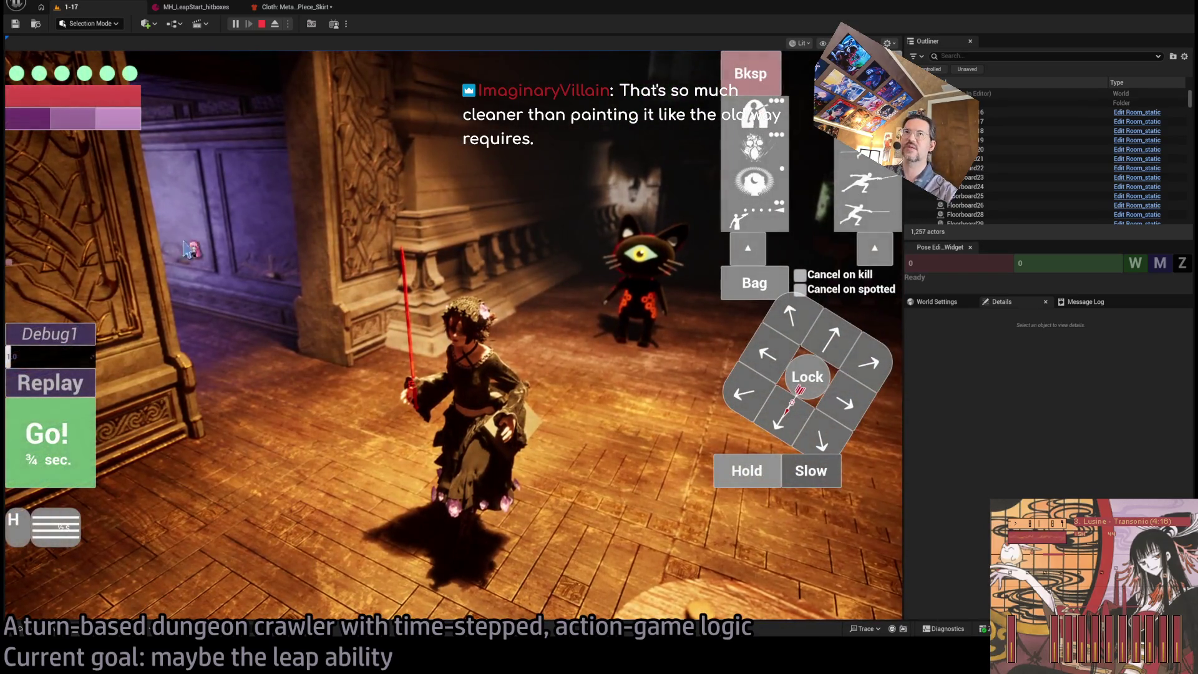
{"action": "key", "text": "alt+Tab"}
Add the top To-Do bullet 'At replay stop, delay clothsim freeze by 1 frame'
{"action": "left_click", "coordinate": [579, 352]}
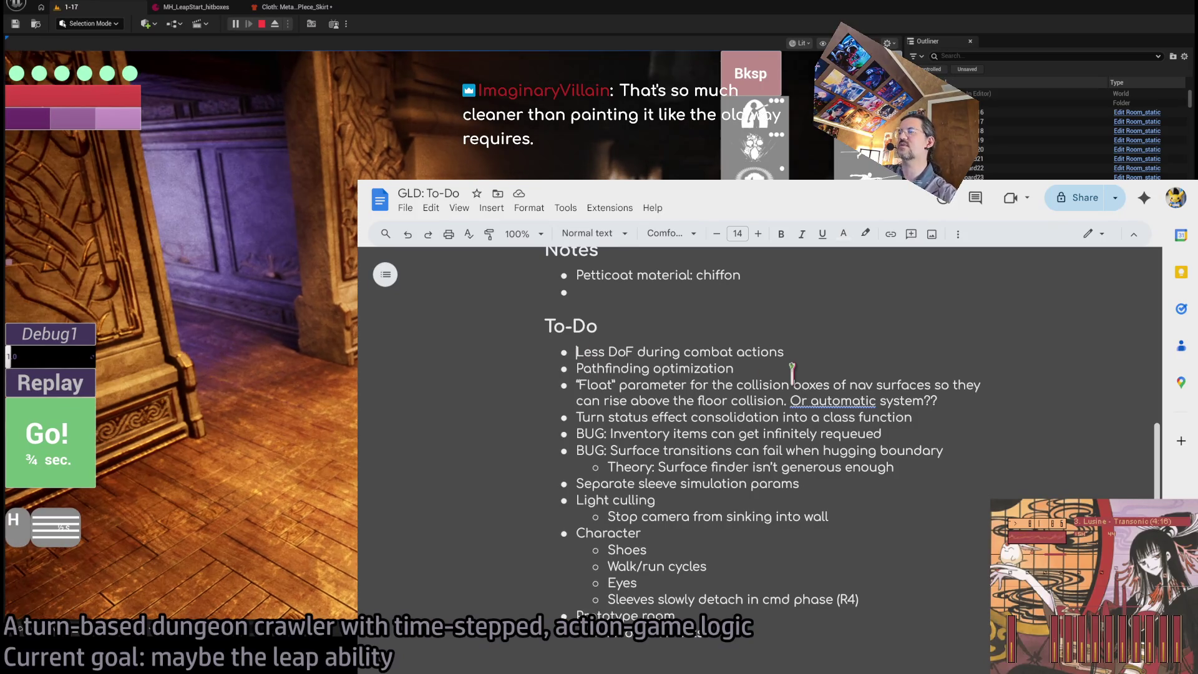
{"action": "left_click", "coordinate": [799, 347]}
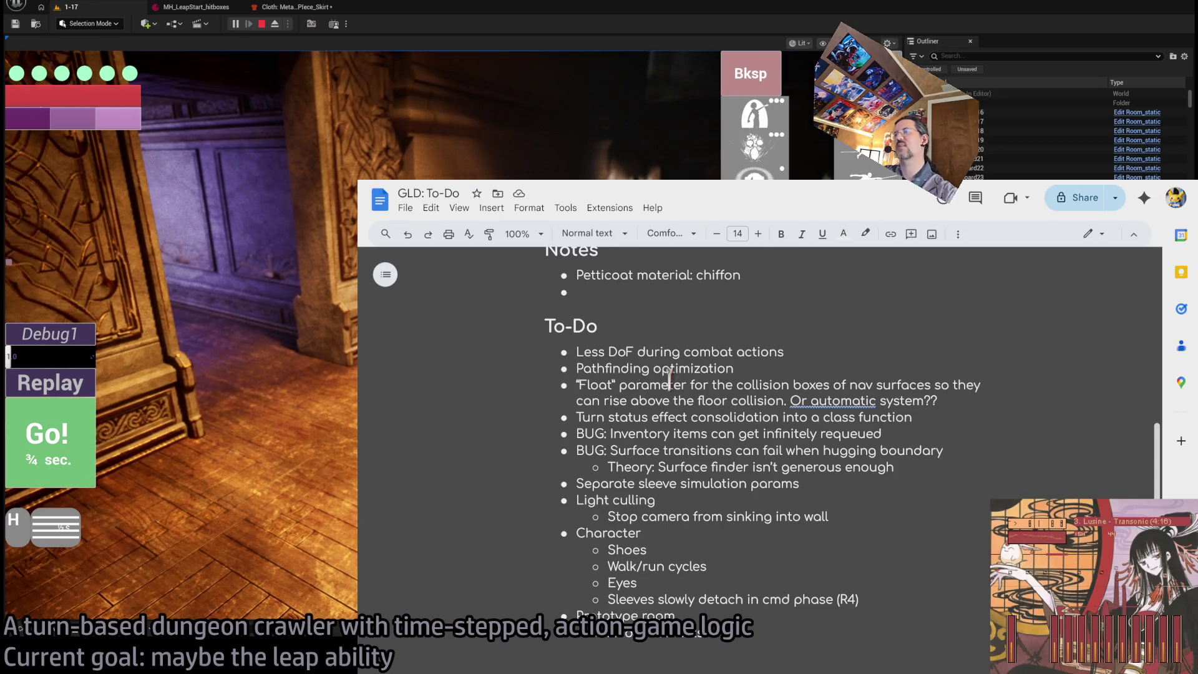
{"action": "left_click", "coordinate": [574, 353]}
{"action": "key", "text": "Return"}
{"action": "type", "text": "At replay stop, delay clothsi"}
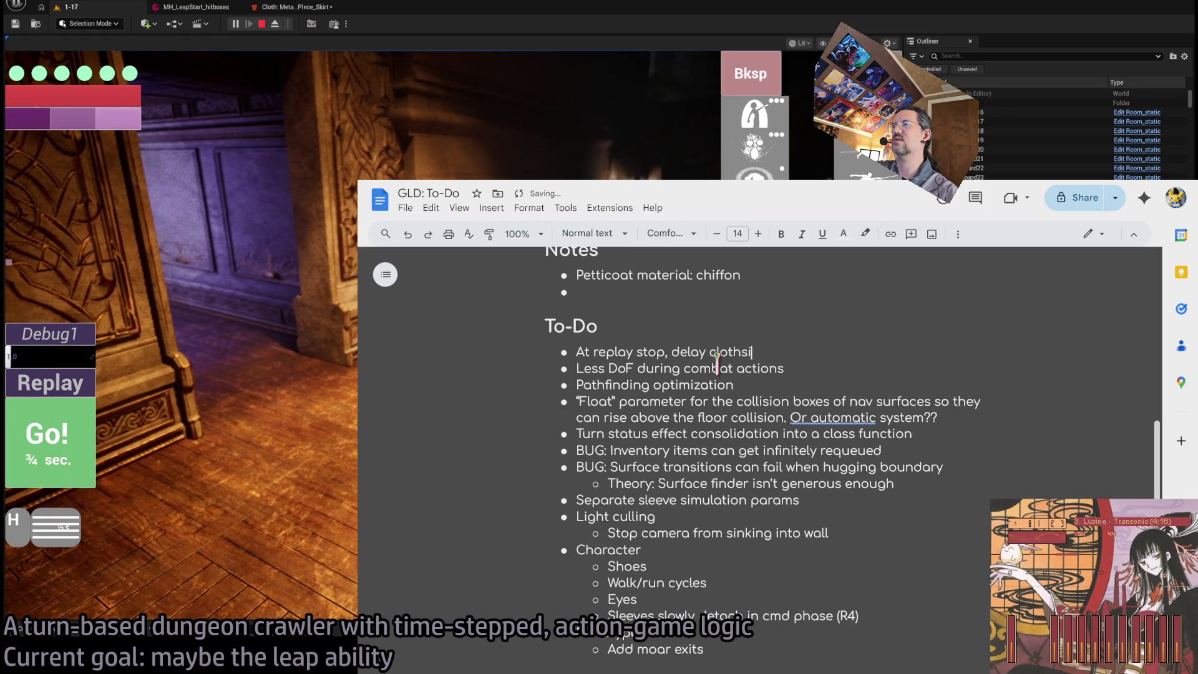
{"action": "type", "text": "m fre"}
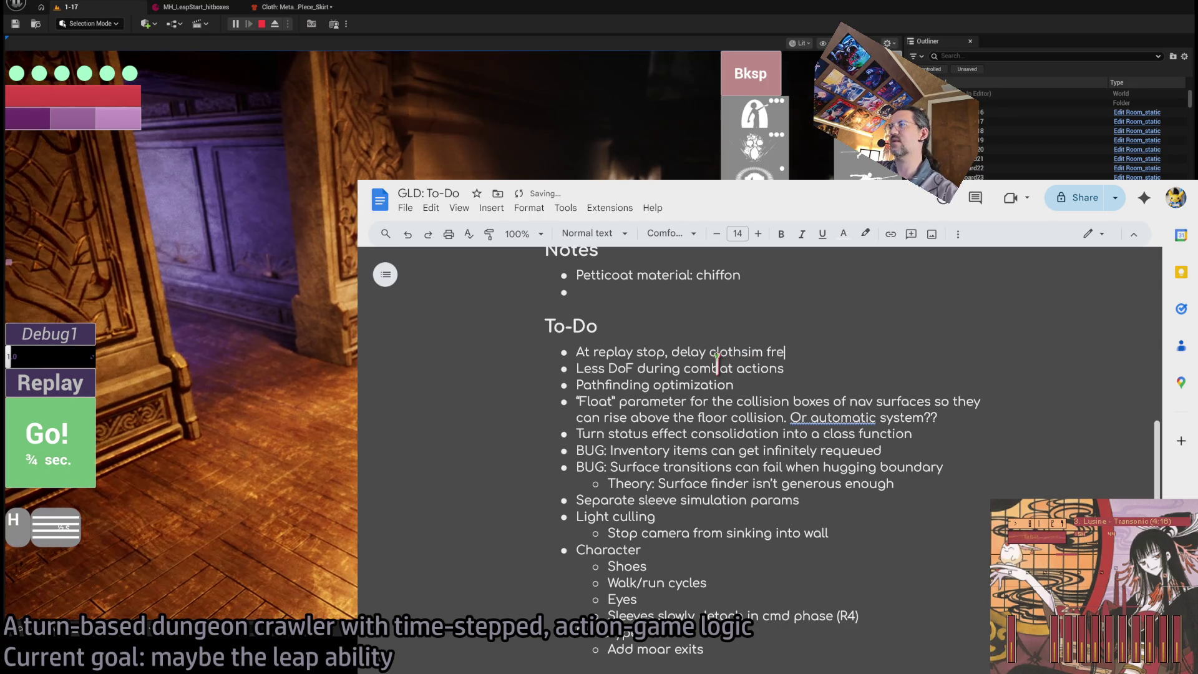
{"action": "type", "text": "eze by 1 frame"}
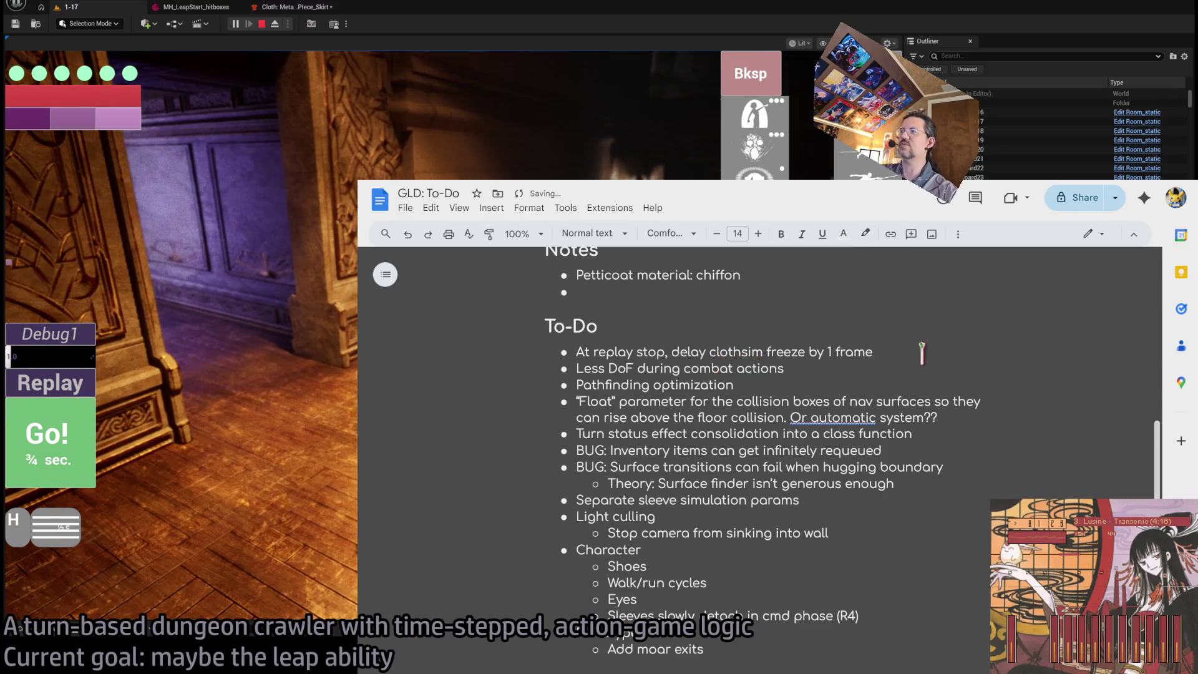
{"action": "key", "text": "alt+Tab"}
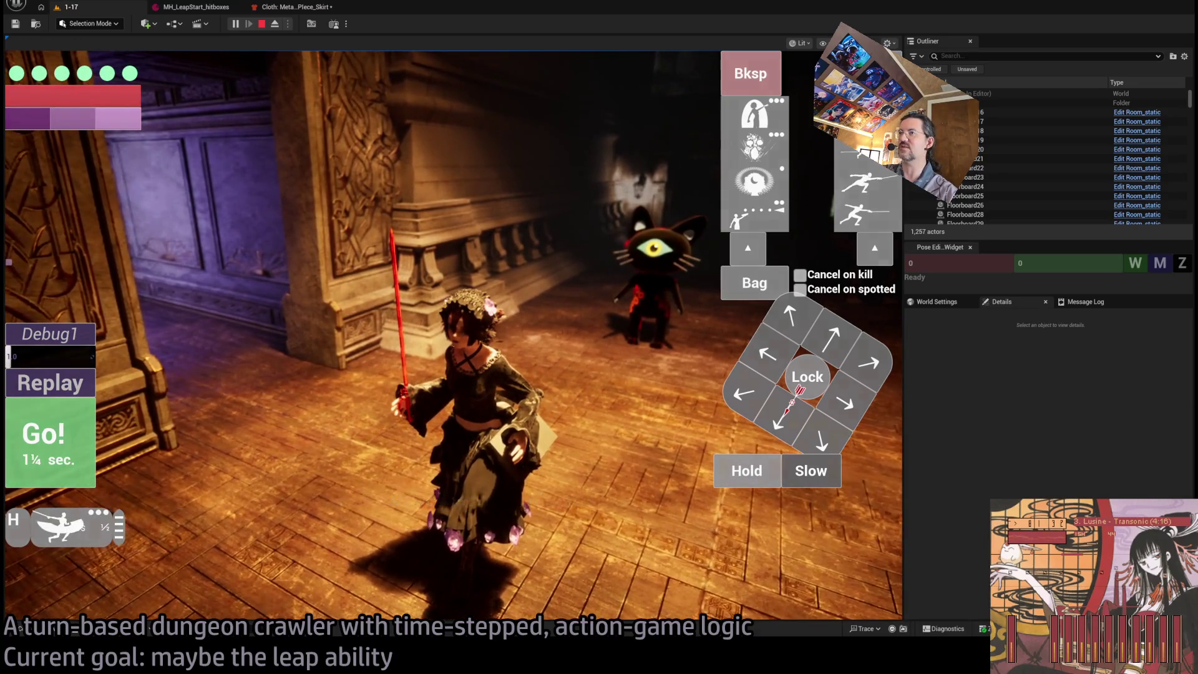
Launch the queued attack on the cat enemy, then stop the play session
{"action": "left_click", "coordinate": [496, 359]}
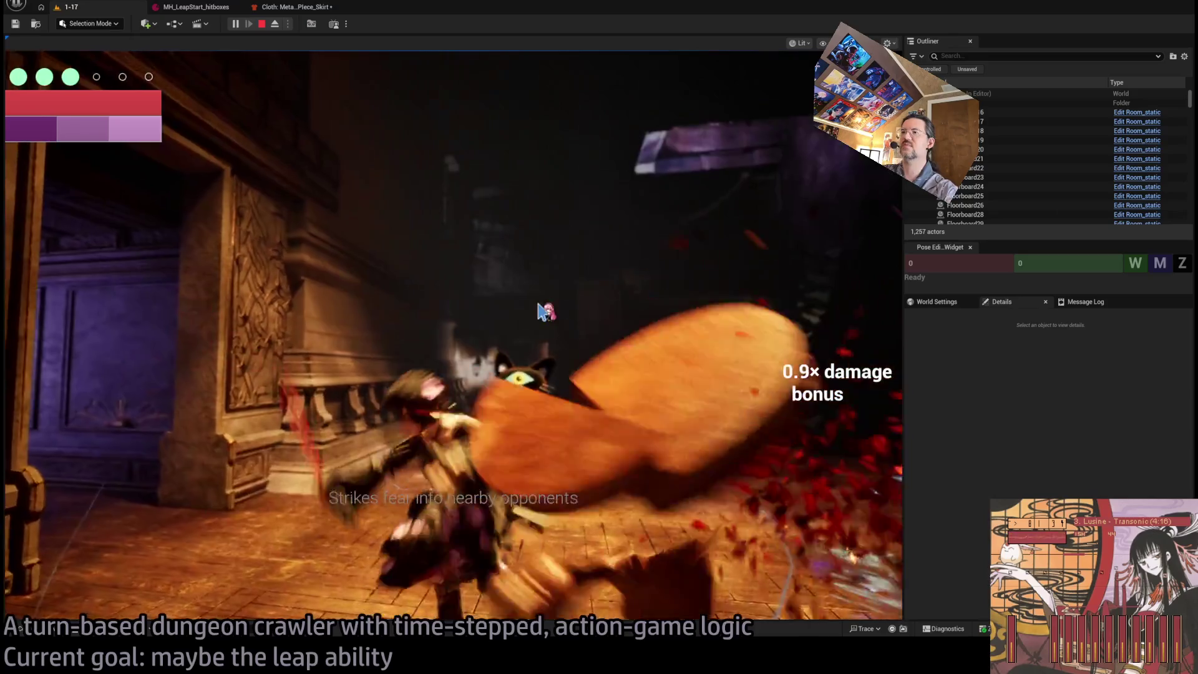
{"action": "key", "text": "Escape"}
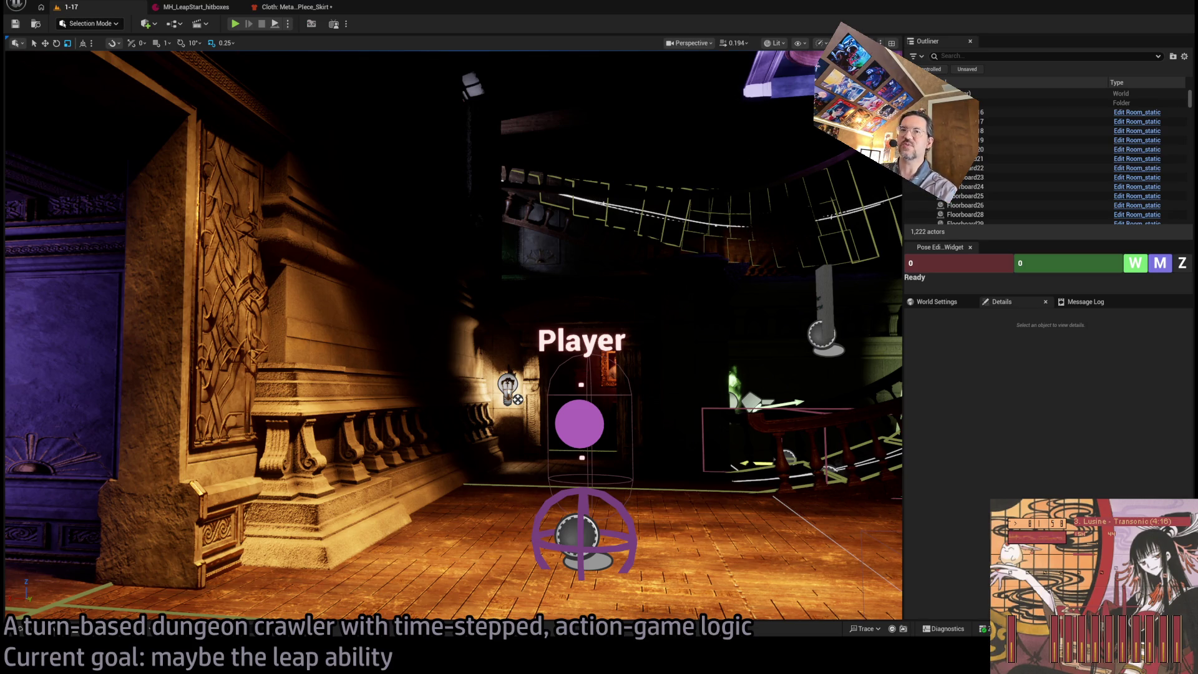
In the skirt cloth Dataflow graph, select the SimulationMaxDistanceConfig node and enlarge the preview
{"action": "left_click", "coordinate": [293, 7]}
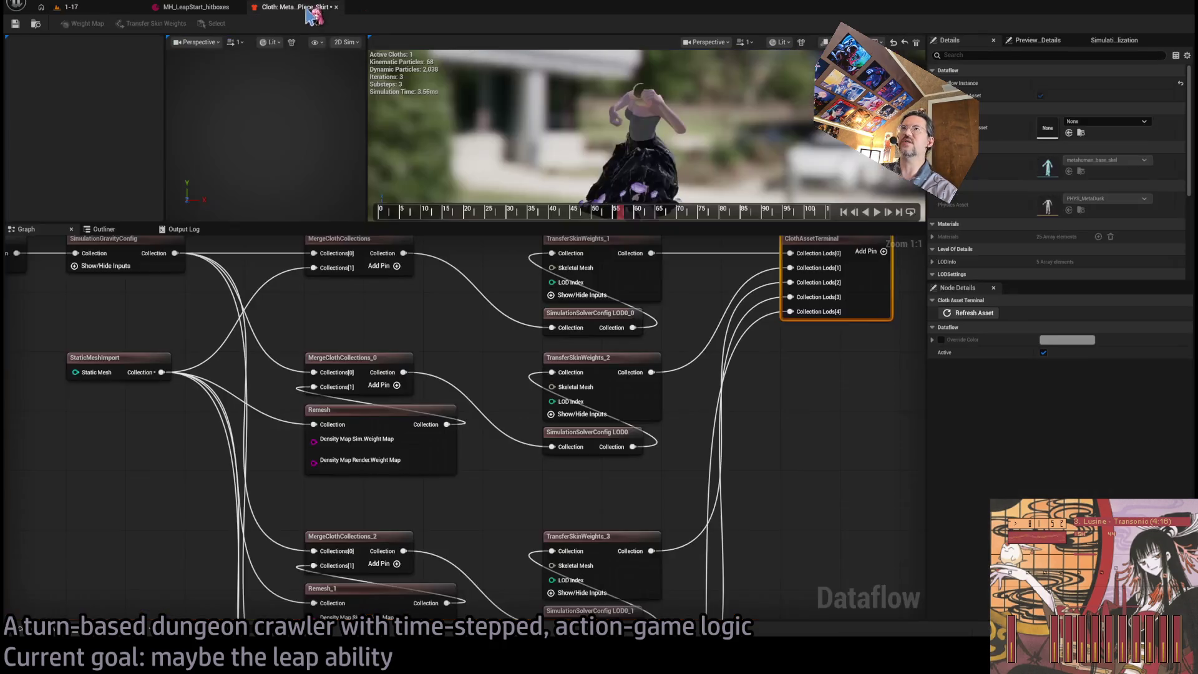
{"action": "scroll", "coordinate": [617, 374], "scroll_direction": "down", "scroll_amount": 6}
{"action": "scroll", "coordinate": [616, 374], "scroll_direction": "up", "scroll_amount": 7}
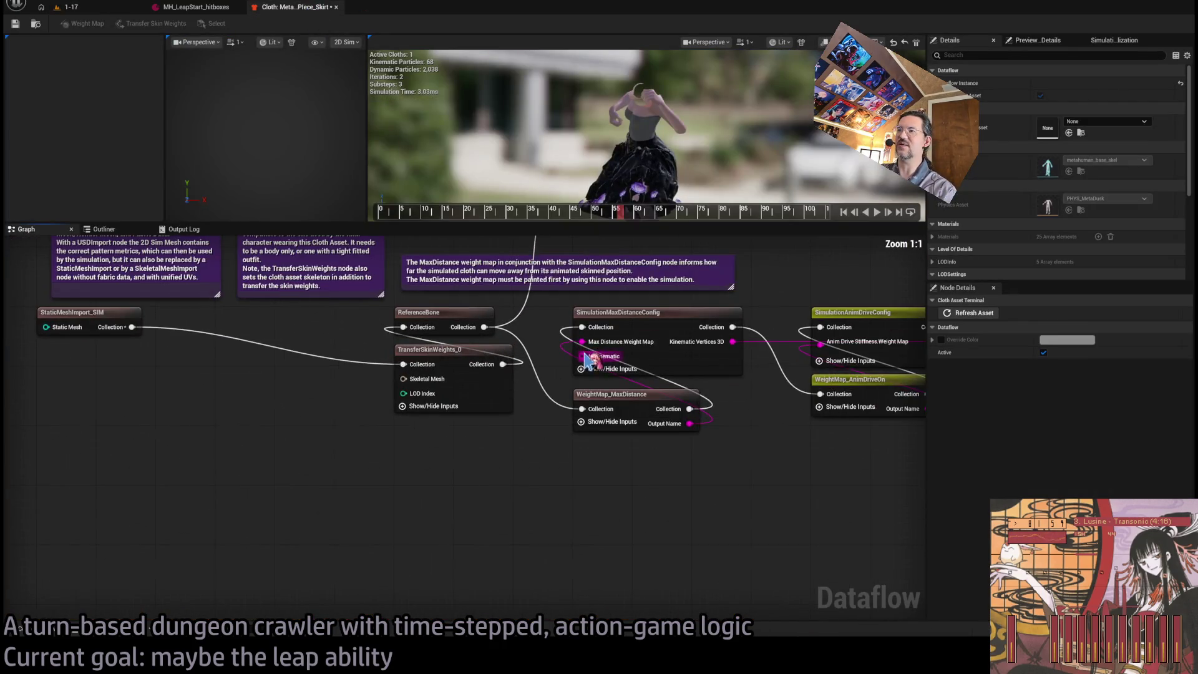
{"action": "left_click", "coordinate": [627, 330]}
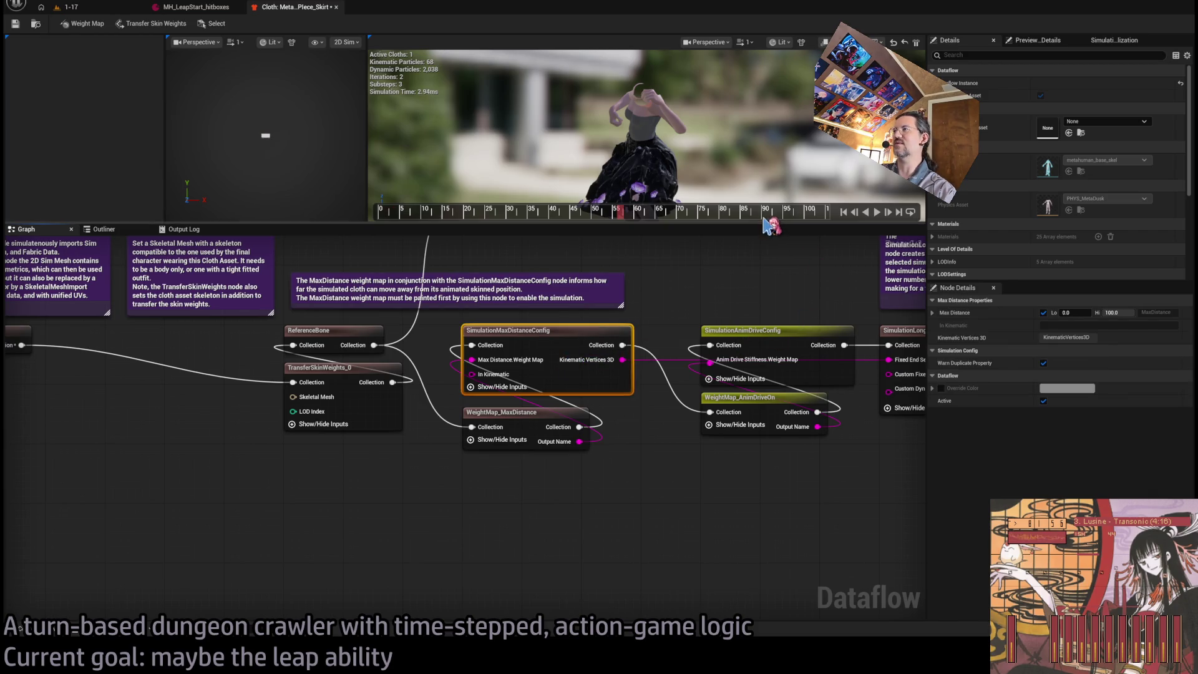
{"action": "left_click_drag", "start_coordinate": [765, 225], "coordinate": [772, 338]}
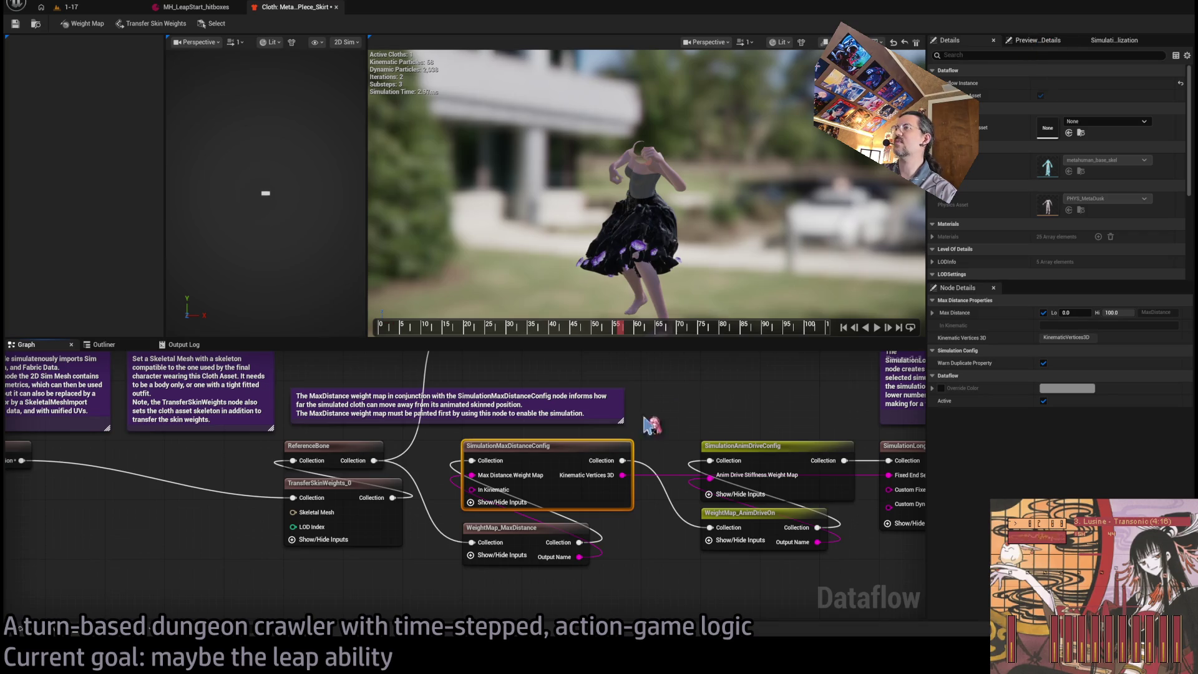
Select WeightMap_MaxDistance and start painting it in the widened, framed 2D sim mesh view
{"action": "left_click", "coordinate": [529, 554]}
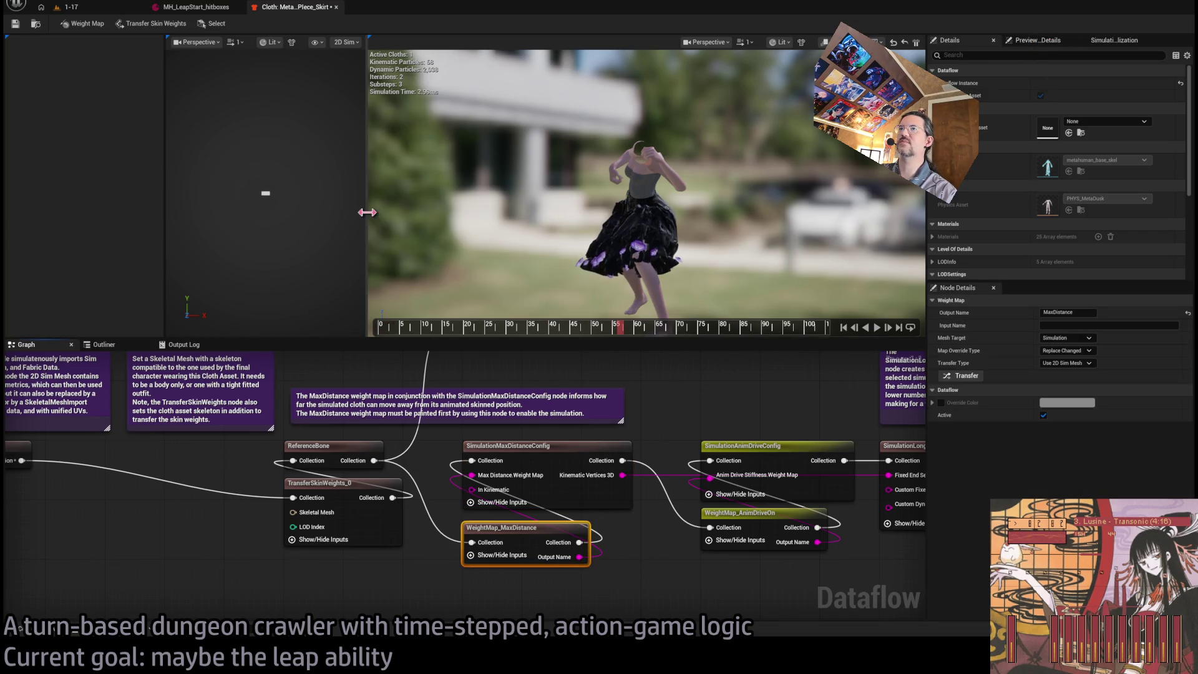
{"action": "left_click_drag", "start_coordinate": [367, 212], "coordinate": [468, 212]}
{"action": "key", "text": "f"}
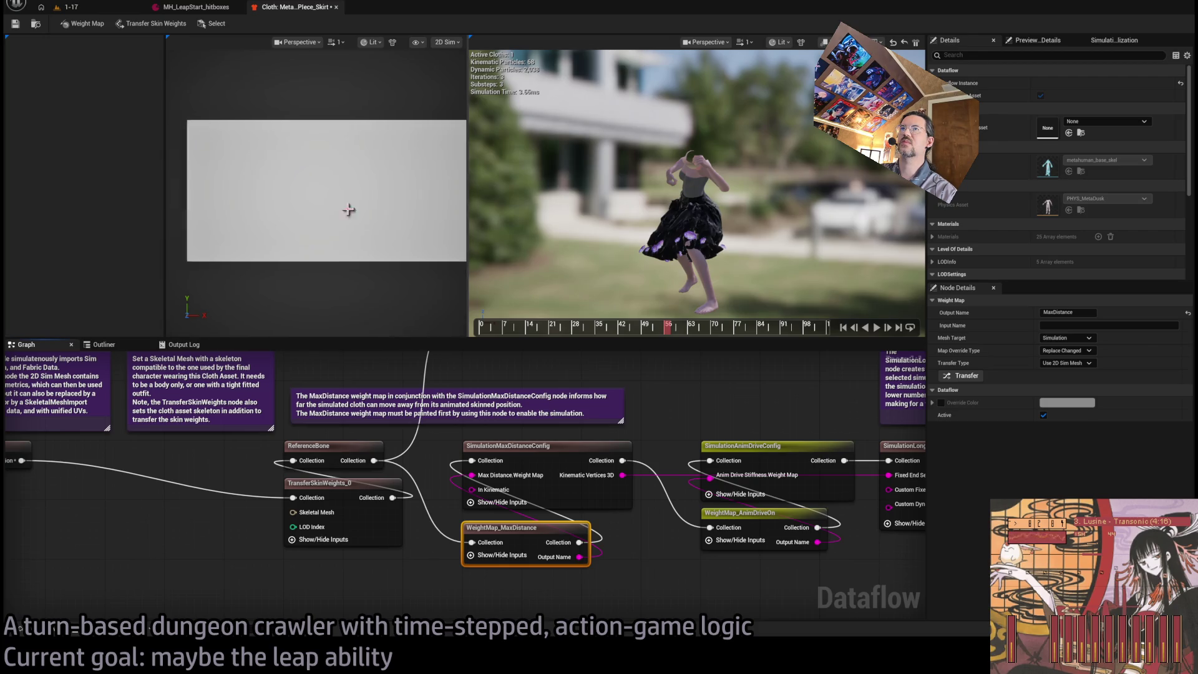
{"action": "scroll", "coordinate": [348, 210], "scroll_direction": "down", "scroll_amount": 2}
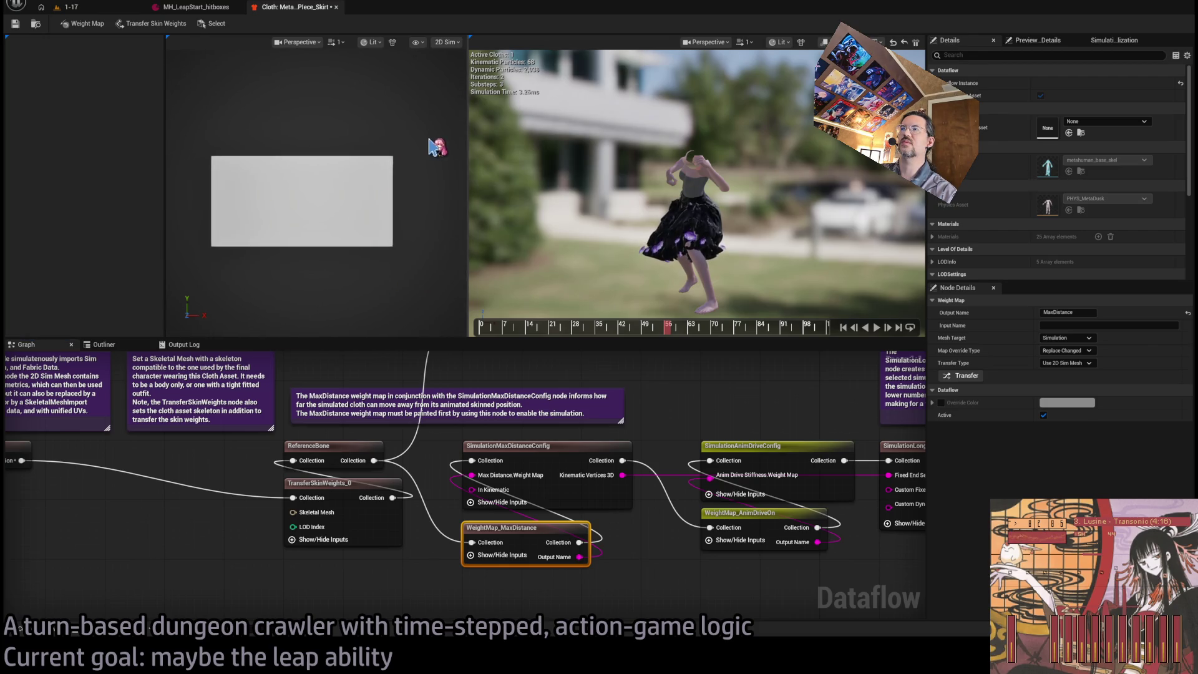
{"action": "double_click", "coordinate": [555, 539]}
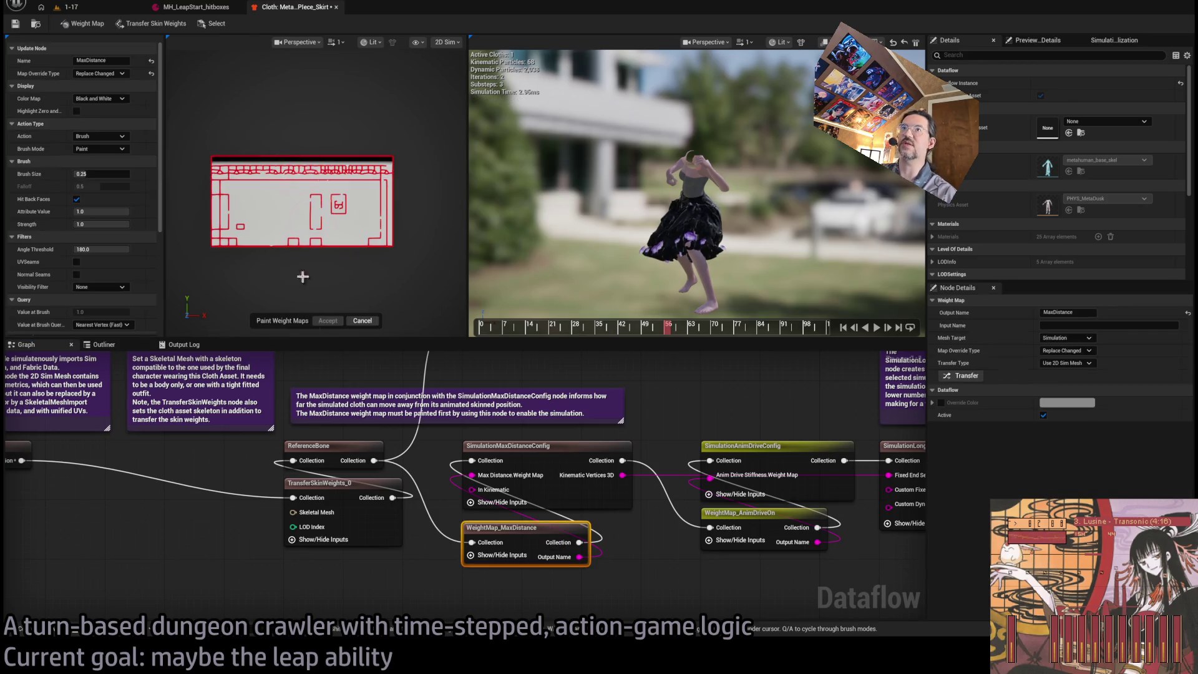
{"action": "scroll", "coordinate": [310, 283], "scroll_direction": "up", "scroll_amount": 1}
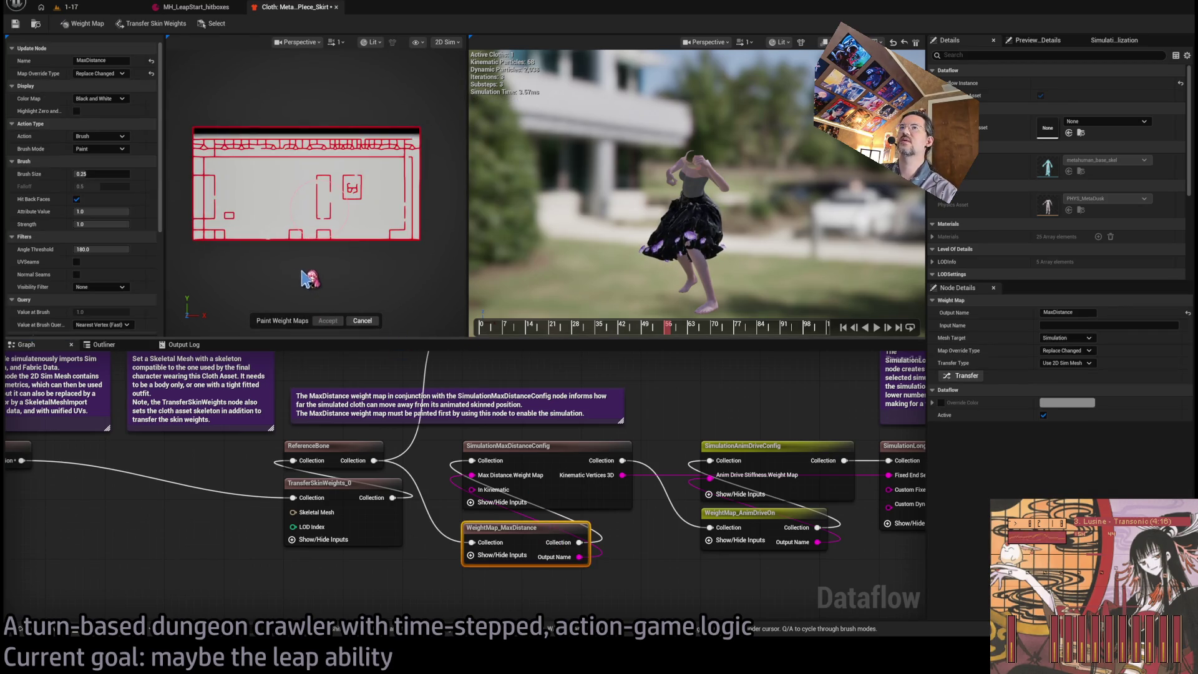
Show the preview scene settings and the cloth simulation visualization options
{"action": "left_click", "coordinate": [1037, 40]}
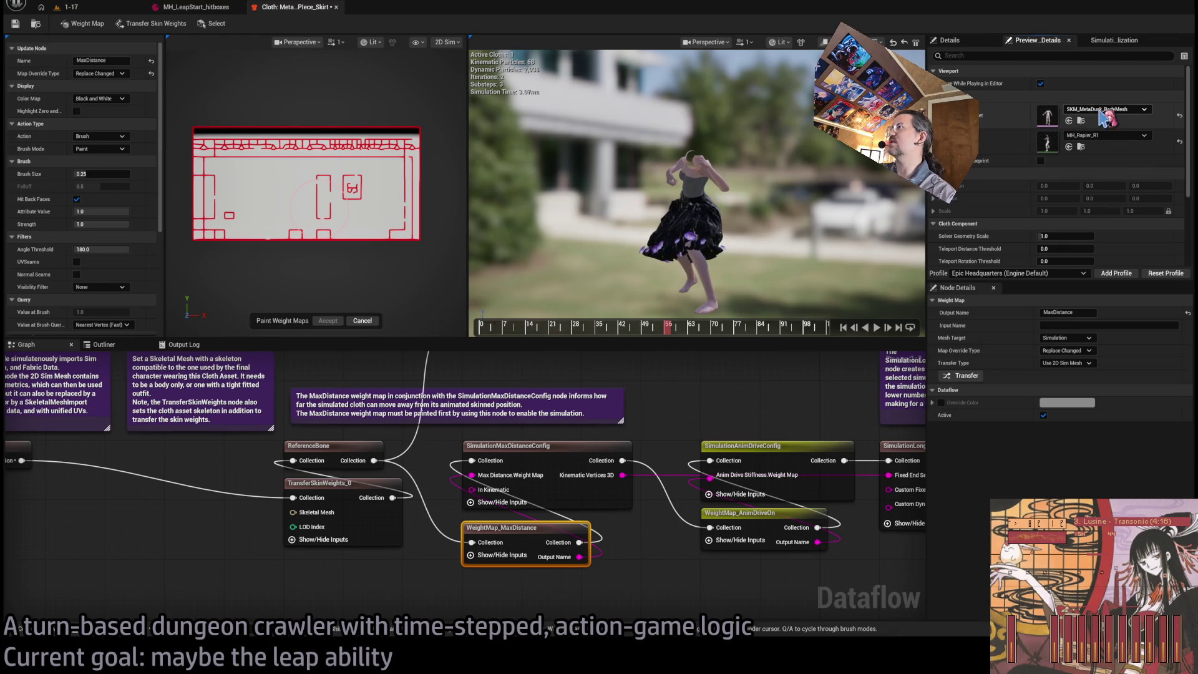
{"action": "scroll", "coordinate": [696, 188], "scroll_direction": "up", "scroll_amount": 8}
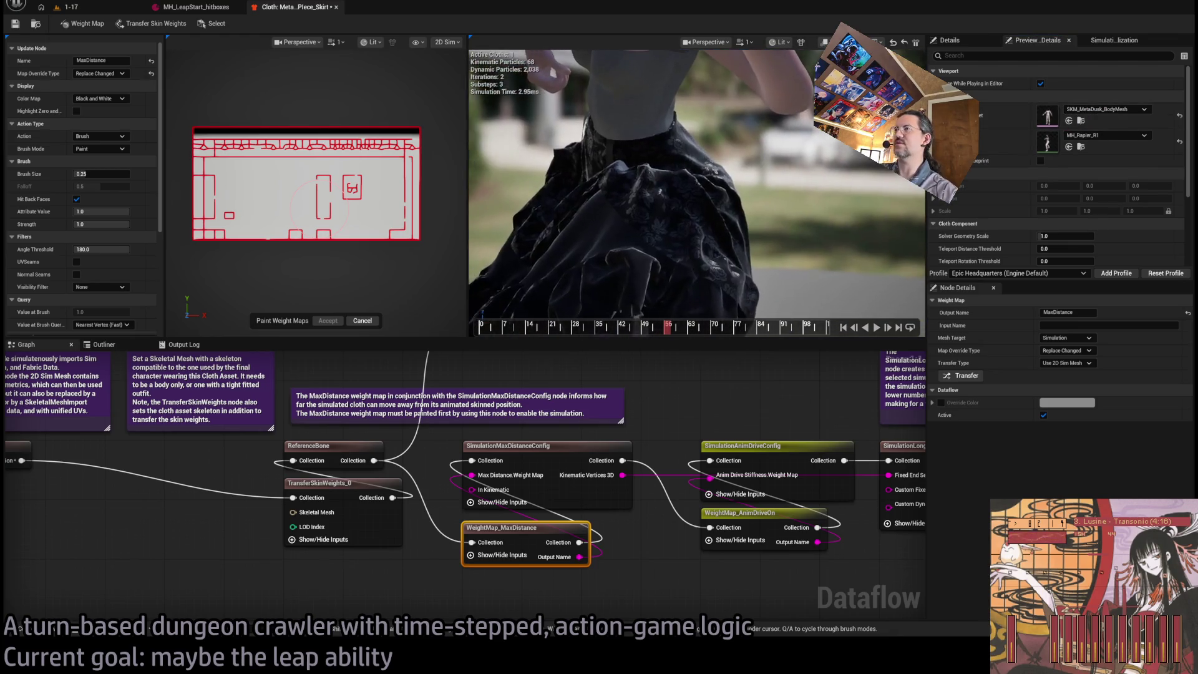
{"action": "scroll", "coordinate": [749, 209], "scroll_direction": "down", "scroll_amount": 5}
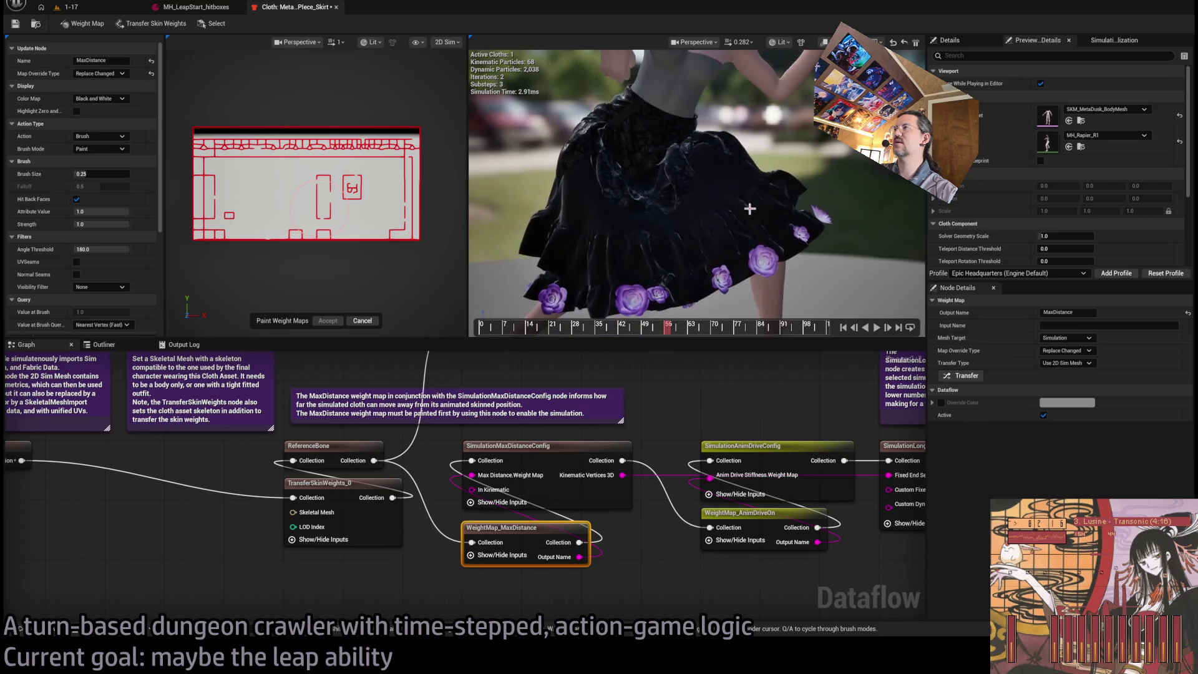
{"action": "left_click", "coordinate": [1113, 40]}
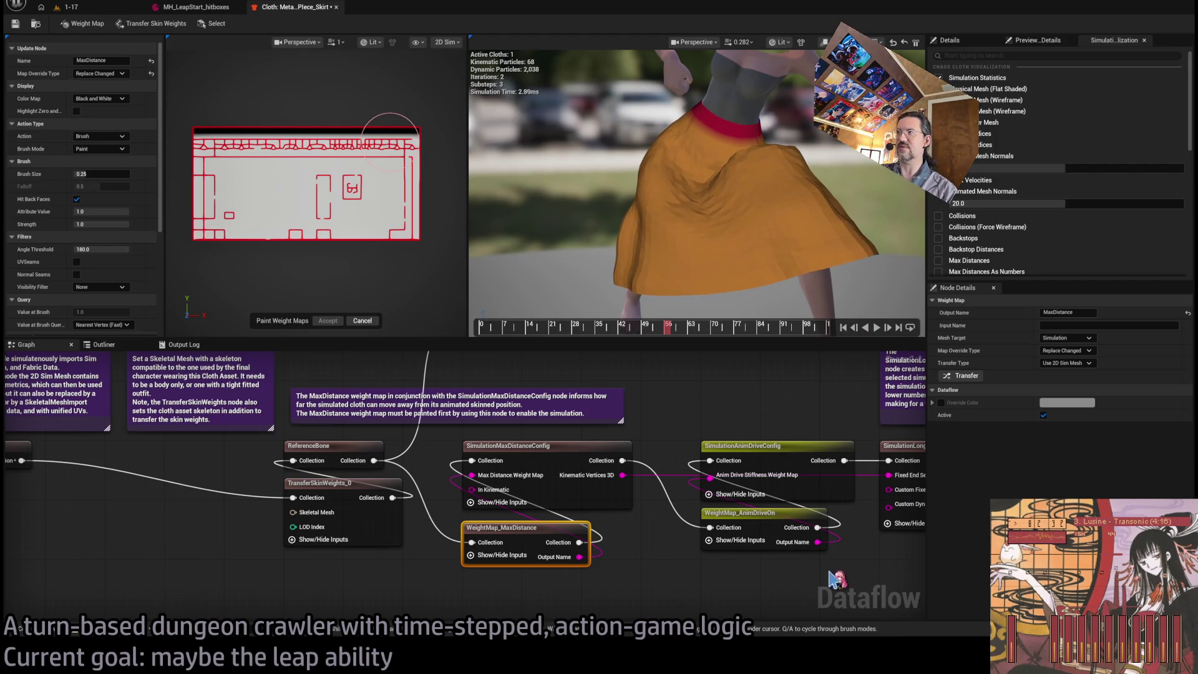
Select the WeightMap_AnimDriveOn node and exit weight-painting mode
{"action": "mouse_move", "coordinate": [833, 580]}
{"action": "left_mouse_down"}
{"action": "mouse_move", "coordinate": [494, 506]}
{"action": "mouse_move", "coordinate": [549, 499]}
{"action": "left_mouse_up"}
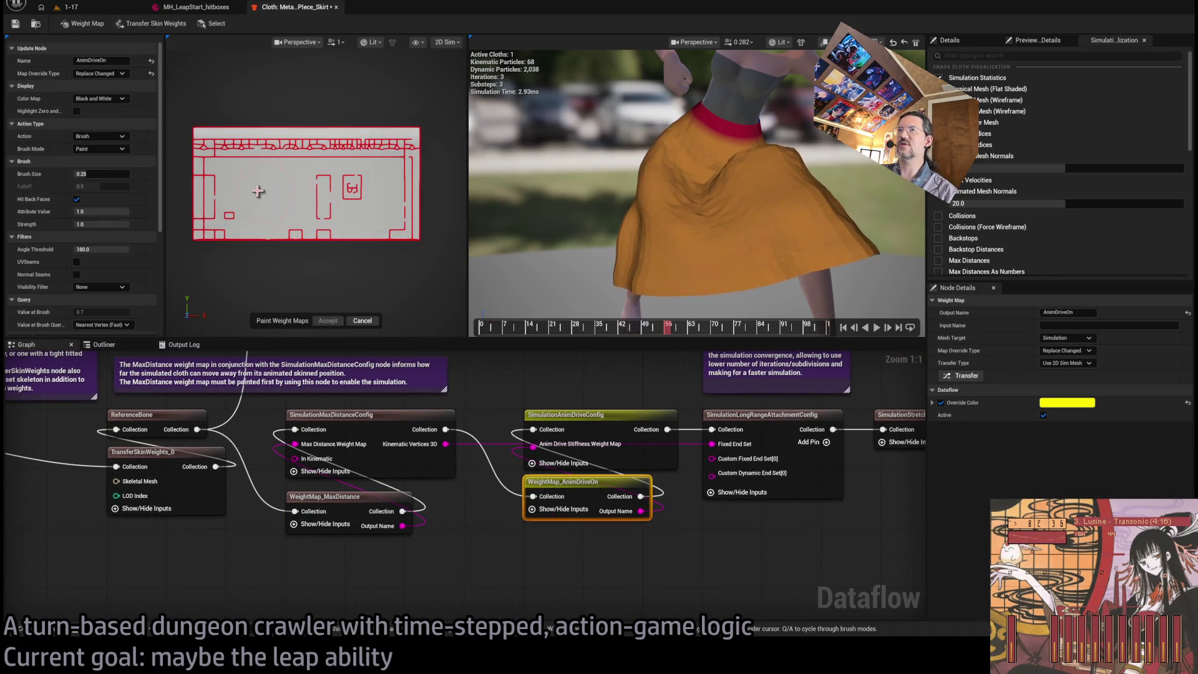
{"action": "scroll", "coordinate": [258, 191], "scroll_direction": "up", "scroll_amount": 2}
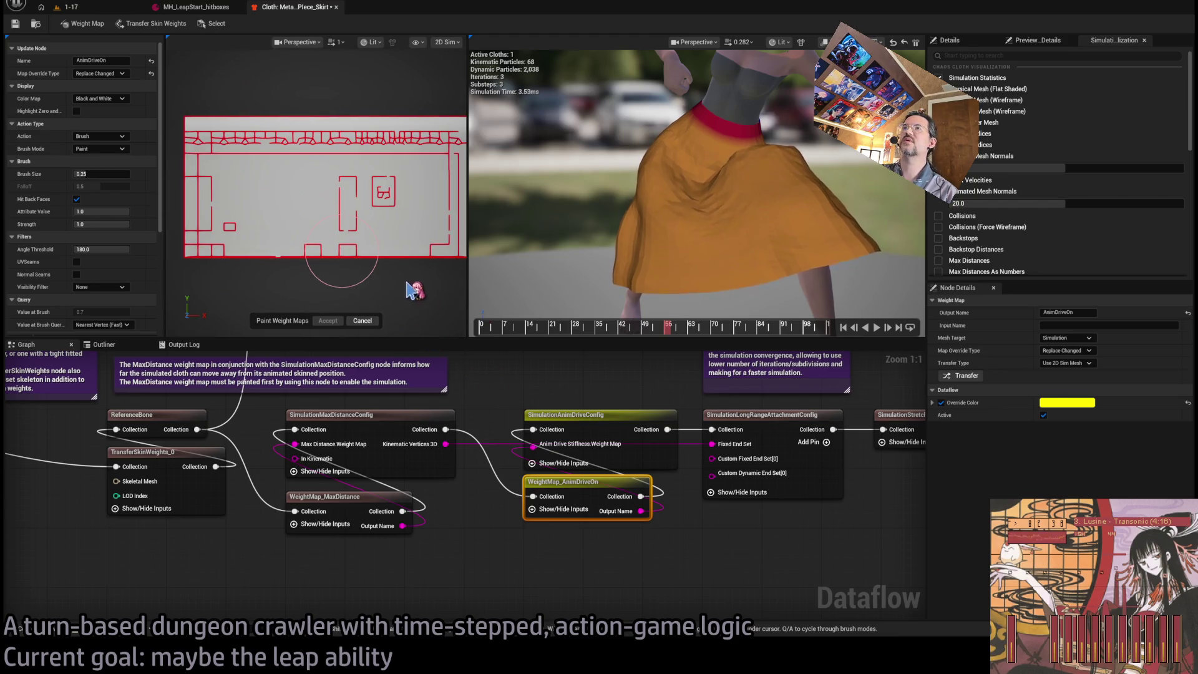
{"action": "left_click", "coordinate": [632, 554]}
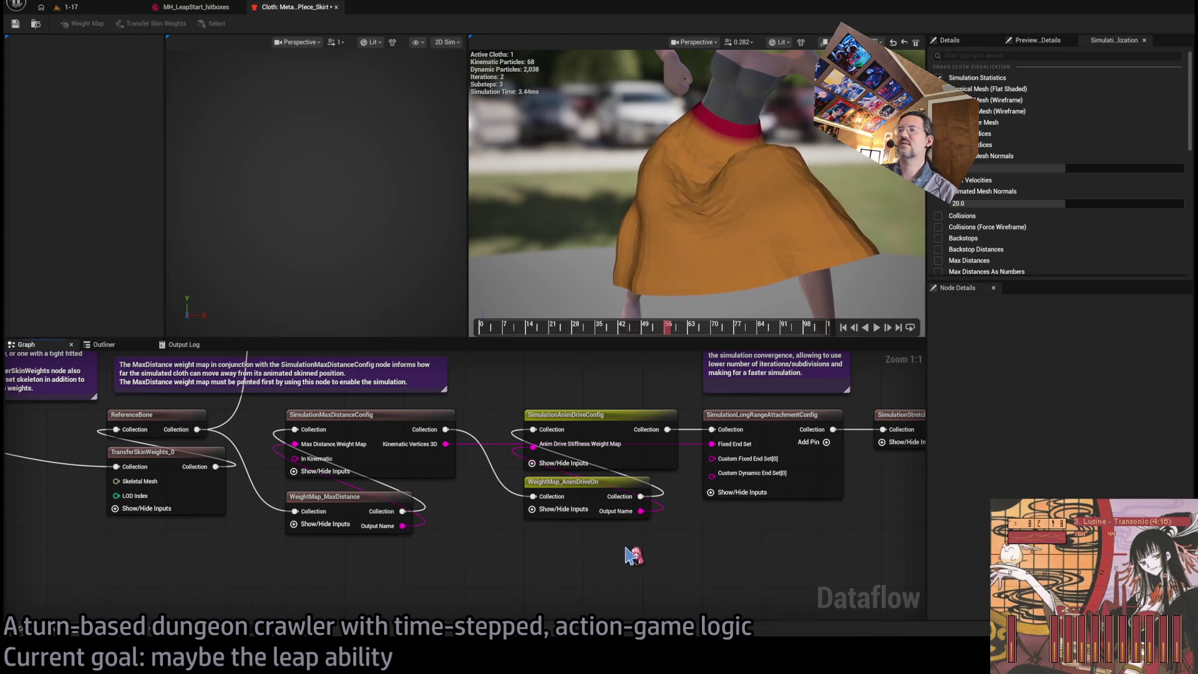
{"action": "left_click", "coordinate": [620, 515]}
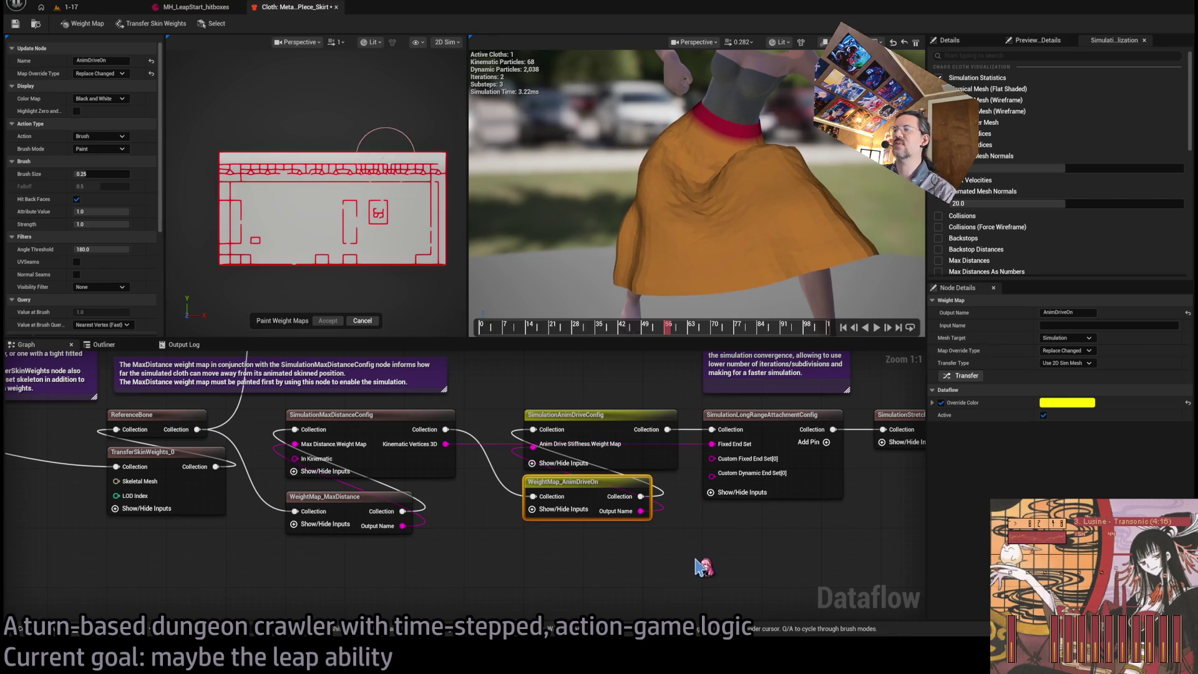
{"action": "left_click_drag", "start_coordinate": [676, 507], "coordinate": [607, 484]}
{"action": "left_click", "coordinate": [562, 484]}
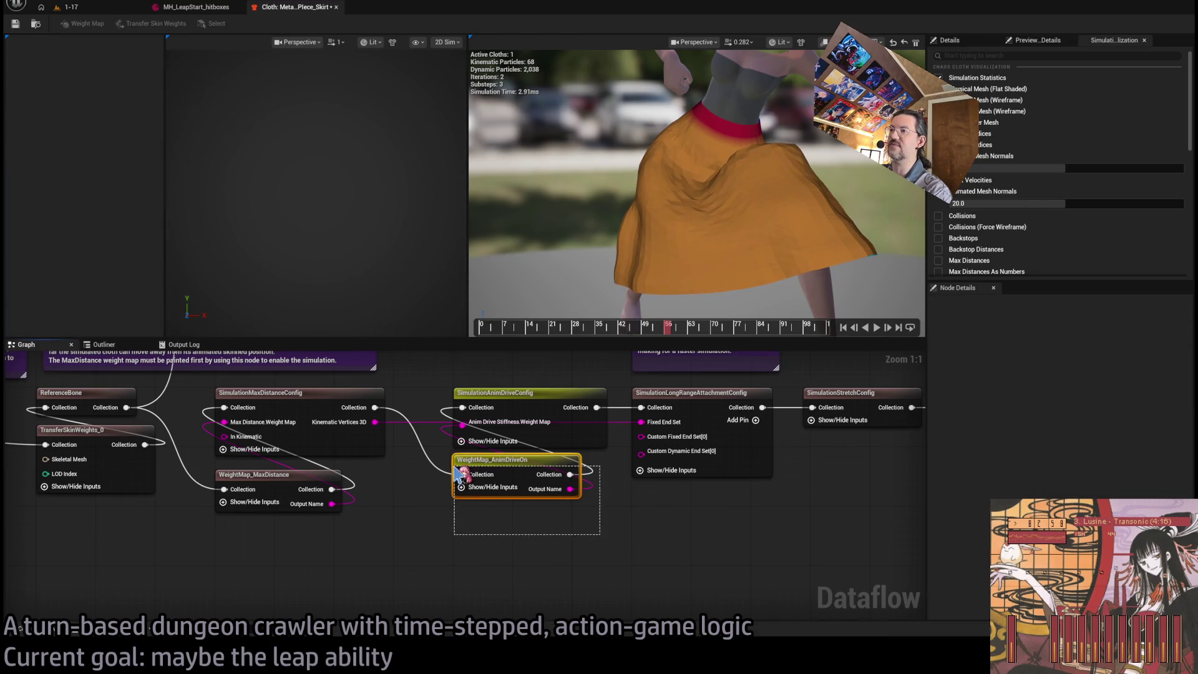
{"action": "left_click", "coordinate": [566, 557]}
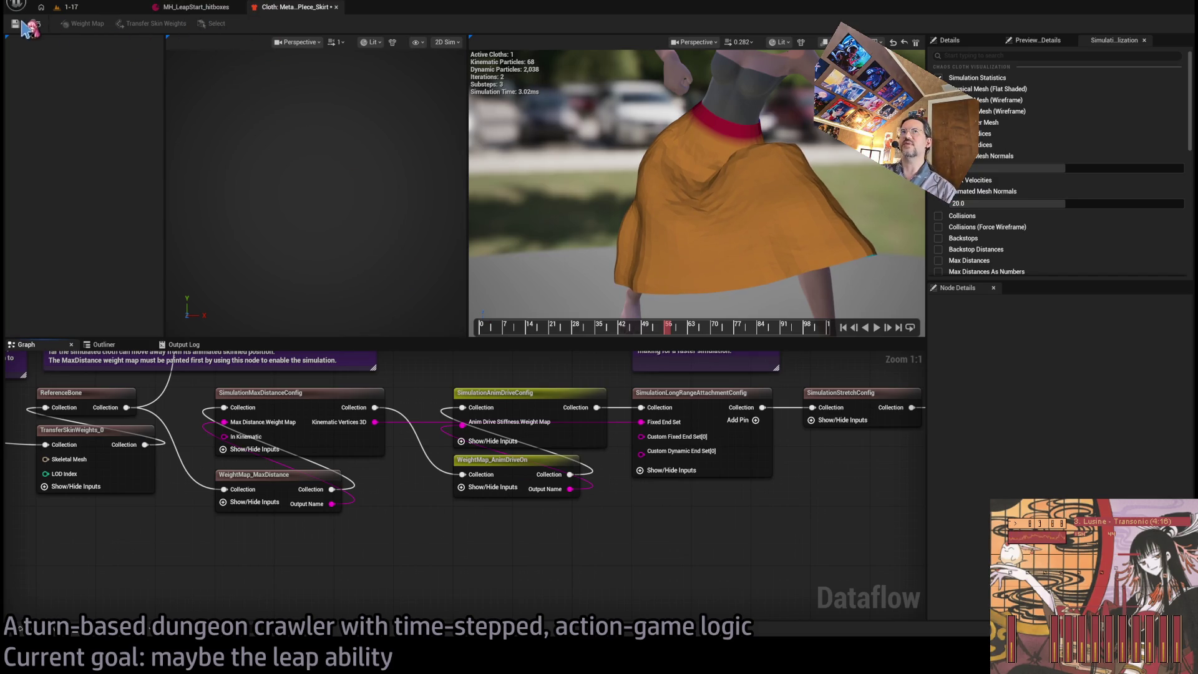
Save the skirt cloth asset and scrub the animation to around frame 75
{"action": "key", "text": "ctrl+s"}
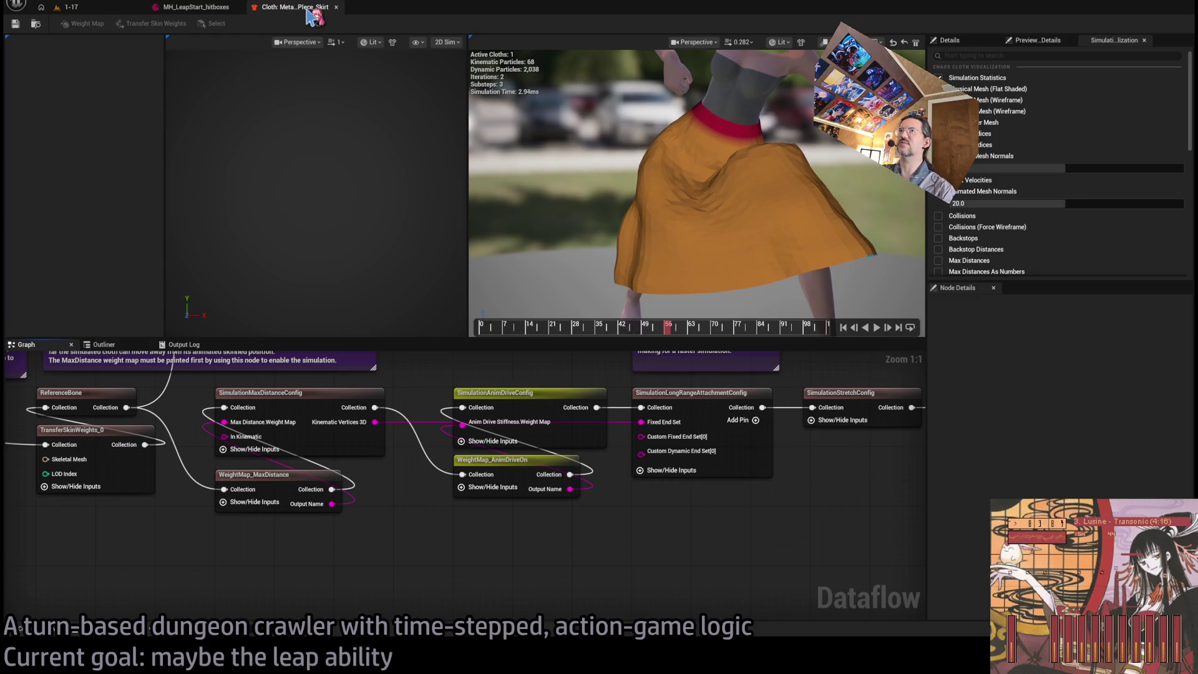
{"action": "left_click_drag", "start_coordinate": [667, 327], "coordinate": [800, 331]}
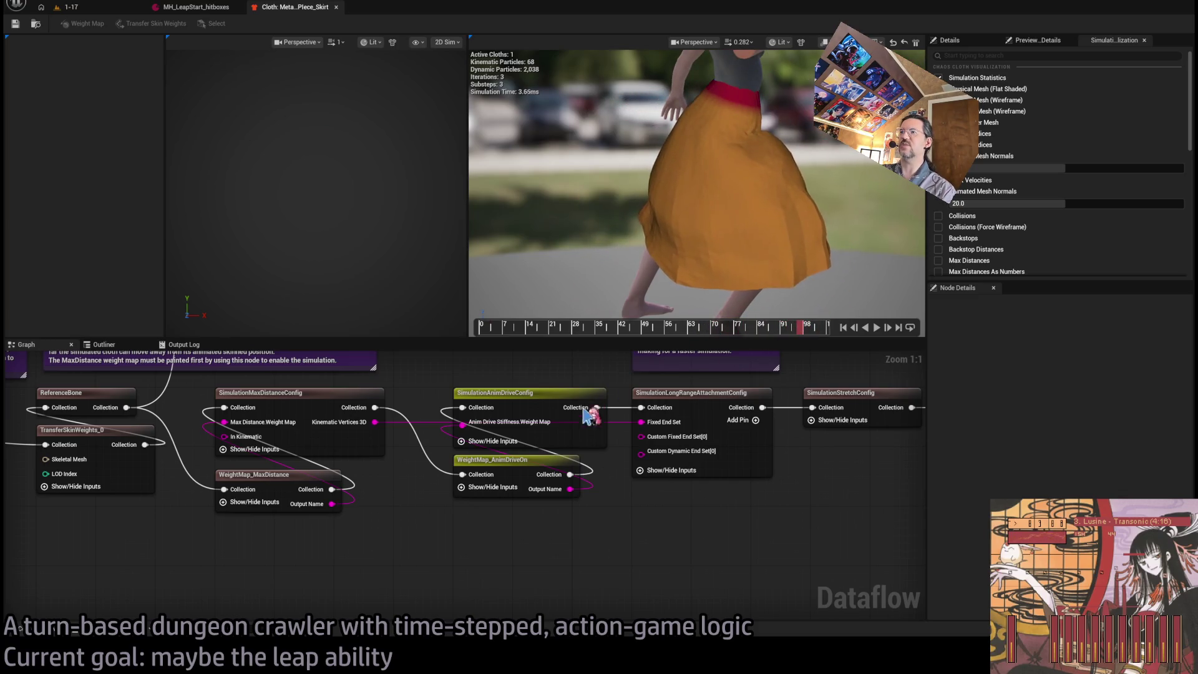
{"action": "left_click", "coordinate": [172, 8]}
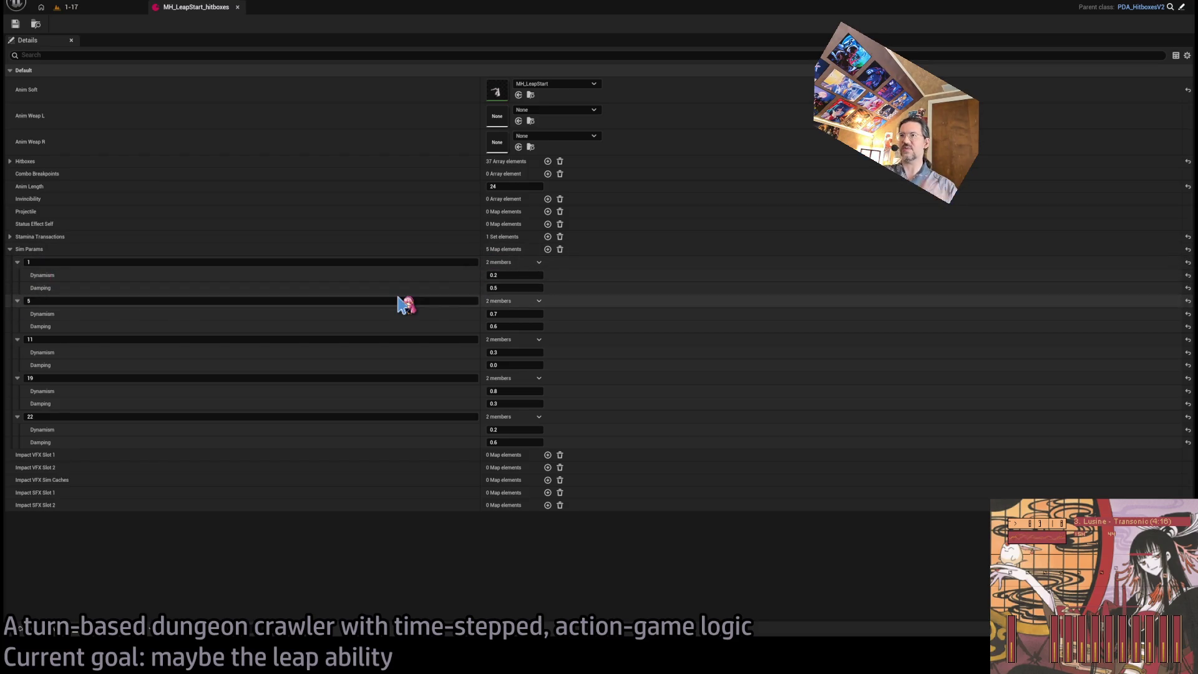
{"action": "left_click", "coordinate": [70, 7]}
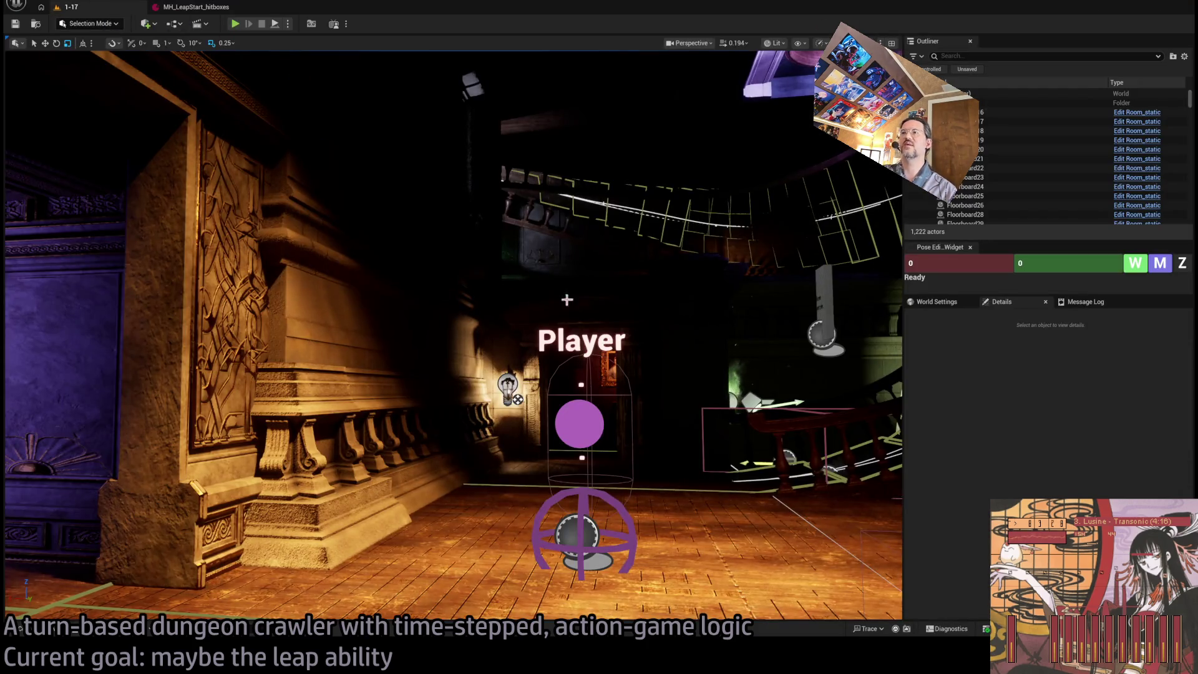
{"action": "mouse_move", "coordinate": [566, 300]}
{"action": "left_mouse_down"}
{"action": "mouse_move", "coordinate": [626, 294]}
{"action": "mouse_move", "coordinate": [314, 52]}
{"action": "left_mouse_up"}
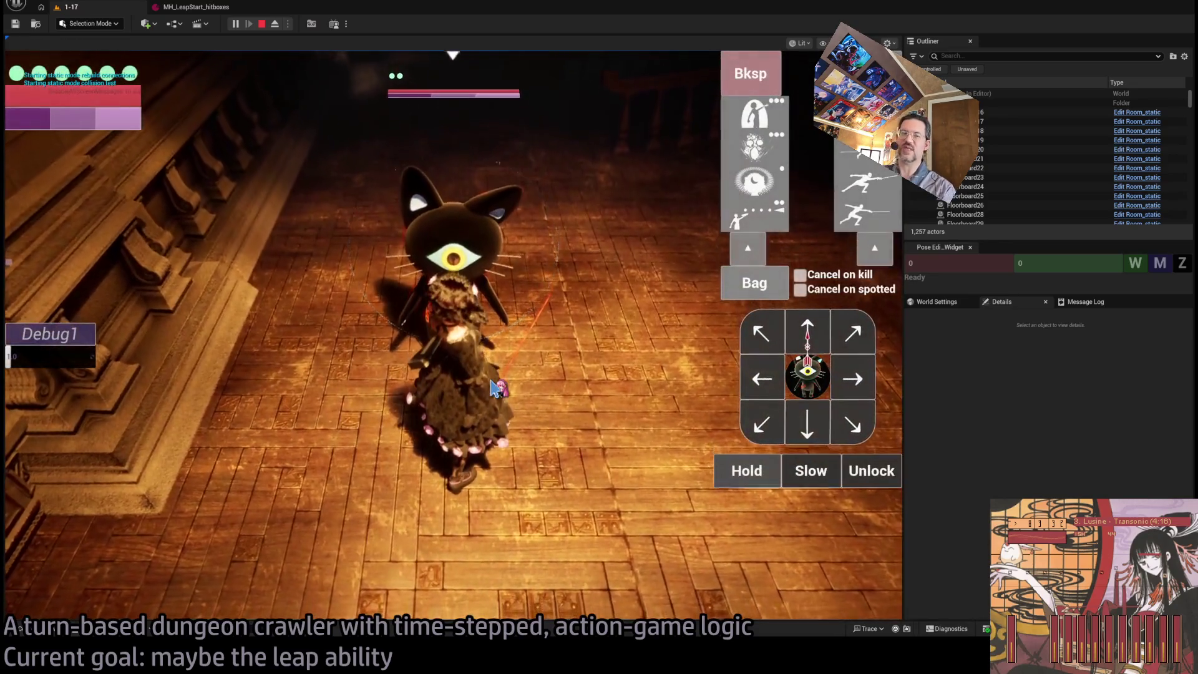
{"action": "left_click", "coordinate": [261, 23]}
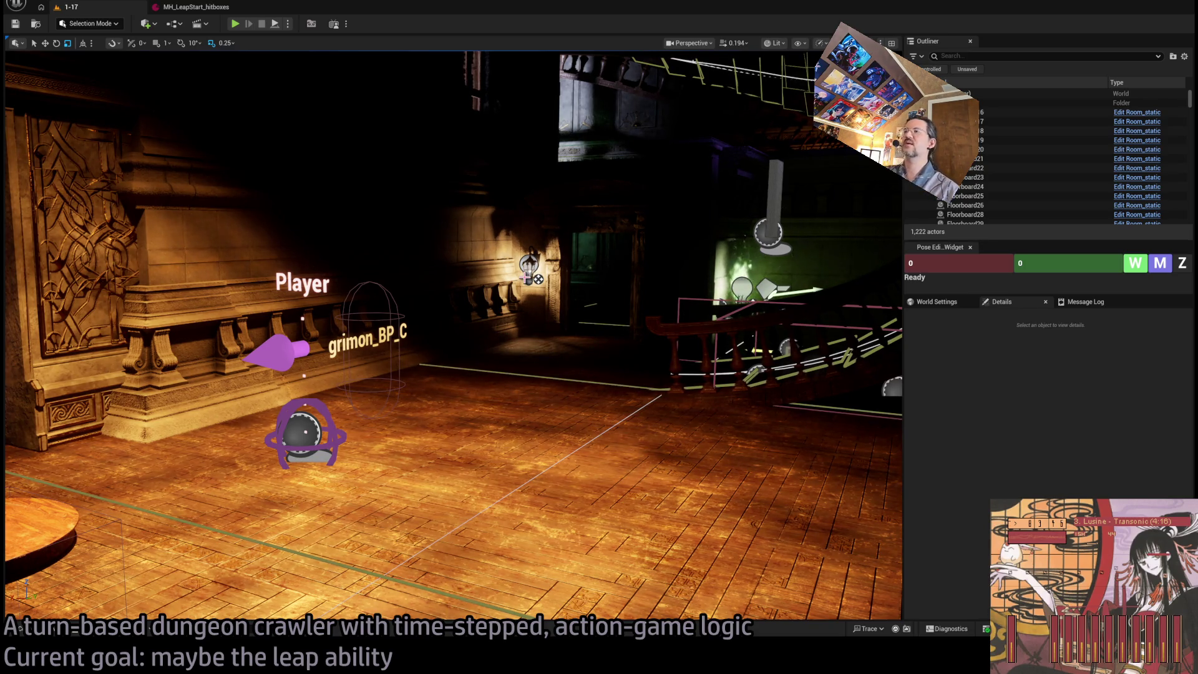
{"action": "mouse_move", "coordinate": [570, 320]}
{"action": "left_mouse_down"}
{"action": "mouse_move", "coordinate": [549, 287]}
{"action": "mouse_move", "coordinate": [561, 331]}
{"action": "mouse_move", "coordinate": [570, 320]}
{"action": "left_mouse_up"}
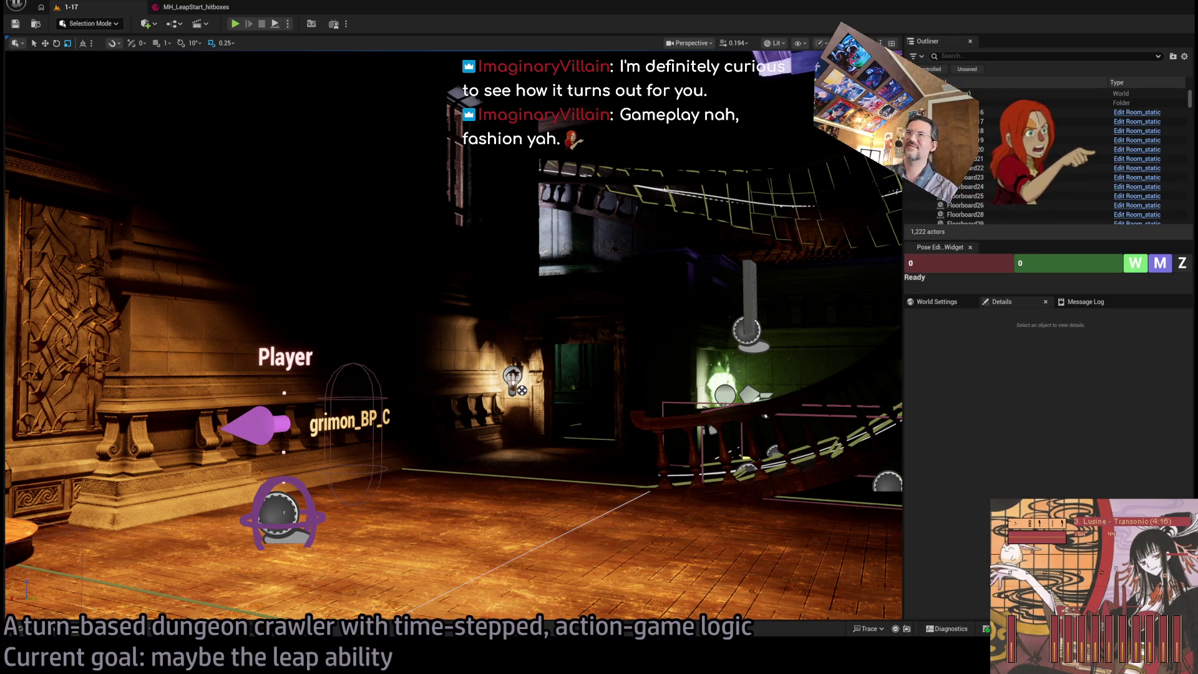
{"action": "left_click", "coordinate": [234, 24]}
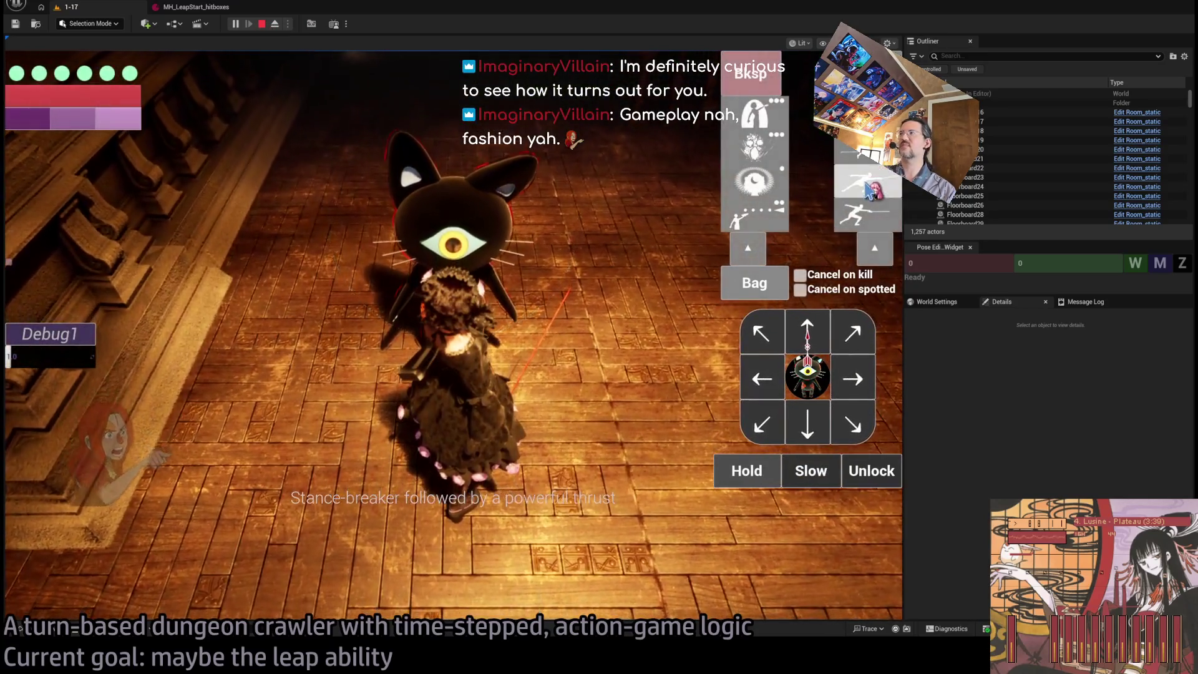
{"action": "left_click", "coordinate": [192, 414]}
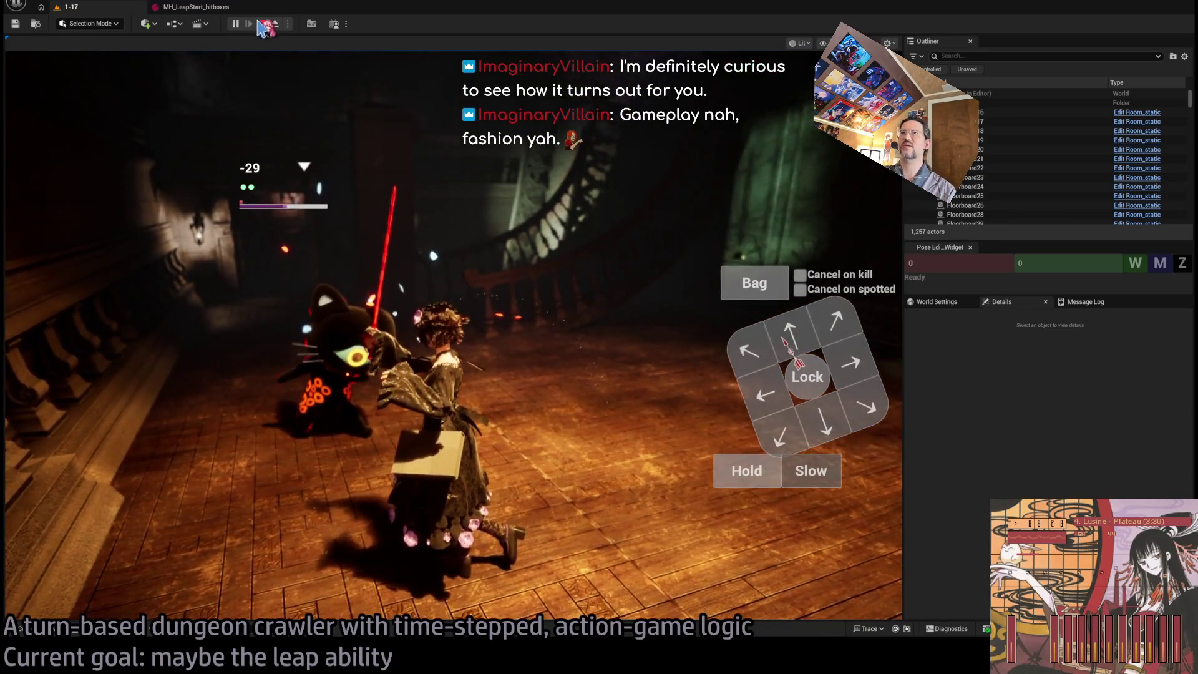
{"action": "left_click", "coordinate": [267, 28]}
{"action": "left_click", "coordinate": [182, 17]}
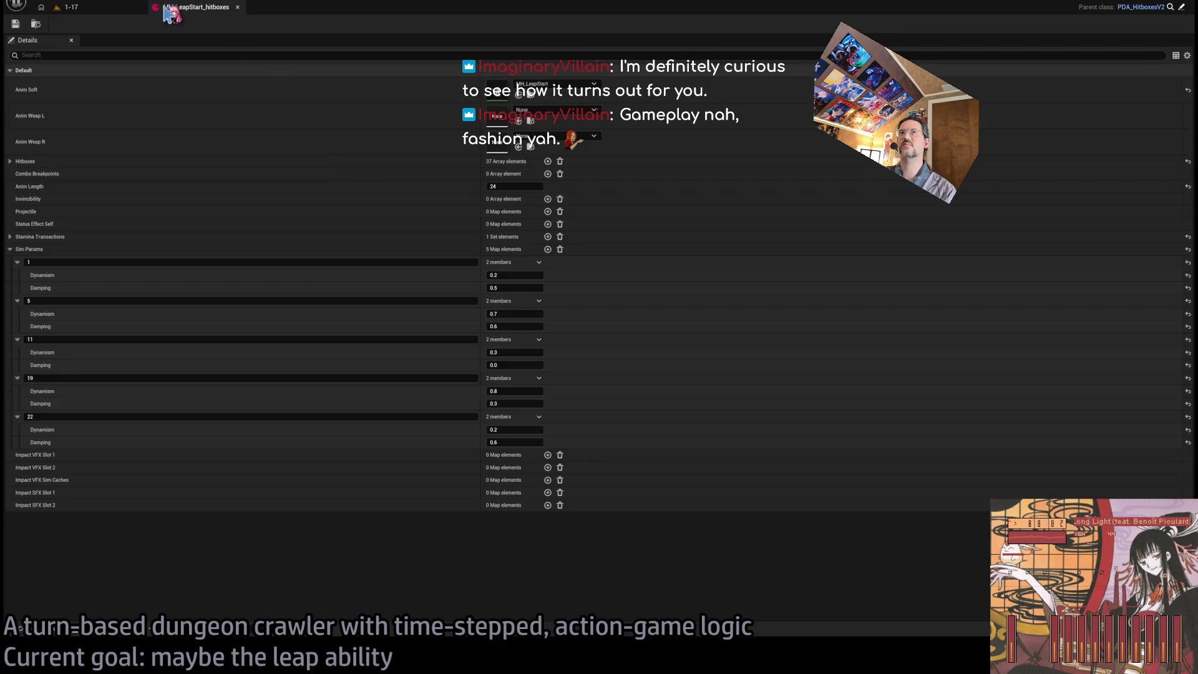
From the 1-17 level's RPG content folder, open the Actions05_Armors_DTN data table
{"action": "left_click", "coordinate": [138, 8]}
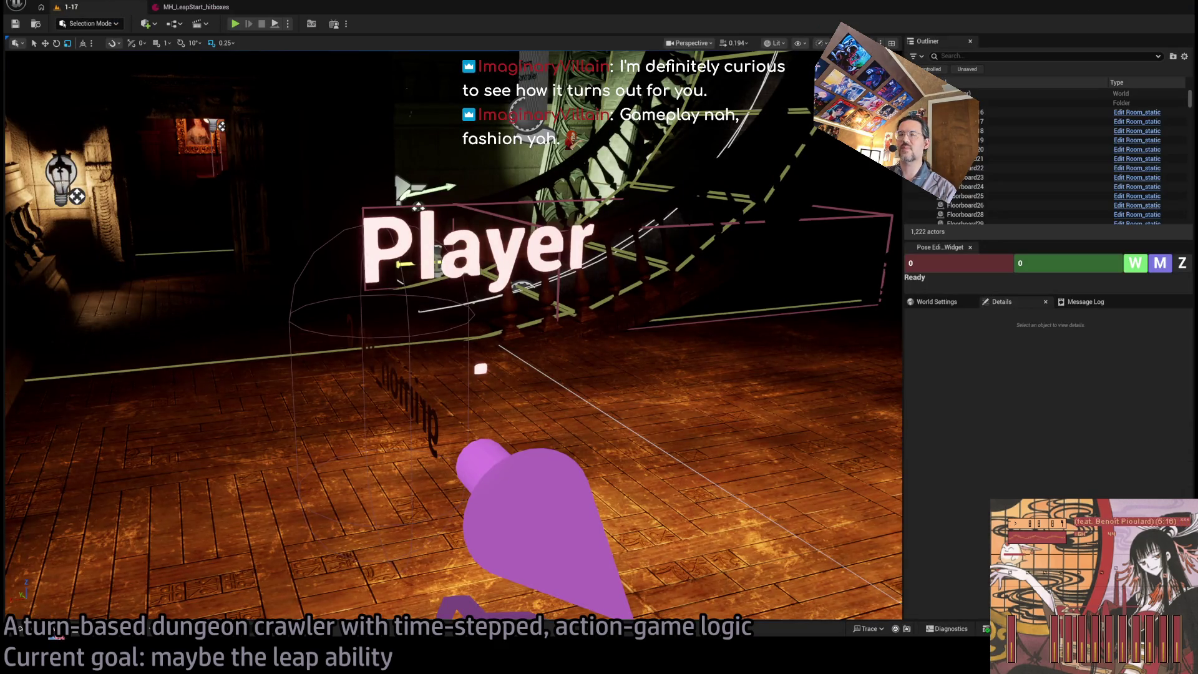
{"action": "key", "text": "ctrl+space"}
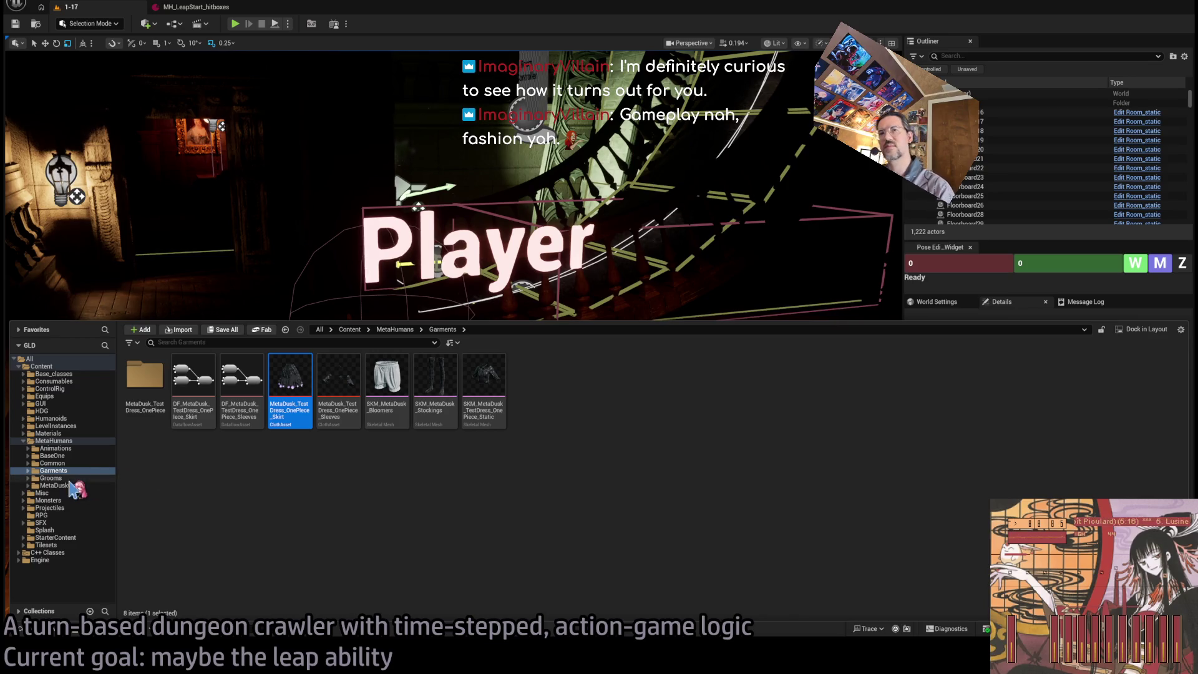
{"action": "left_click", "coordinate": [69, 515]}
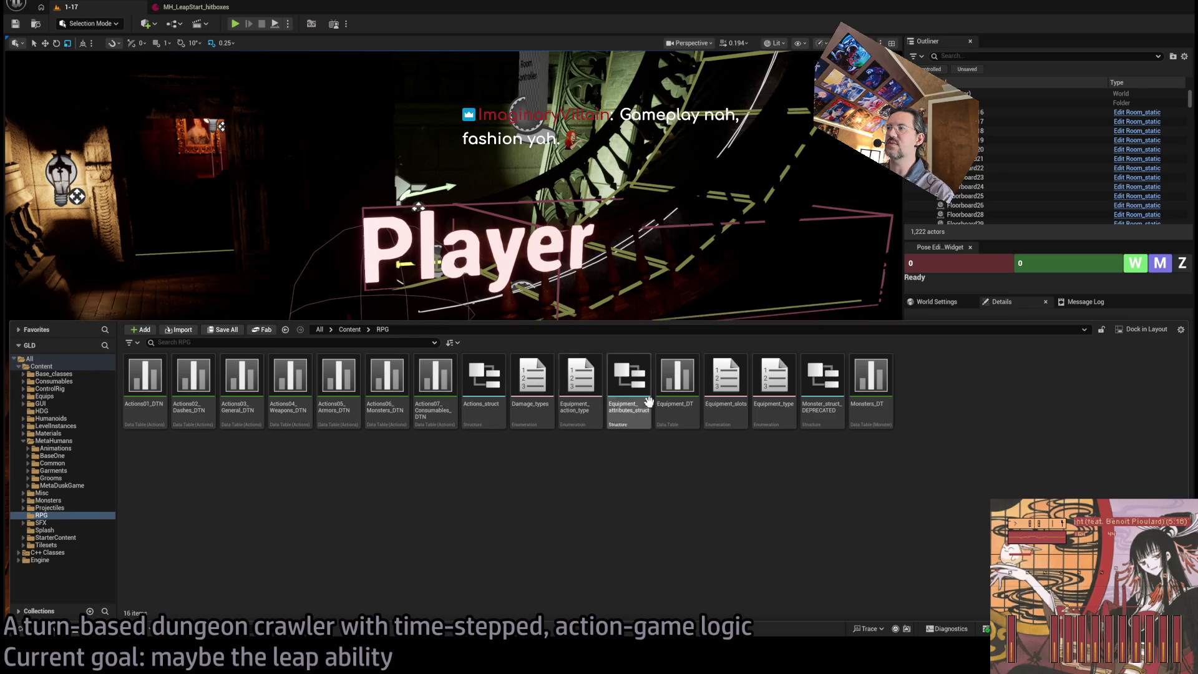
{"action": "double_click", "coordinate": [360, 388]}
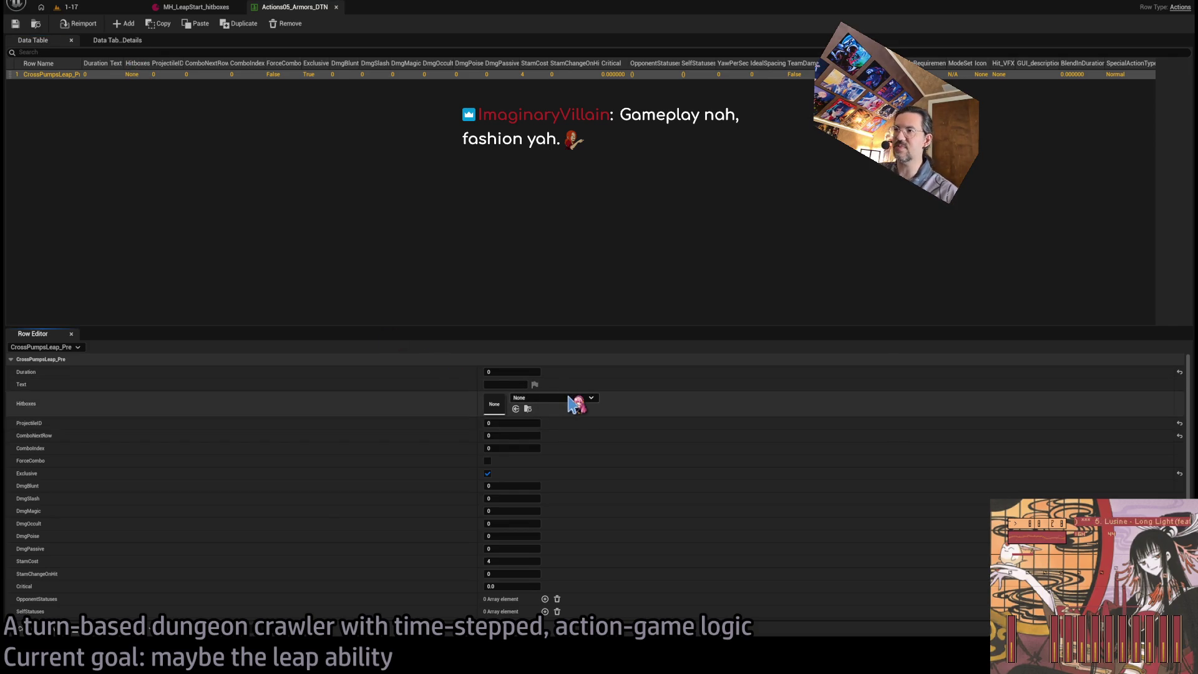
Set the CrossPumpsLeap_Pre row's Hitboxes to MH_LeapStart_hitboxes and save the table
{"action": "key", "text": "ctrl+v"}
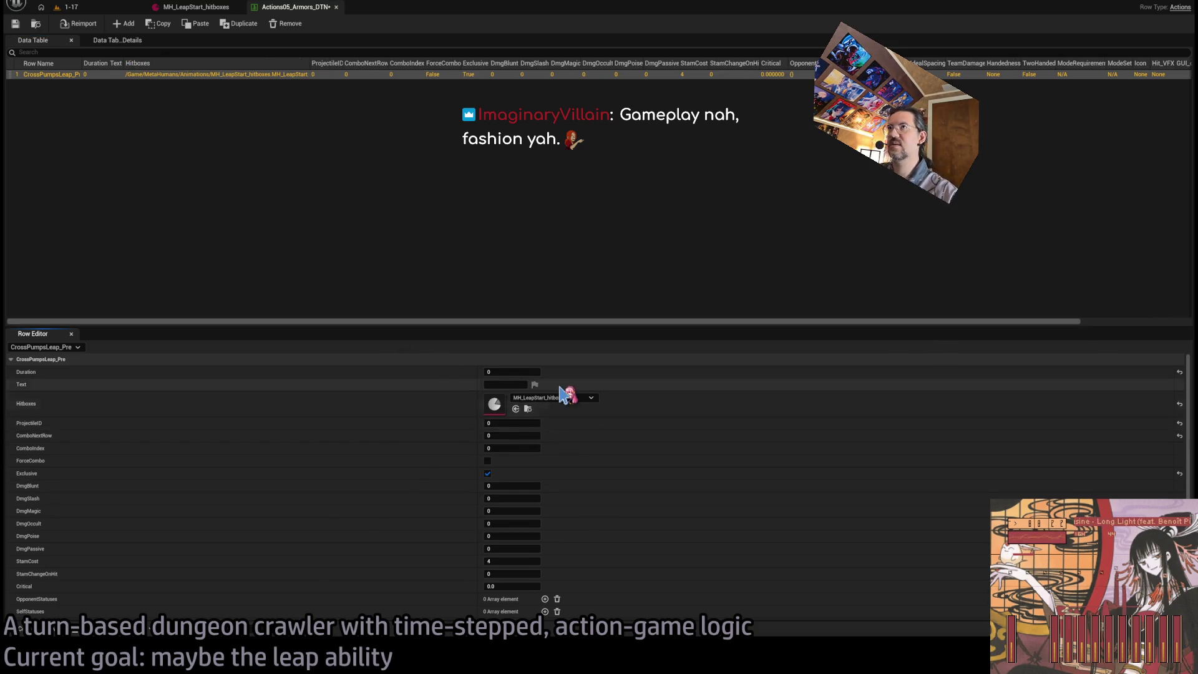
{"action": "left_click", "coordinate": [15, 25]}
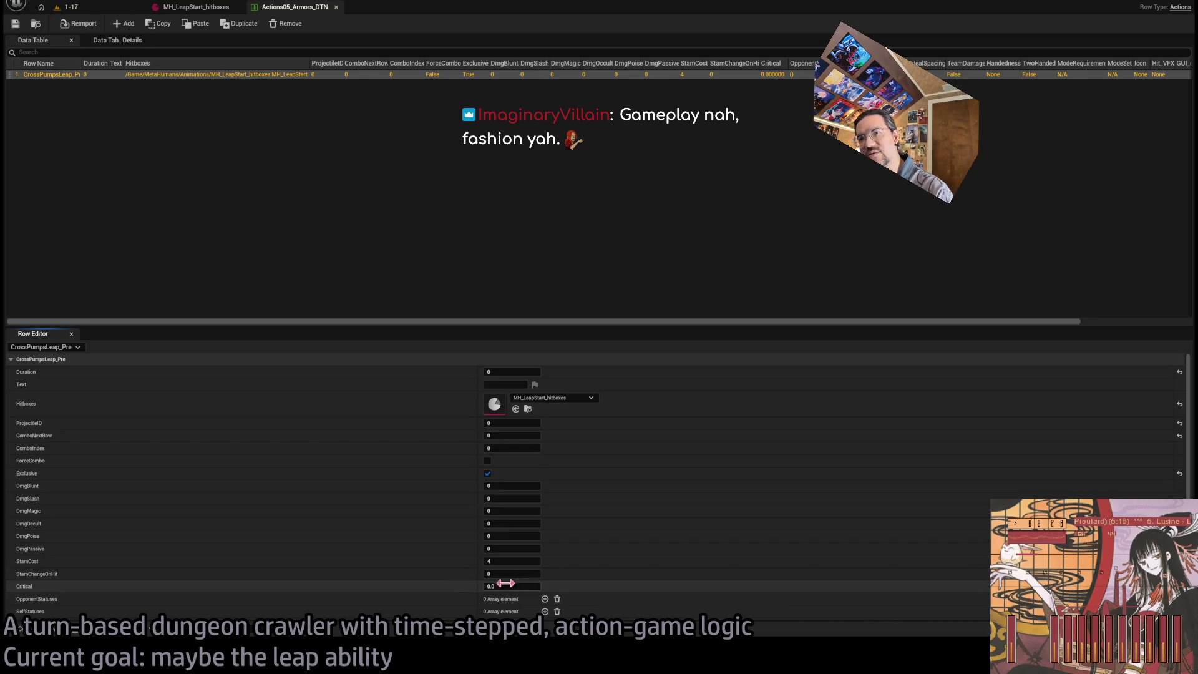
{"action": "scroll", "coordinate": [499, 571], "scroll_direction": "down", "scroll_amount": 3}
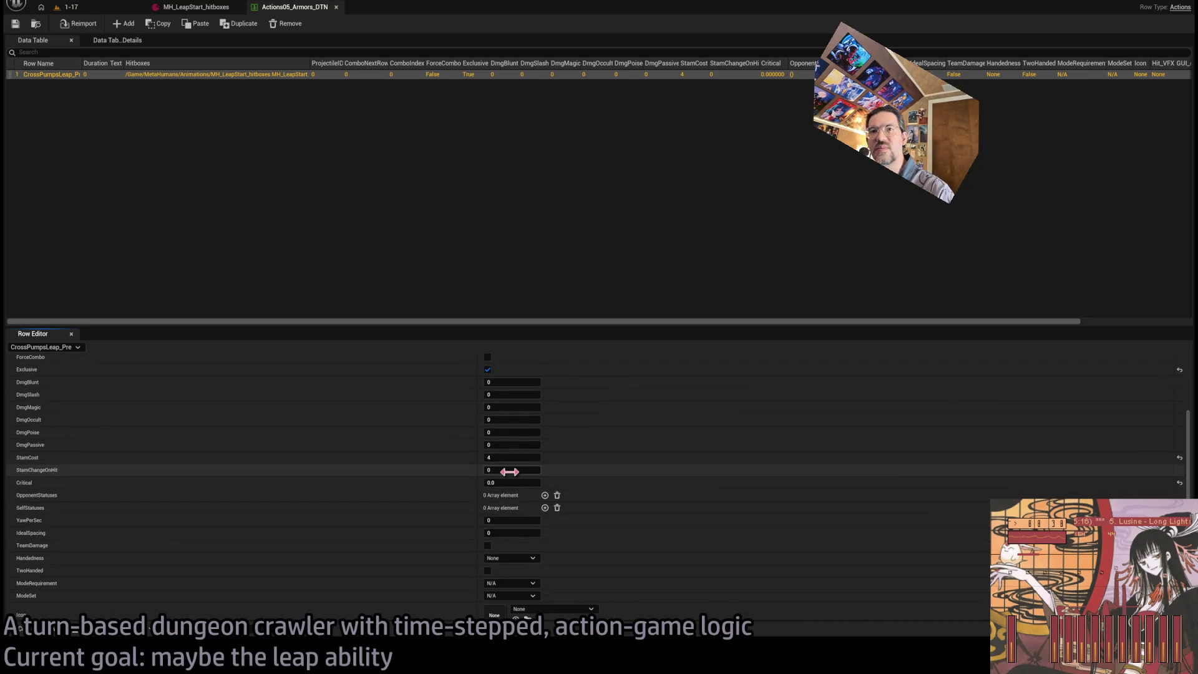
{"action": "left_click", "coordinate": [213, 10]}
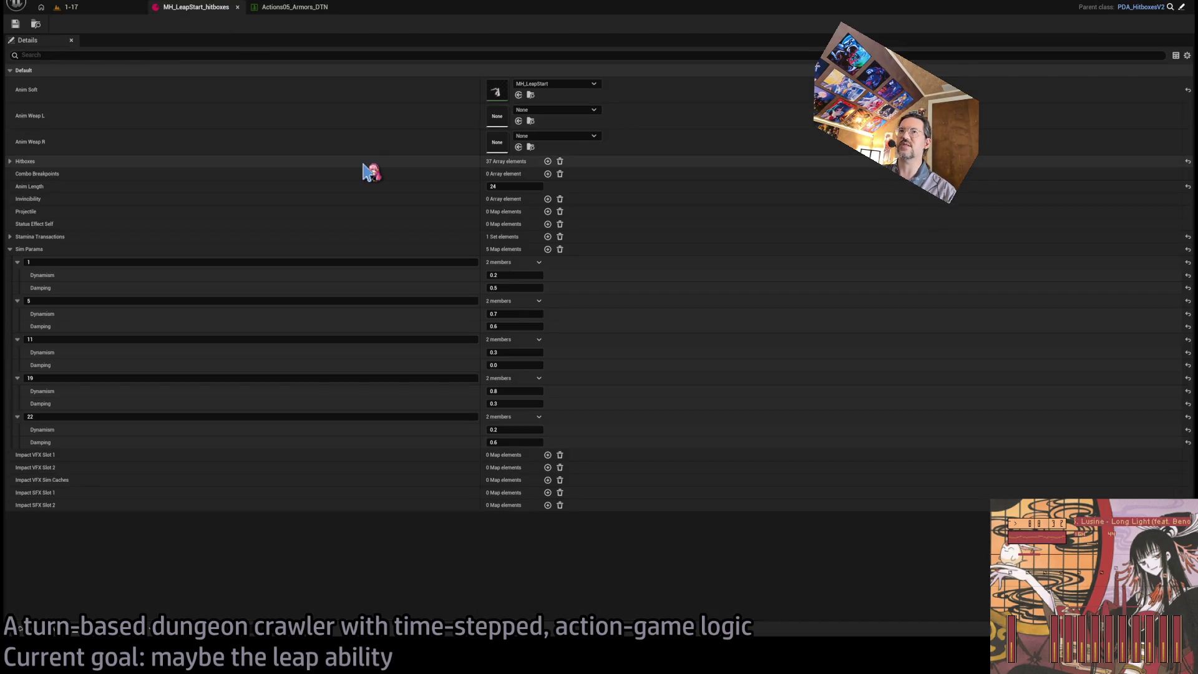
{"action": "left_click", "coordinate": [291, 7]}
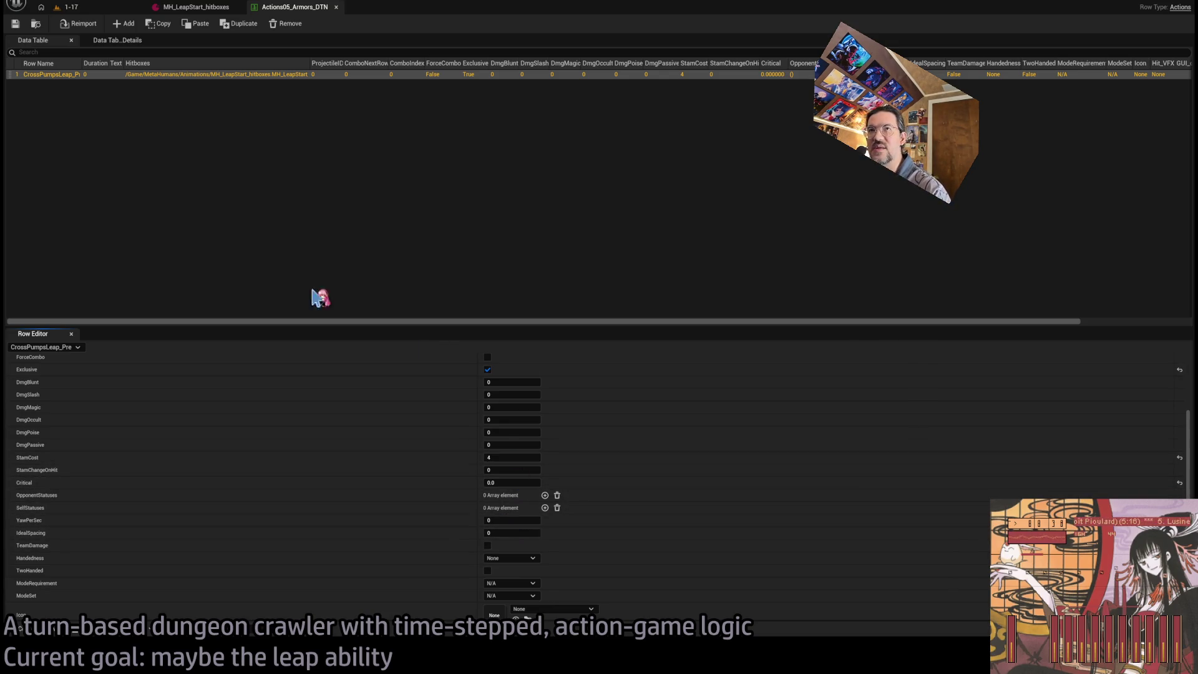
{"action": "left_click", "coordinate": [217, 12]}
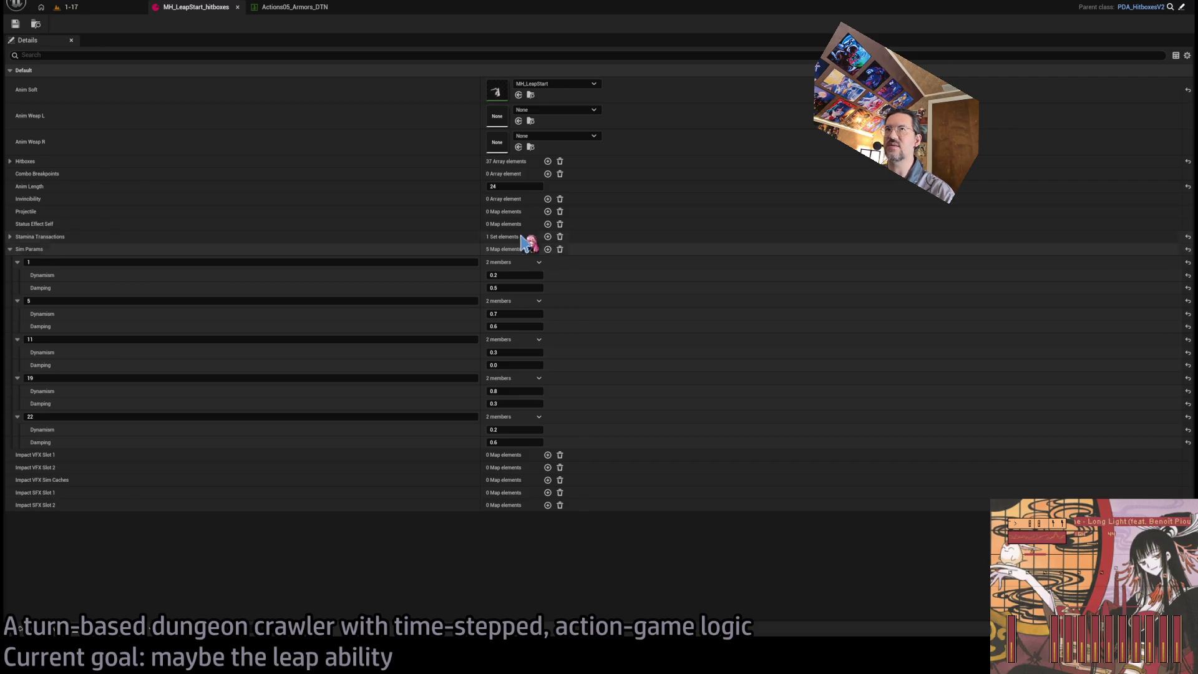
{"action": "left_click", "coordinate": [52, 5]}
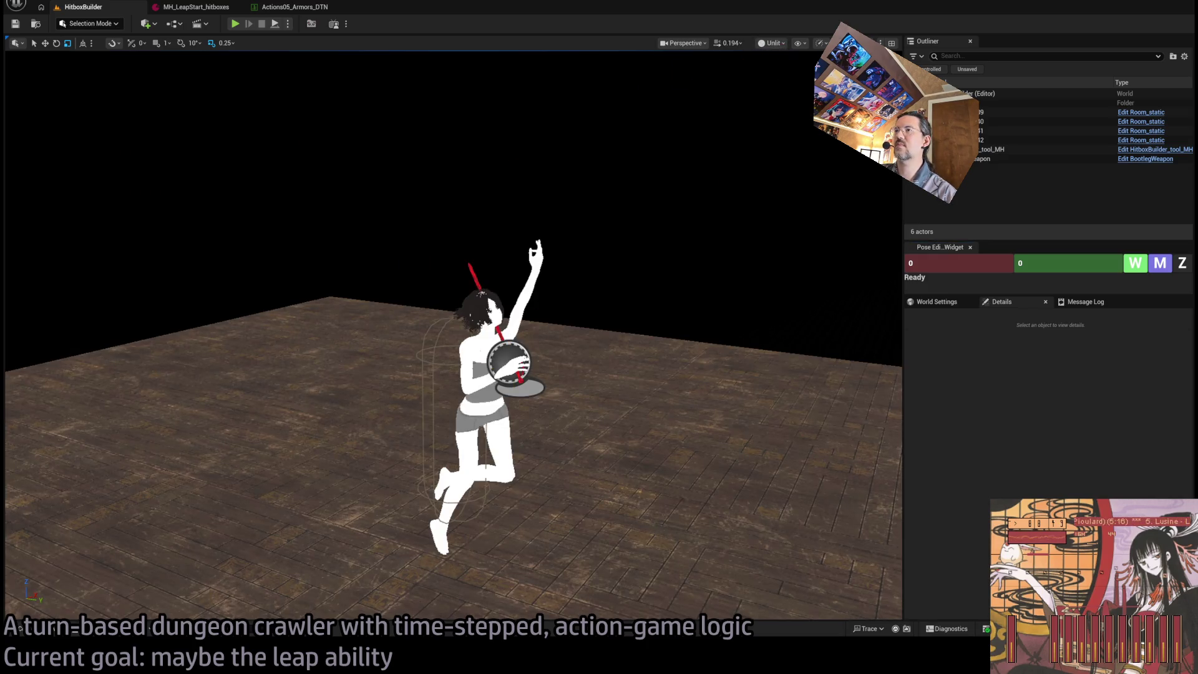
Change MH_LeapStart_hitboxes' Stamina Transactions value from 19 to 20 and save it
{"action": "left_click", "coordinate": [998, 149]}
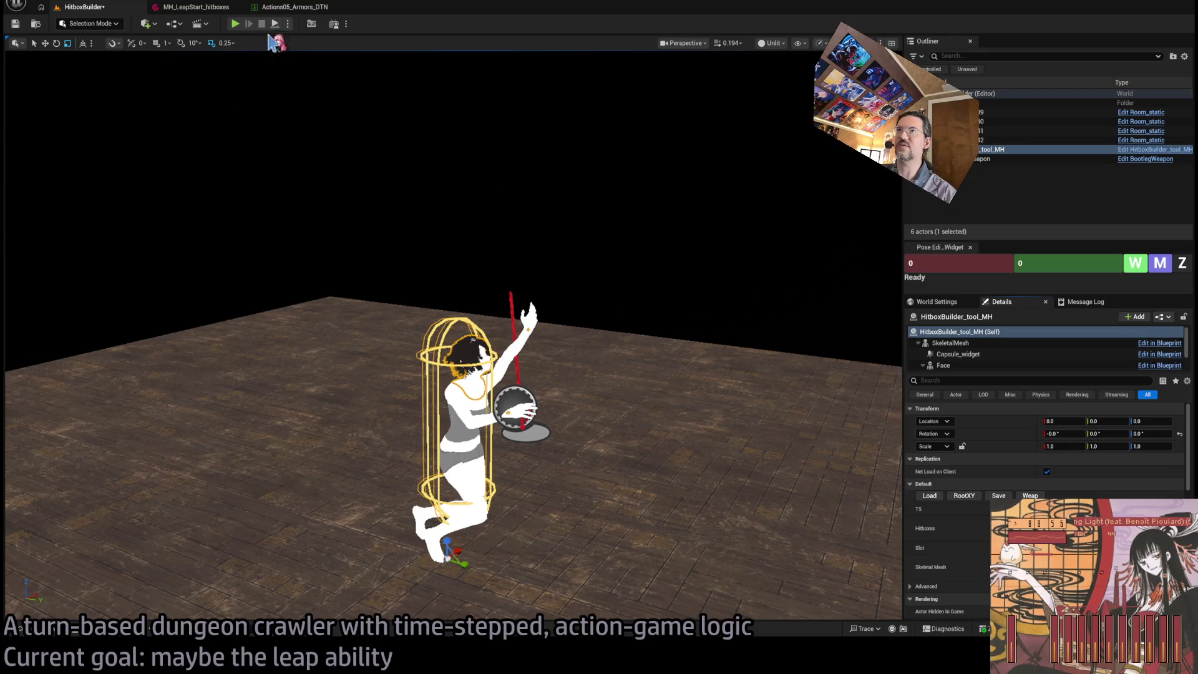
{"action": "left_click", "coordinate": [290, 7]}
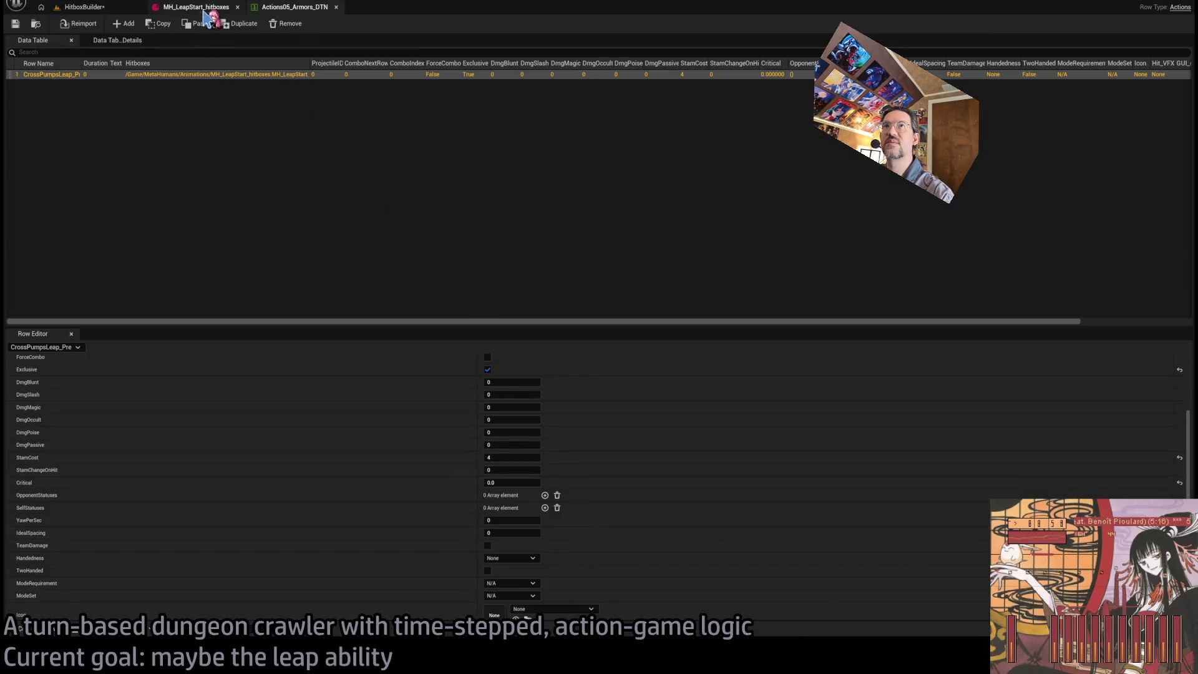
{"action": "left_click", "coordinate": [195, 7]}
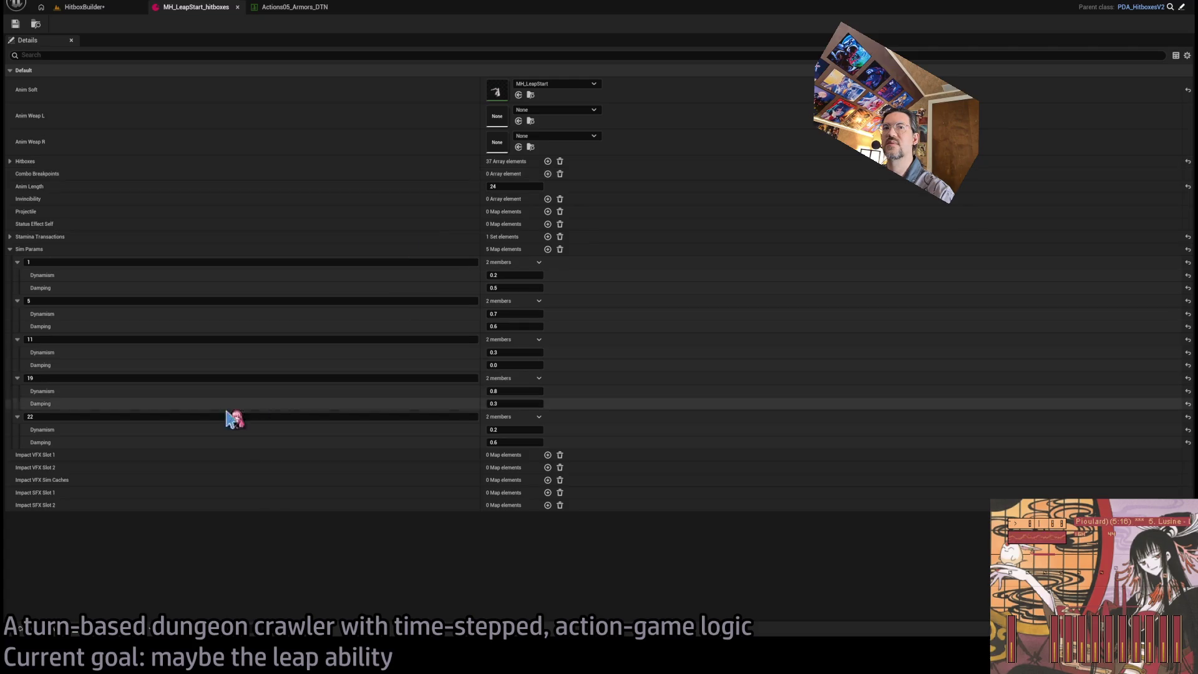
{"action": "left_click", "coordinate": [9, 237]}
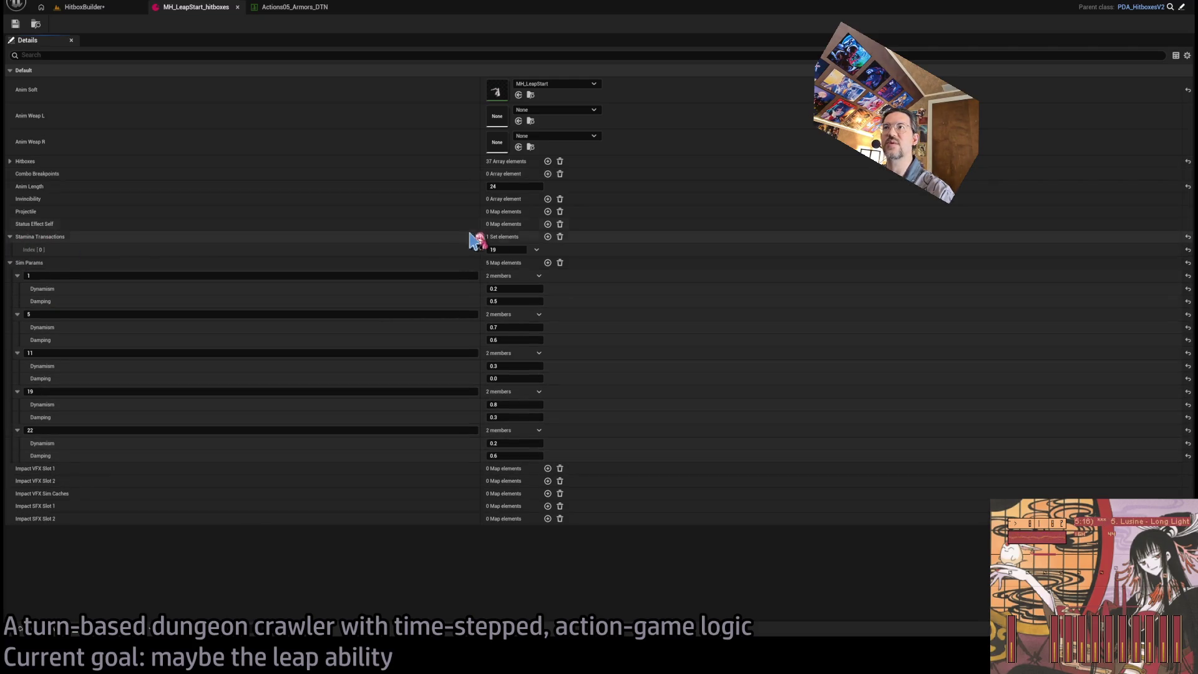
{"action": "left_click", "coordinate": [509, 249]}
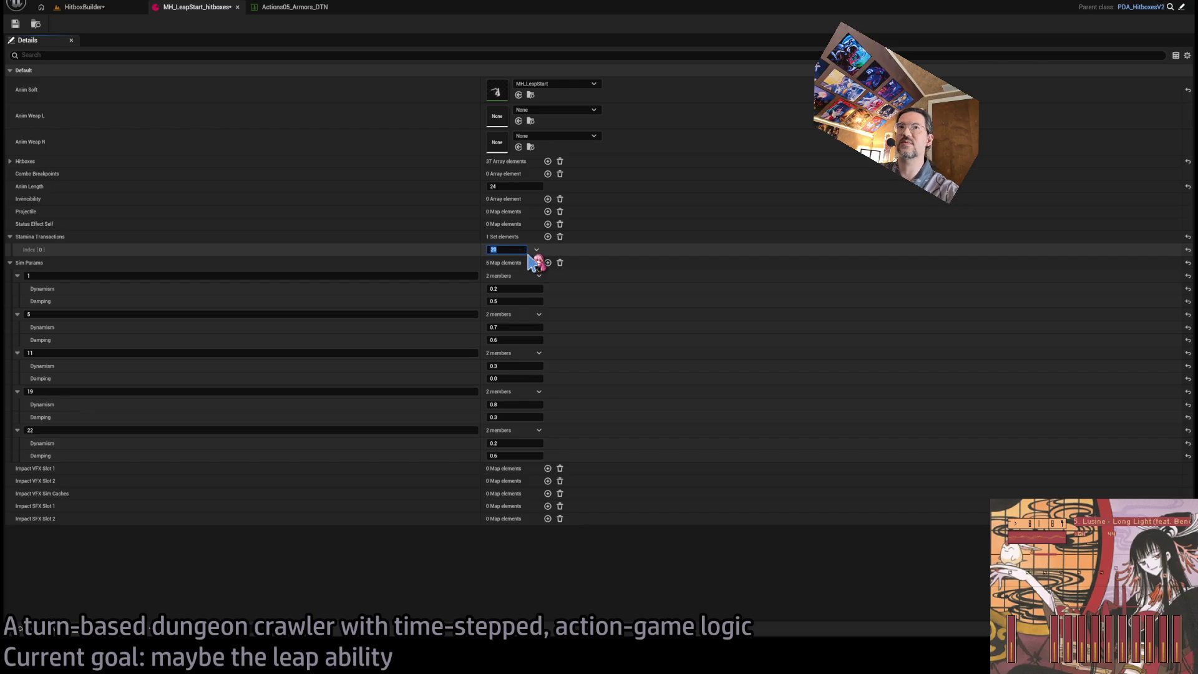
{"action": "key", "text": "Return"}
{"action": "left_click", "coordinate": [15, 24]}
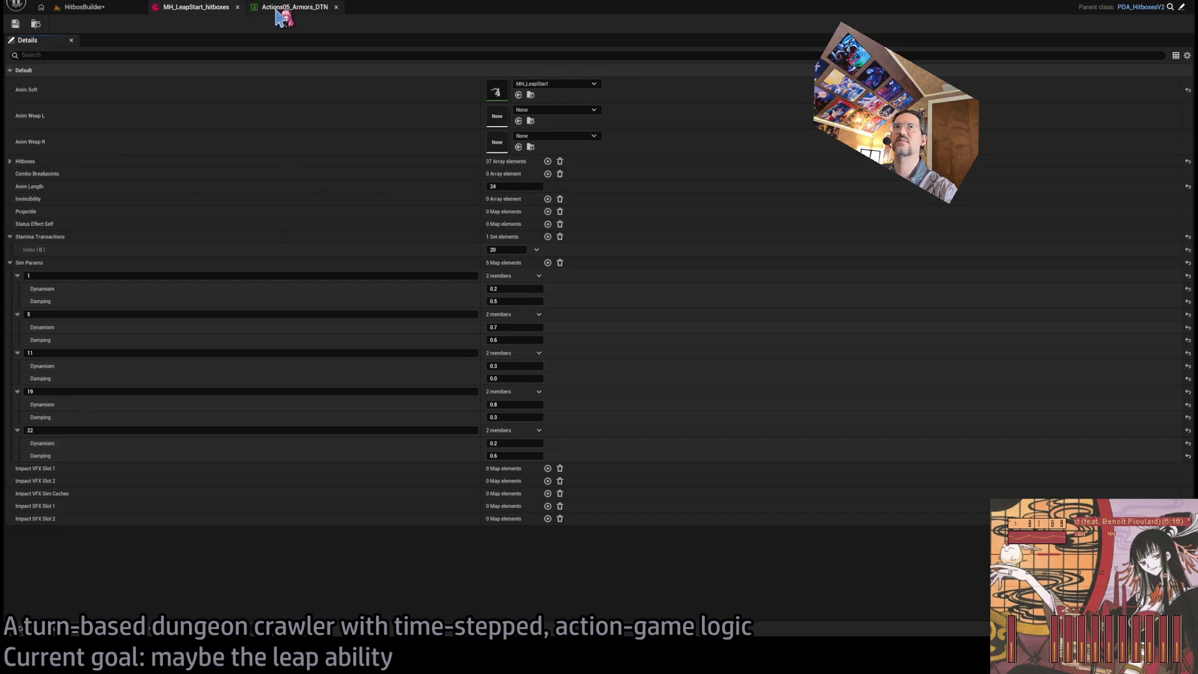
{"action": "left_click", "coordinate": [277, 8]}
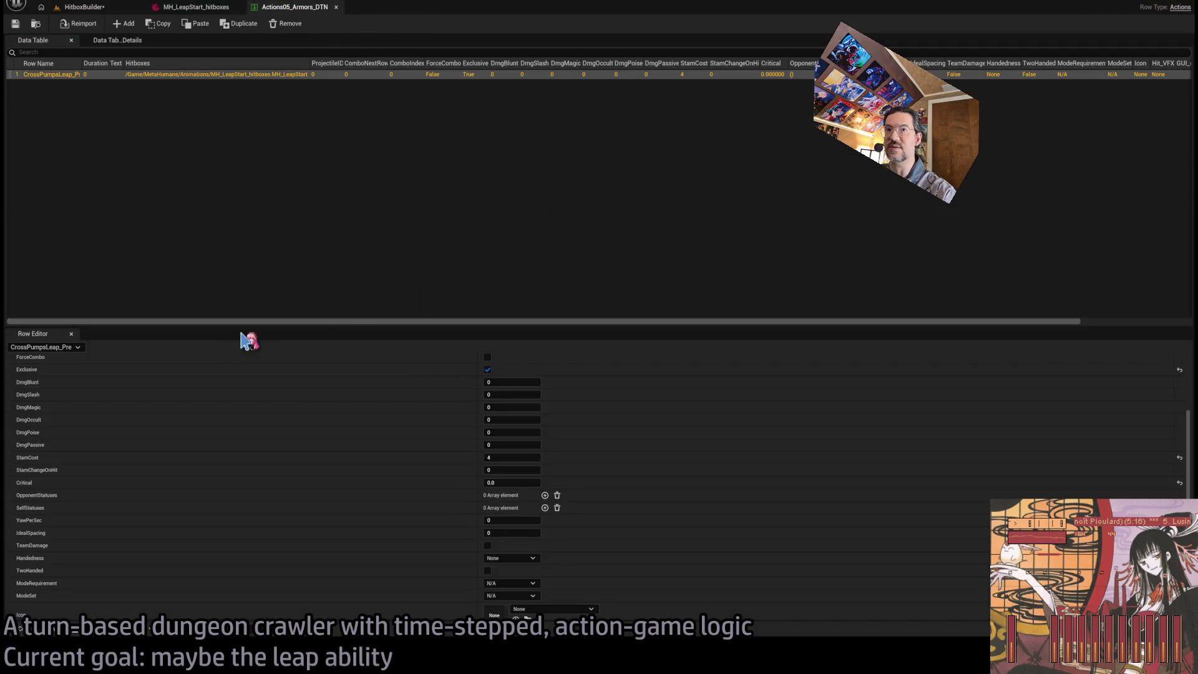
Make the leap row Right-handed with ModeSet On hip and save Actions05_Armors_DTN
{"action": "scroll", "coordinate": [312, 499], "scroll_direction": "down", "scroll_amount": 3}
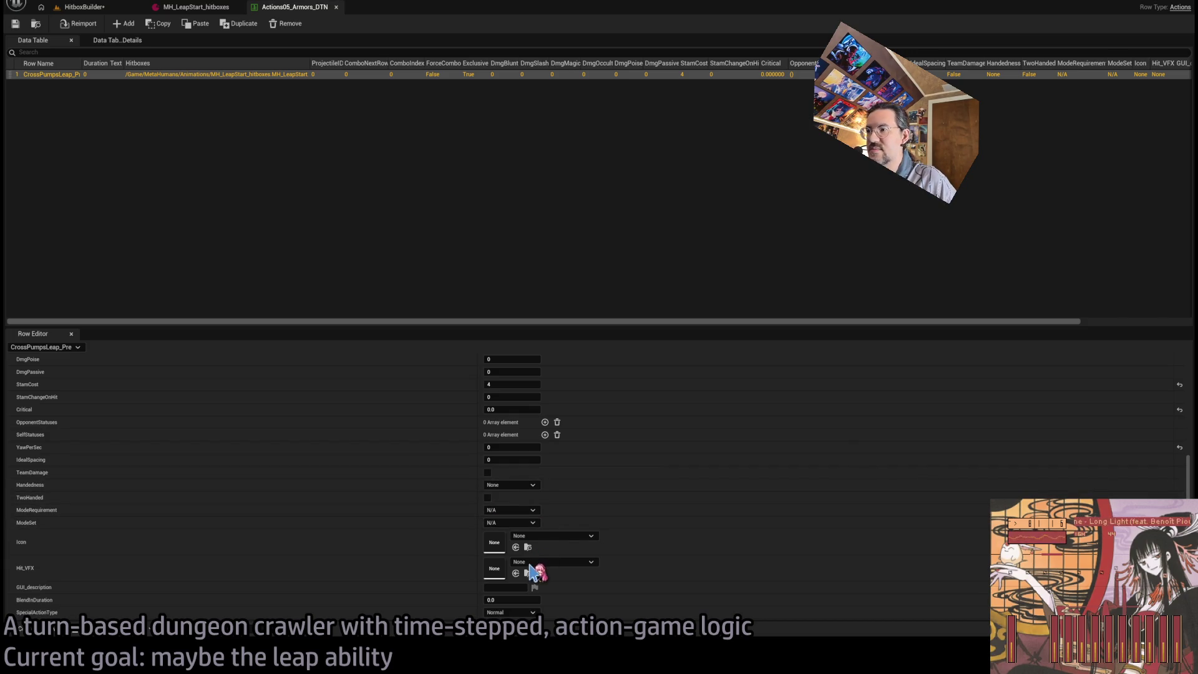
{"action": "left_click", "coordinate": [509, 522]}
{"action": "left_click", "coordinate": [490, 502]}
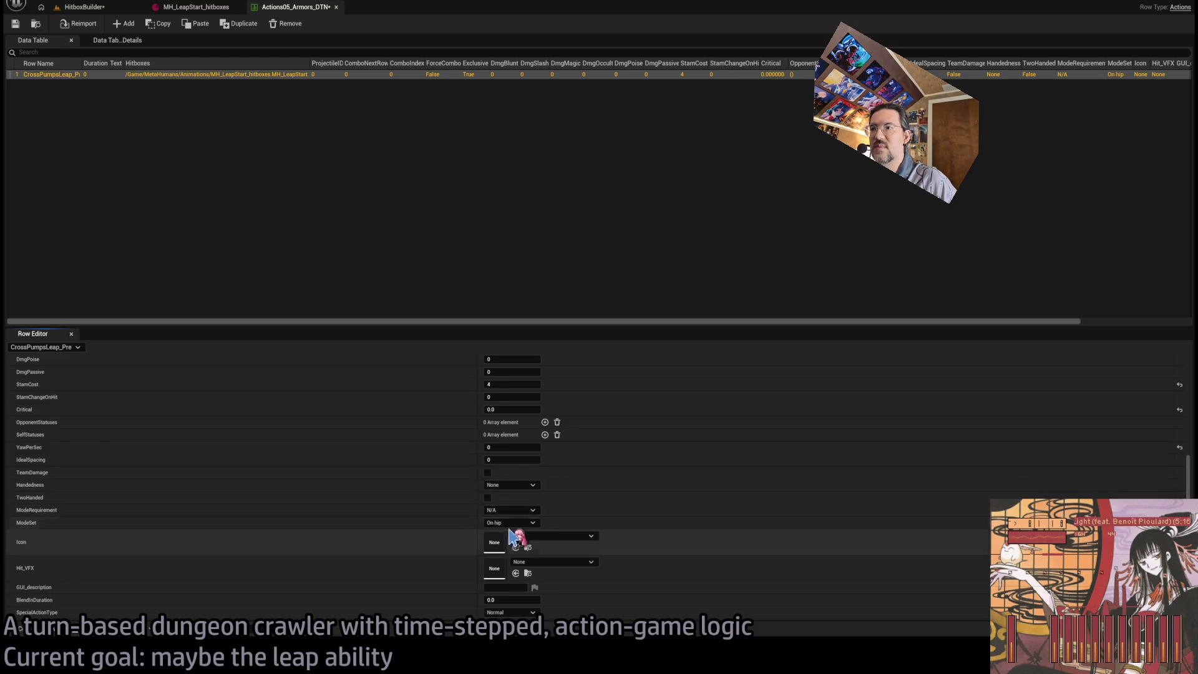
{"action": "key", "text": "ctrl+z"}
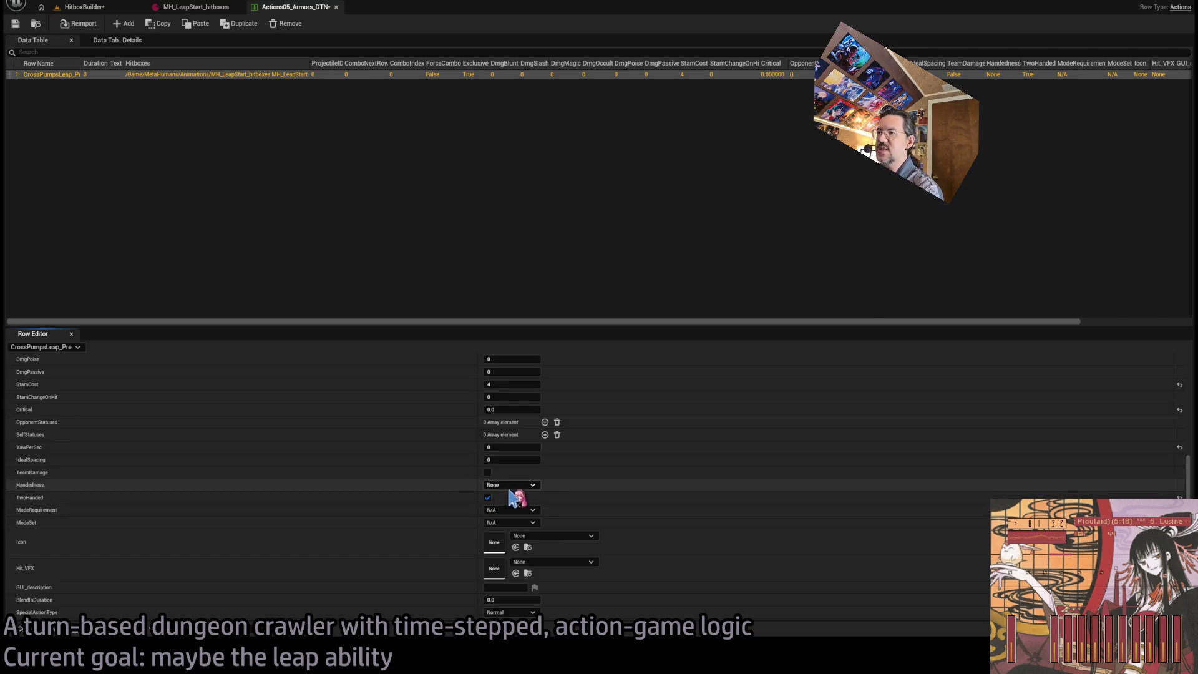
{"action": "left_click", "coordinate": [508, 487]}
{"action": "left_click", "coordinate": [489, 506]}
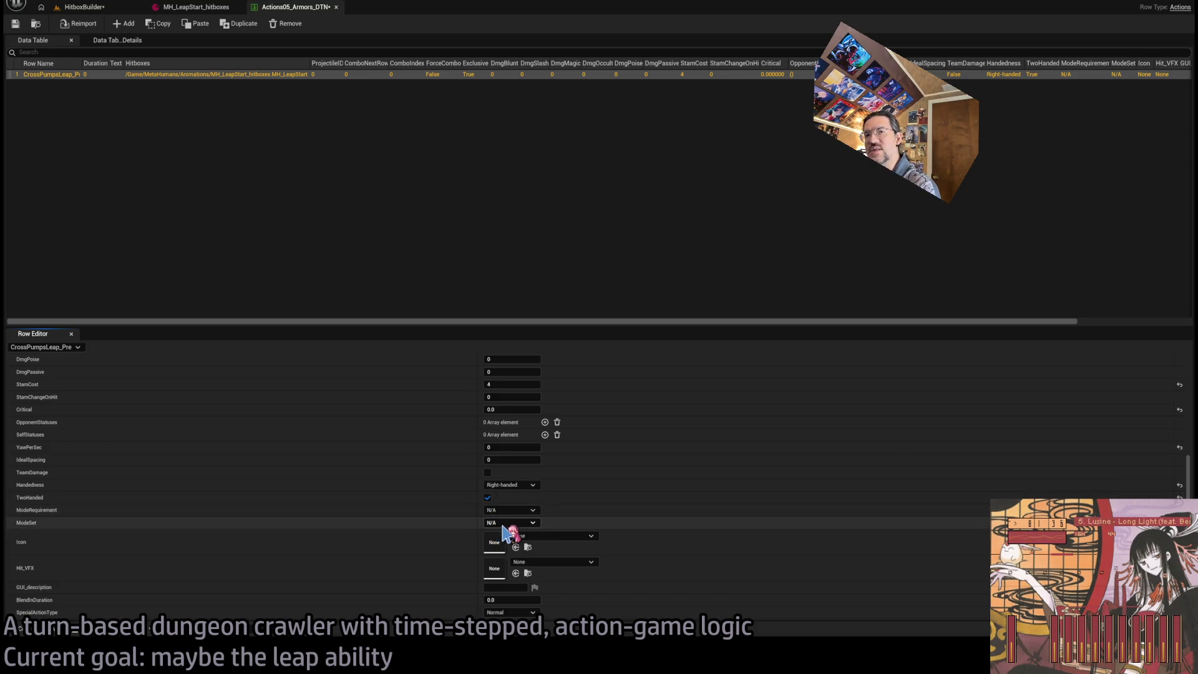
{"action": "left_click", "coordinate": [502, 523]}
{"action": "left_click", "coordinate": [502, 540]}
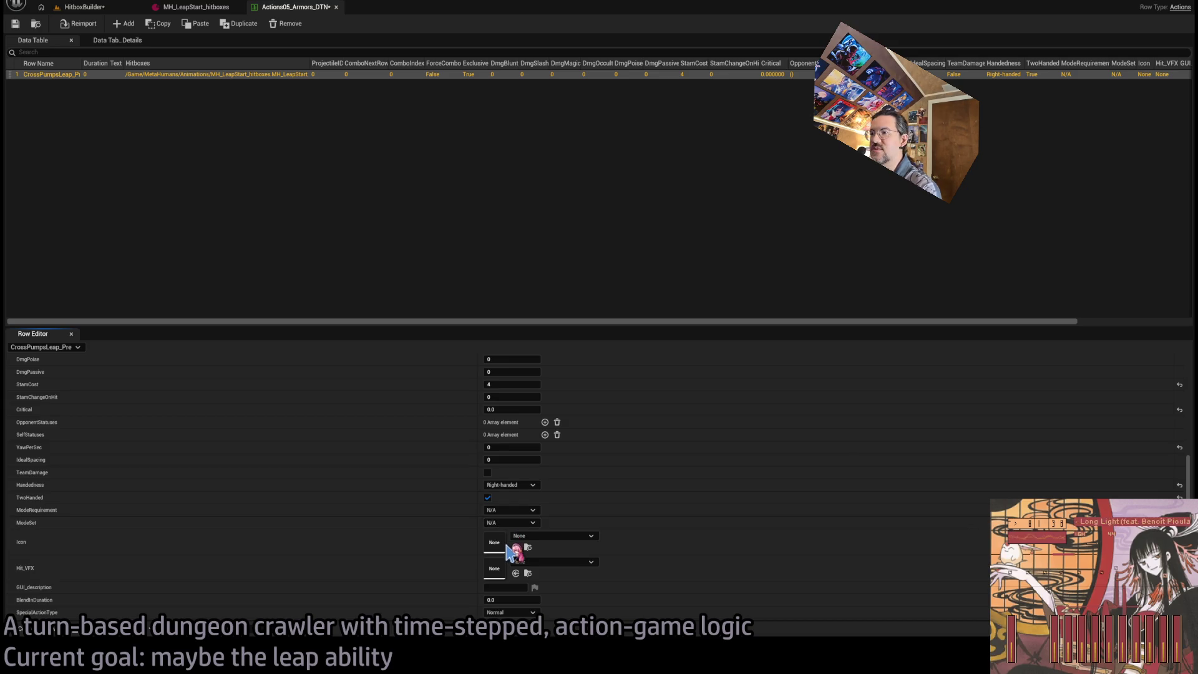
{"action": "left_click", "coordinate": [16, 25]}
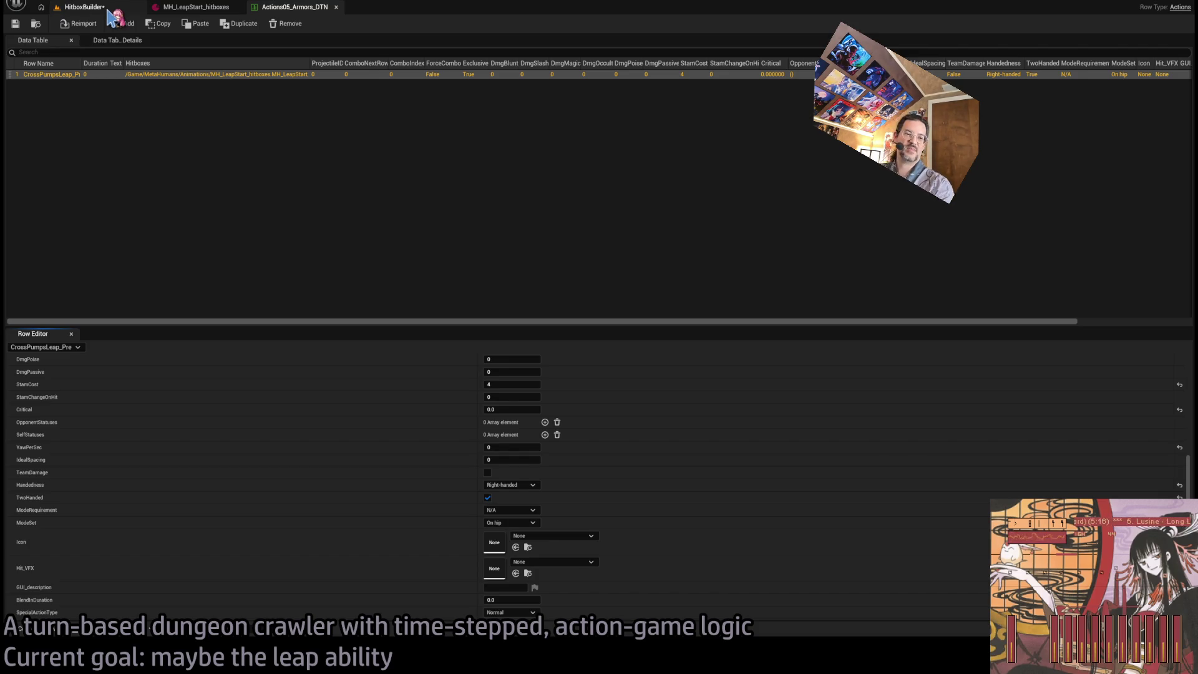
{"action": "left_click", "coordinate": [197, 6]}
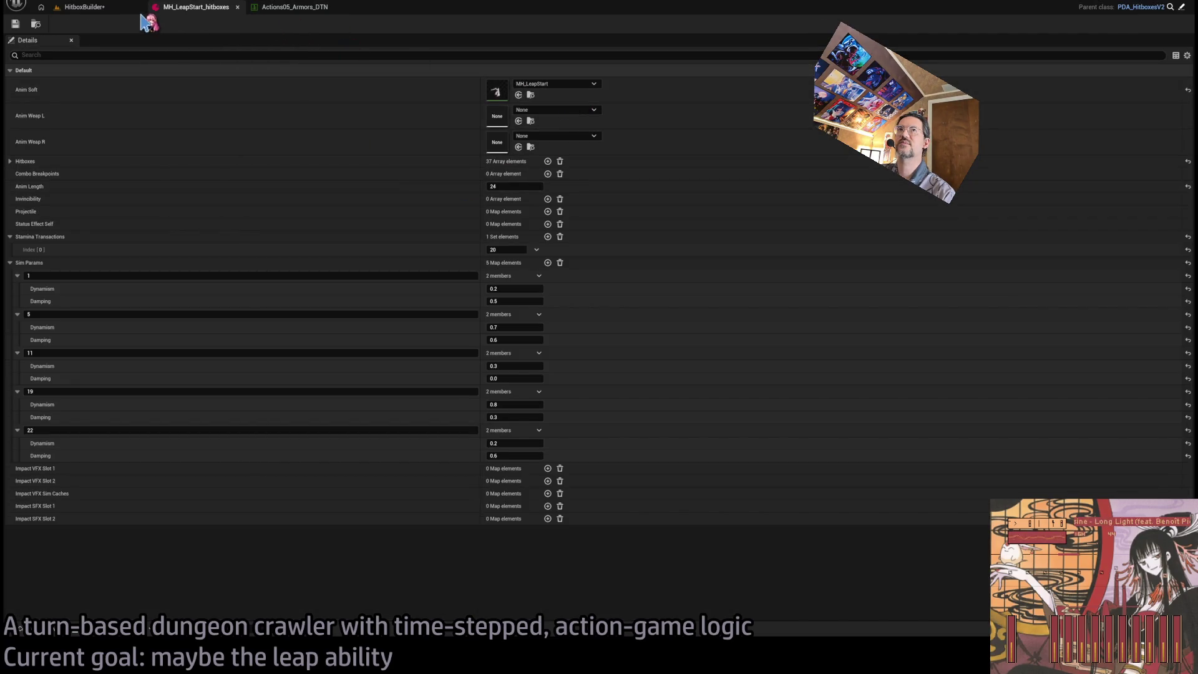
{"action": "left_click", "coordinate": [111, 8]}
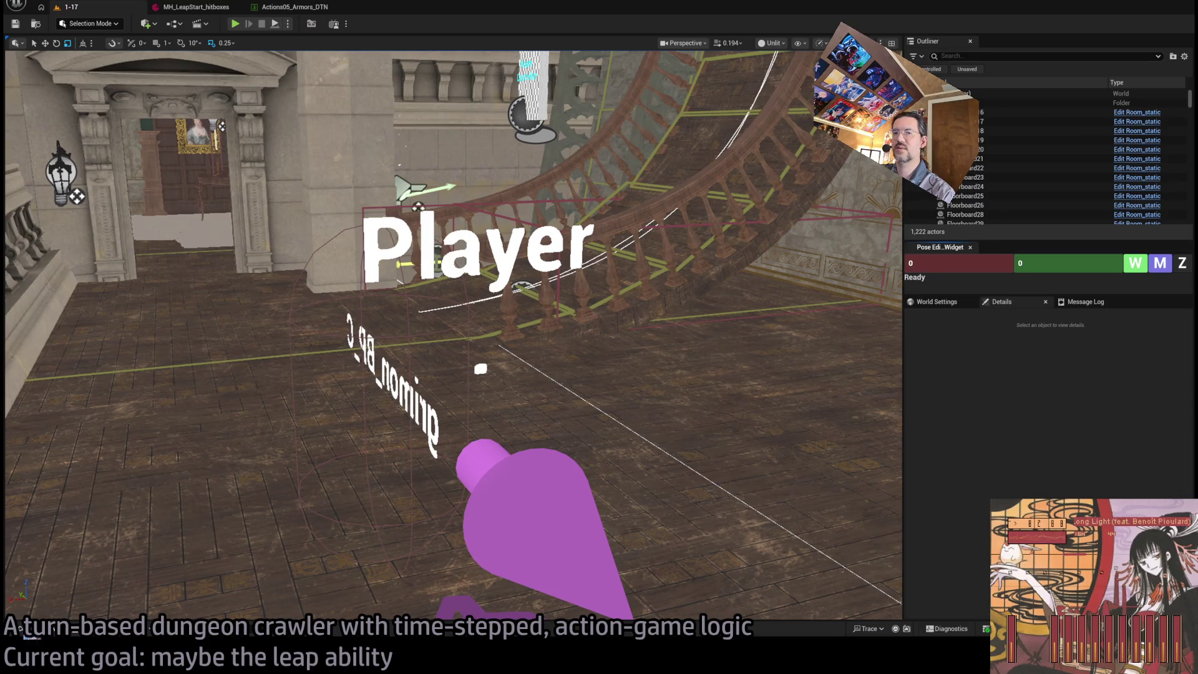
Give Equipment_DT's CrossPumps an action using bank Armors row 1, save, and play the level
{"action": "left_click", "coordinate": [22, 628]}
{"action": "double_click", "coordinate": [677, 380]}
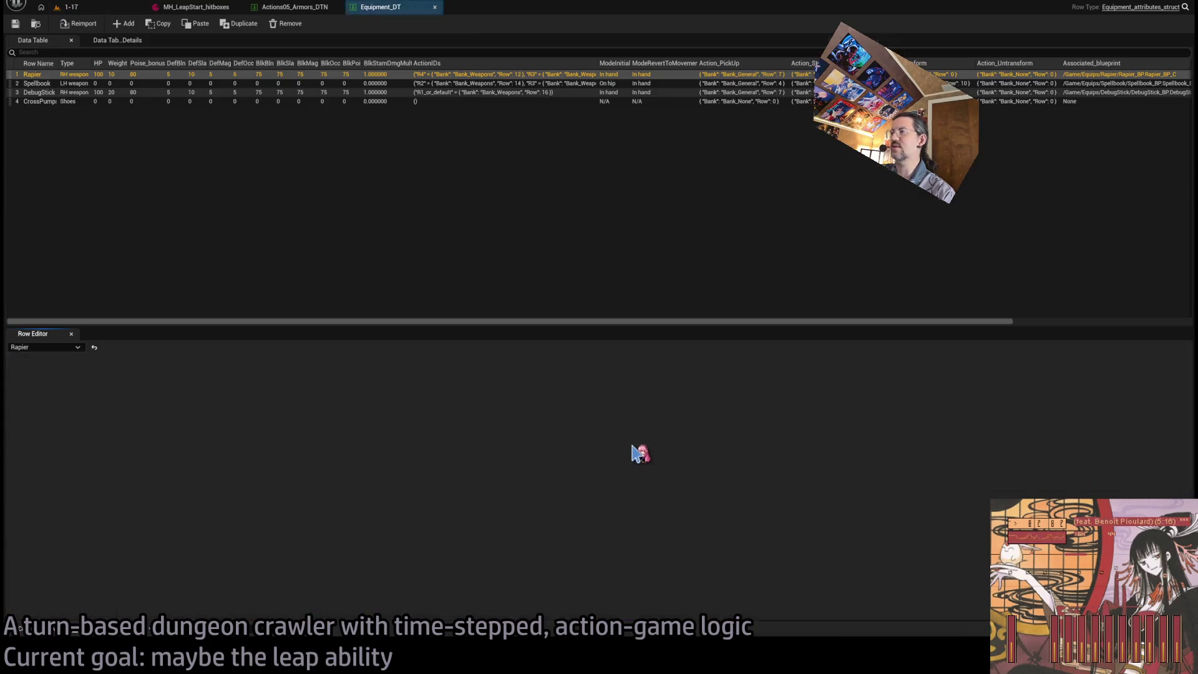
{"action": "left_click", "coordinate": [137, 101]}
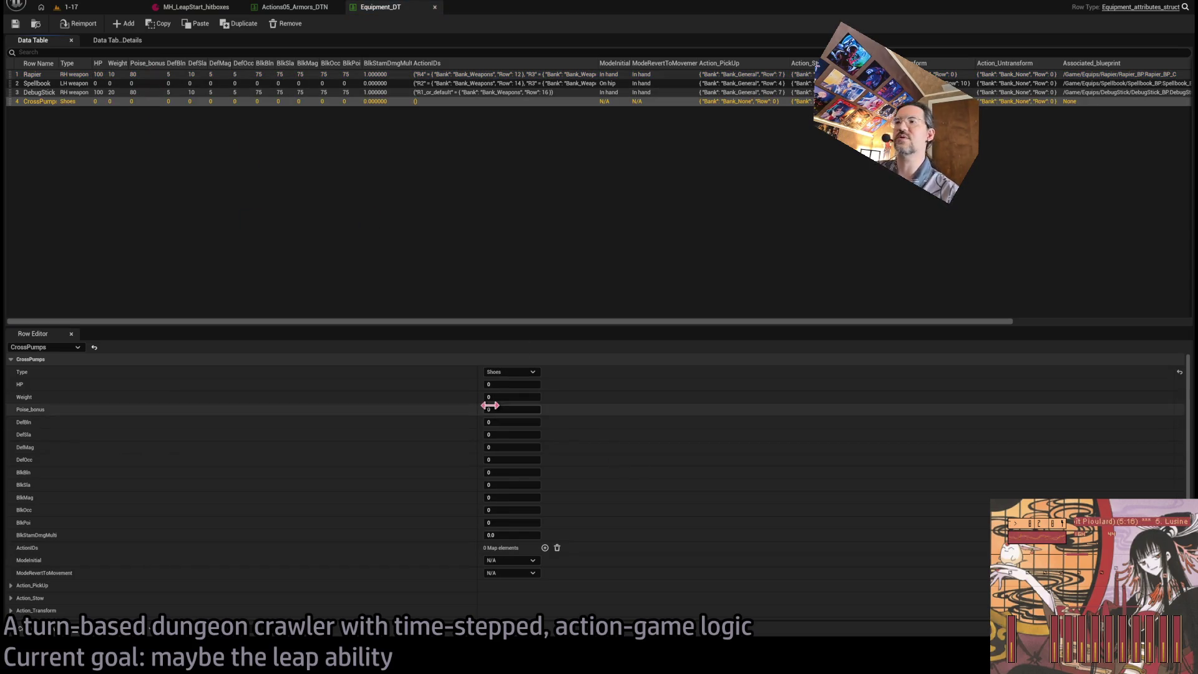
{"action": "scroll", "coordinate": [599, 509], "scroll_direction": "down", "scroll_amount": 2}
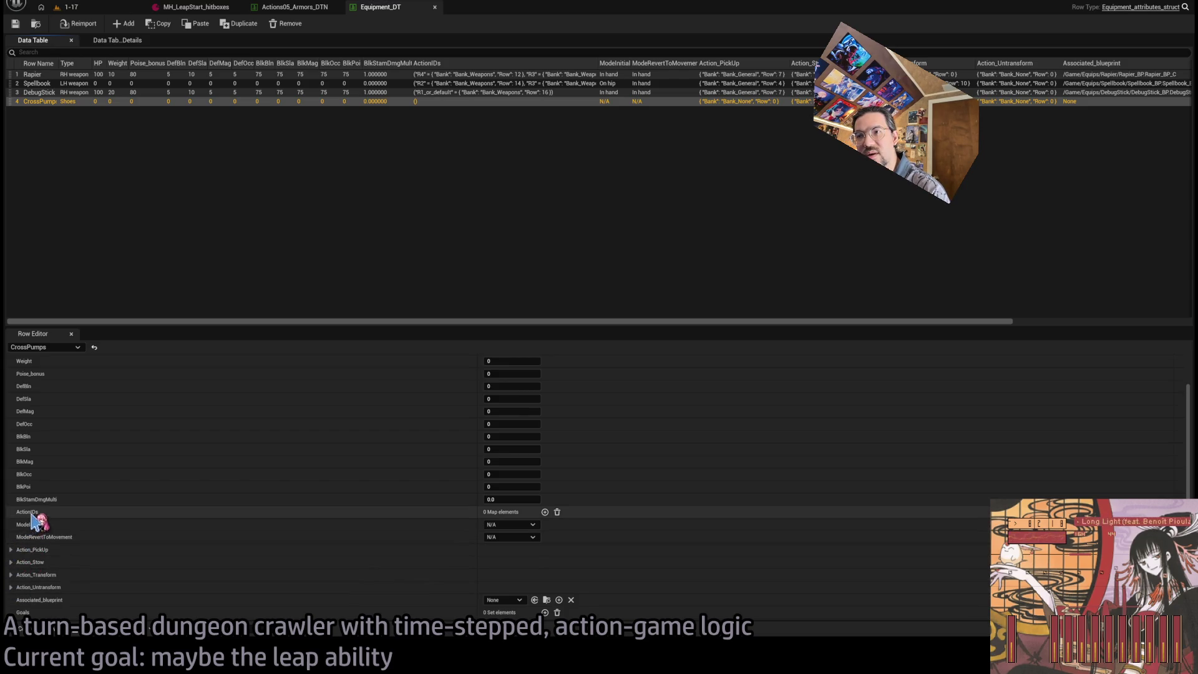
{"action": "left_click", "coordinate": [545, 512]}
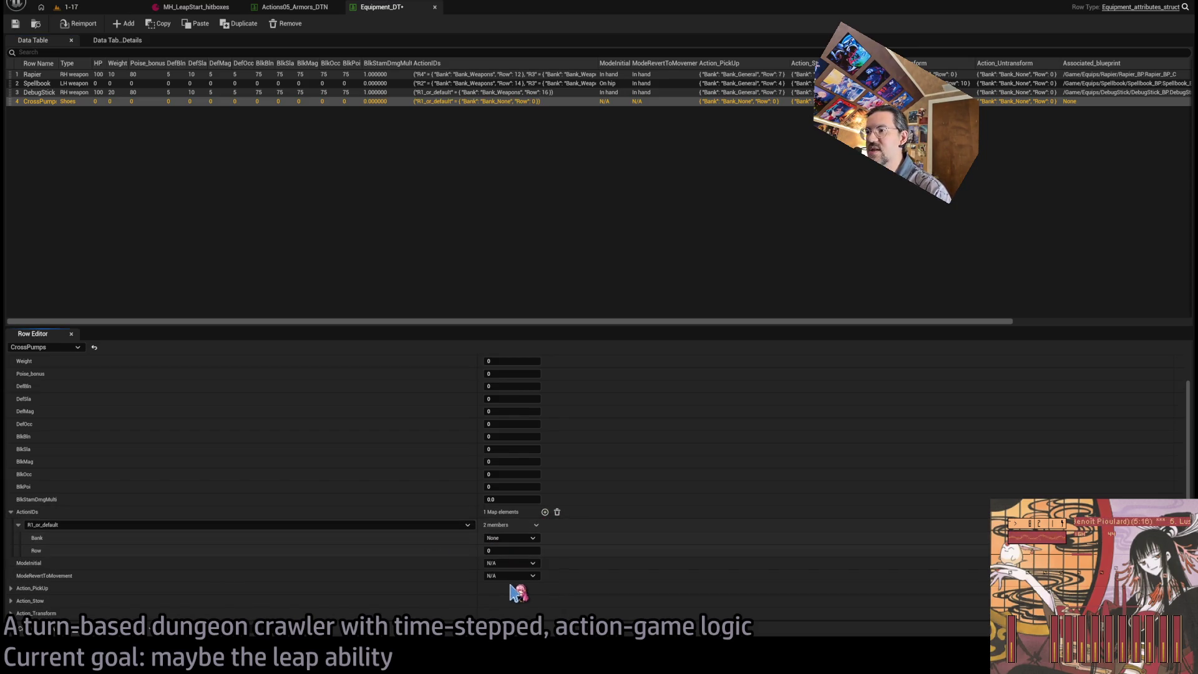
{"action": "left_click", "coordinate": [510, 538]}
{"action": "left_click", "coordinate": [508, 567]}
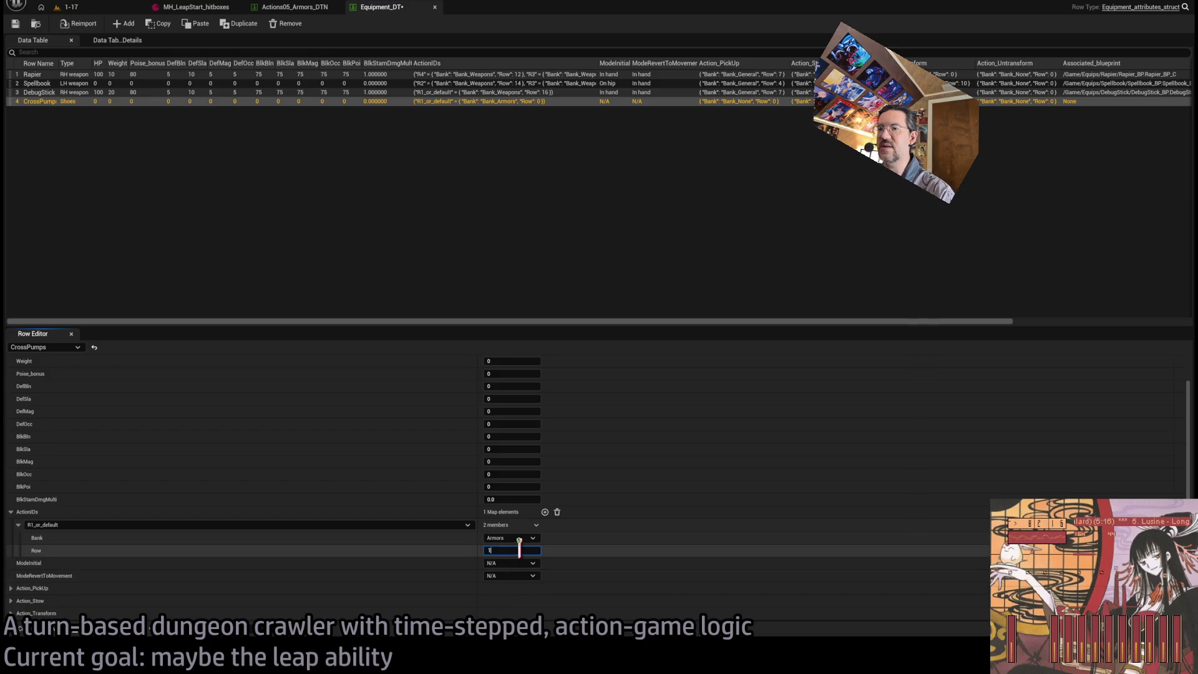
{"action": "left_click", "coordinate": [511, 550]}
{"action": "type", "text": "1"}
{"action": "left_click", "coordinate": [15, 23]}
{"action": "left_click", "coordinate": [68, 7]}
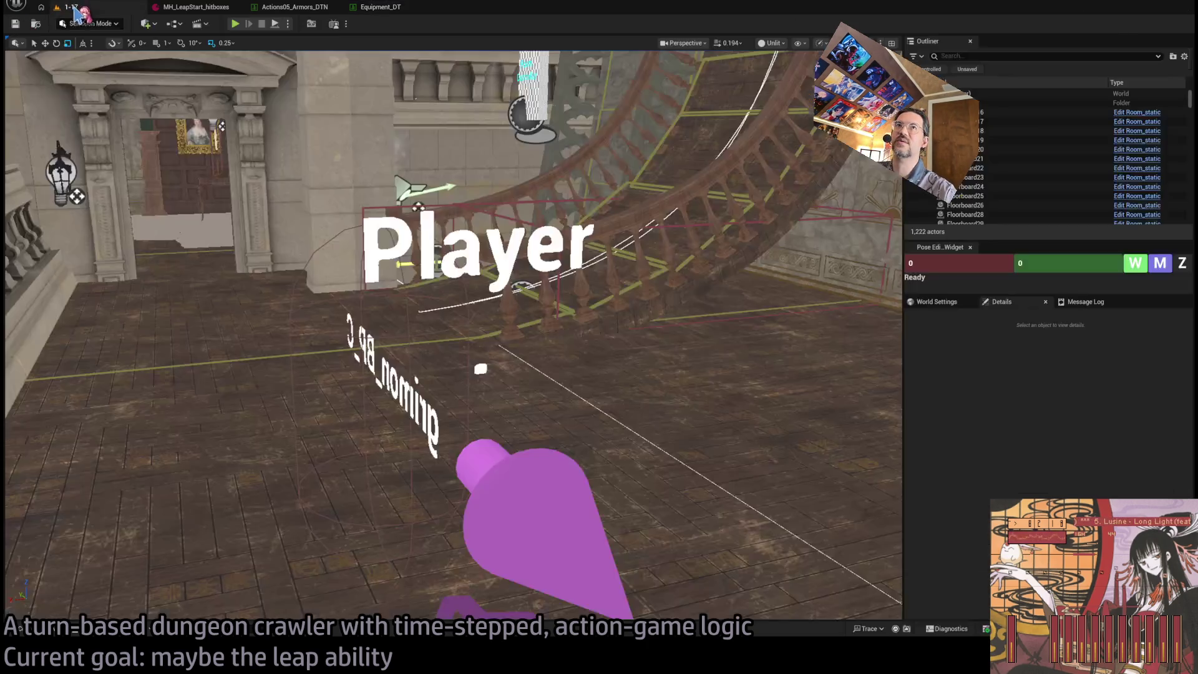
{"action": "key", "text": "alt+p"}
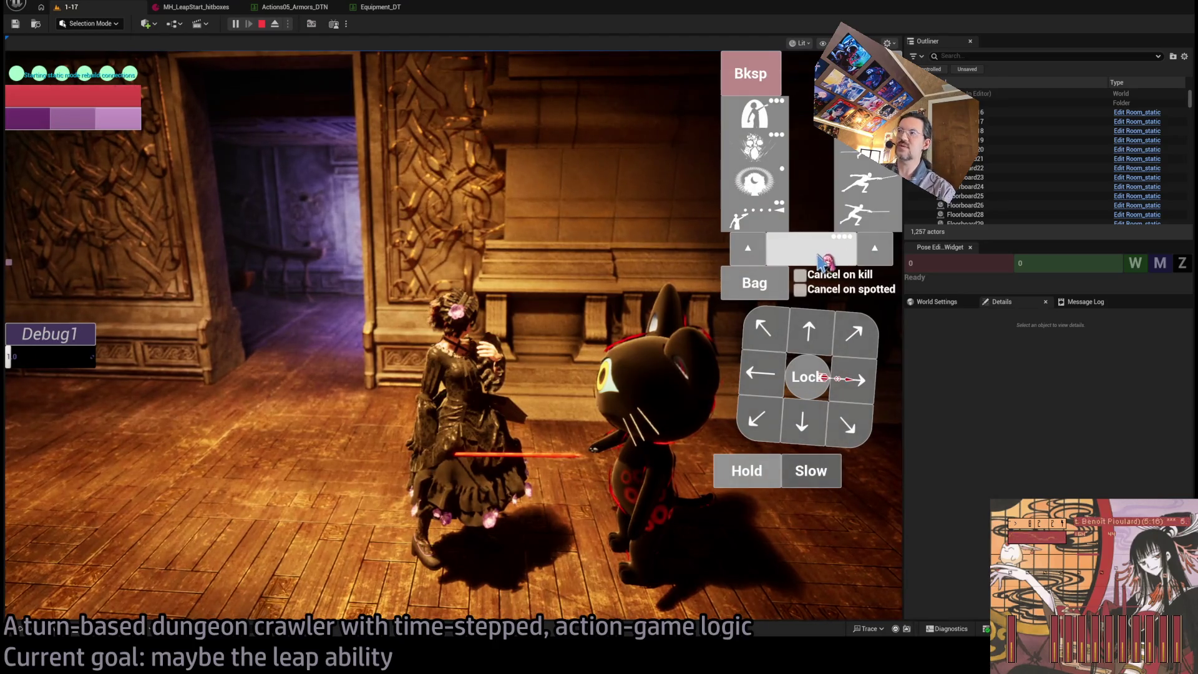
Queue the leap plus a follow-up action in the play test and execute the turn with Go!
{"action": "left_click", "coordinate": [796, 469]}
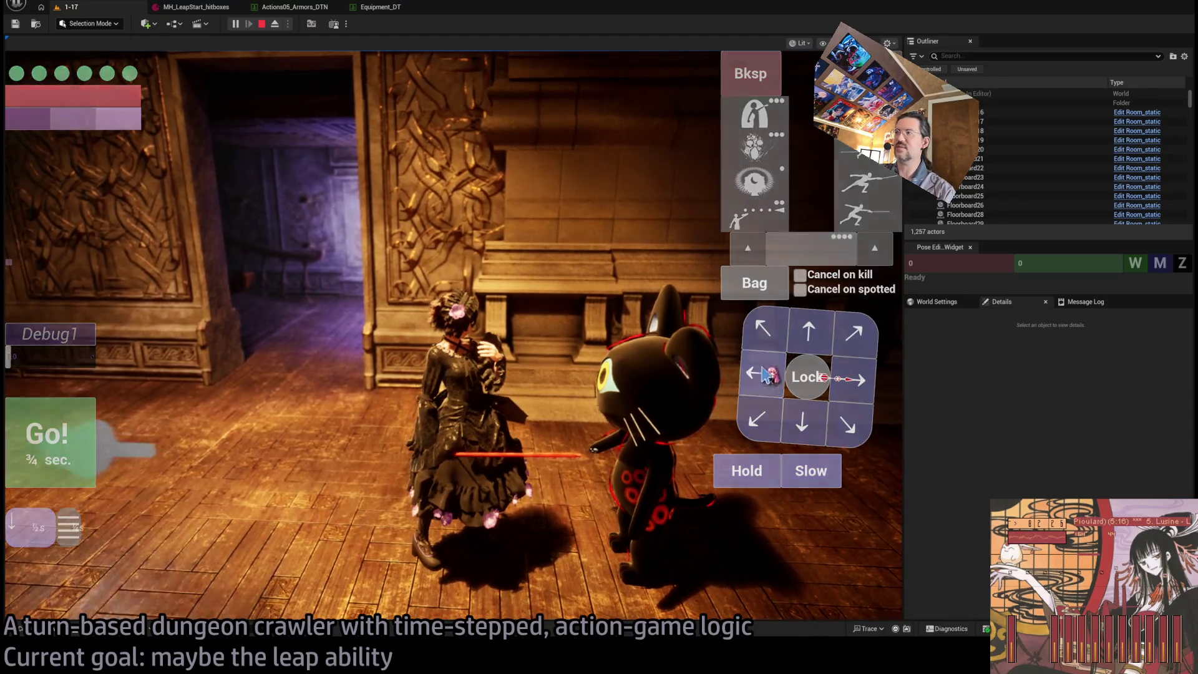
{"action": "left_click", "coordinate": [787, 254]}
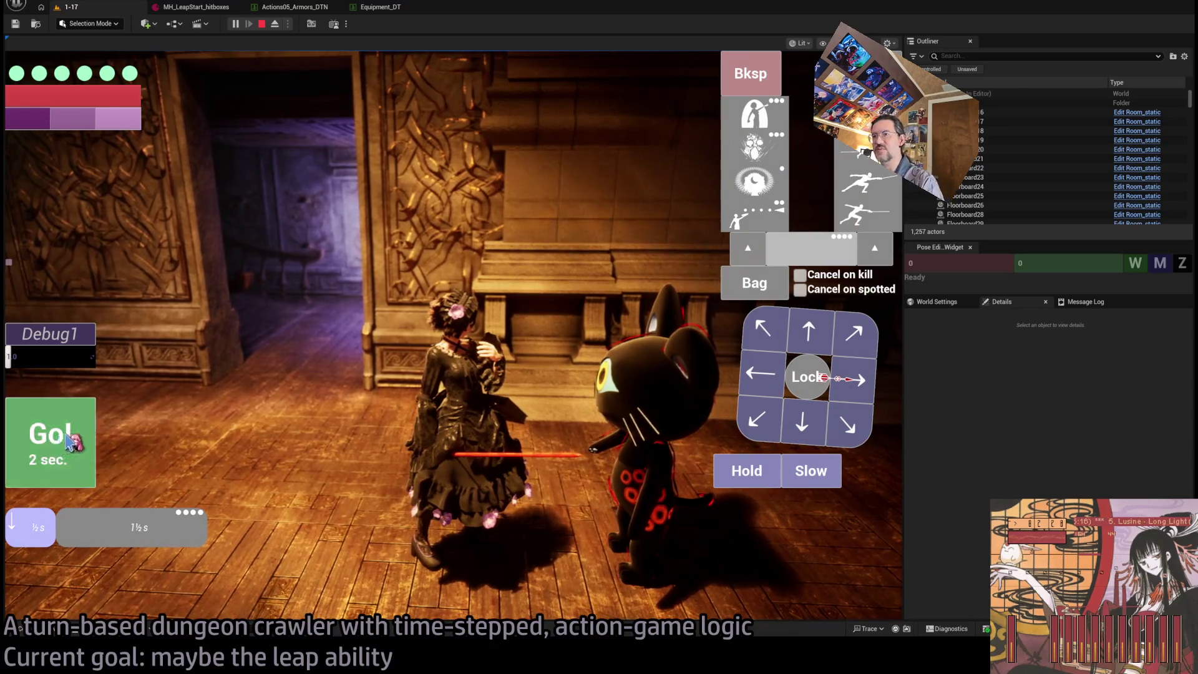
{"action": "left_click", "coordinate": [68, 438]}
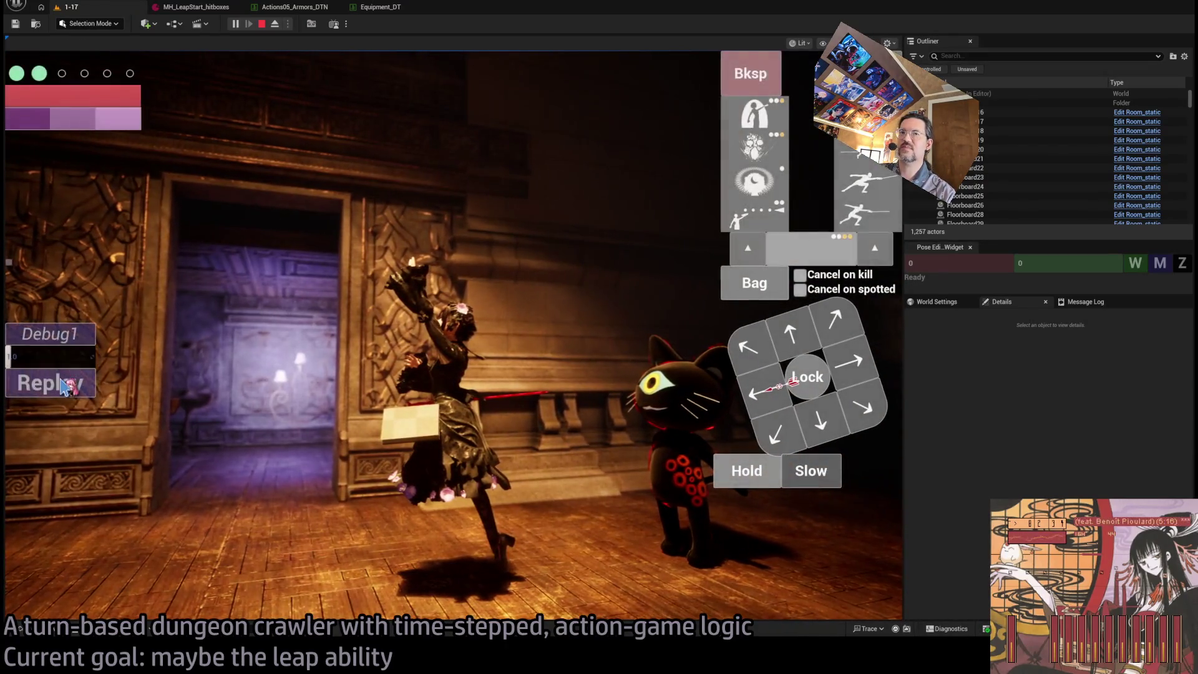
Replay the leap several times, ejecting from the game camera to inspect it, then repossess
{"action": "left_click", "coordinate": [62, 384]}
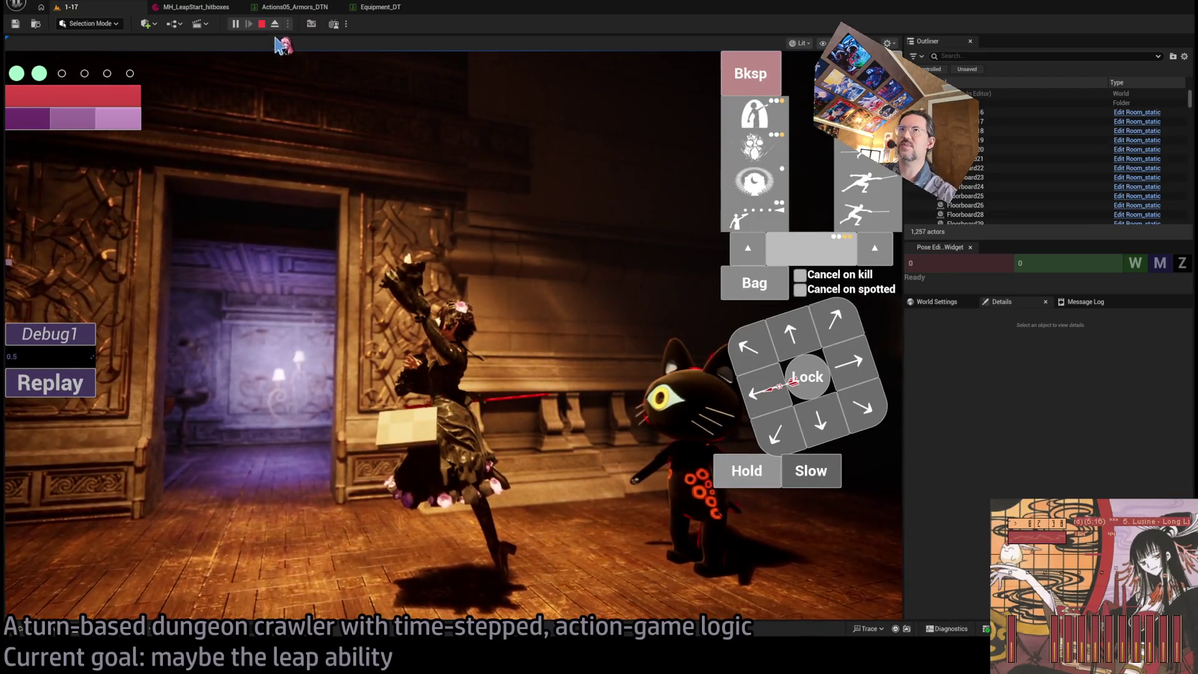
{"action": "left_click", "coordinate": [274, 24]}
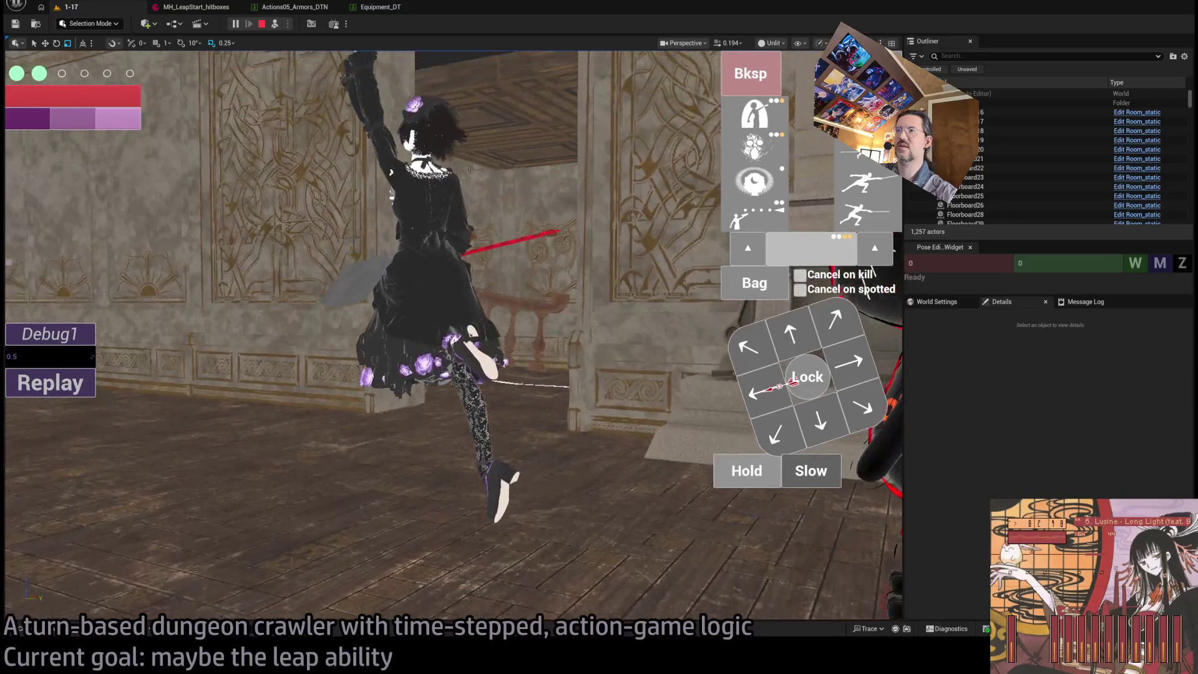
{"action": "left_click", "coordinate": [61, 388]}
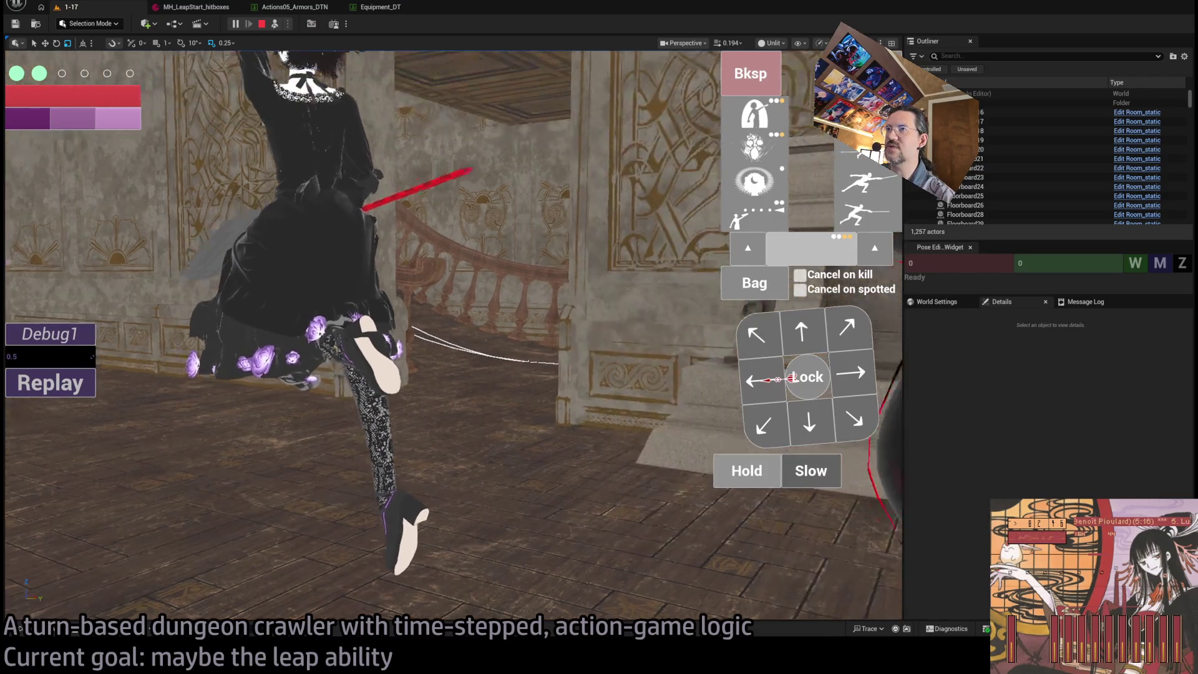
{"action": "left_click", "coordinate": [73, 384]}
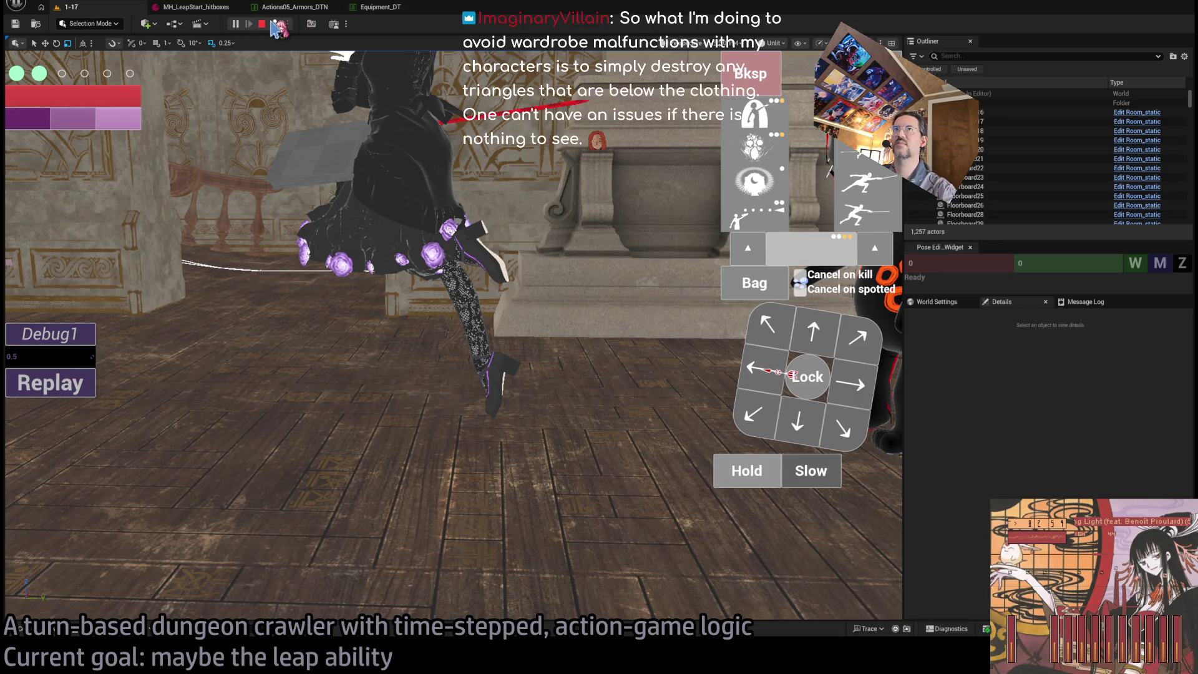
{"action": "left_click", "coordinate": [274, 23]}
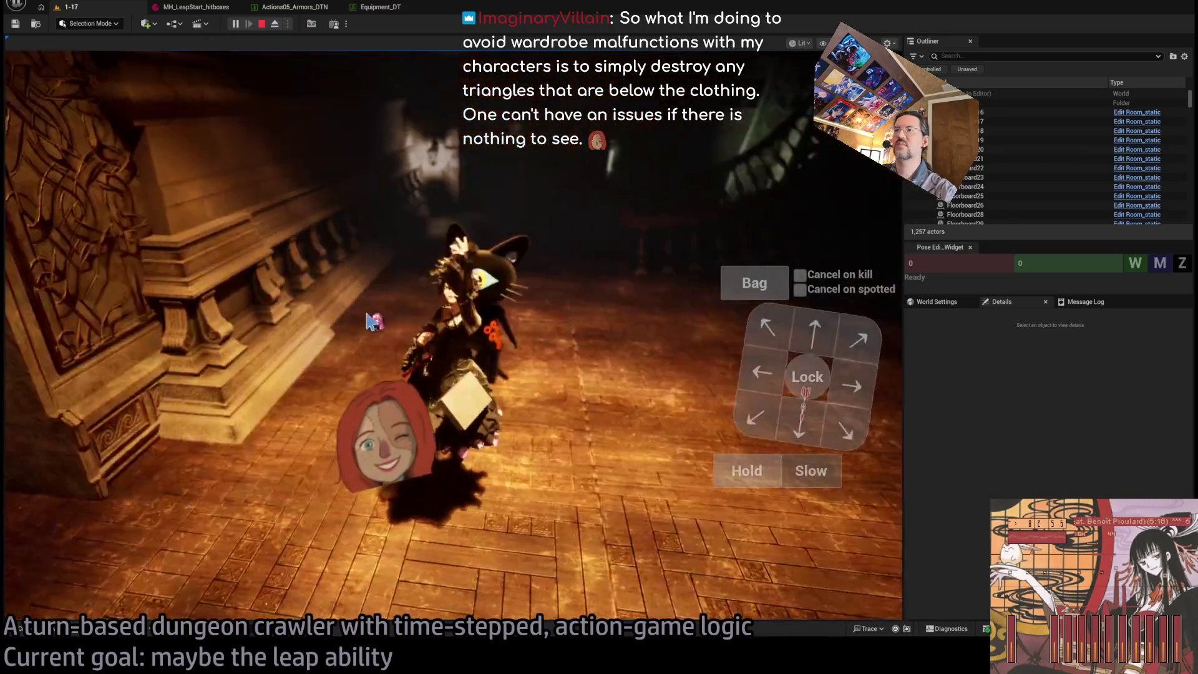